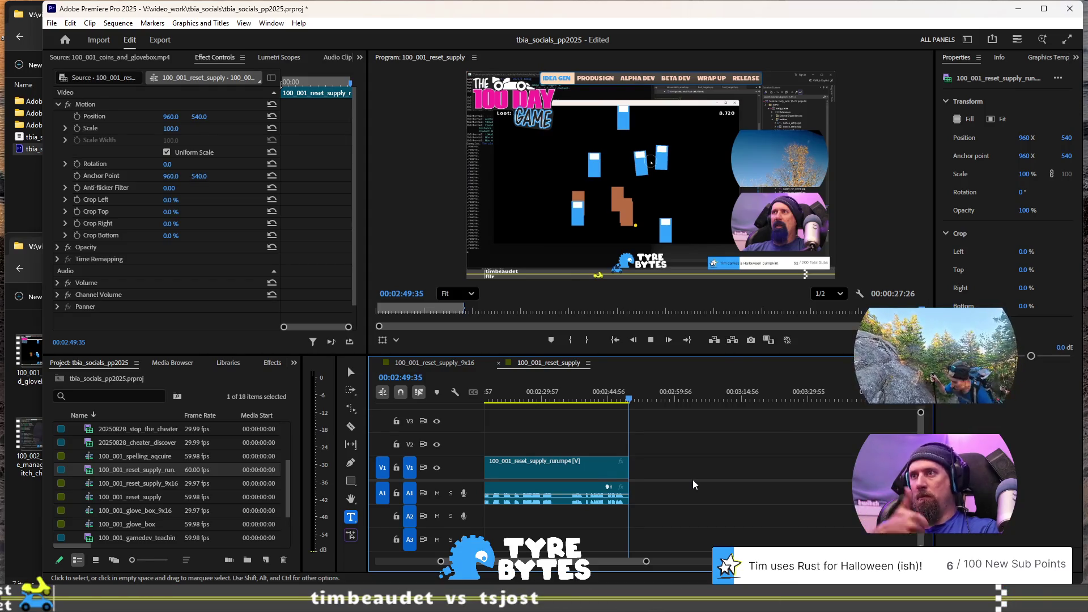
Step: Select every clip in the 100_001_reset_supply sequence
scroll(686, 471, down, 5)
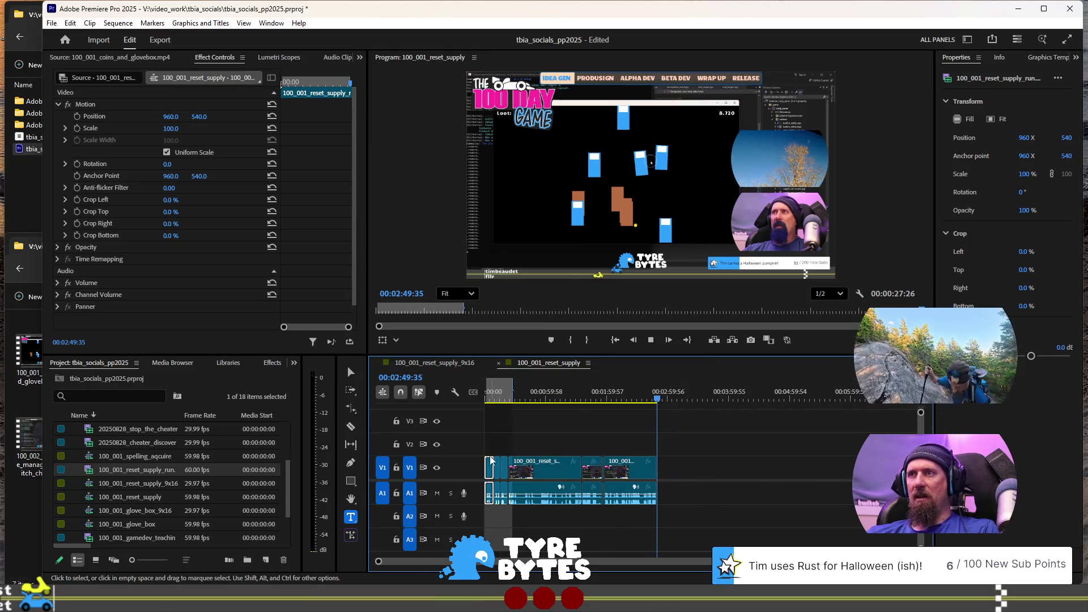
mouse_move(660, 500)
mouse_down()
mouse_move(480, 454)
mouse_move(544, 470)
mouse_move(749, 485)
mouse_up()
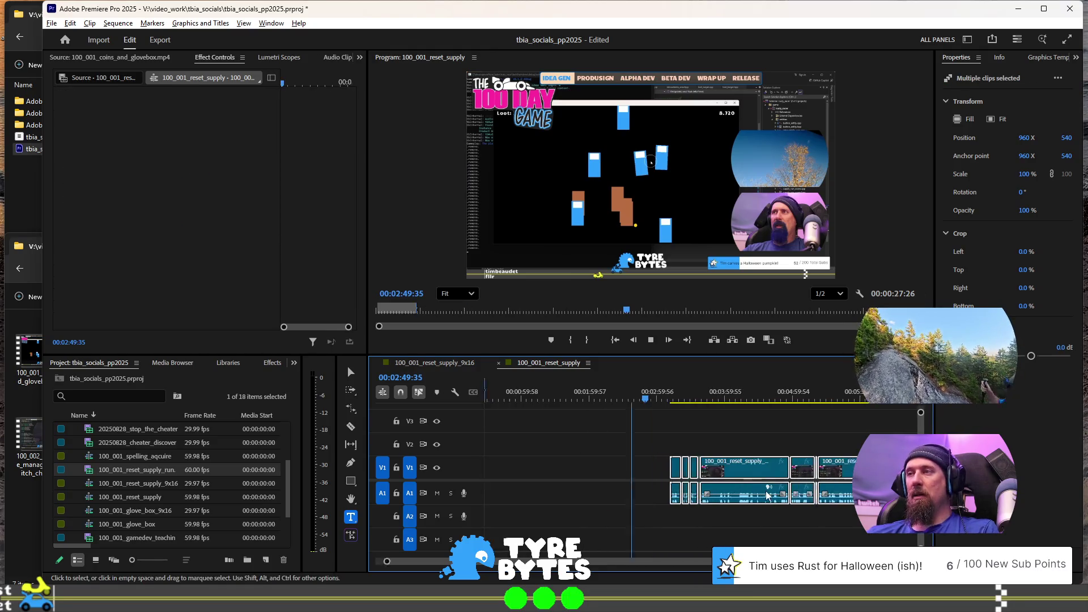
scroll(766, 492, up, 5)
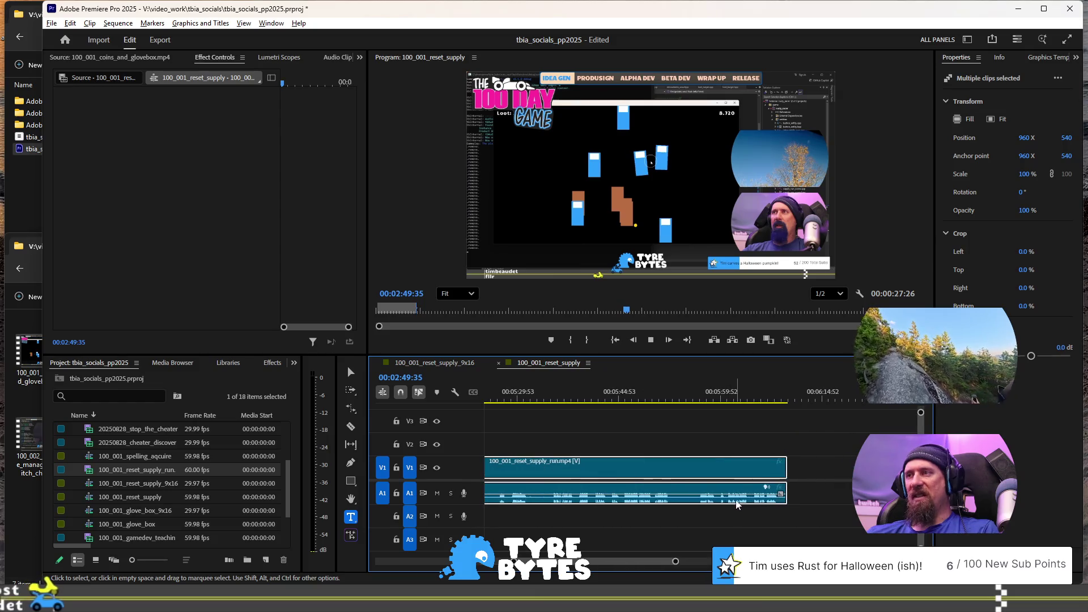
scroll(731, 495, up, 1)
scroll(639, 421, left, 5)
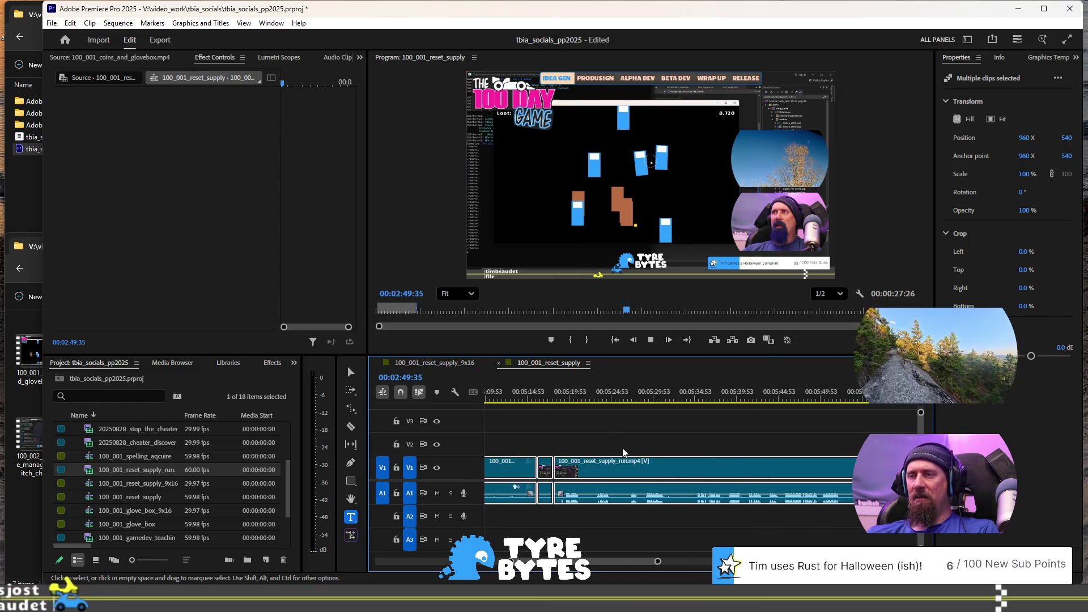
Step: Locate 00:05:21:14 by playback and split the V1/A1 clips there
click(565, 400)
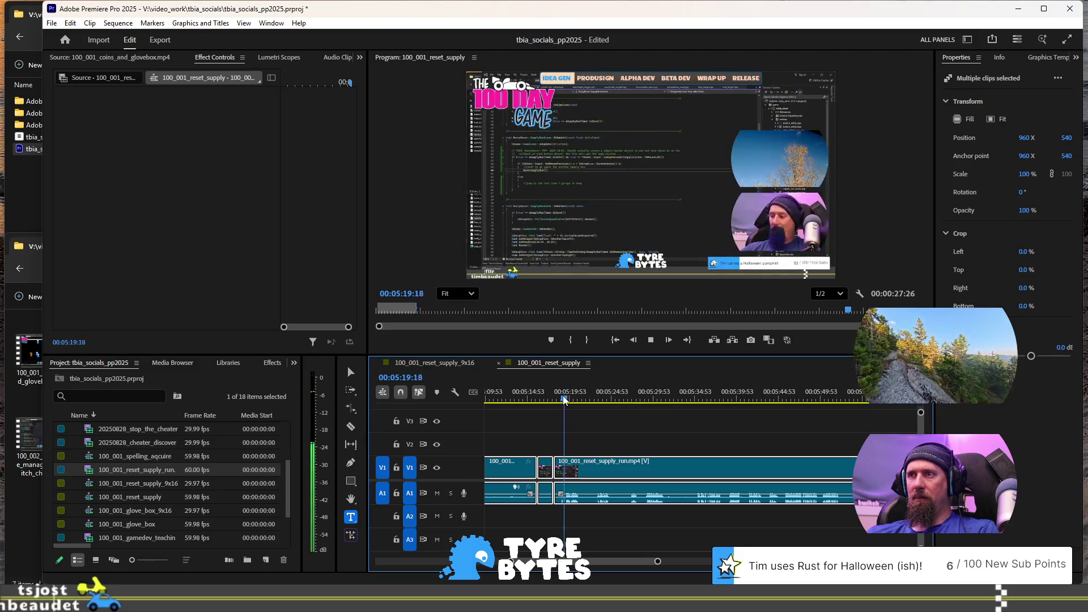
key(space)
scroll(570, 461, up, 1)
scroll(569, 461, up, 1)
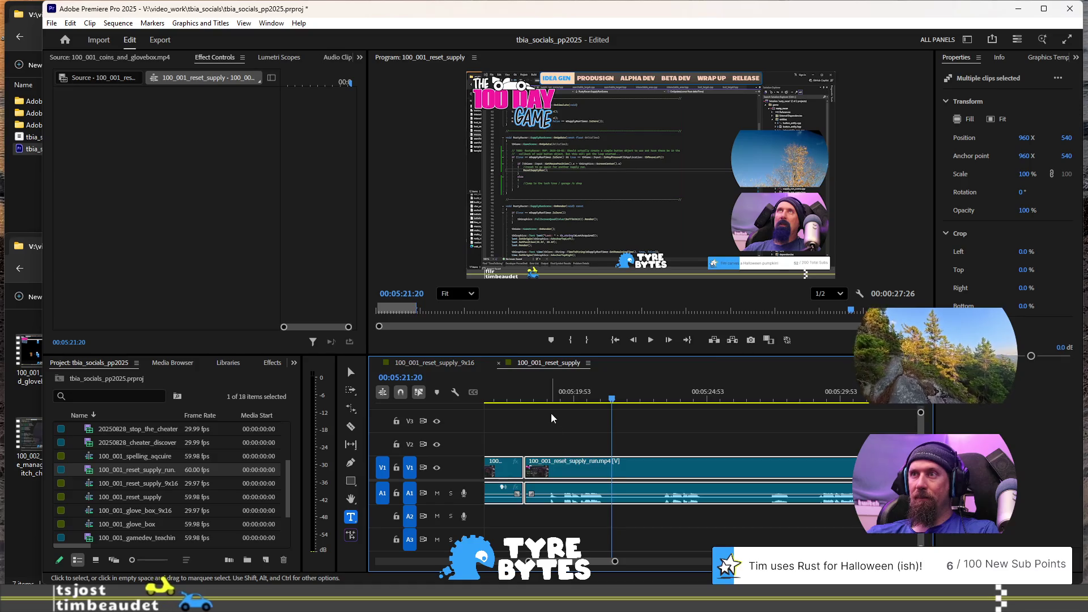
click(553, 391)
key(space)
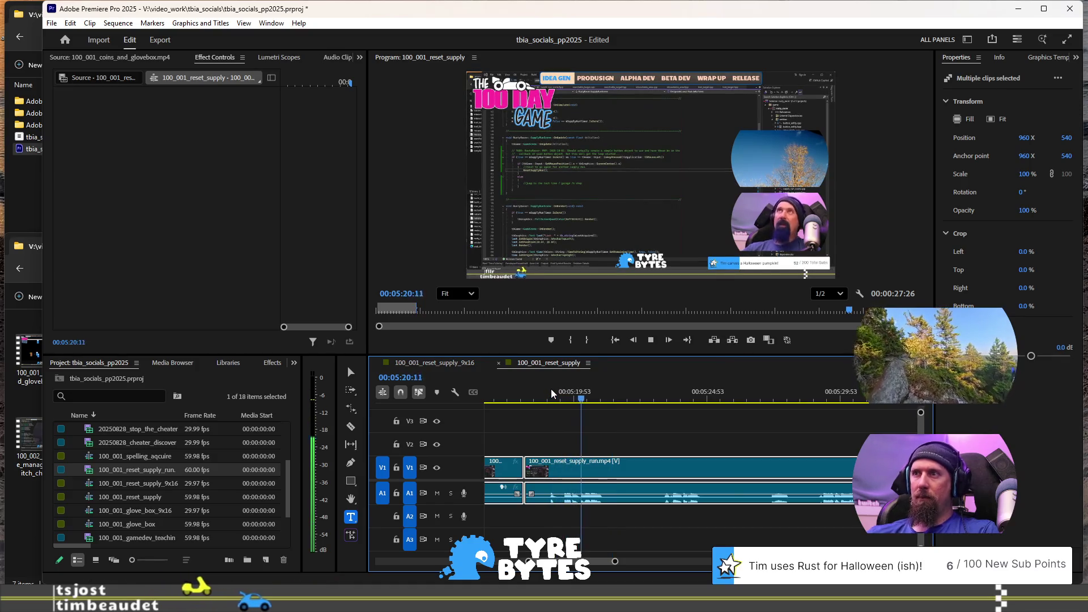
key(space)
key(ctrl+k)
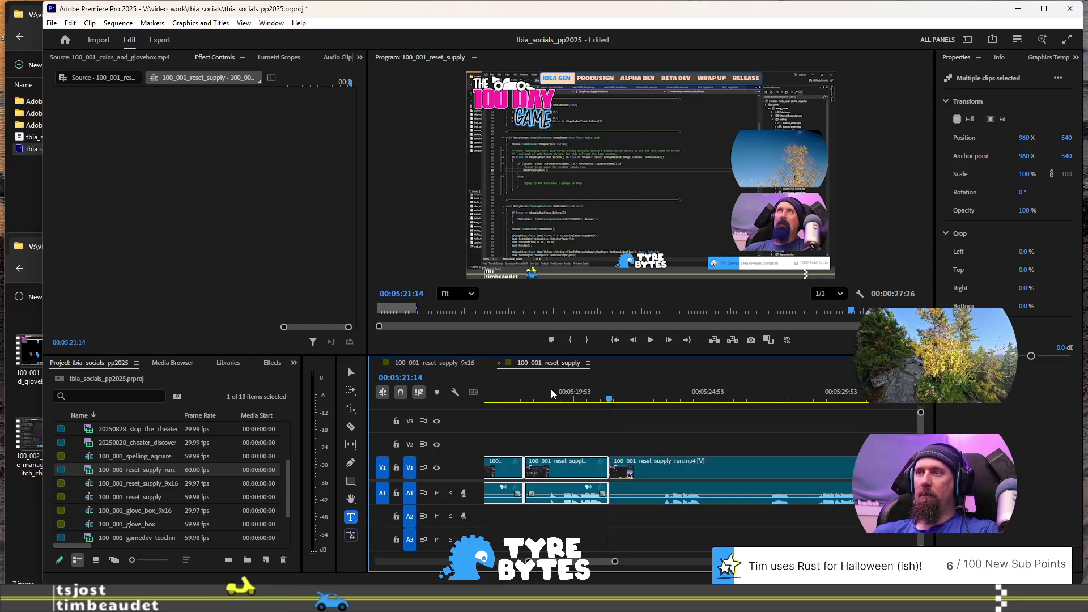
Step: Move the later clip pieces about 3:20 earlier in the sequence
scroll(567, 423, down, 3)
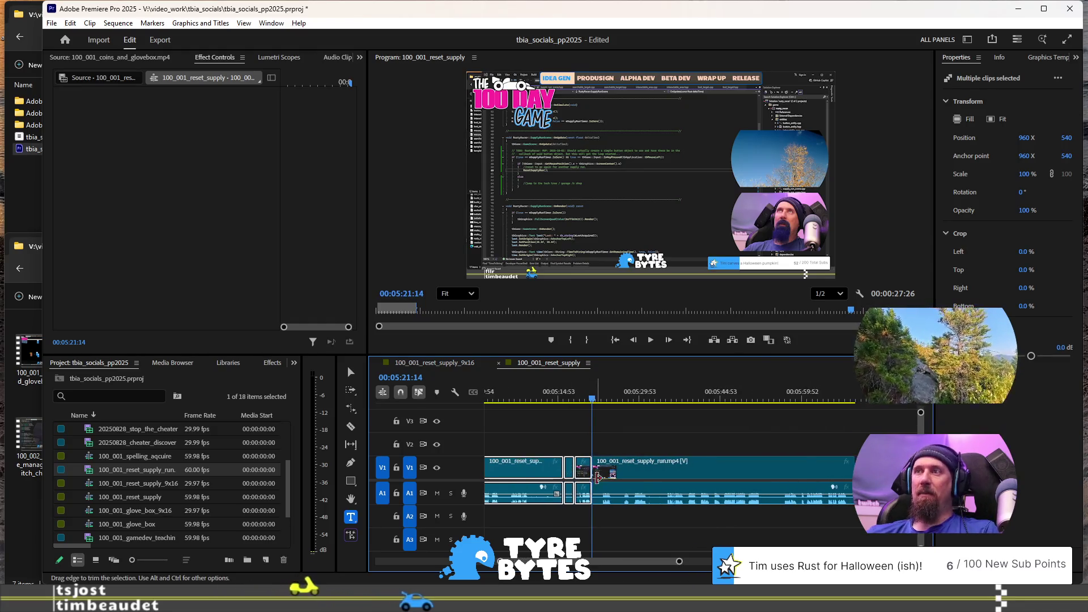
scroll(736, 479, up, 5)
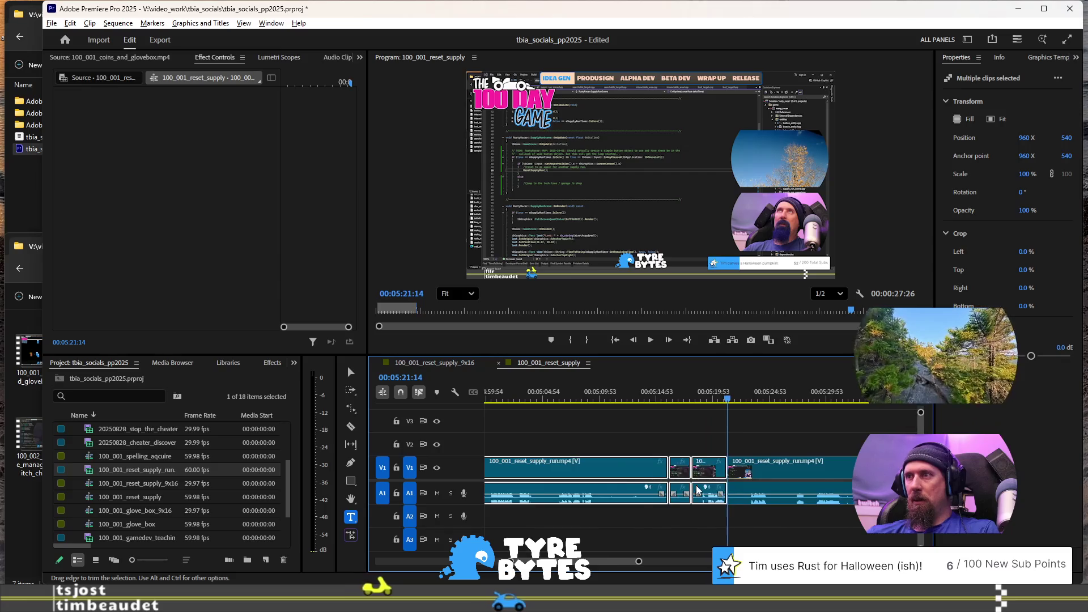
click(671, 384)
key(space)
key(space)
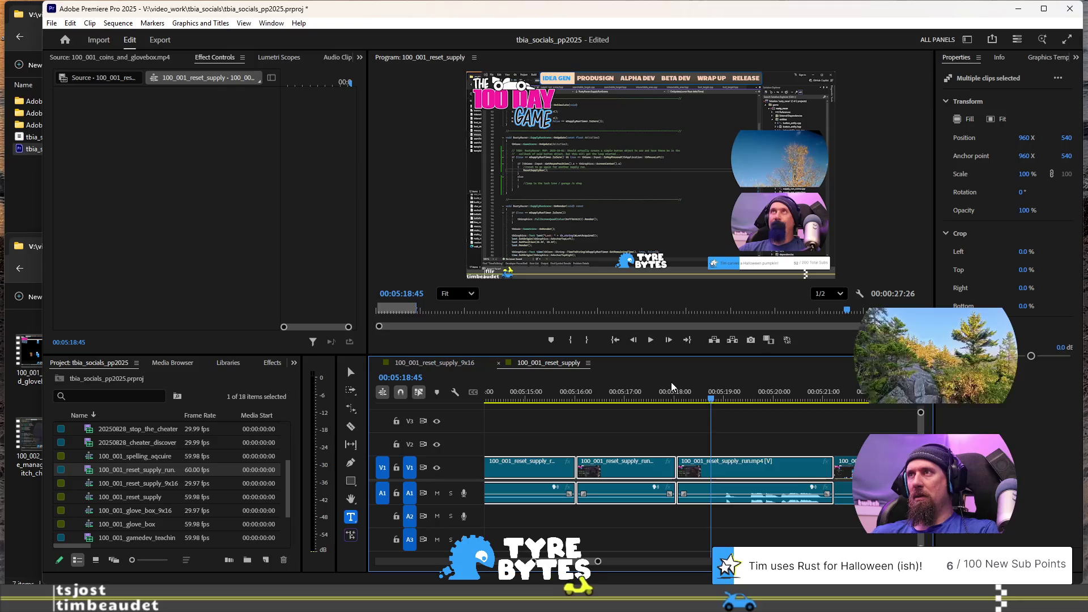
scroll(671, 382, down, 4)
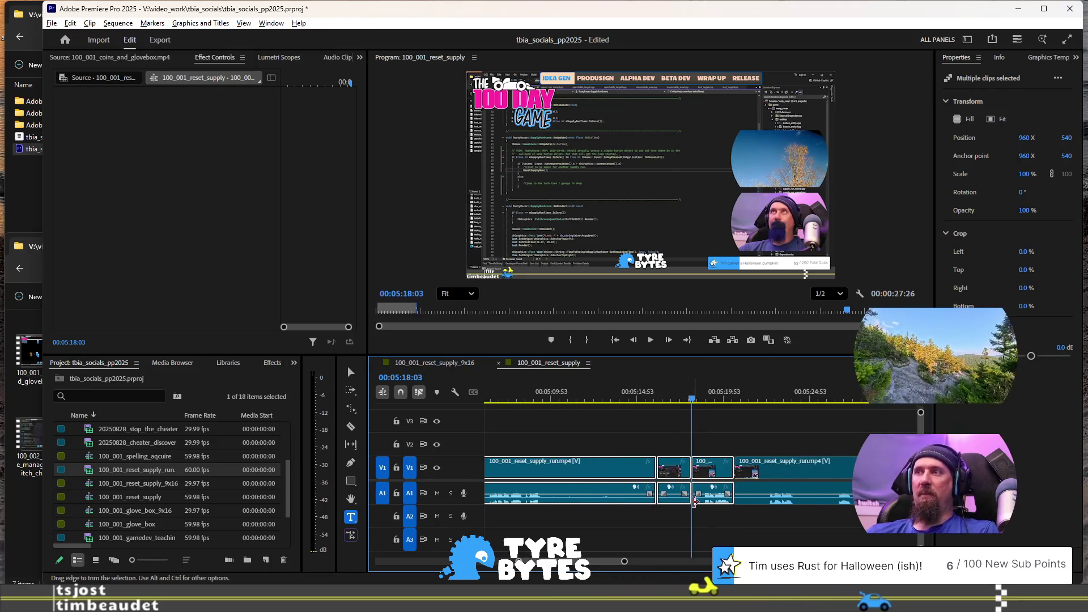
mouse_move(698, 466)
mouse_down()
mouse_move(461, 460)
mouse_move(514, 465)
mouse_up()
drag(701, 478, 683, 471)
key(backslash)
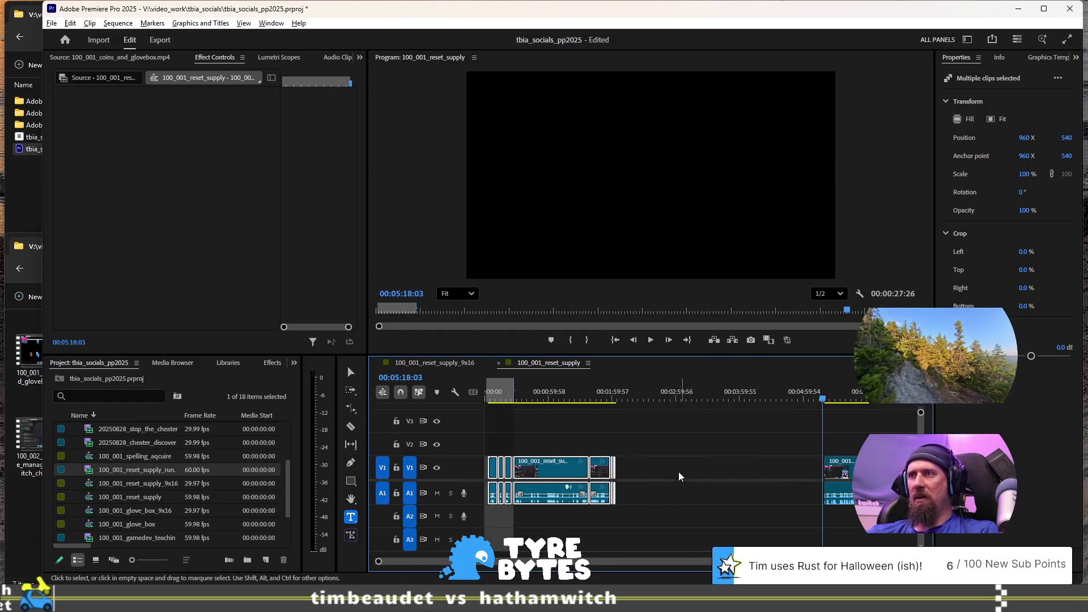
Step: Undo the clip move and reposition the clip at the current time
key(ctrl+z)
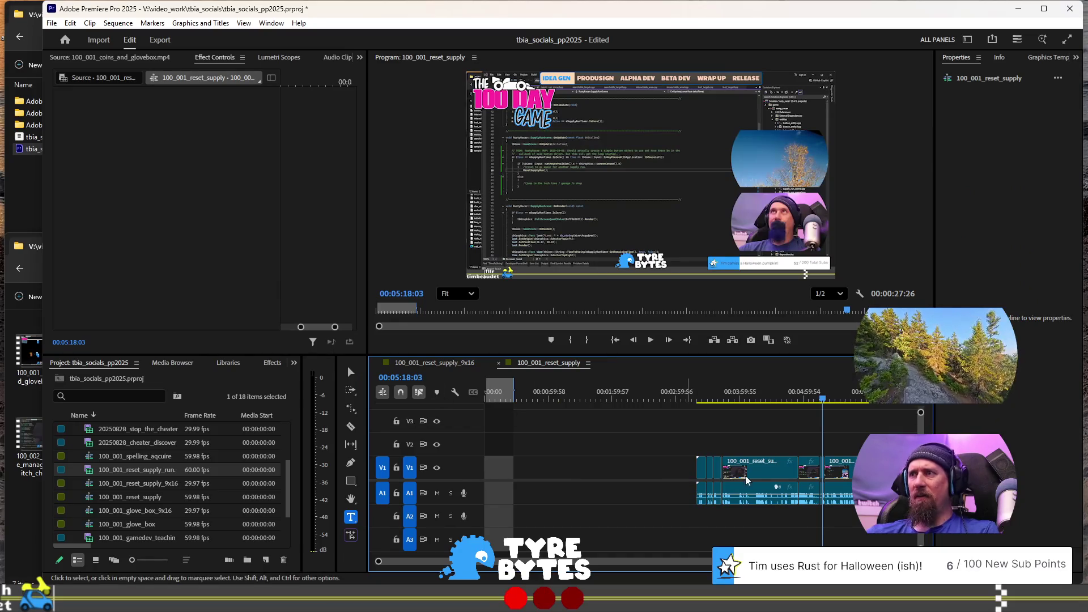
key(equal)
key(equal)
key(equal)
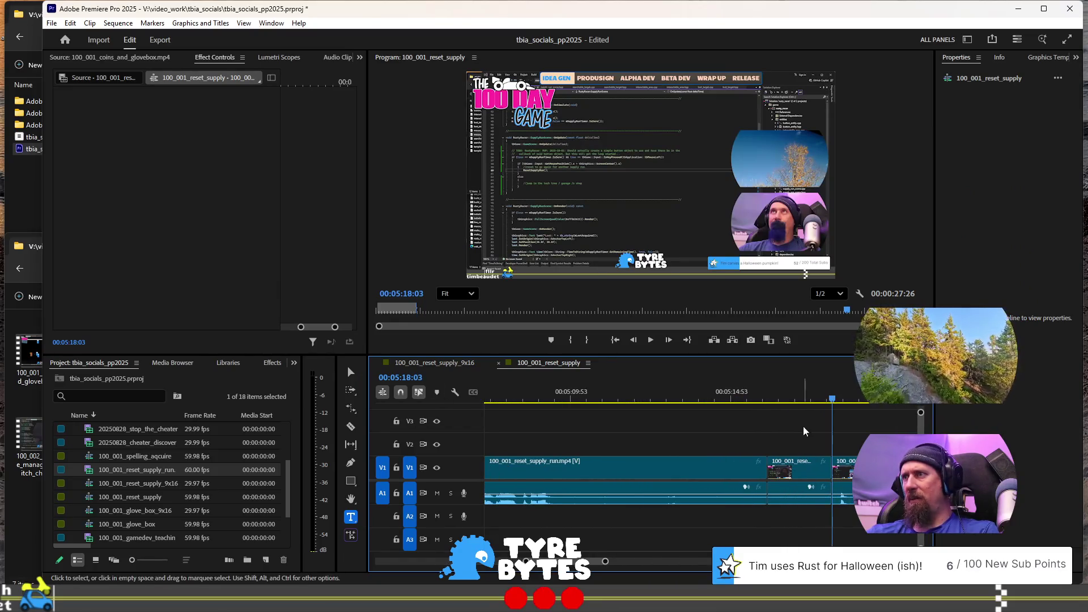
click(839, 468)
key(minus)
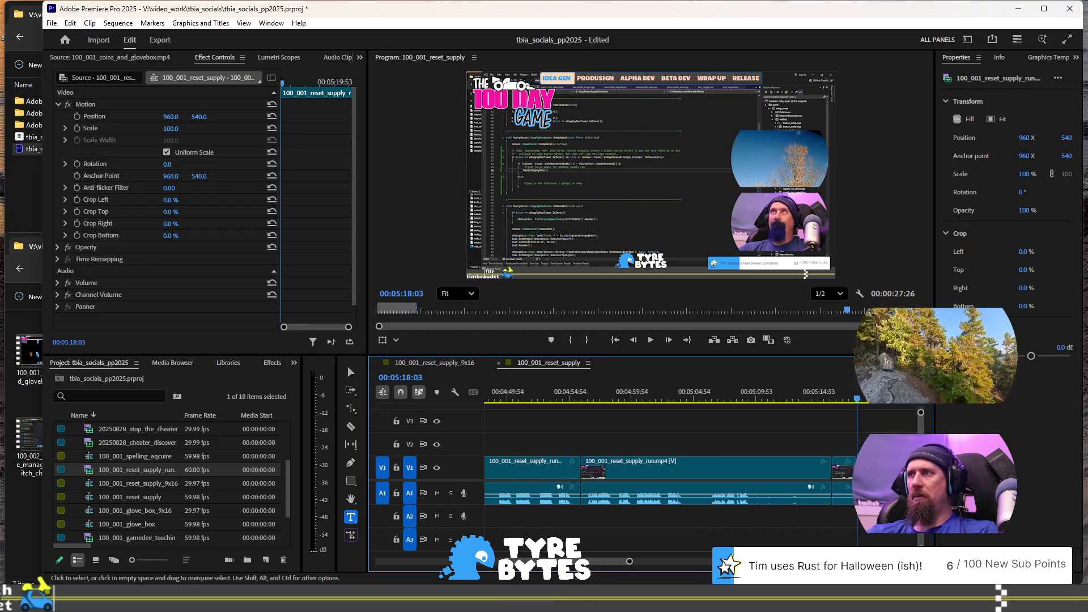
drag(841, 468, 468, 485)
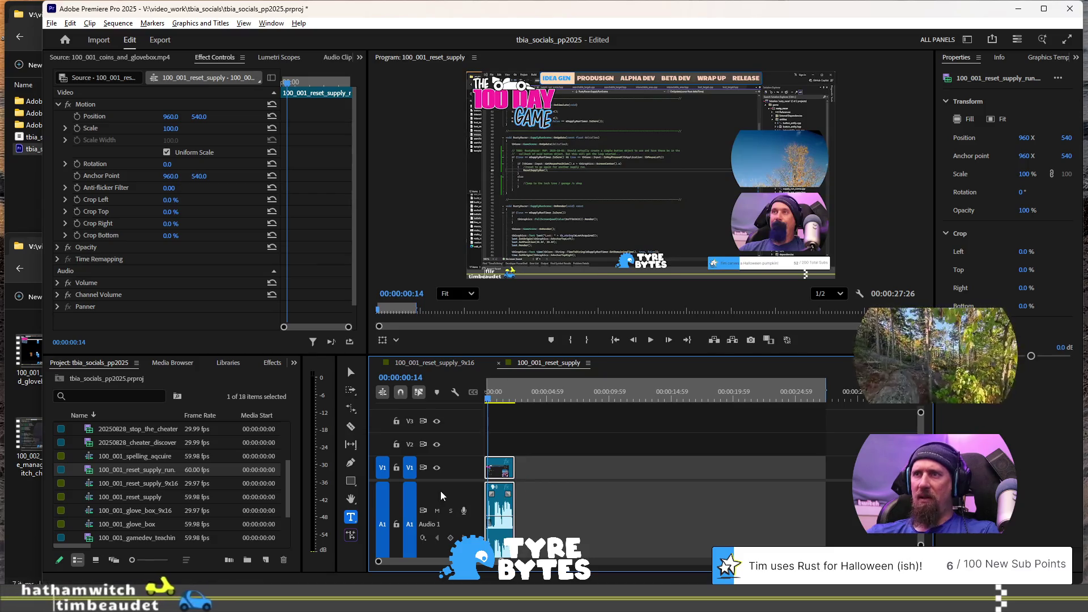
Step: Trim the opening clip's end to the playhead at 00:00:02:05
scroll(441, 490, down, 2)
scroll(450, 491, down, 2)
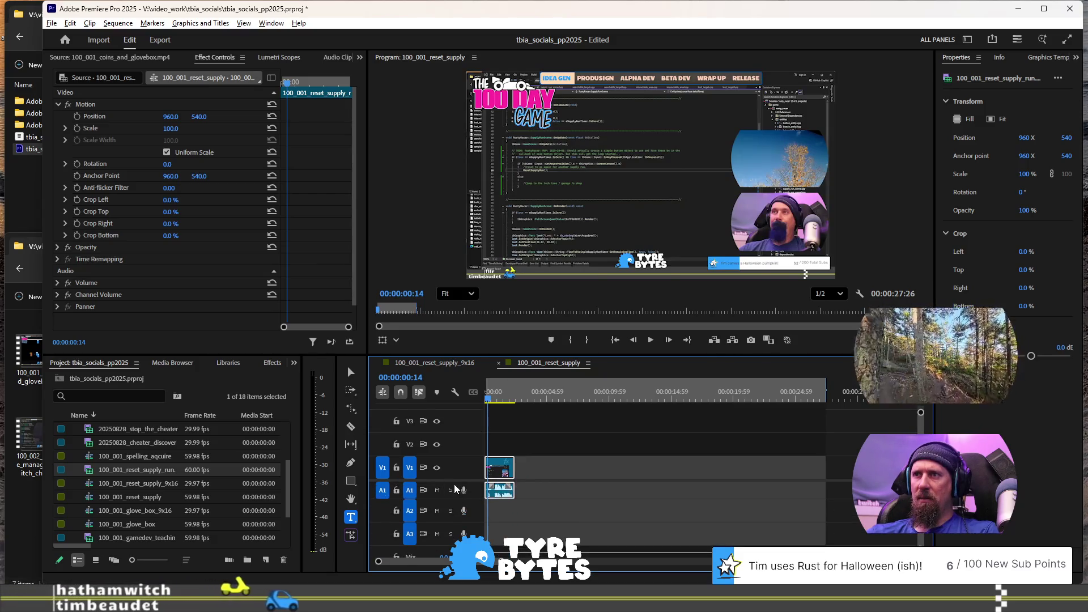
scroll(456, 507, down, 3)
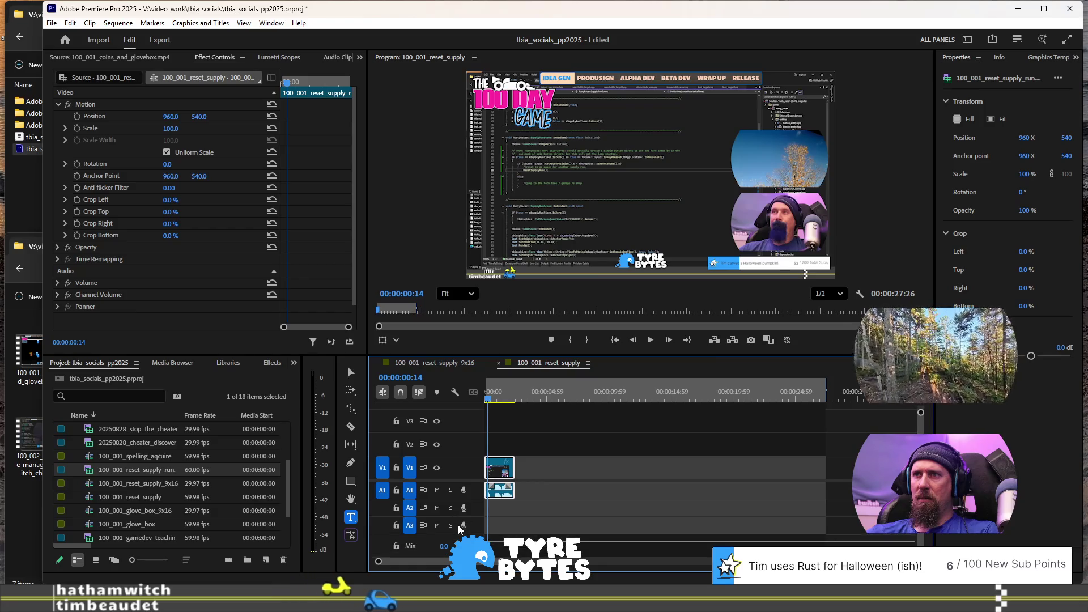
scroll(458, 505, down, 2)
scroll(566, 464, up, 2)
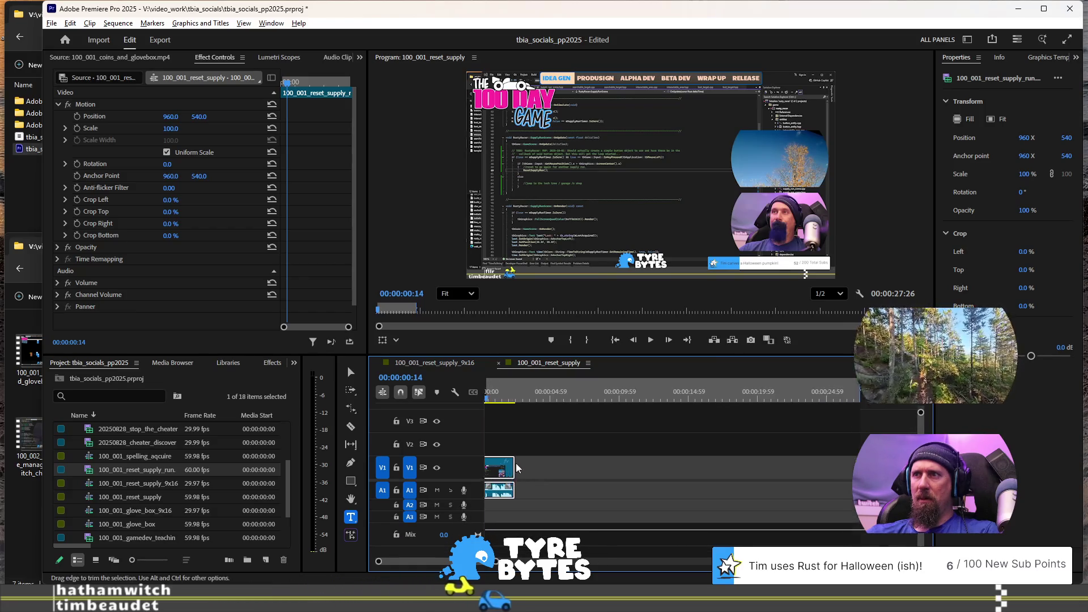
scroll(572, 462, up, 4)
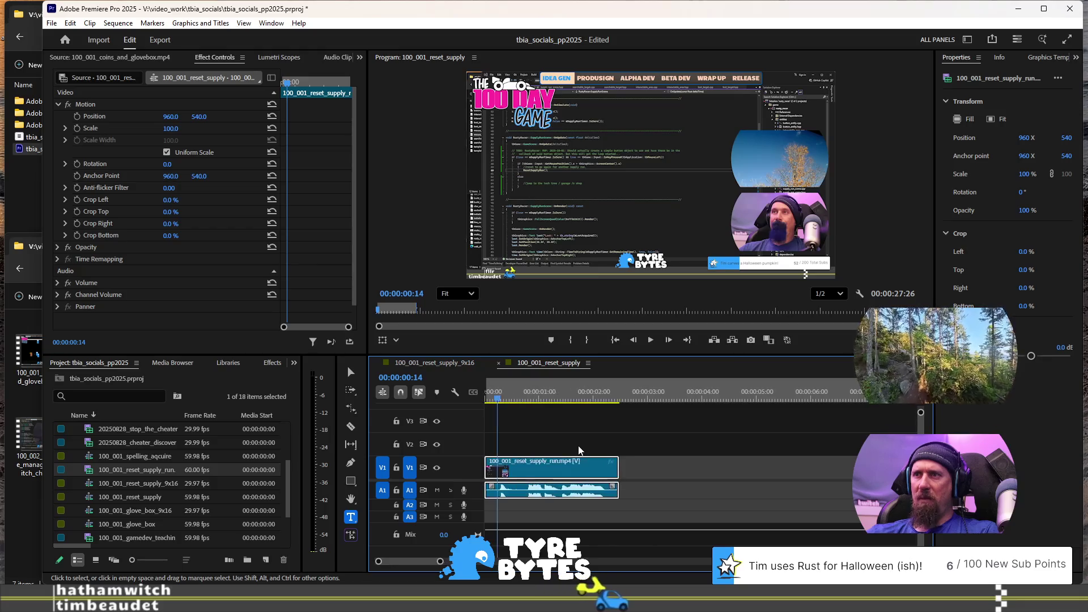
click(498, 393)
key(space)
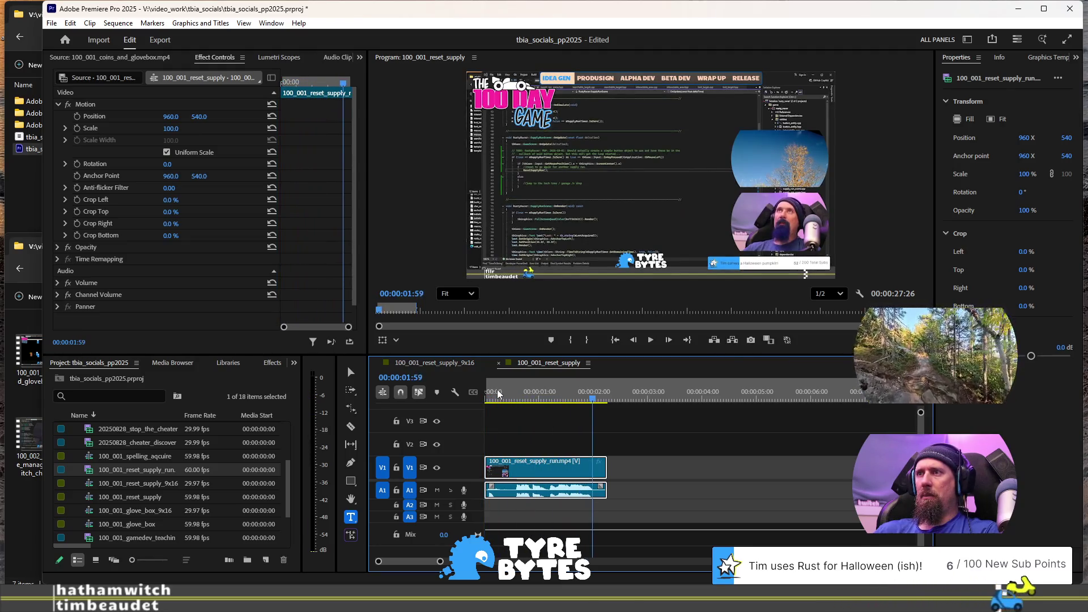
key(space)
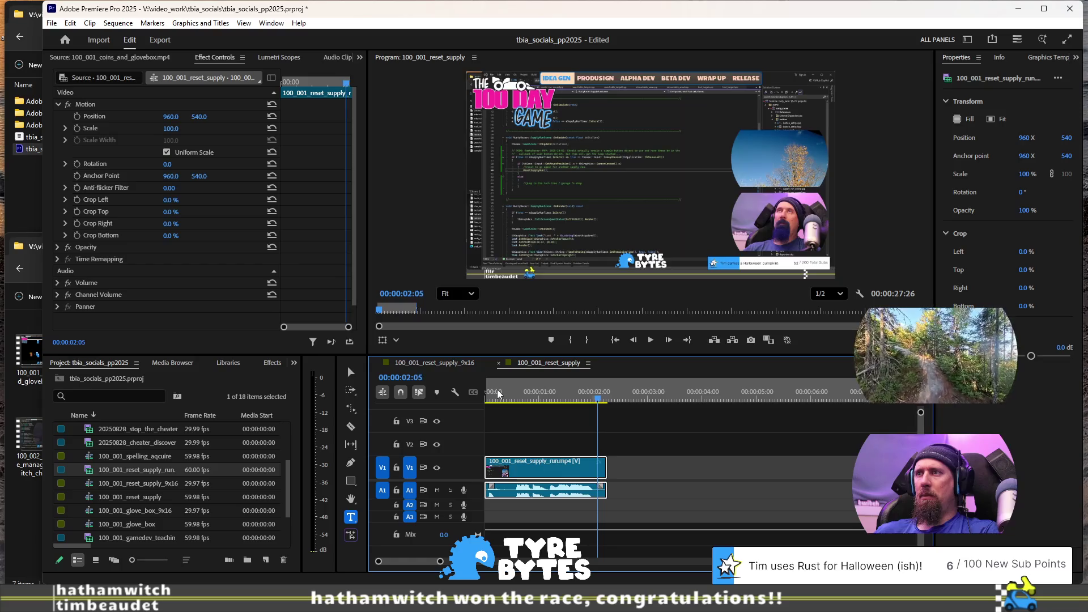
key(w)
scroll(663, 437, down, 5)
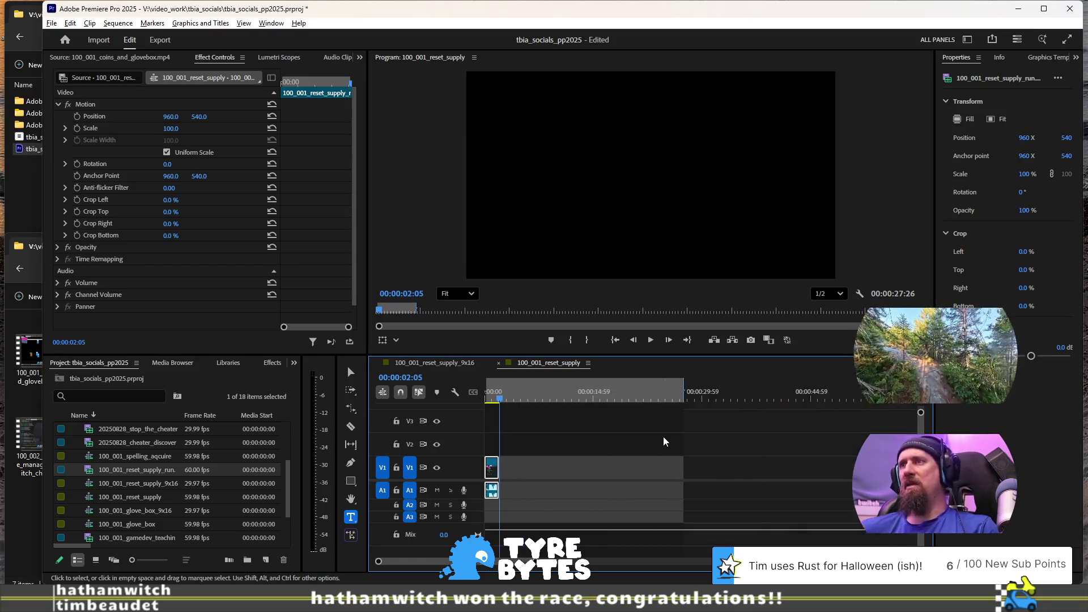
Step: Review the run footage from about 3:20 through 4:16
scroll(665, 444, down, 3)
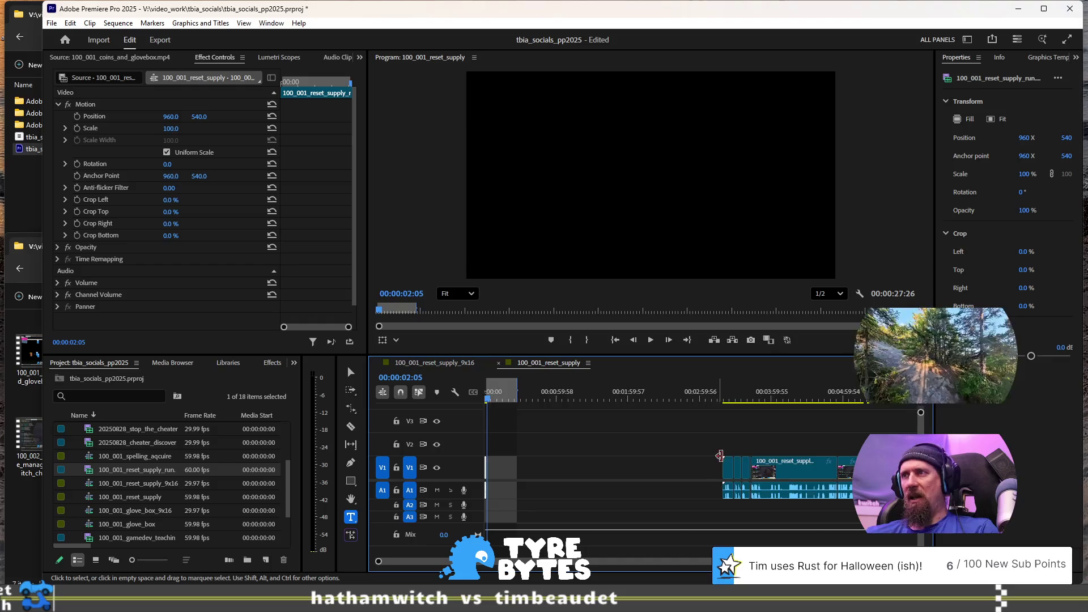
scroll(705, 478, up, 2)
scroll(667, 487, up, 2)
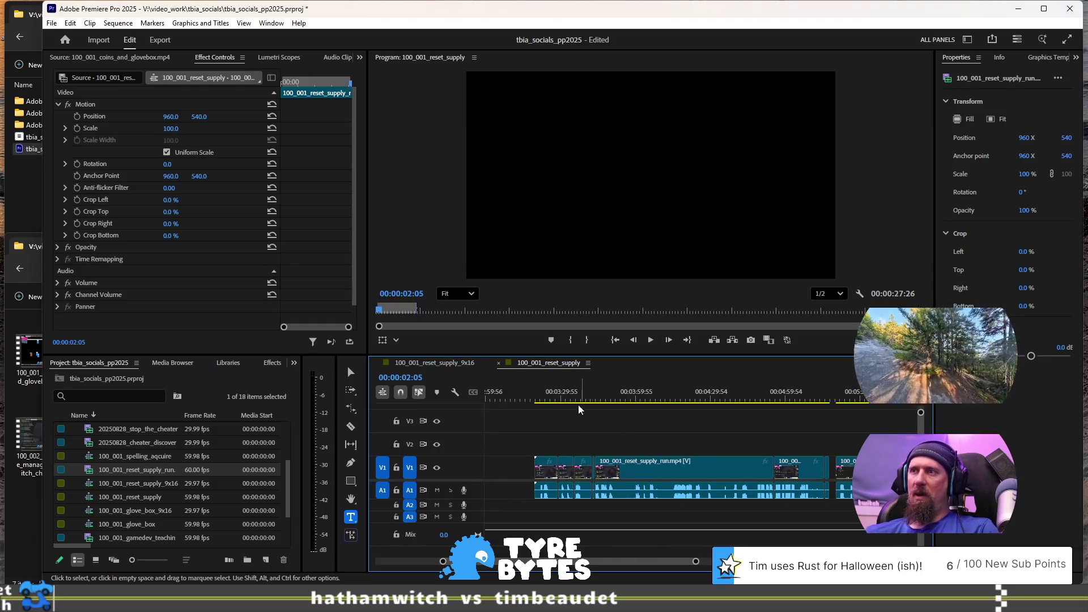
key(space)
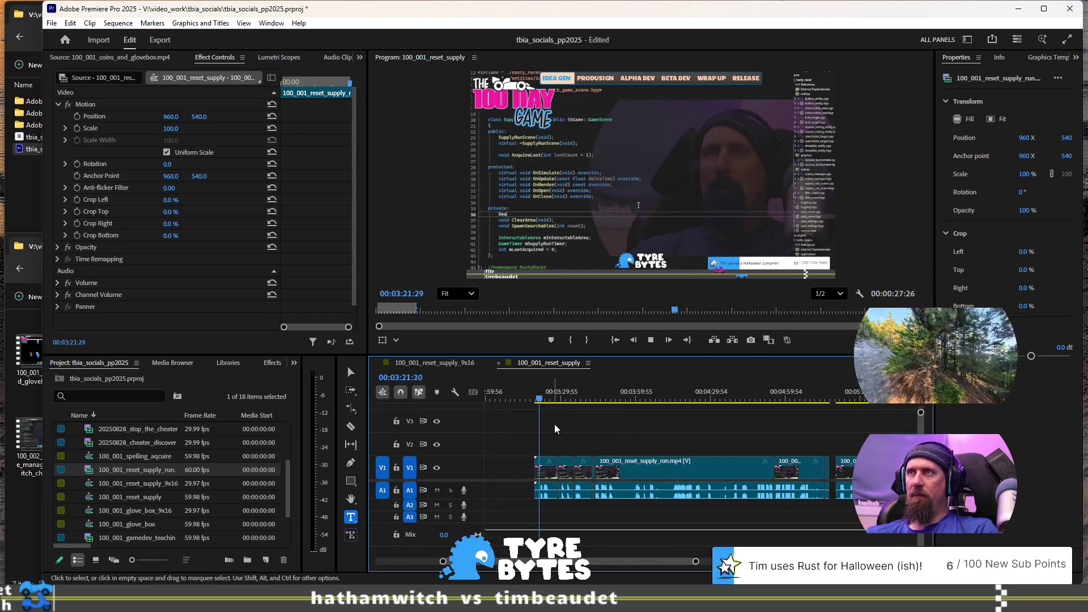
key(space)
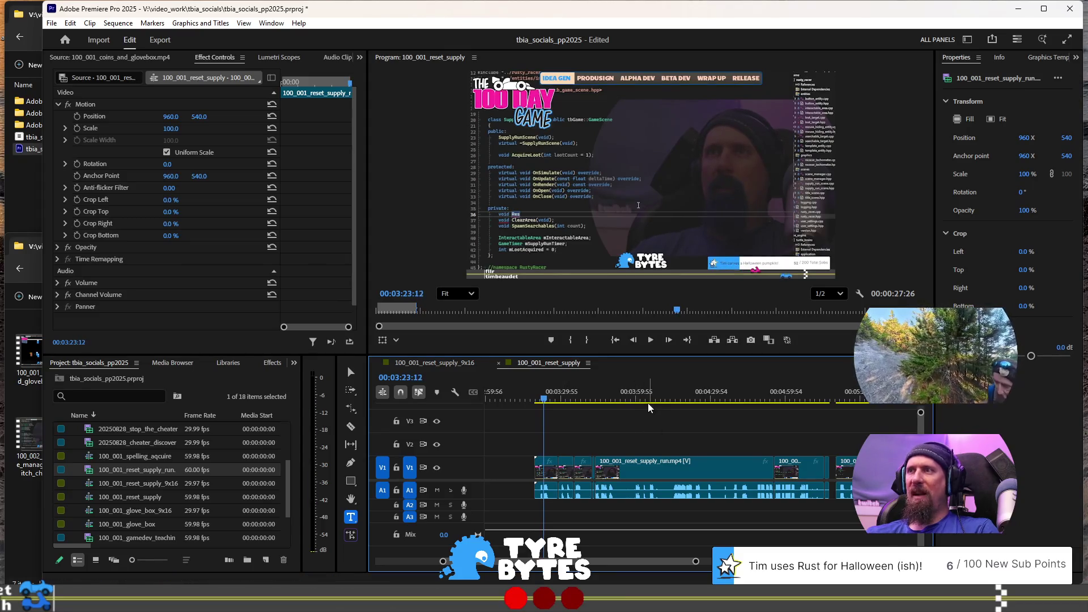
click(599, 389)
key(space)
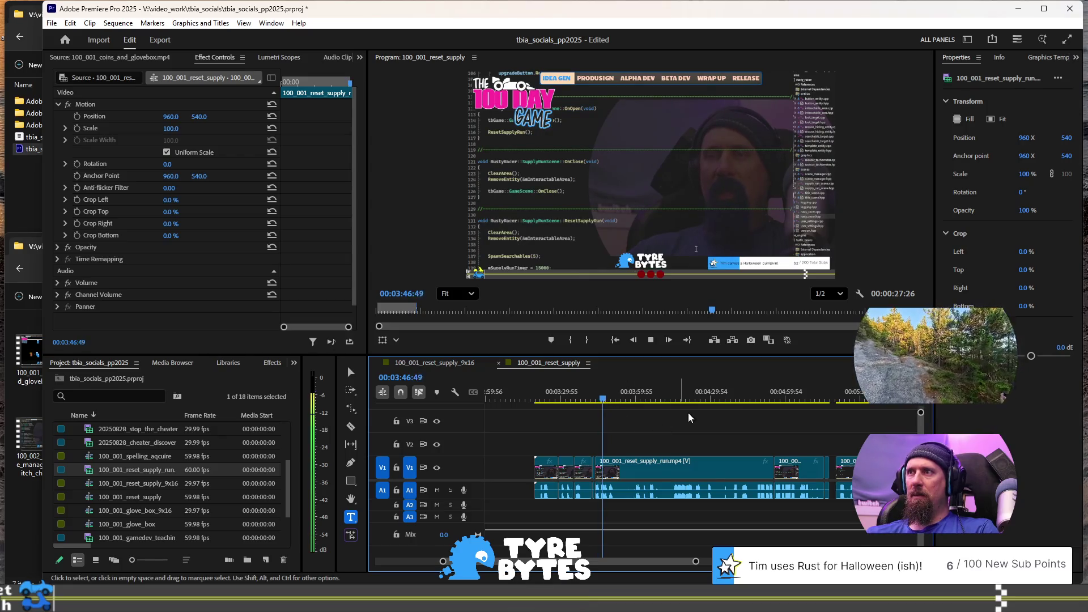
key(space)
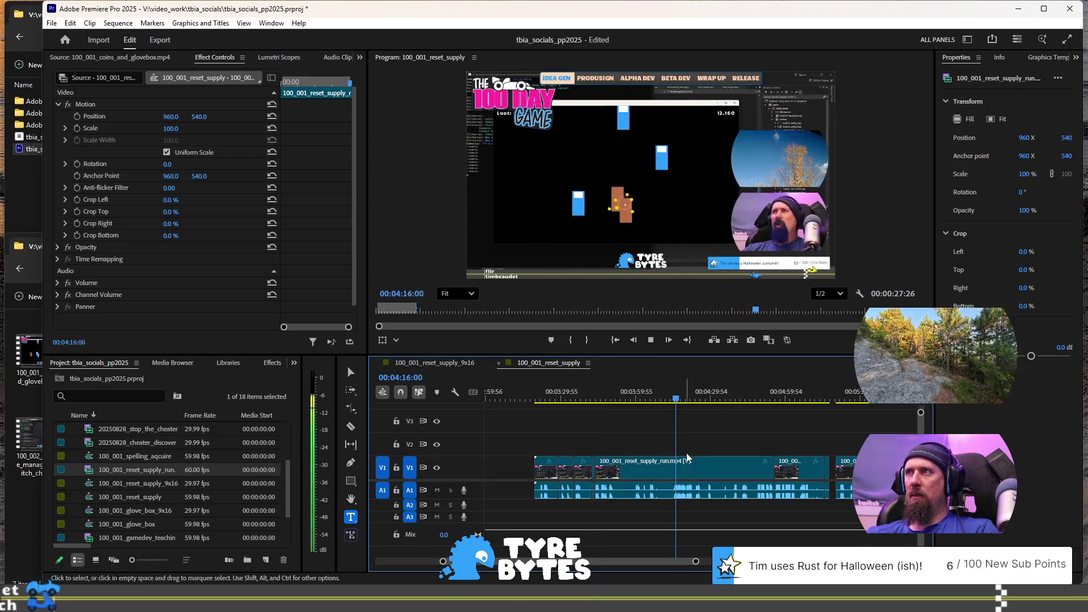
key(=)
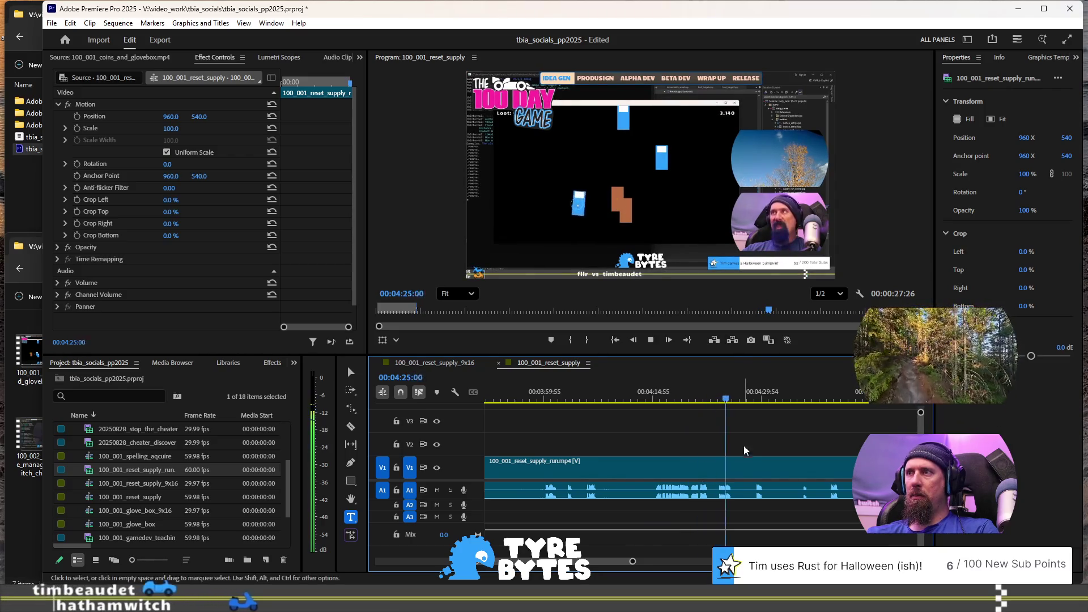
scroll(728, 451, down, 3)
Step: Pinpoint the moment near 4:49 by replaying from 4:48 and stepping frames
click(760, 400)
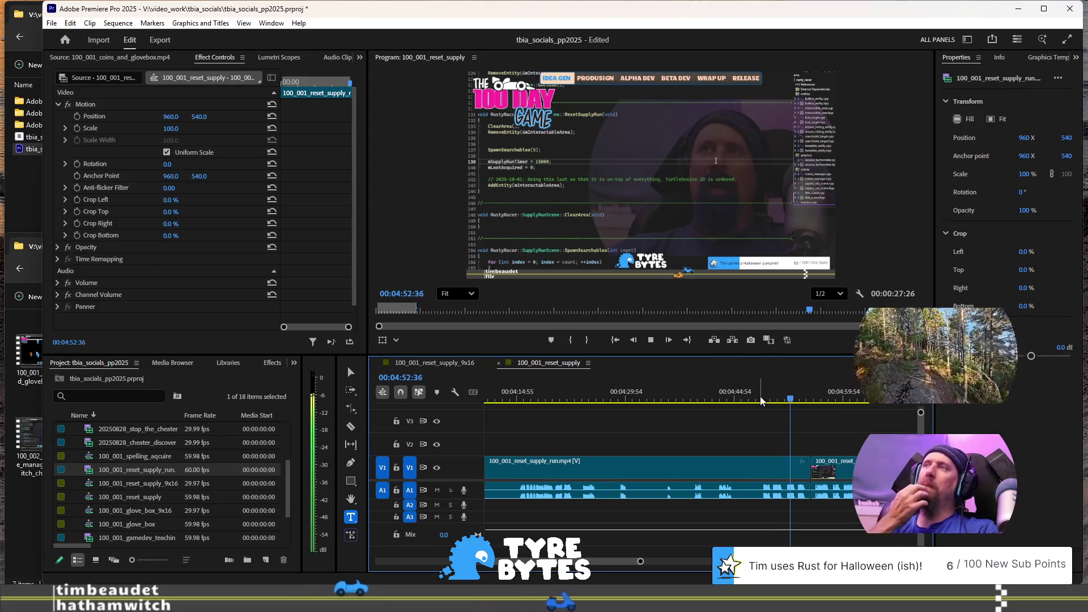
key(space)
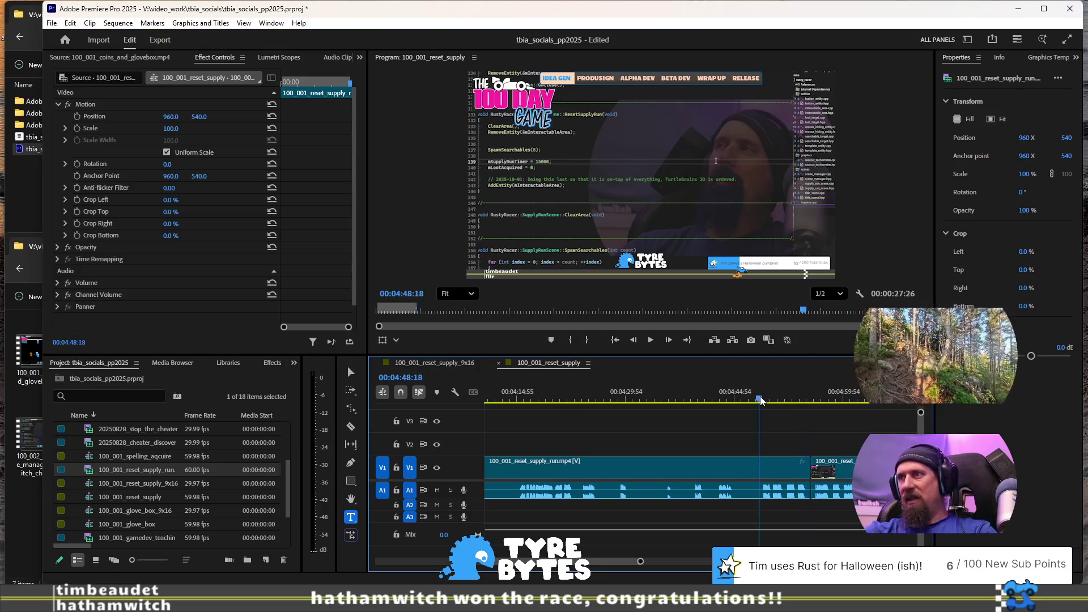
key(space)
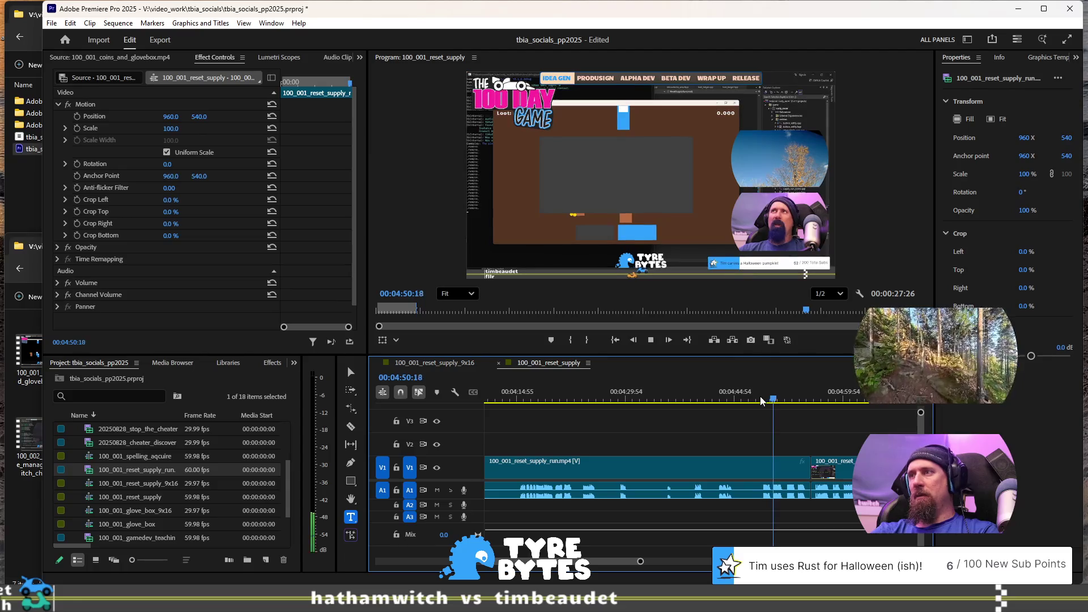
key(space)
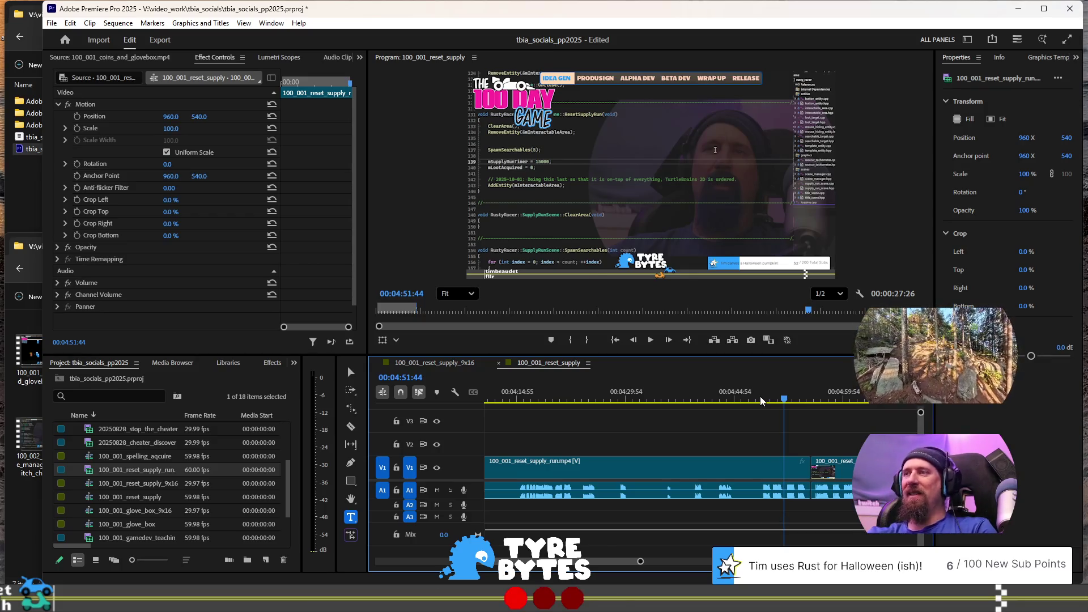
click(760, 400)
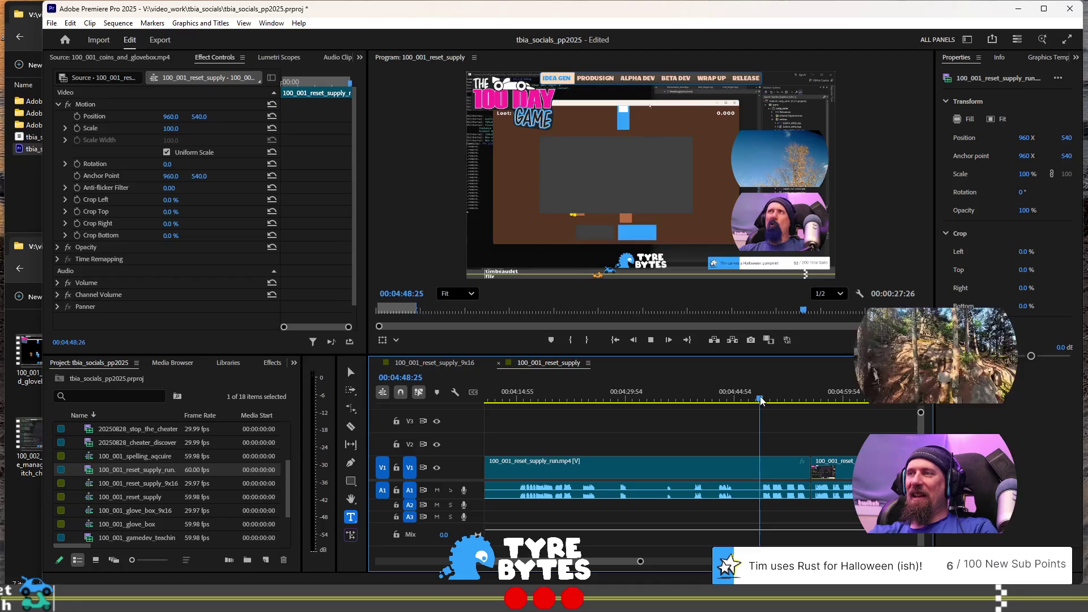
drag(761, 400, 762, 400)
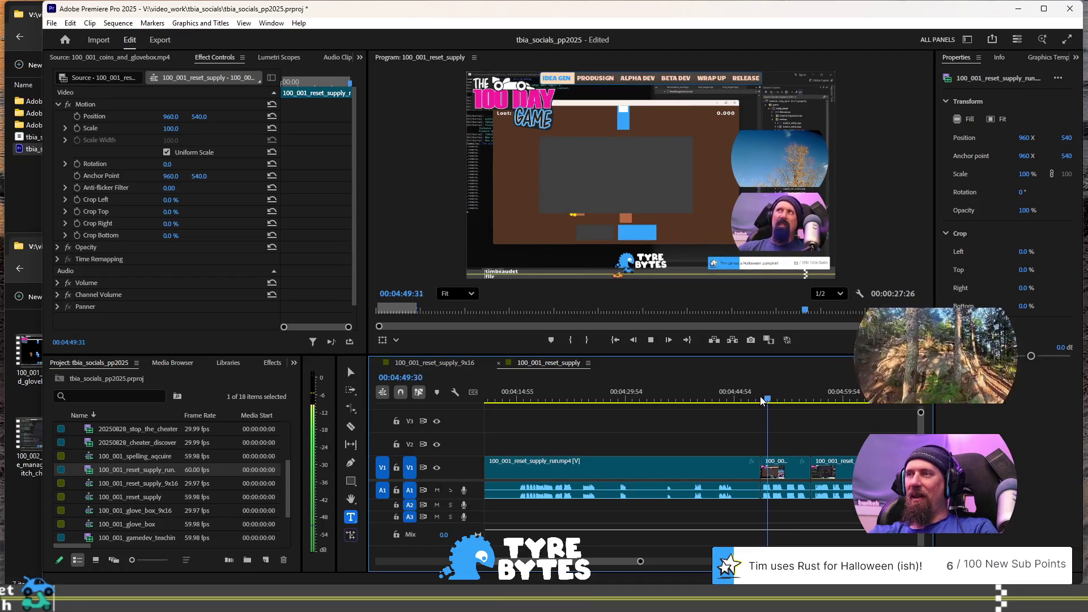
key(space)
key(shift+Right)
key(shift+Right)
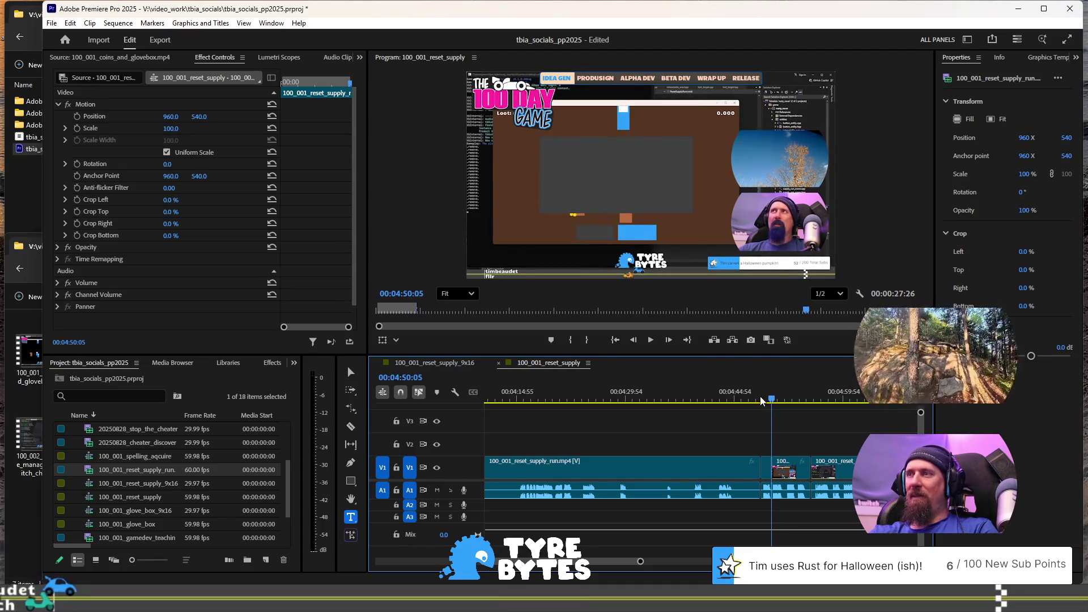
Step: Place the short 4:50 piece directly after the opening clip and replay the start
click(765, 469)
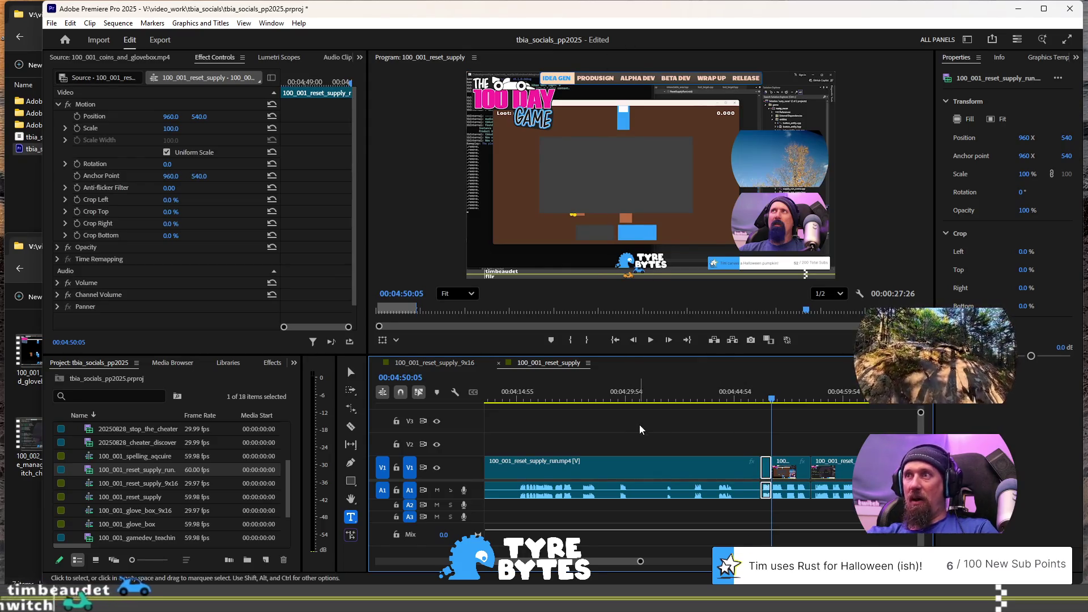
scroll(643, 420, up, 3)
scroll(567, 447, up, 10)
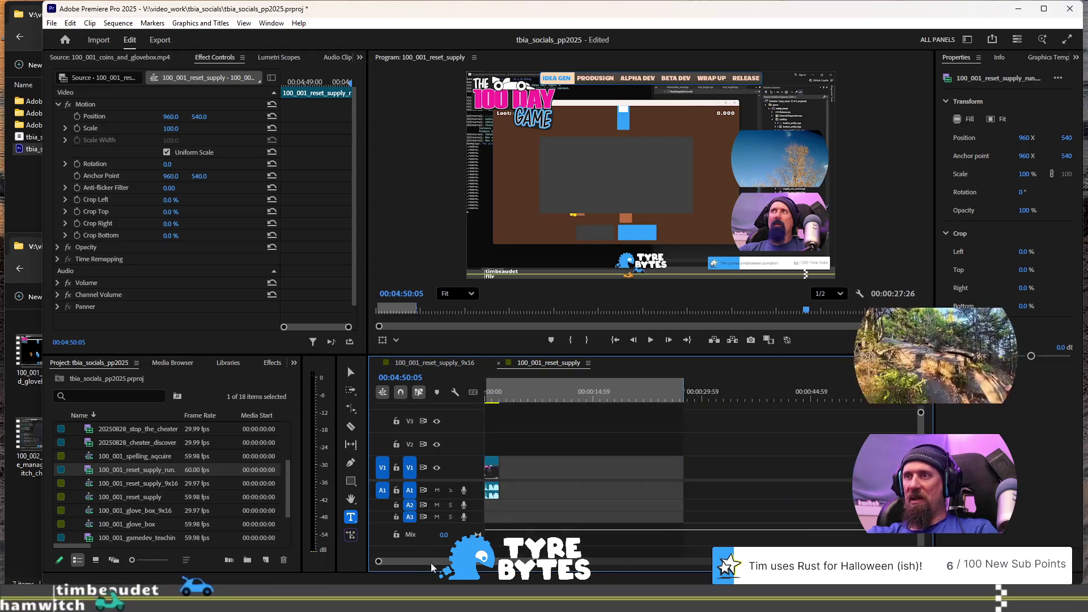
click(500, 397)
key(=)
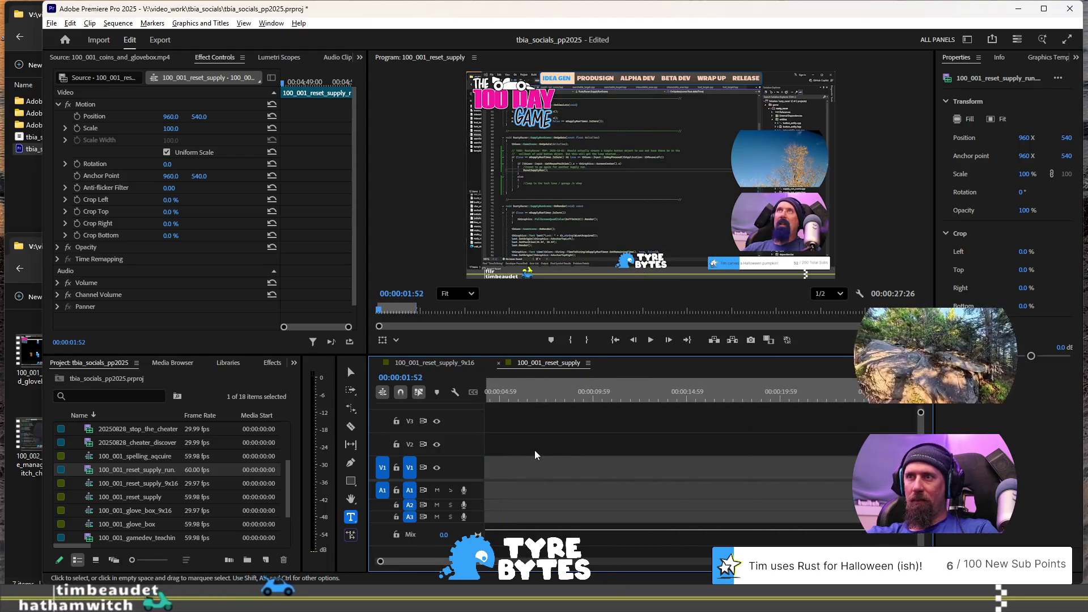
click(552, 391)
key(ctrl+v)
drag(567, 472, 541, 472)
click(511, 391)
key(space)
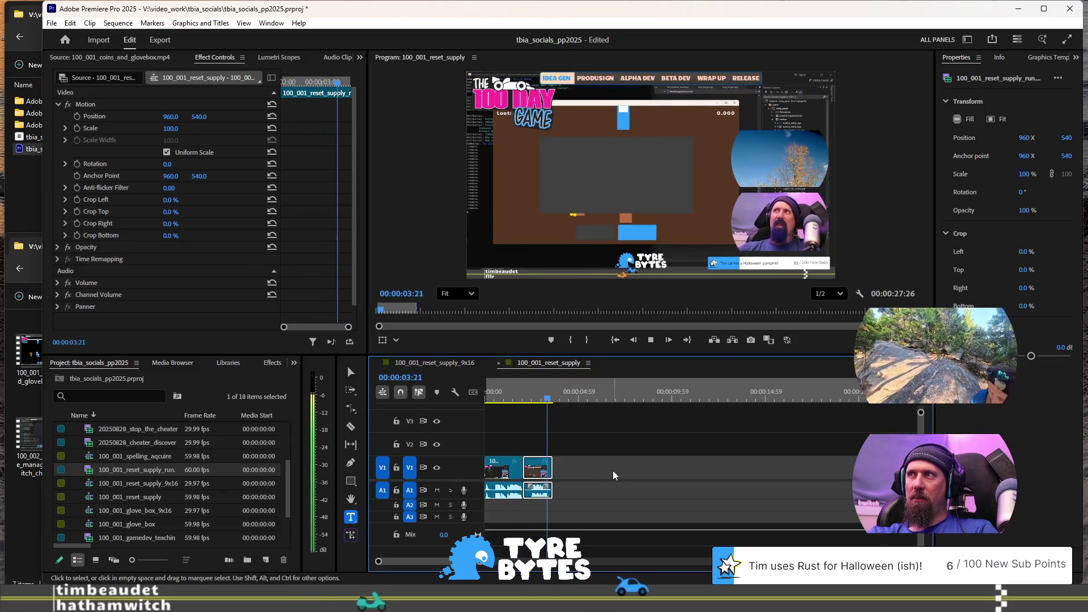
key(Home)
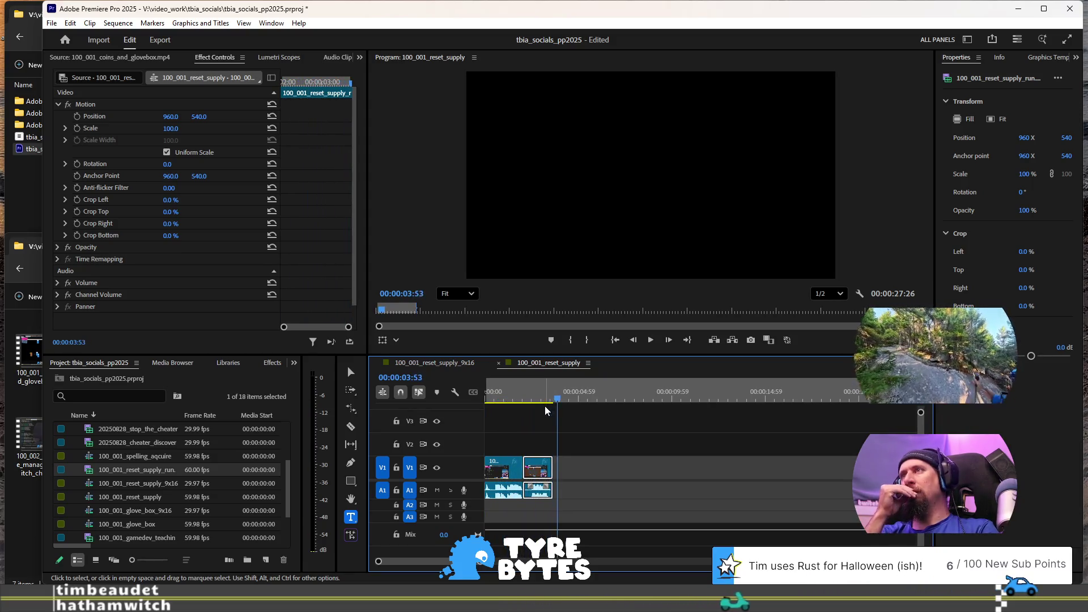
Step: Move the first run clip earlier to close the gap near 3:21
scroll(760, 436, down, 5)
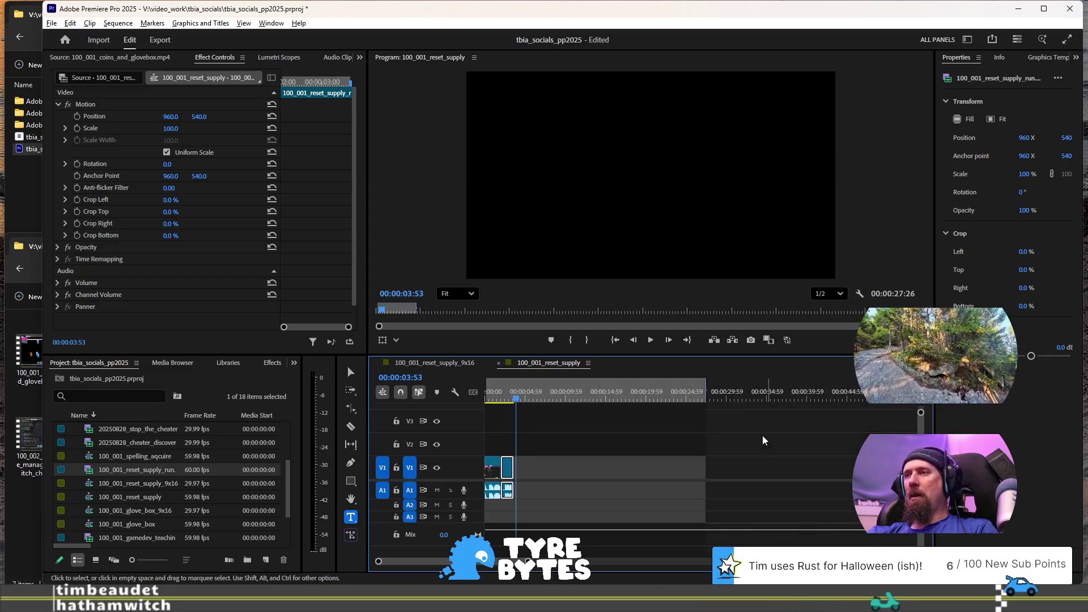
scroll(754, 442, up, 5)
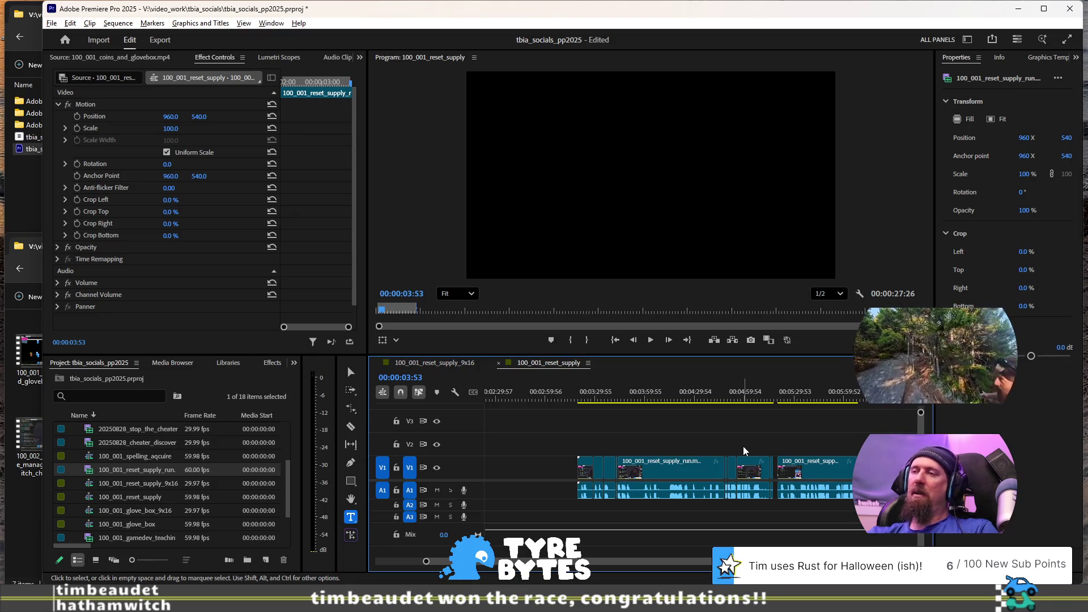
scroll(743, 447, up, 2)
scroll(743, 447, up, 4)
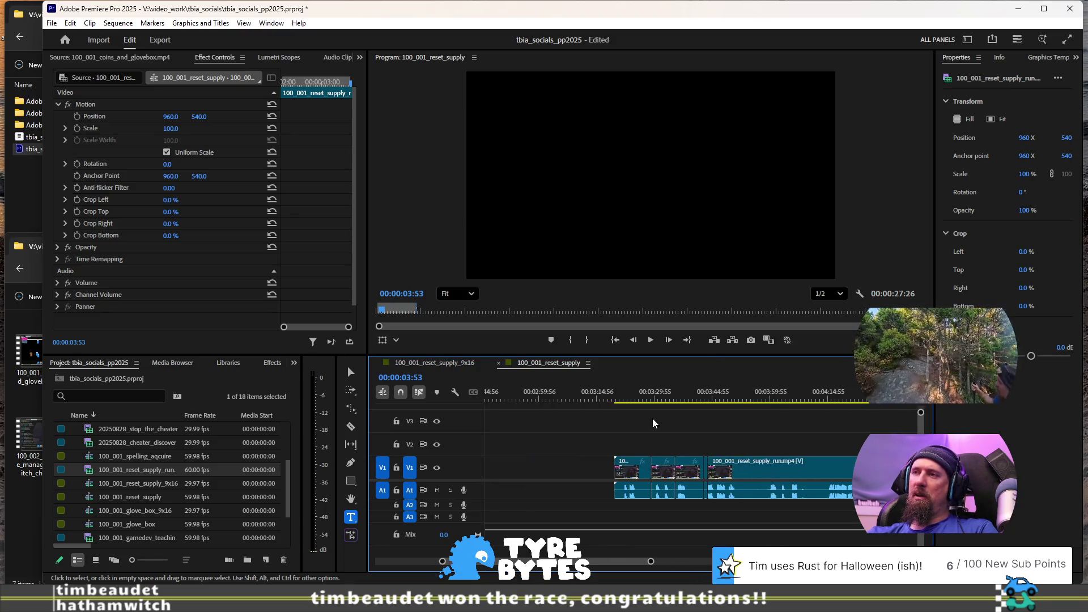
click(624, 394)
scroll(642, 451, up, 4)
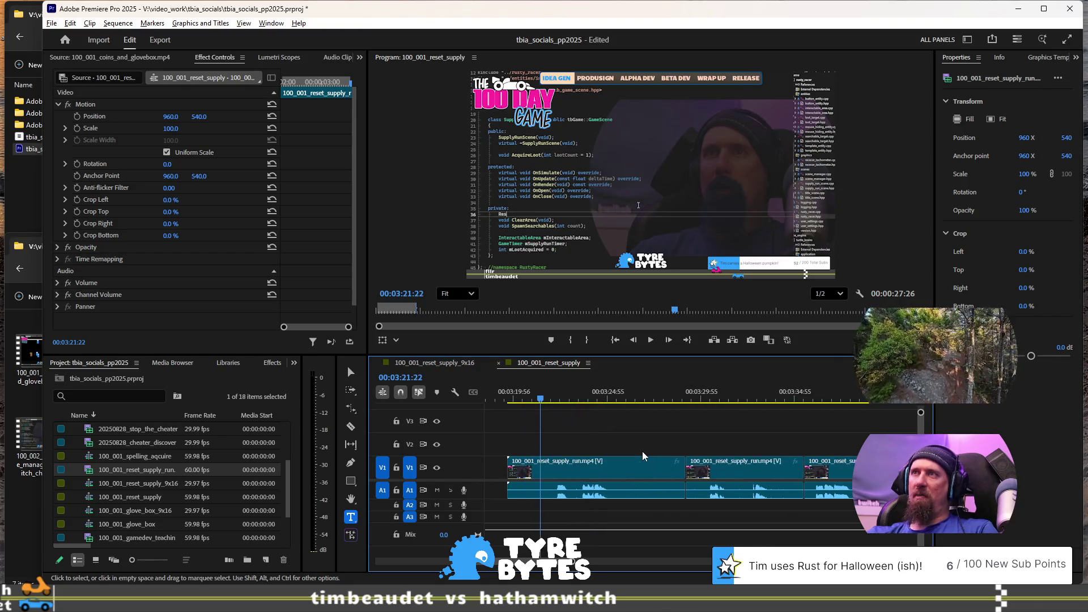
click(582, 475)
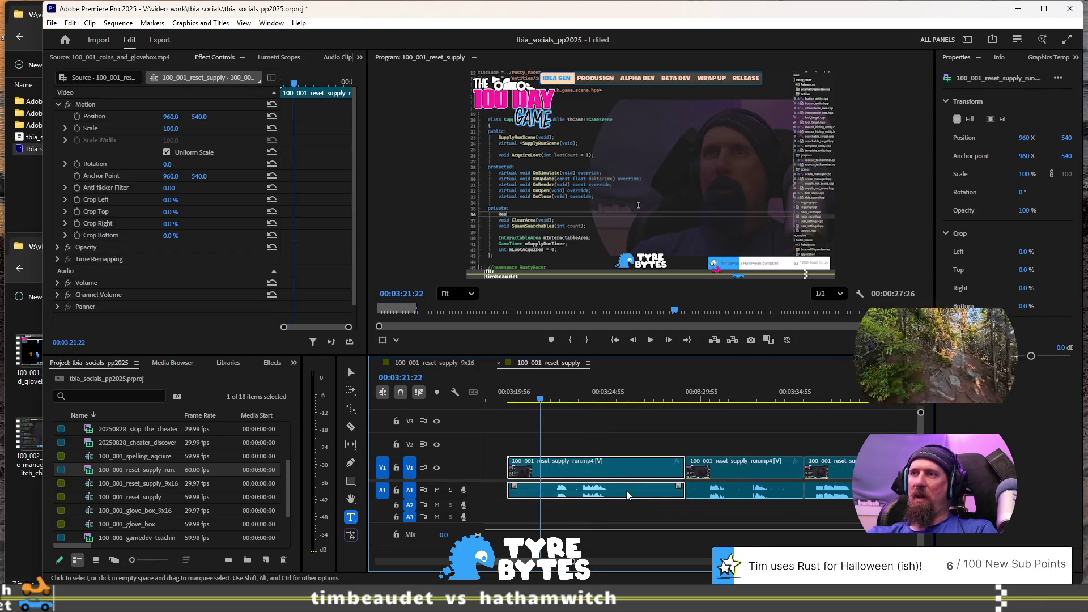
scroll(660, 492, up, 2)
drag(672, 463, 586, 468)
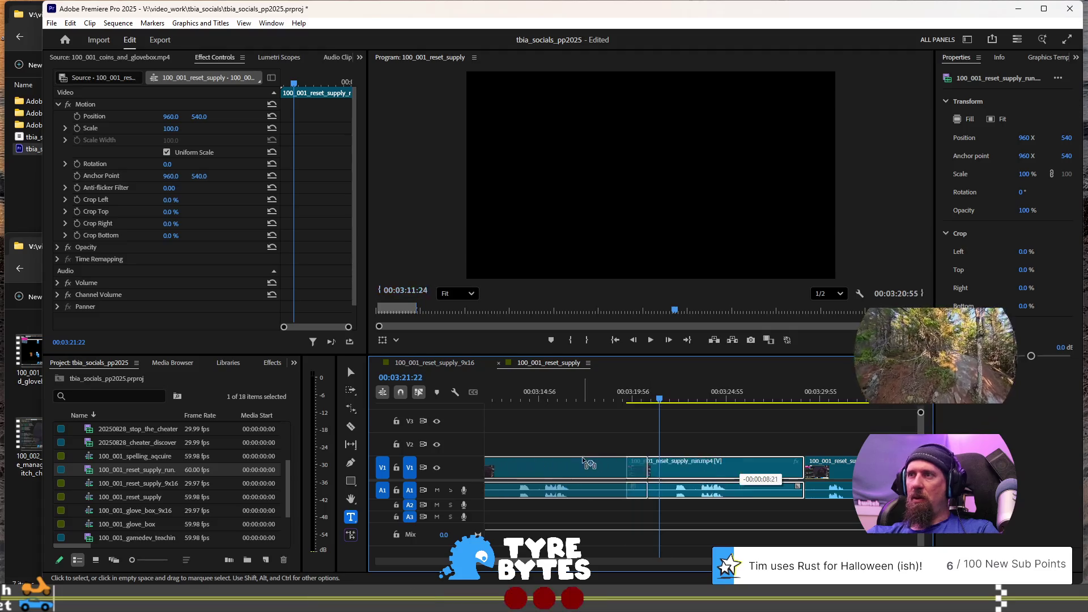
key(equal)
key(equal)
key(equal)
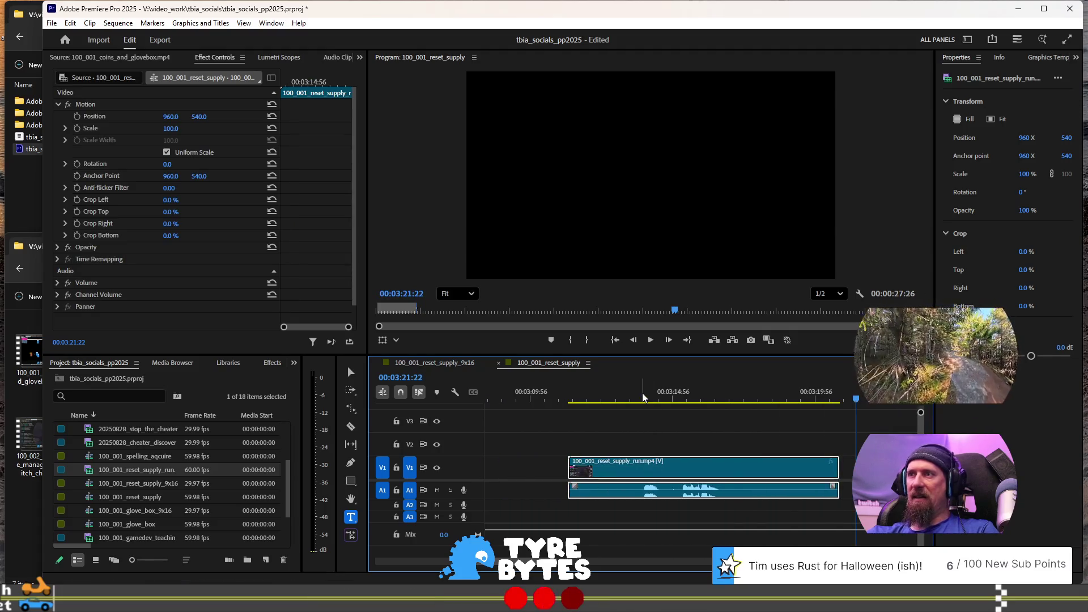
Step: Split the run clip at 3:16:40 and again near 3:14
click(643, 398)
key(space)
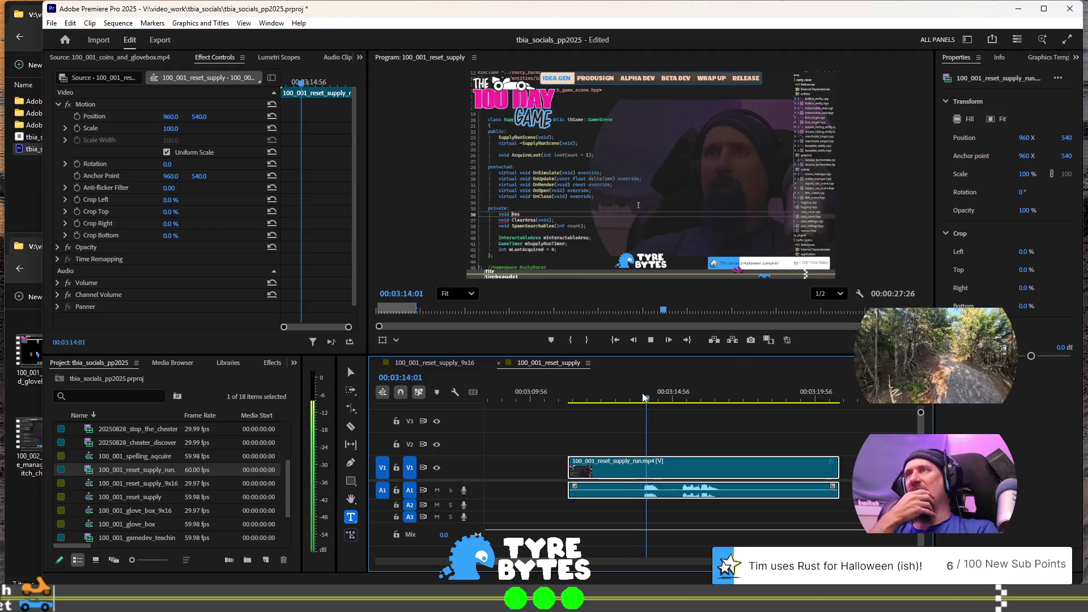
key(space)
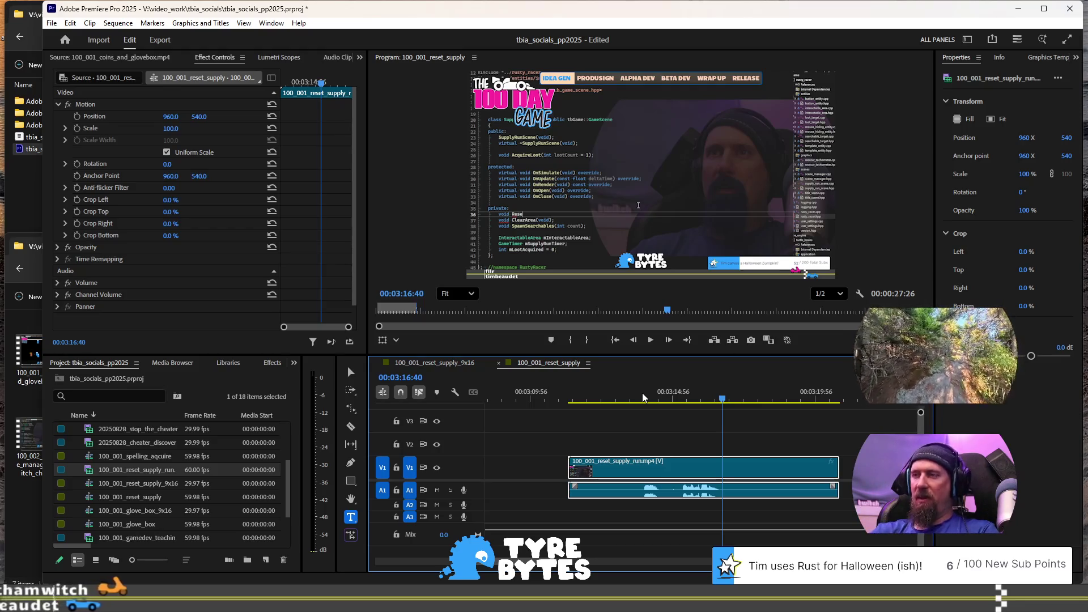
key(ctrl+k)
click(602, 399)
key(space)
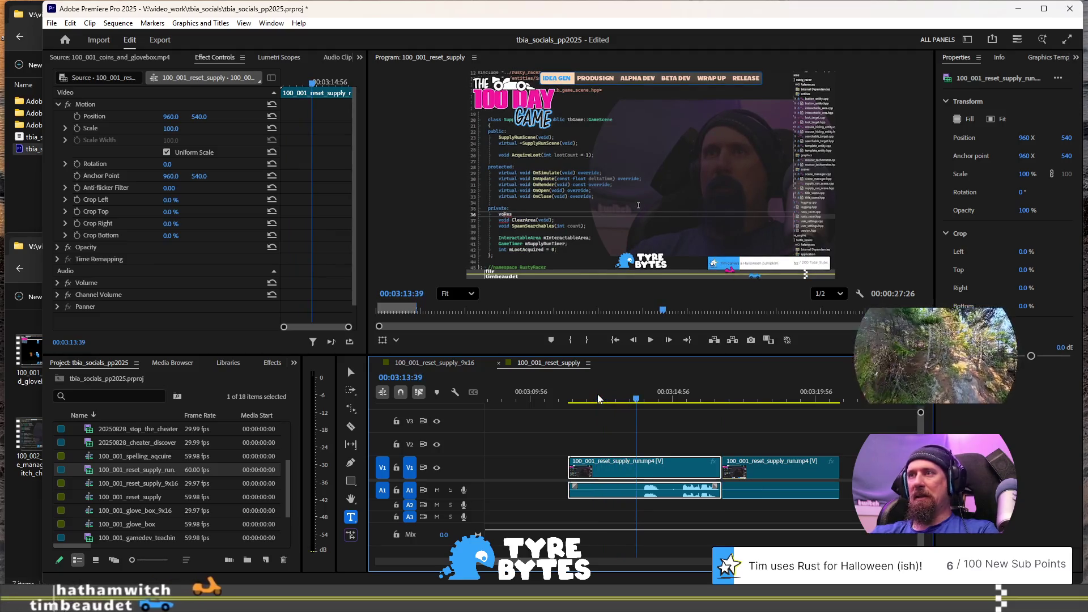
key(ctrl+k)
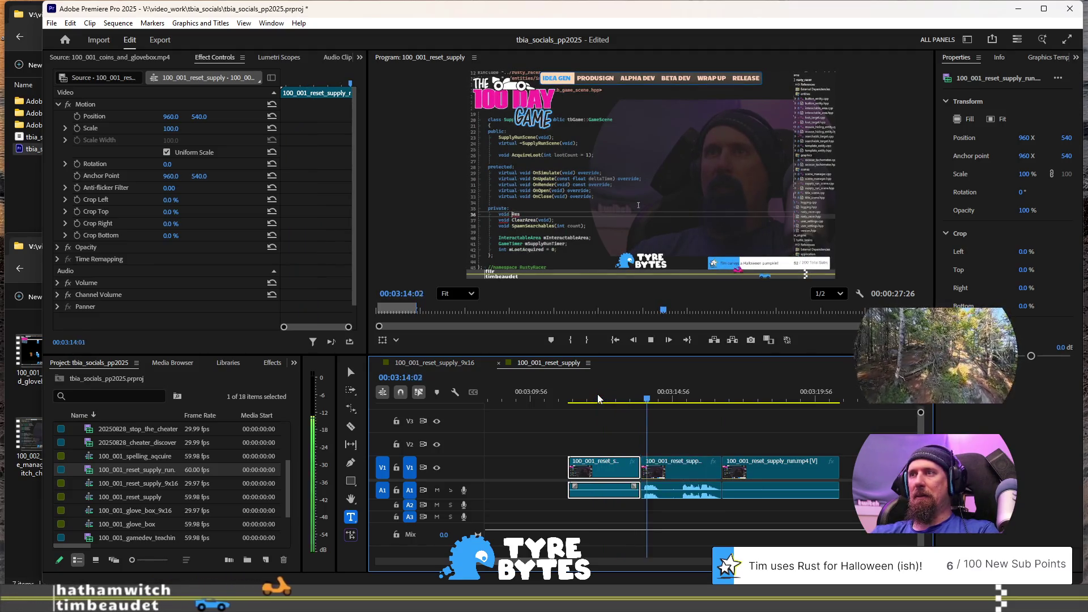
key(space)
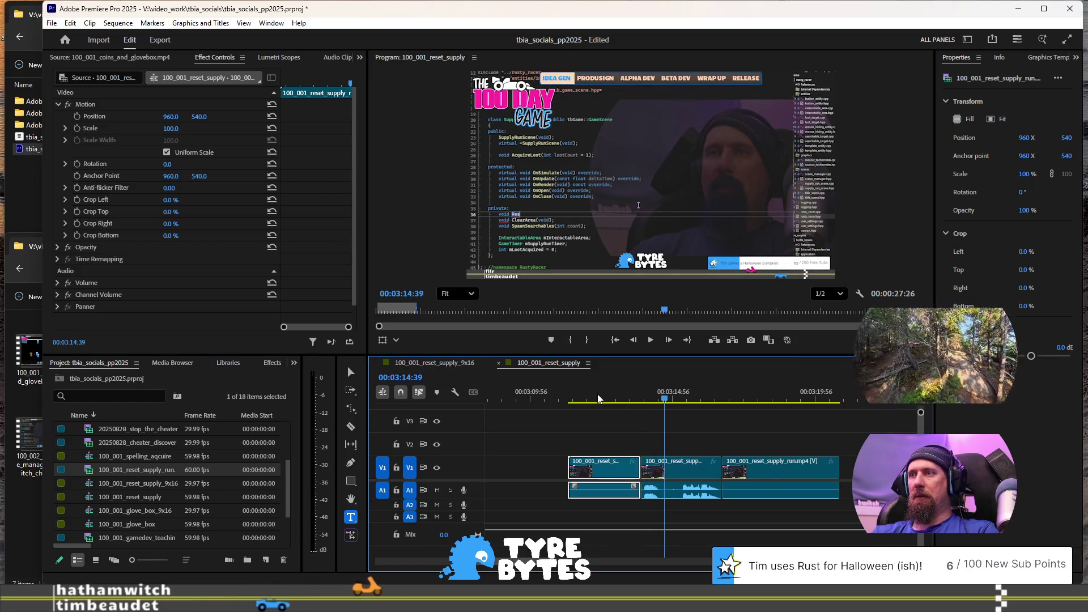
Step: Add further splits at 3:14:30 and 3:15:16
key(space)
key(space)
key(equal)
key(equal)
click(671, 385)
key(space)
key(space)
key(shift+Left)
key(shift+Left)
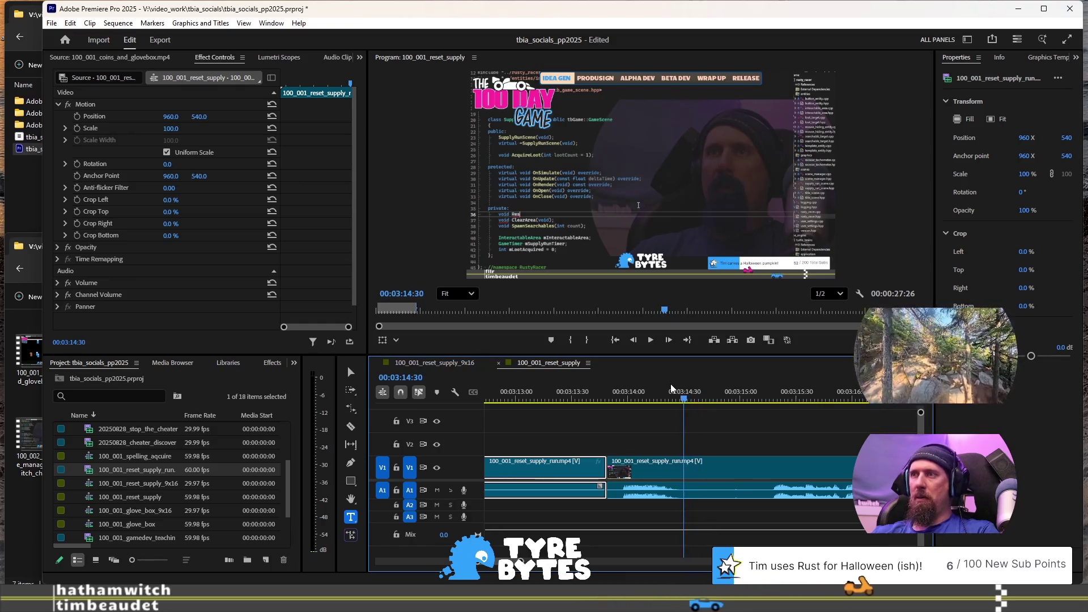
key(ctrl+k)
key(space)
key(space)
key(Left)
key(Left)
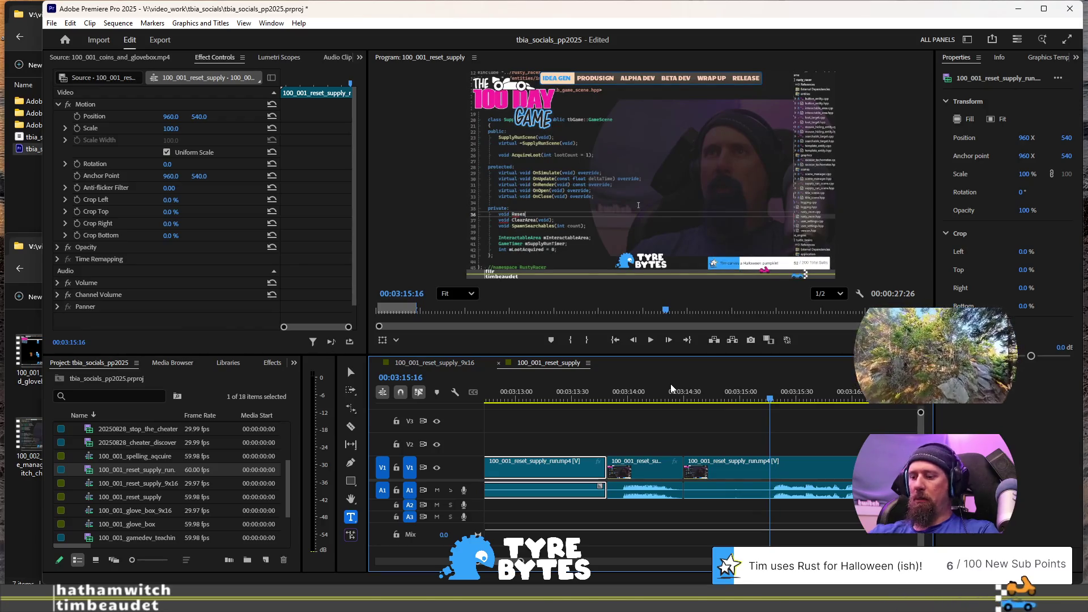
key(ctrl+k)
key(minus)
key(minus)
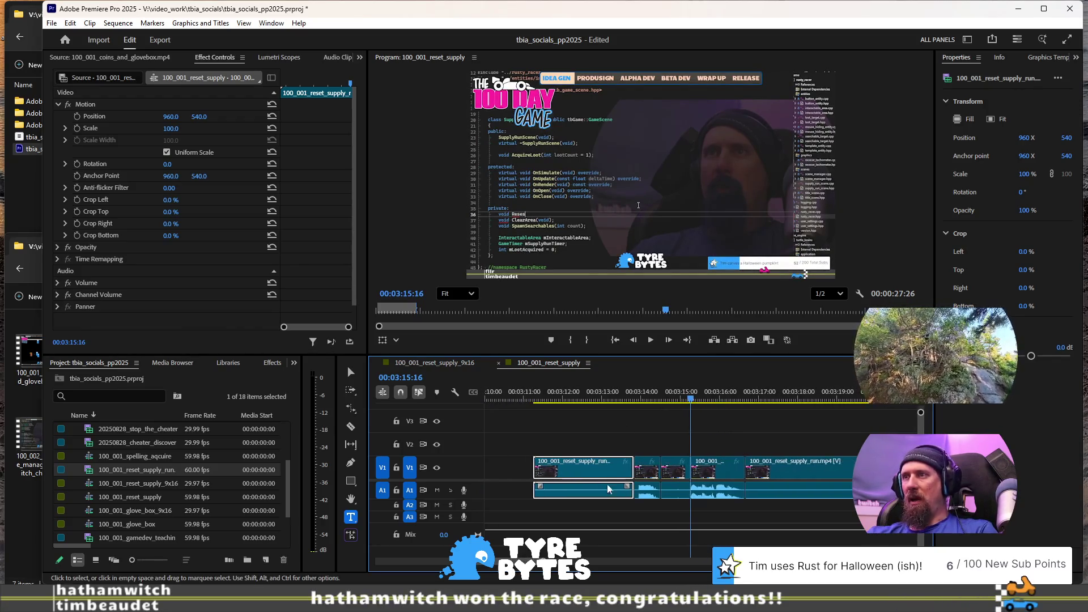
Step: Set the selected run clip pieces to 300% speed via Speed/Duration
shift+click(831, 473)
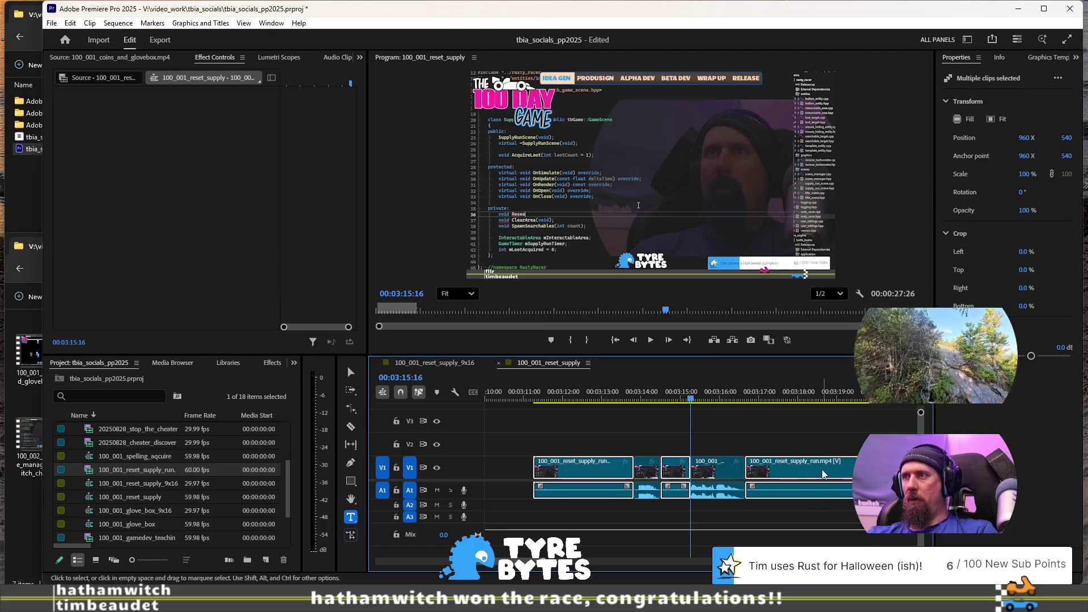
right_click(824, 474)
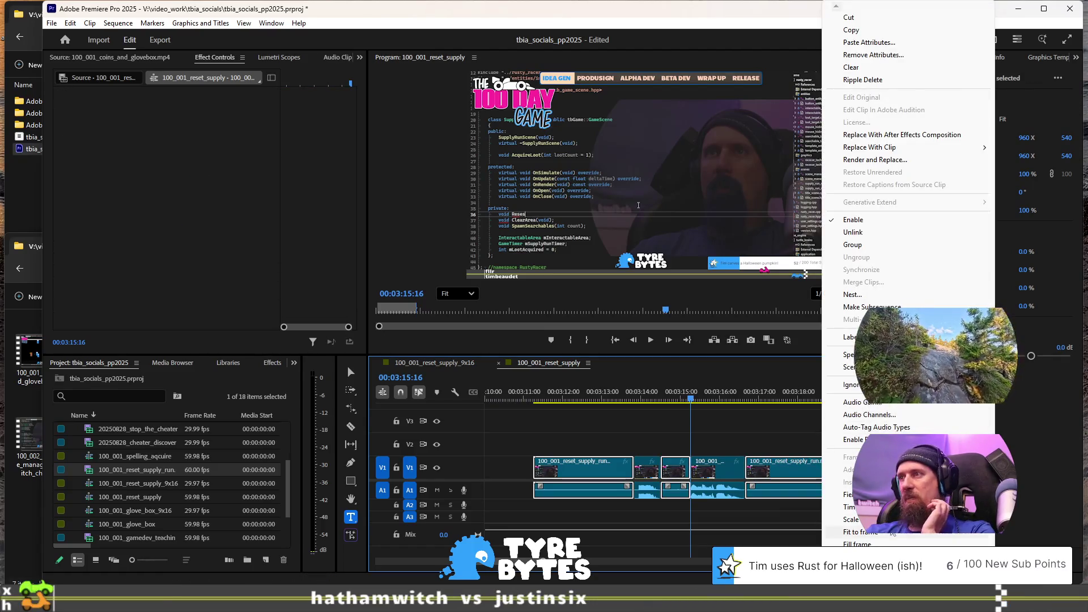
mouse_move(849, 507)
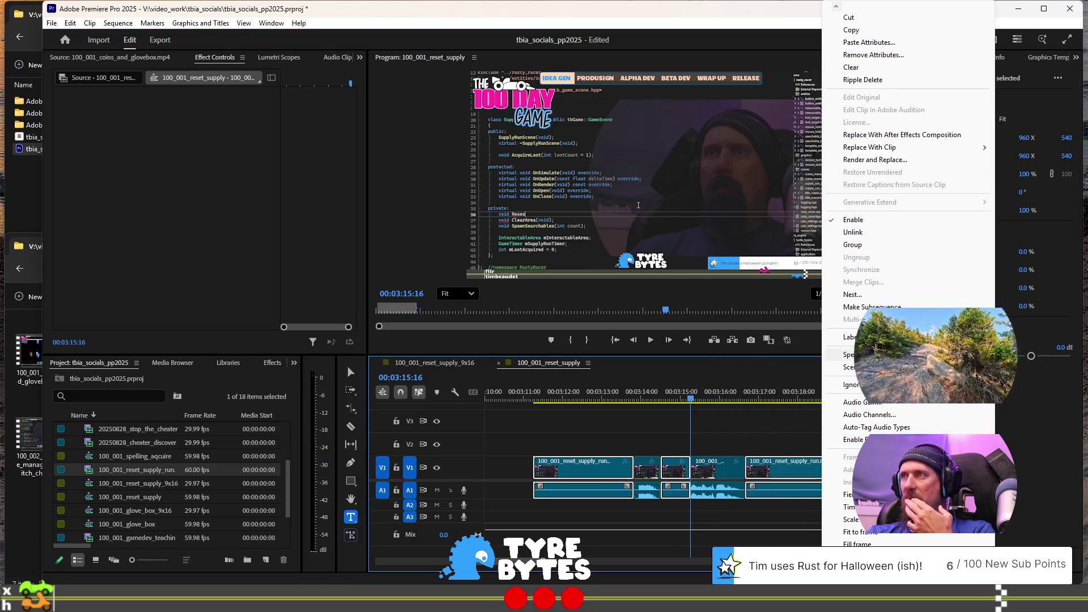
click(851, 354)
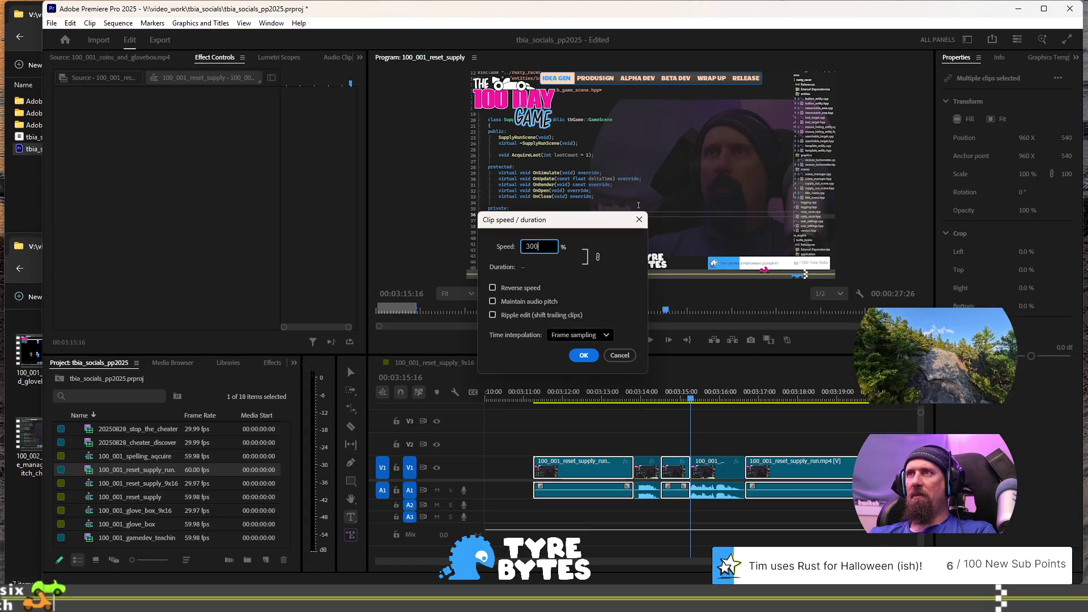
key(Return)
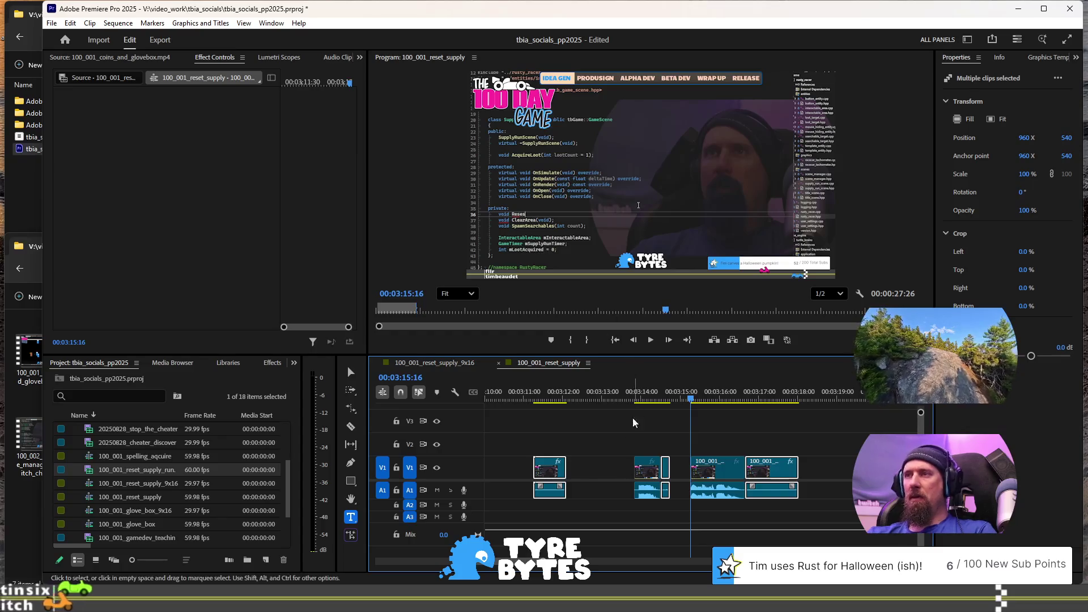
Step: Ripple delete the three gaps left between the sped-up clips
click(597, 466)
key(Delete)
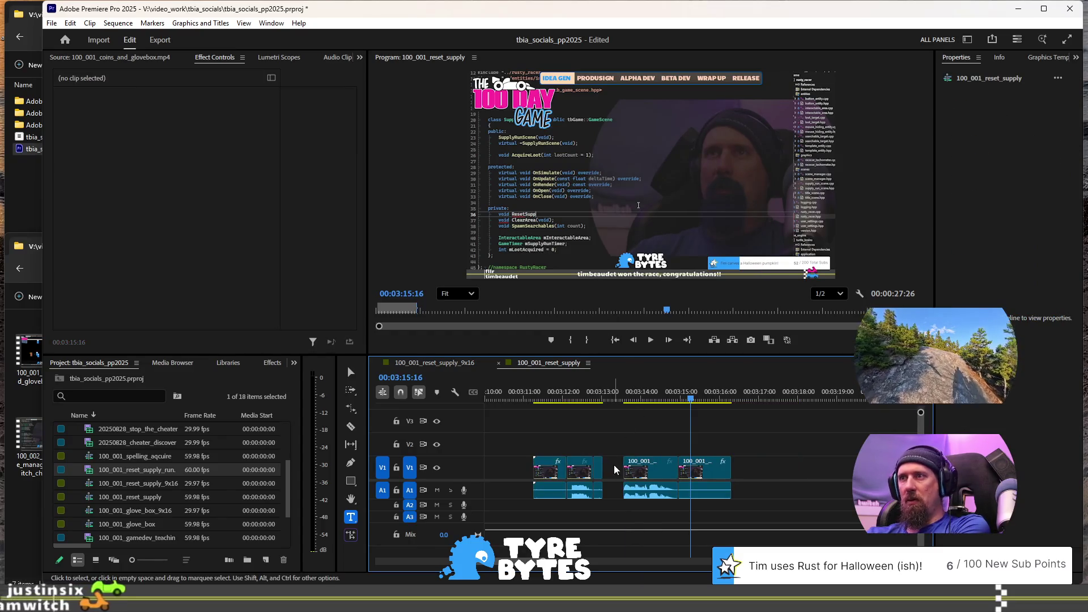
click(614, 468)
key(Delete)
click(538, 399)
key(space)
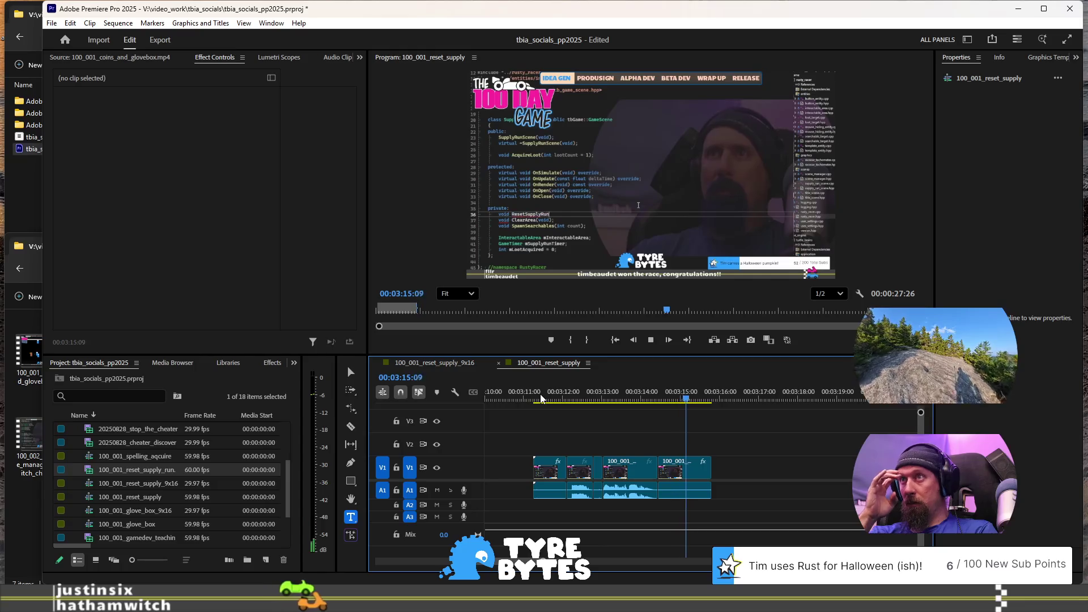
Step: Ripple-trim the dead footage before 00:03:11:26 and review the result
key(space)
alt+scroll(584, 498, up, 2)
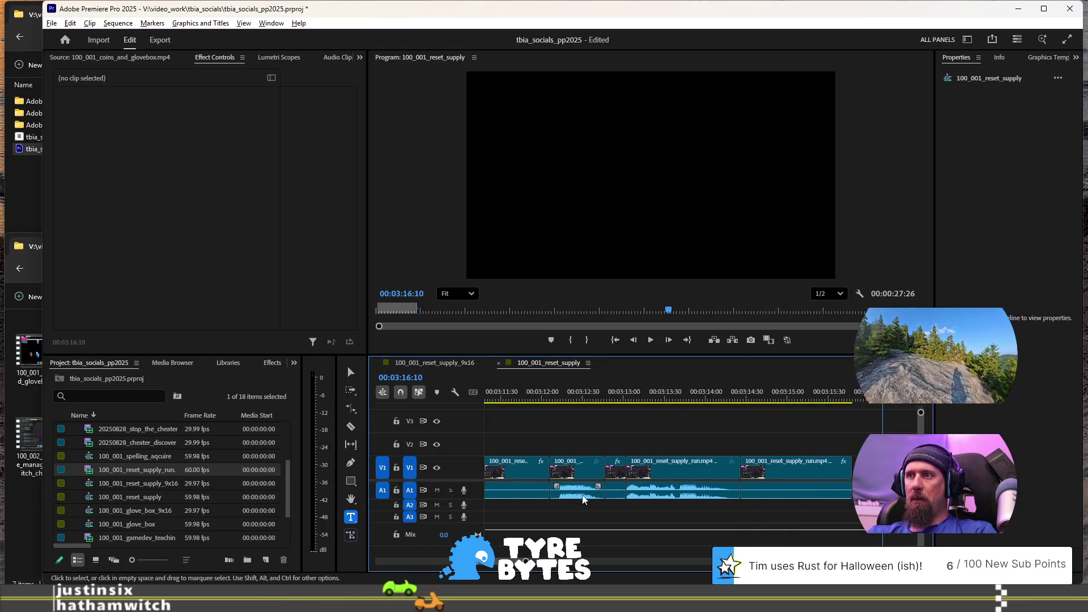
scroll(525, 421, up, 2)
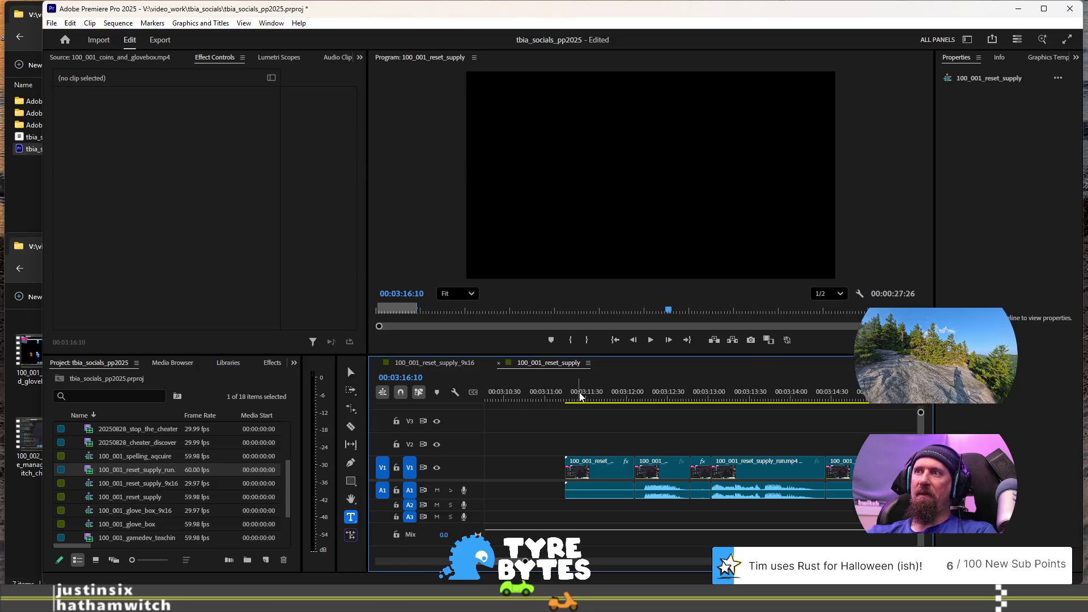
click(581, 395)
key(space)
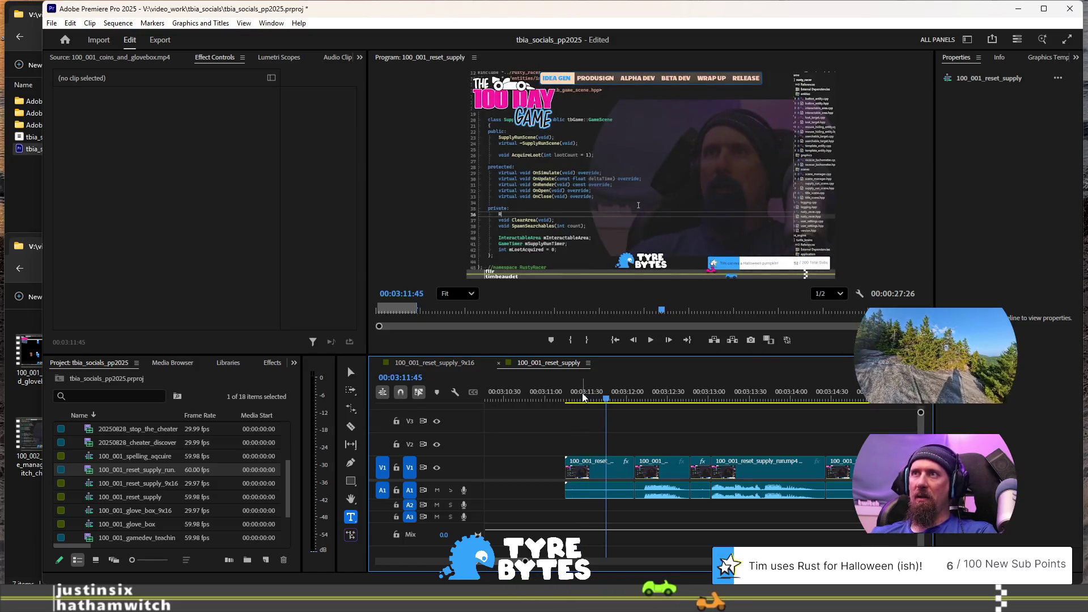
key(q)
key(space)
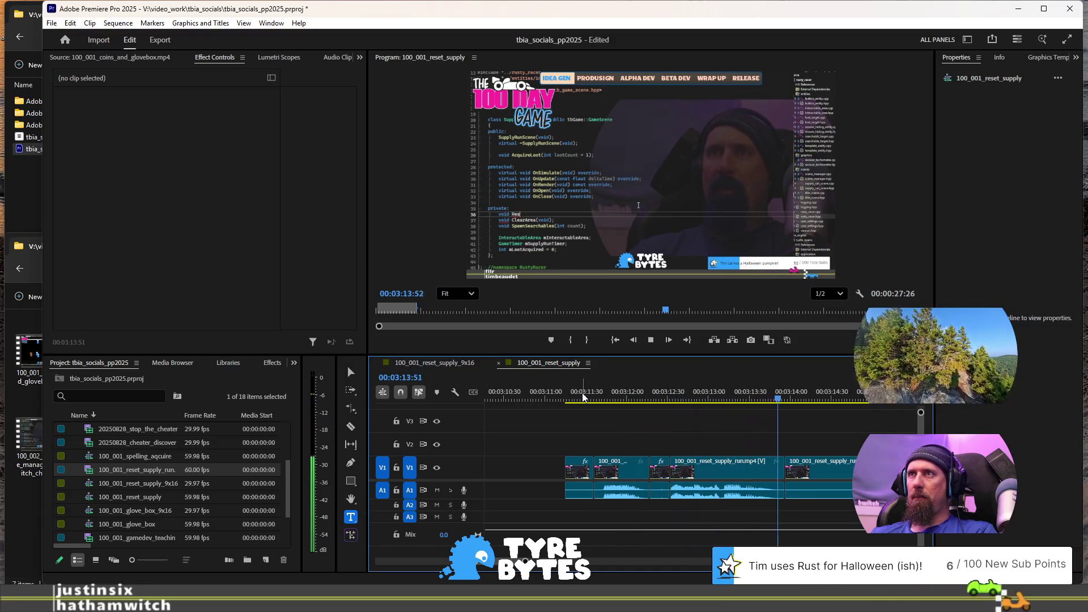
key(space)
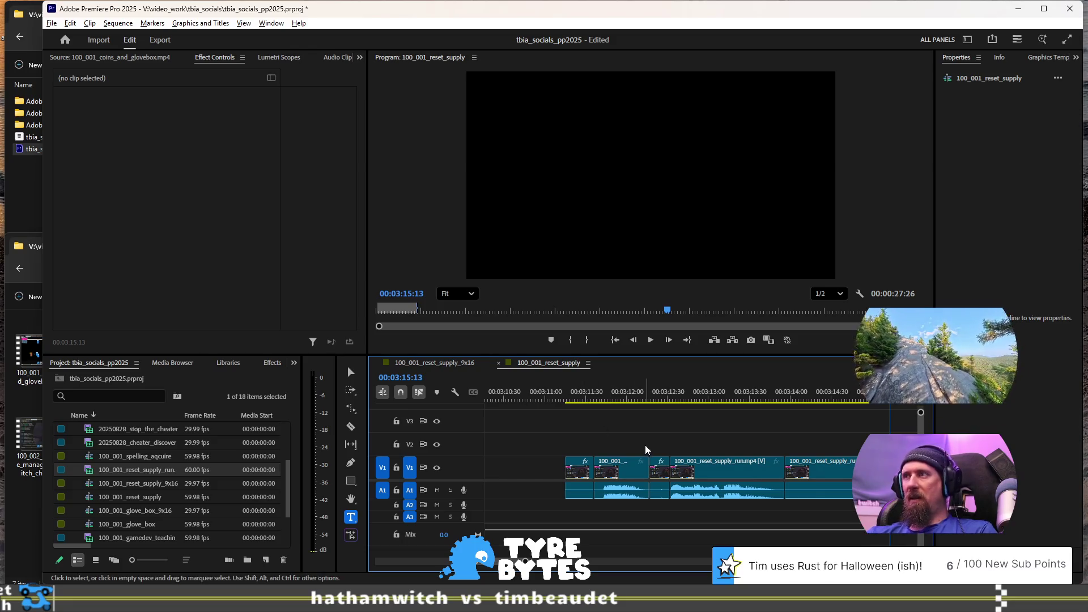
Step: Ripple-trim the later run clip's start up to about 00:03:26:55
key(minus)
key(minus)
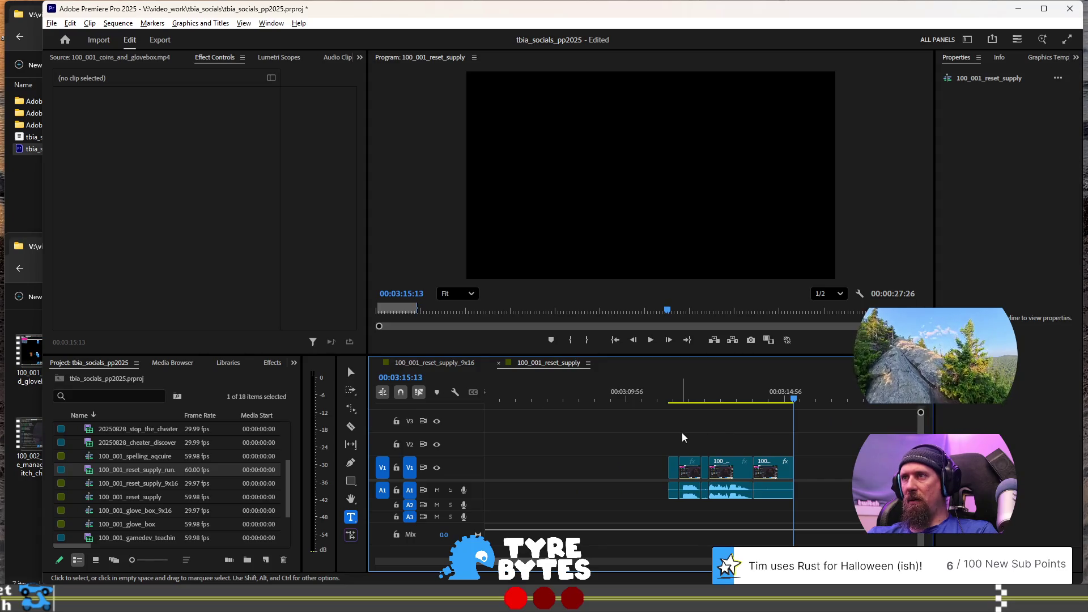
key(minus)
key(minus)
key(minus)
key(minus)
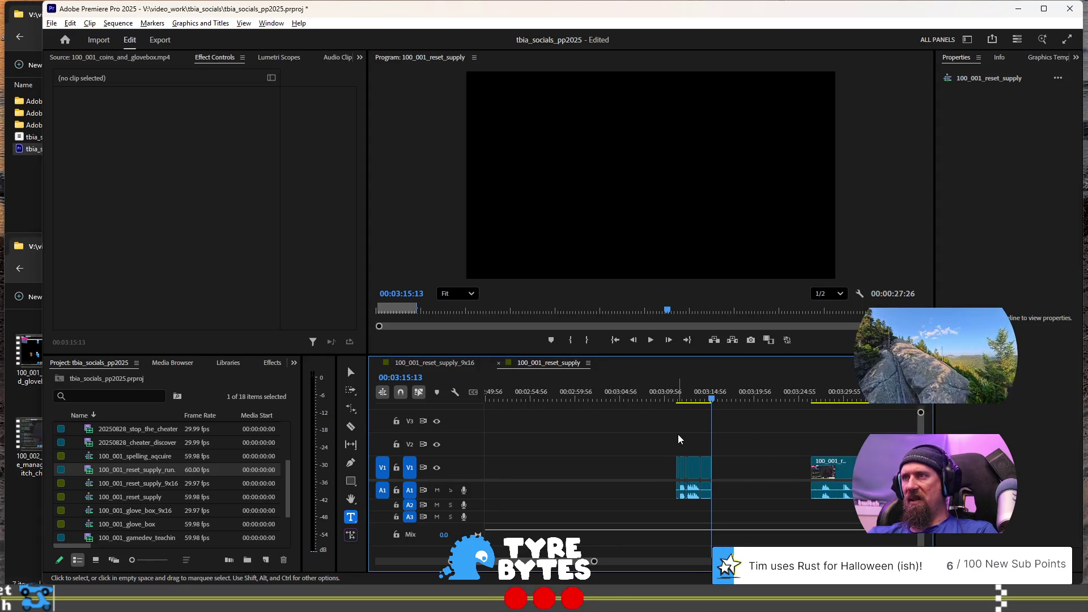
key(minus)
key(minus)
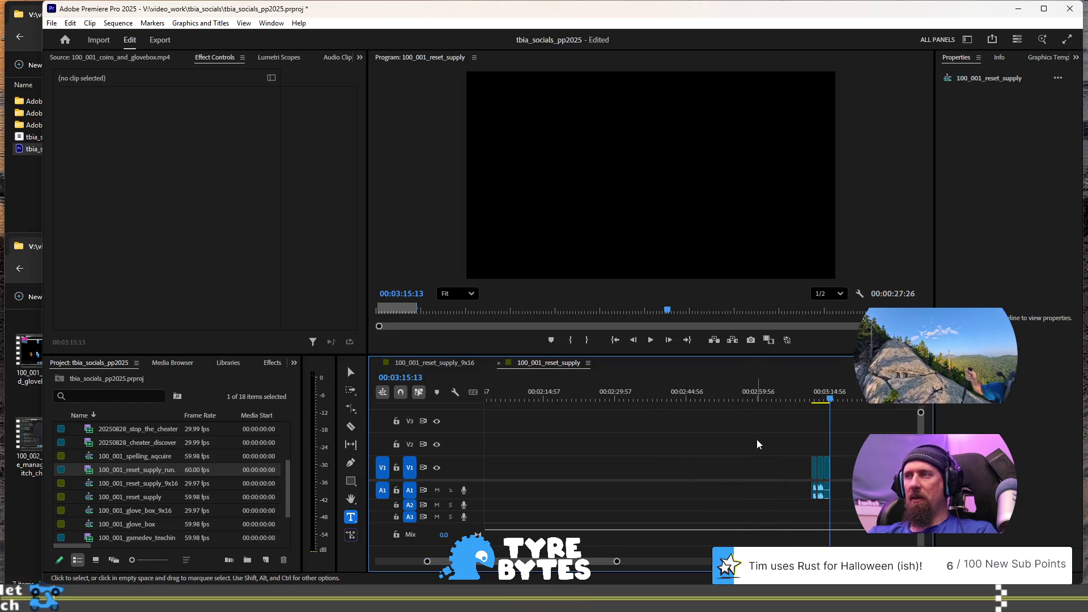
key(minus)
key(minus)
drag(790, 505, 734, 433)
key(equal)
key(equal)
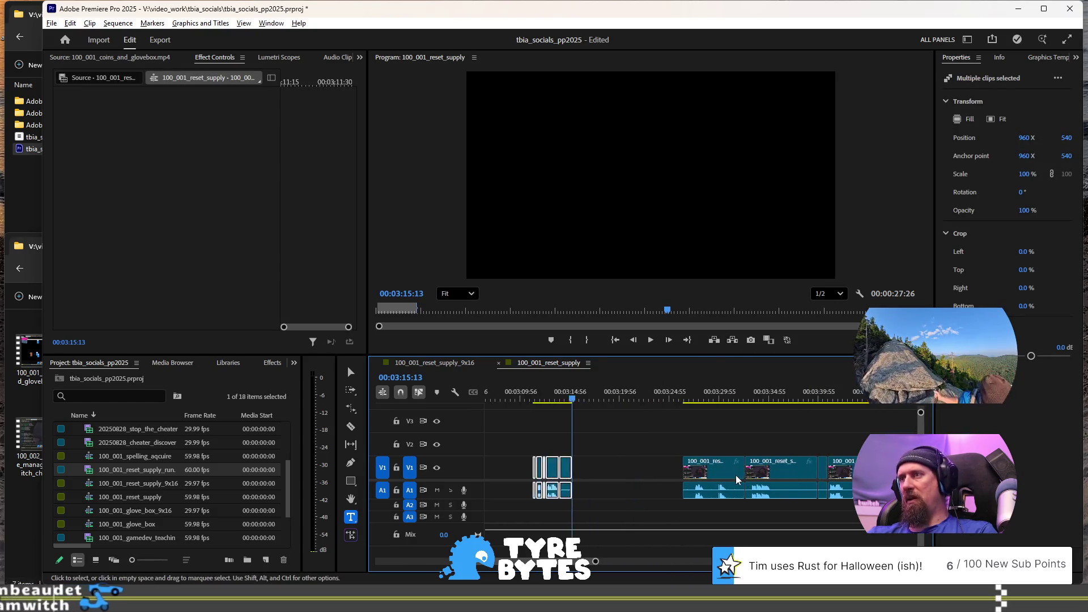
key(equal)
click(639, 395)
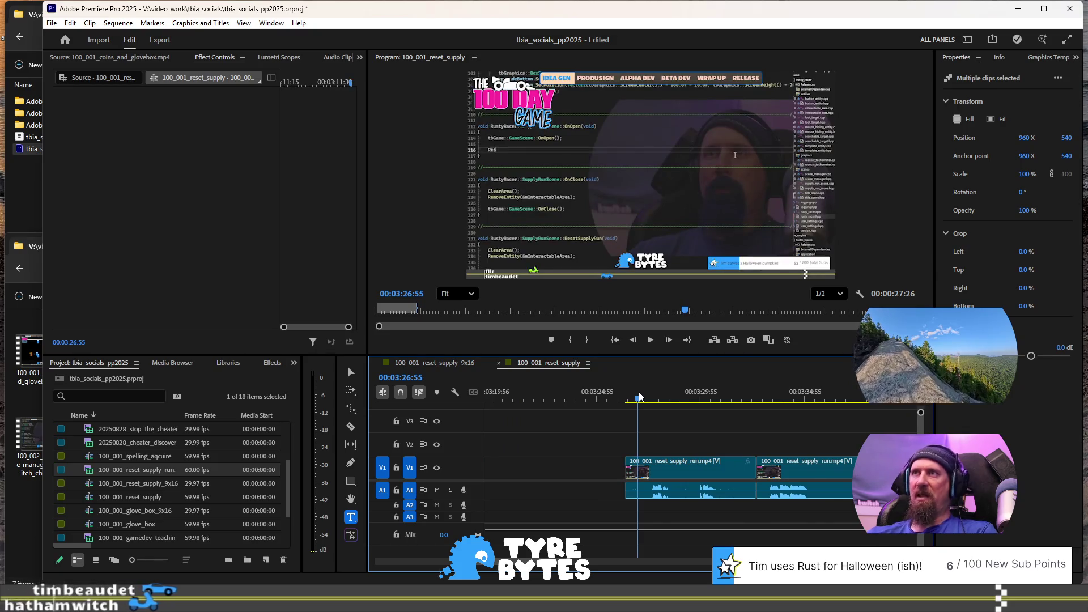
key(space)
key(space)
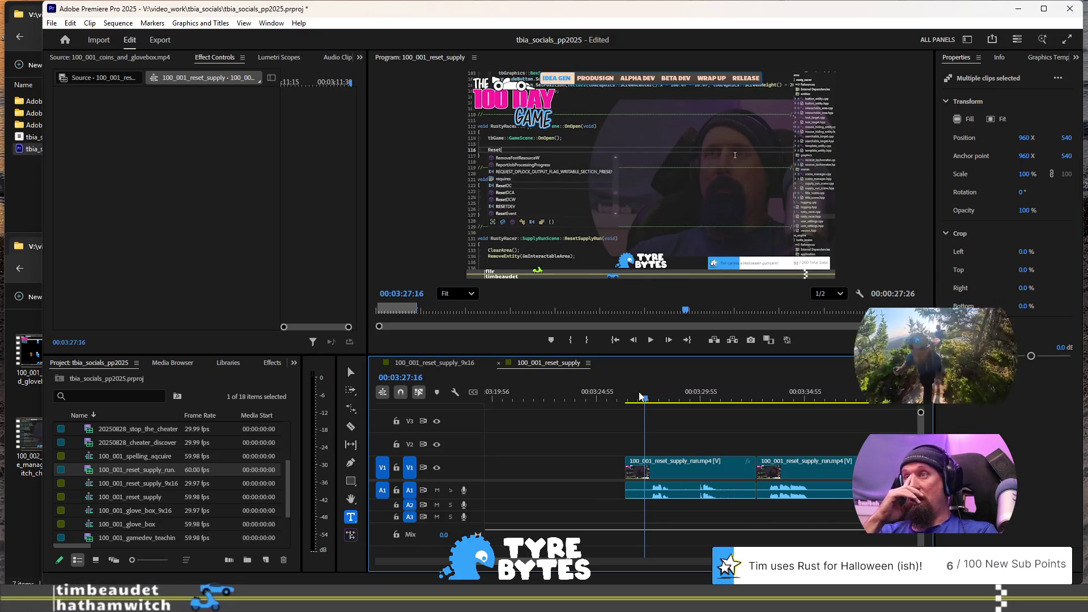
key(space)
key(q)
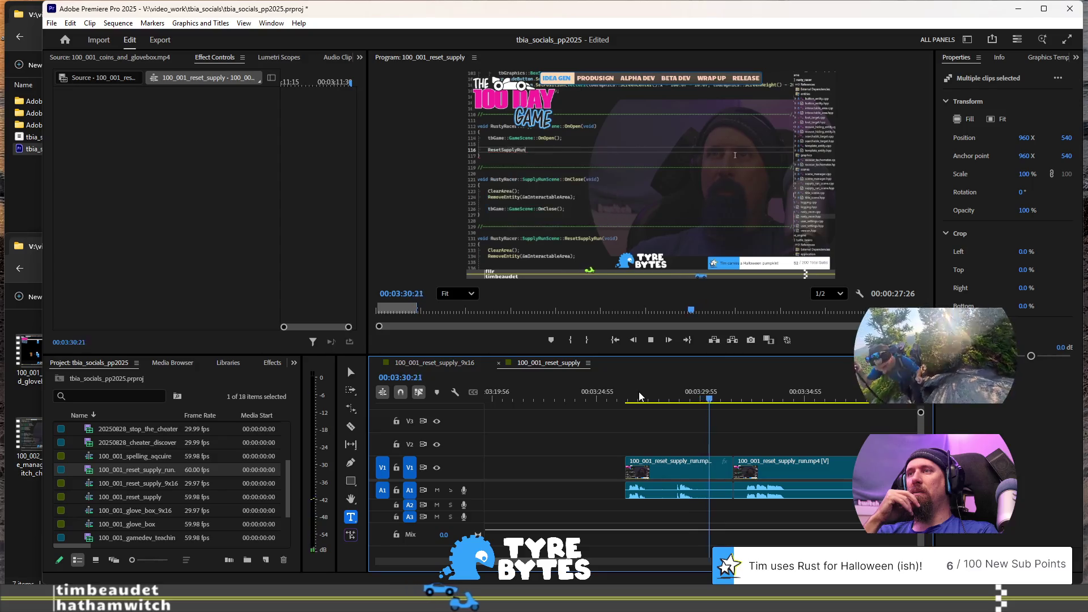
key(space)
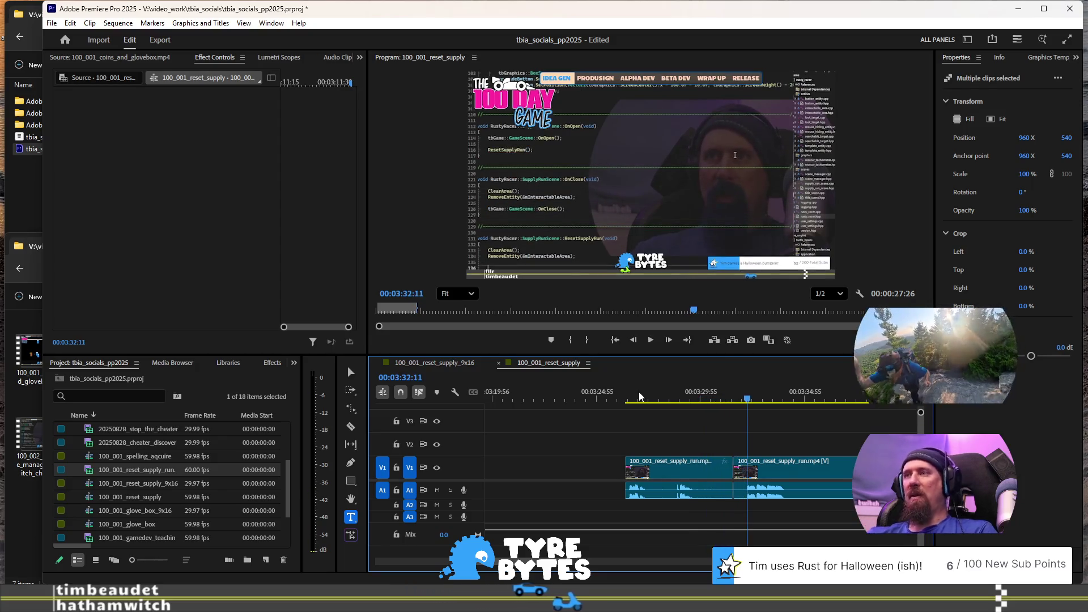
click(655, 463)
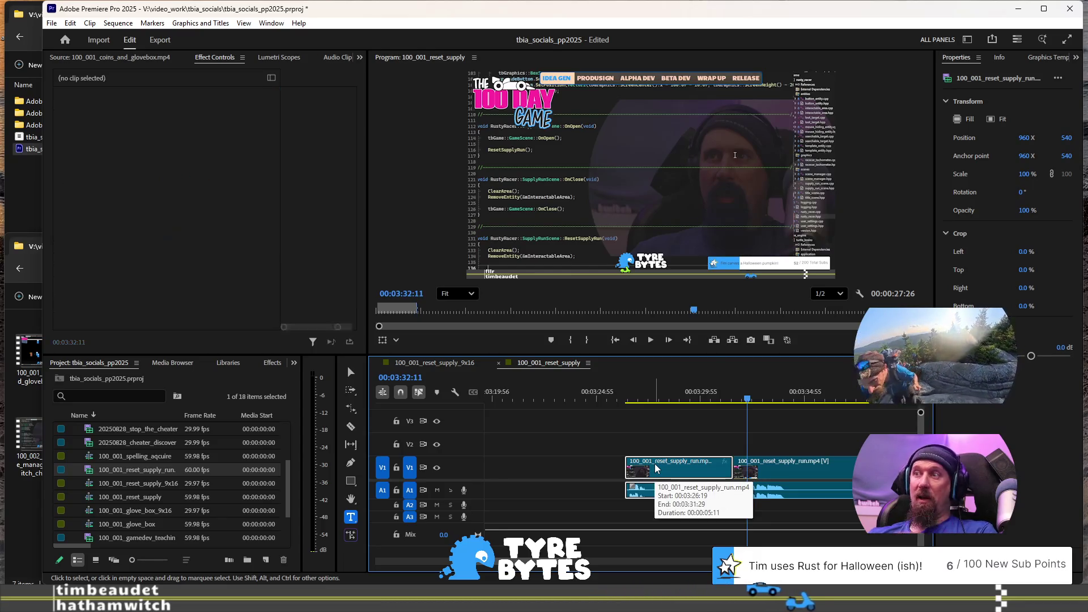
key(Delete)
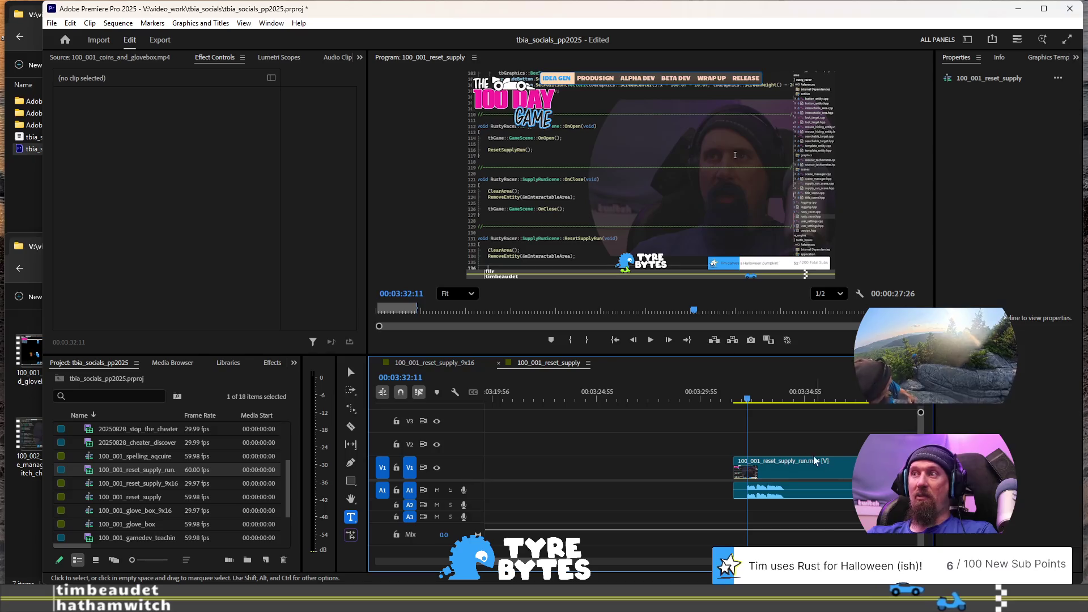
key(space)
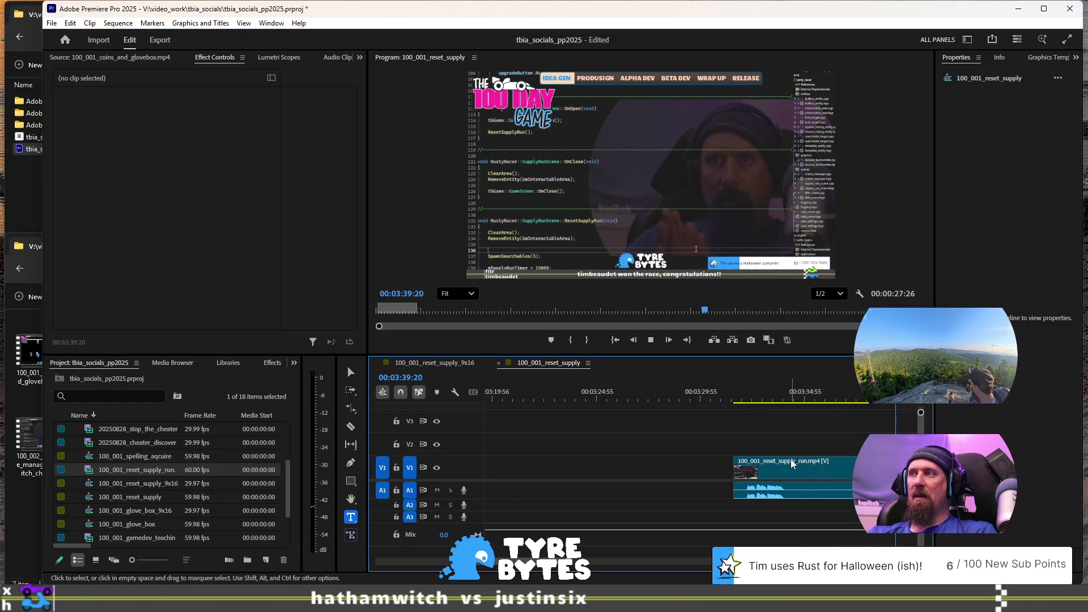
key(space)
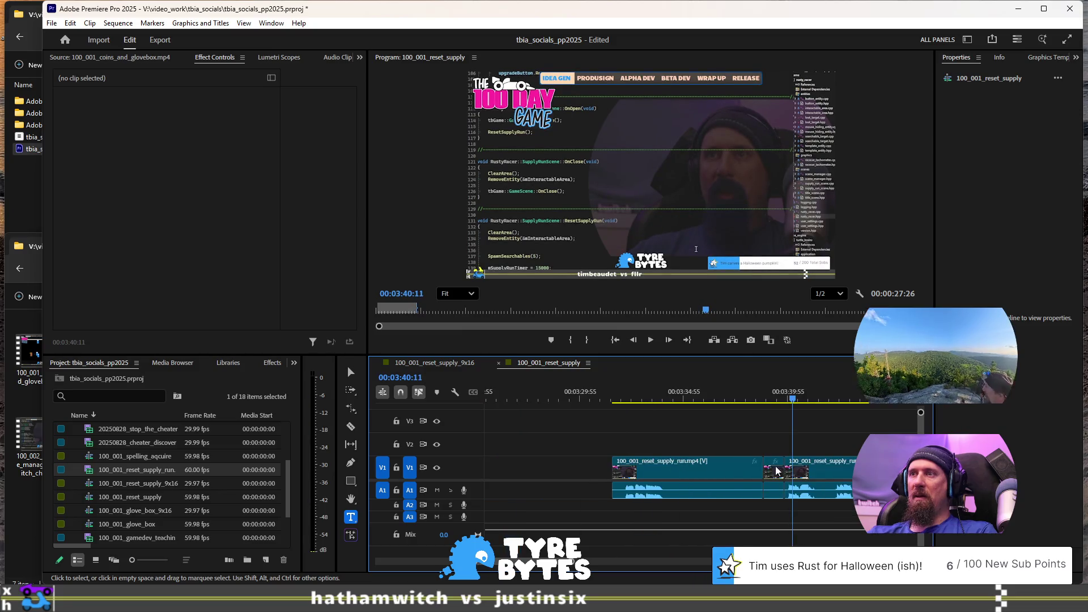
click(742, 474)
key(Delete)
click(766, 401)
key(space)
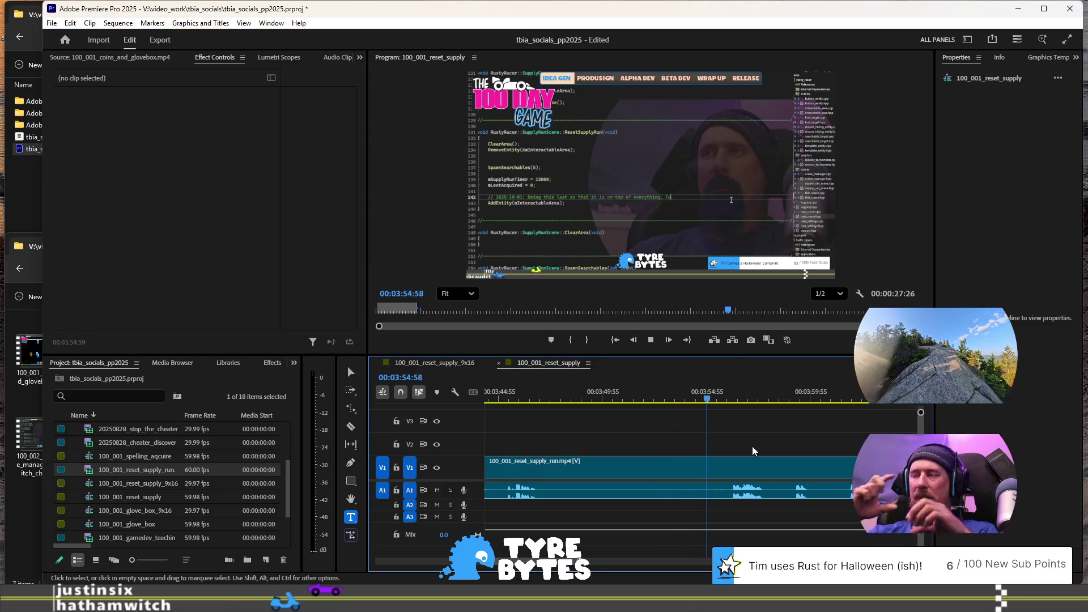
key(space)
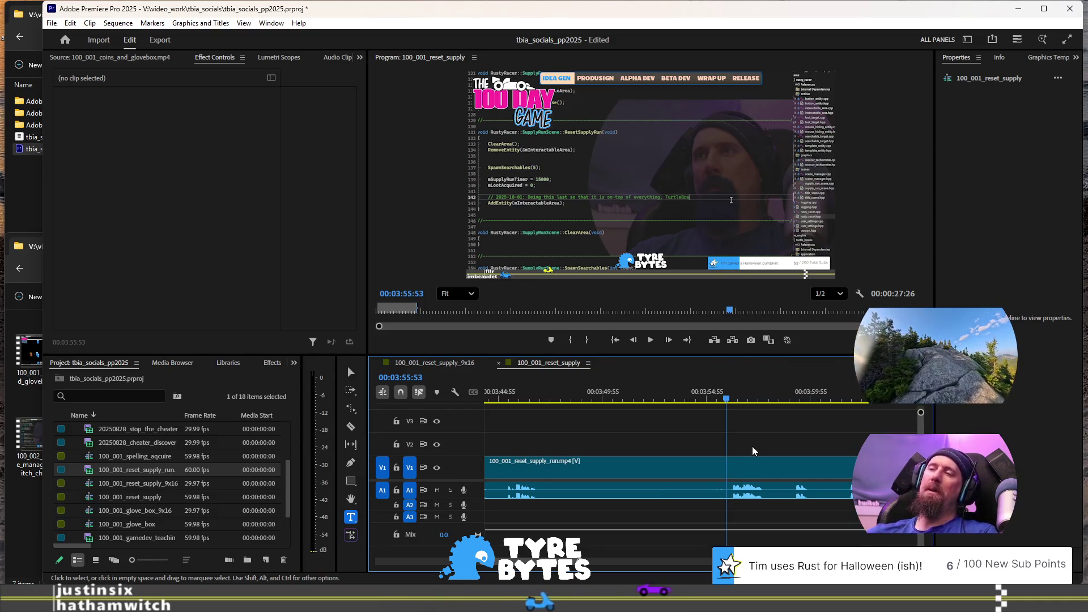
scroll(753, 447, up, 2)
scroll(752, 450, down, 1)
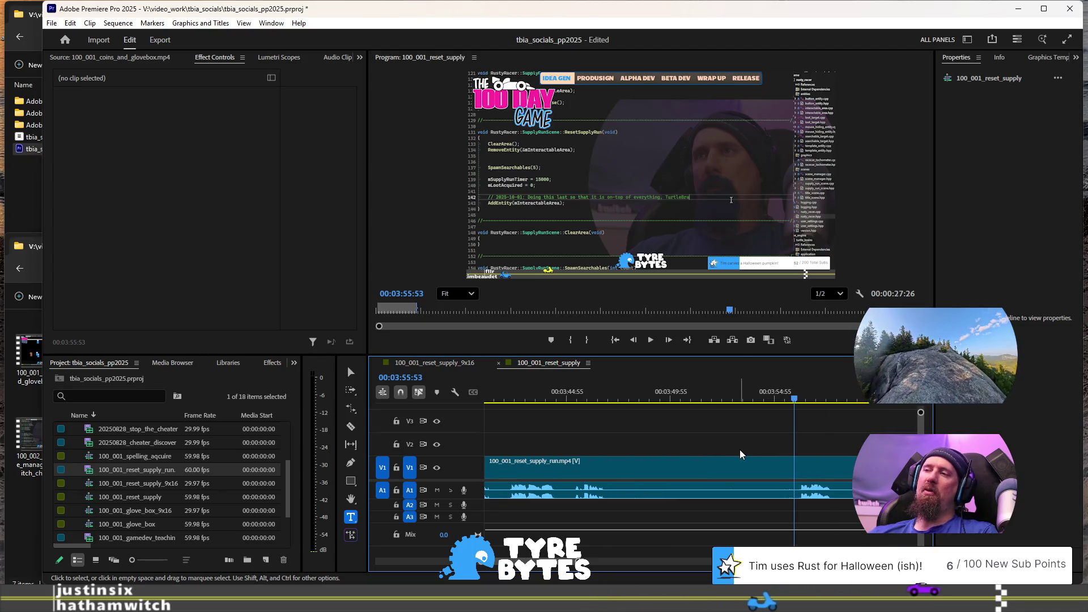
scroll(624, 427, up, 2)
scroll(626, 431, up, 1)
click(567, 399)
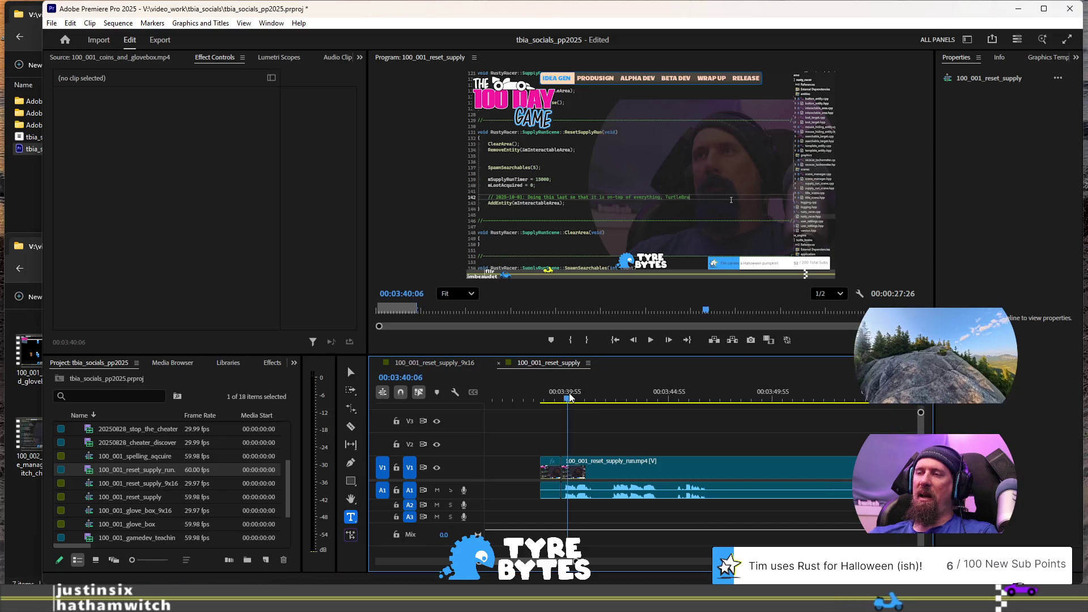
key(space)
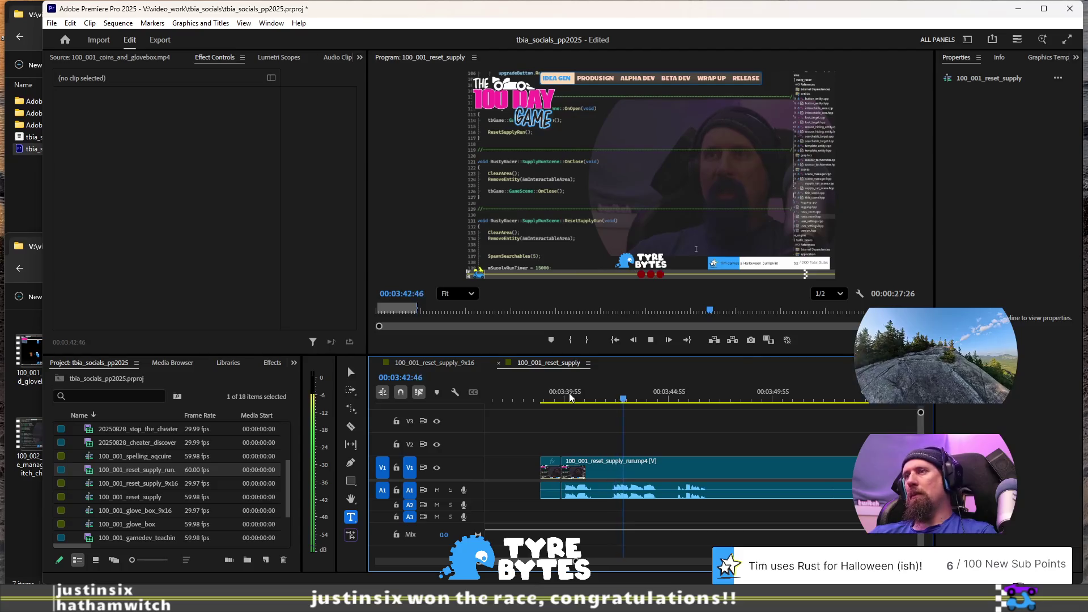
key(space)
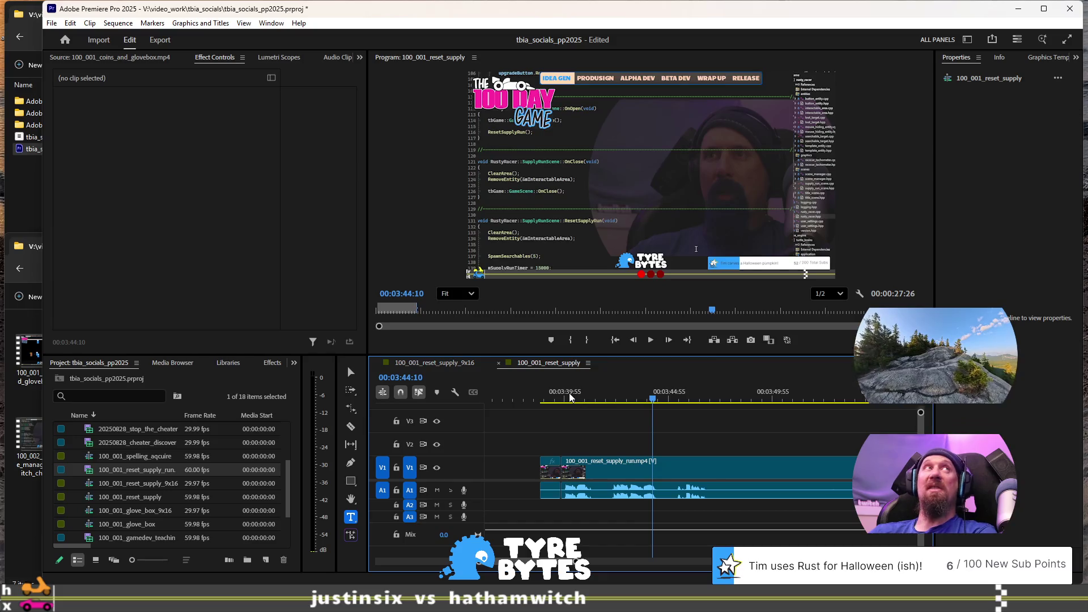
key(space)
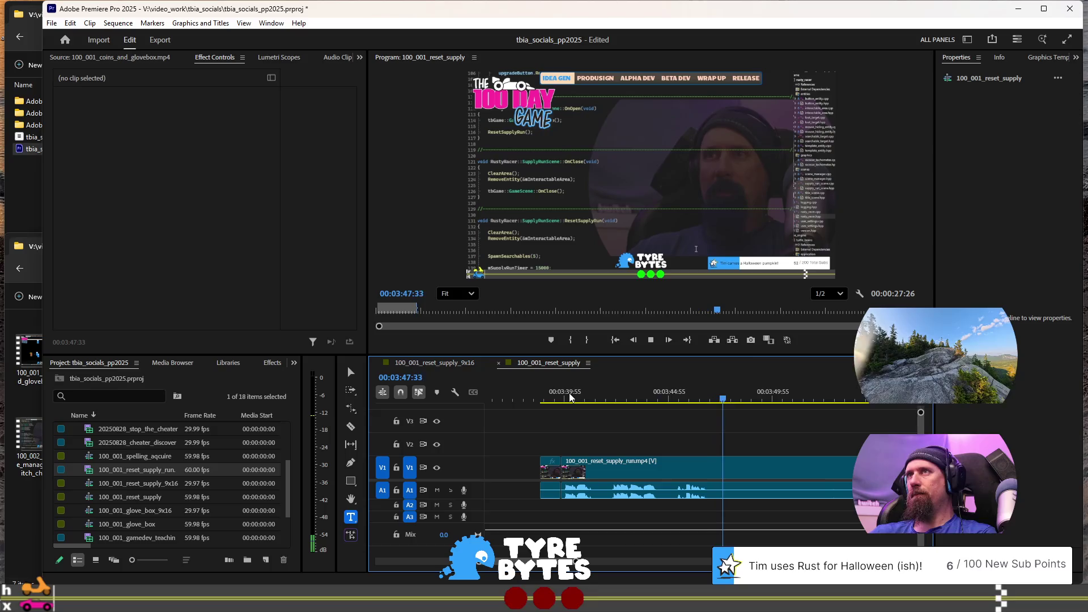
key(space)
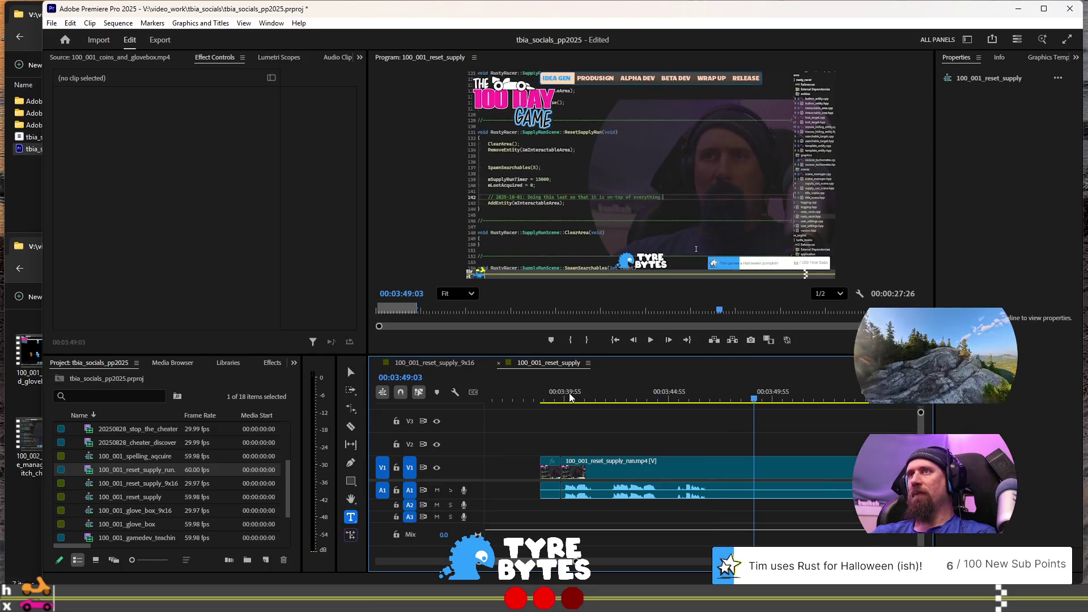
scroll(740, 433, down, 3)
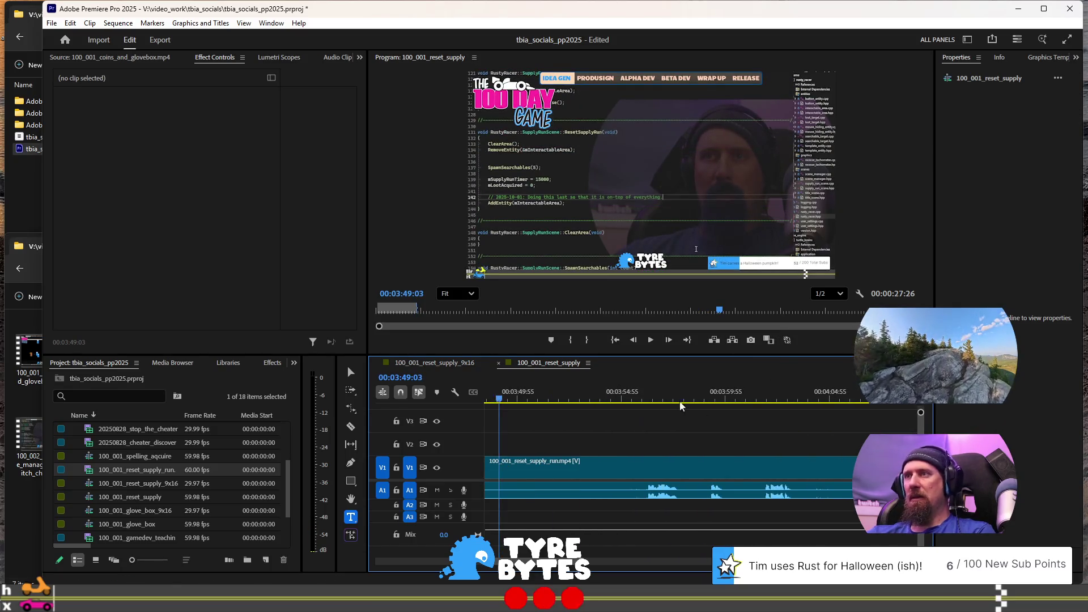
click(638, 395)
key(space)
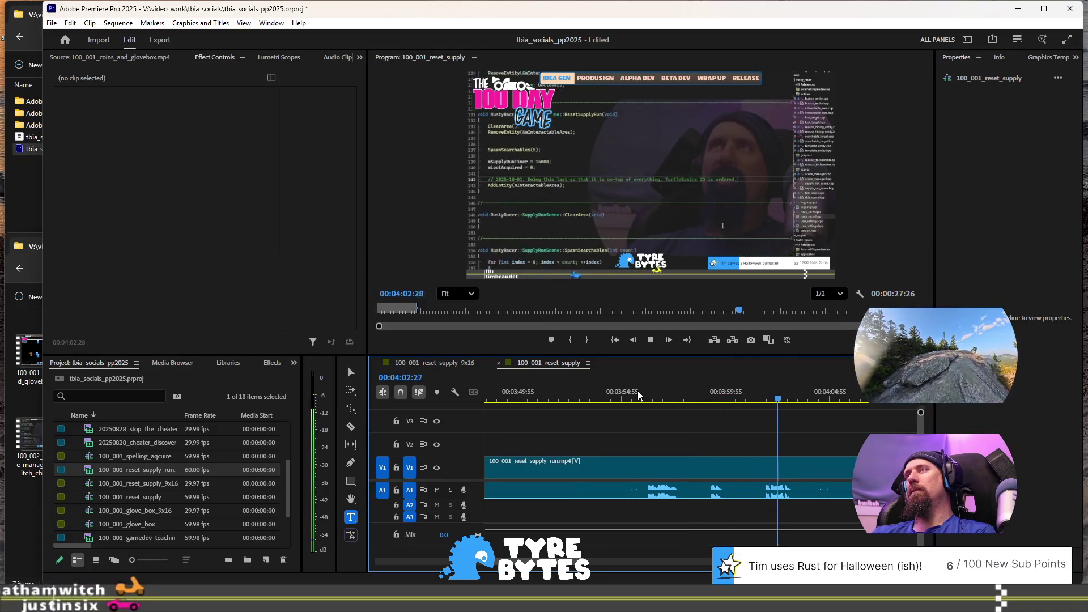
key(space)
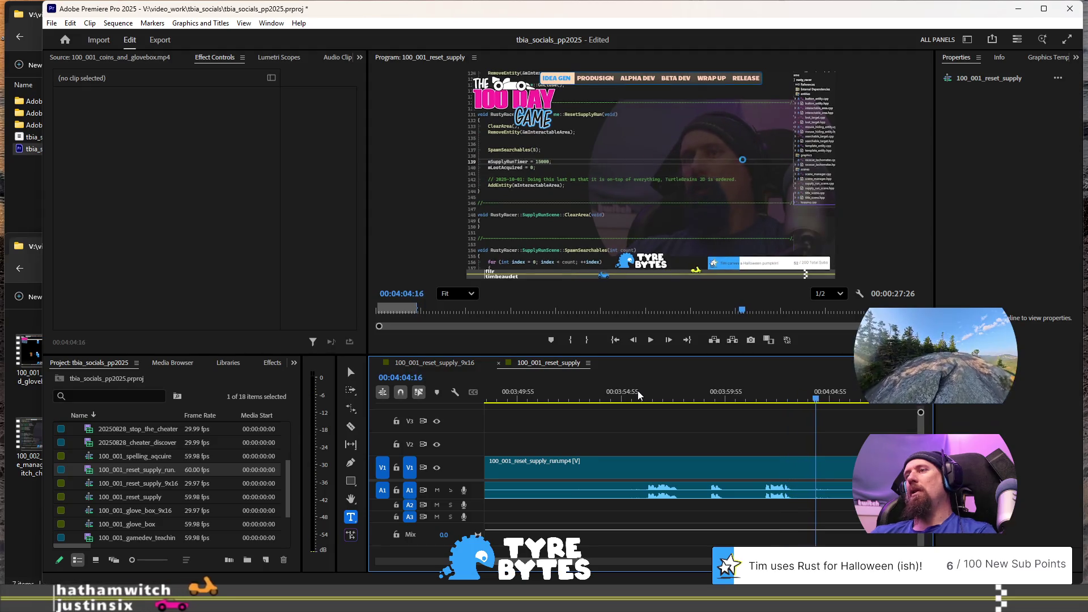
scroll(729, 497, down, 2)
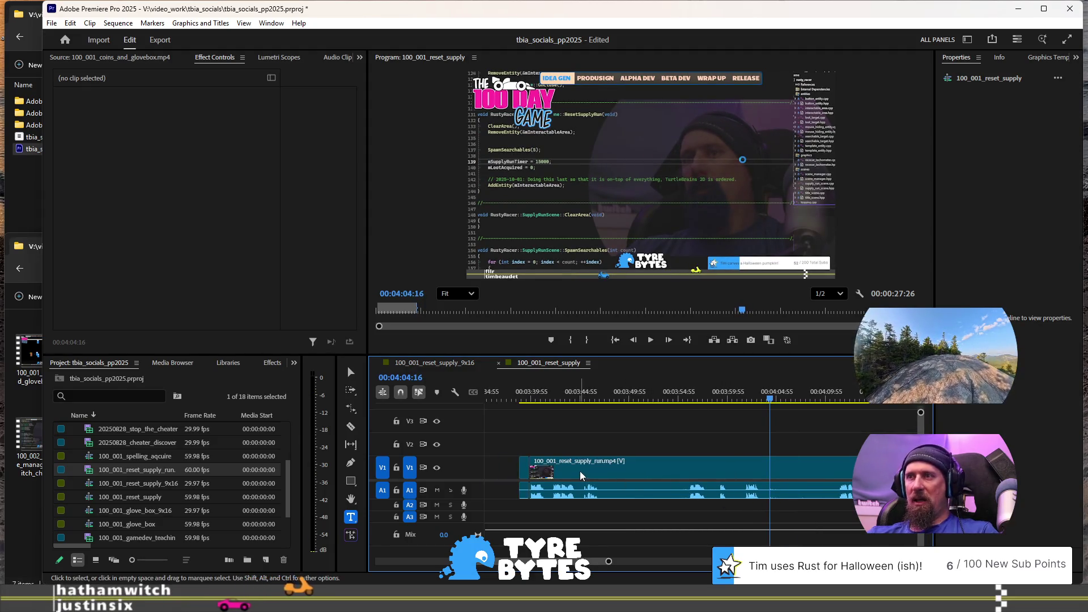
click(535, 400)
key(space)
key(space)
click(524, 400)
drag(524, 399, 528, 399)
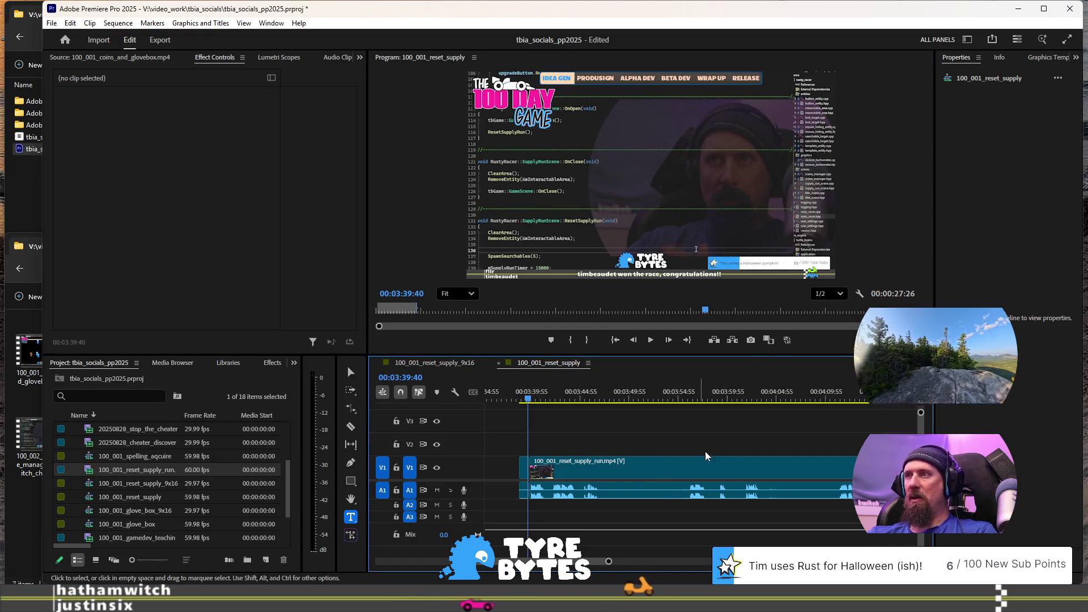
click(749, 400)
key(space)
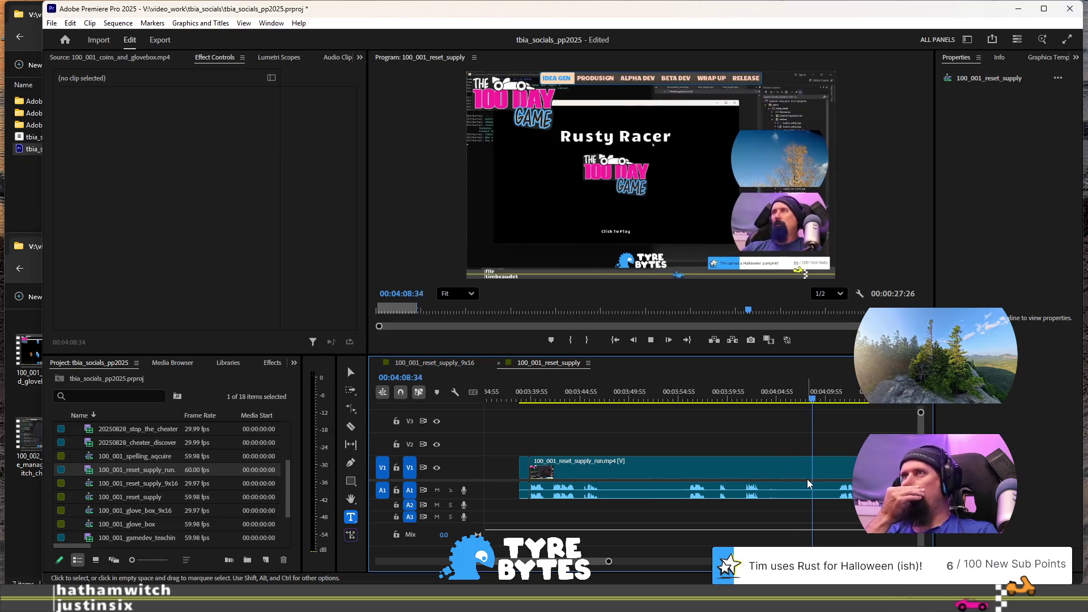
key(space)
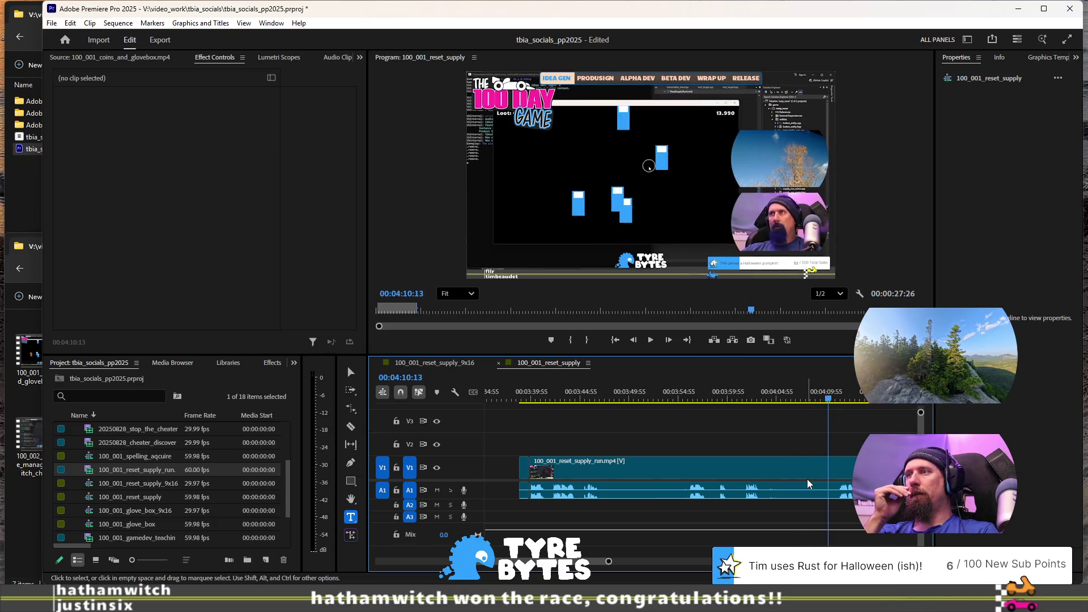
Step: Split the V1 reset_supply_run clip at about 00:03:53:29 after reviewing 3:40–3:55
key(space)
key(space)
key(Up)
key(space)
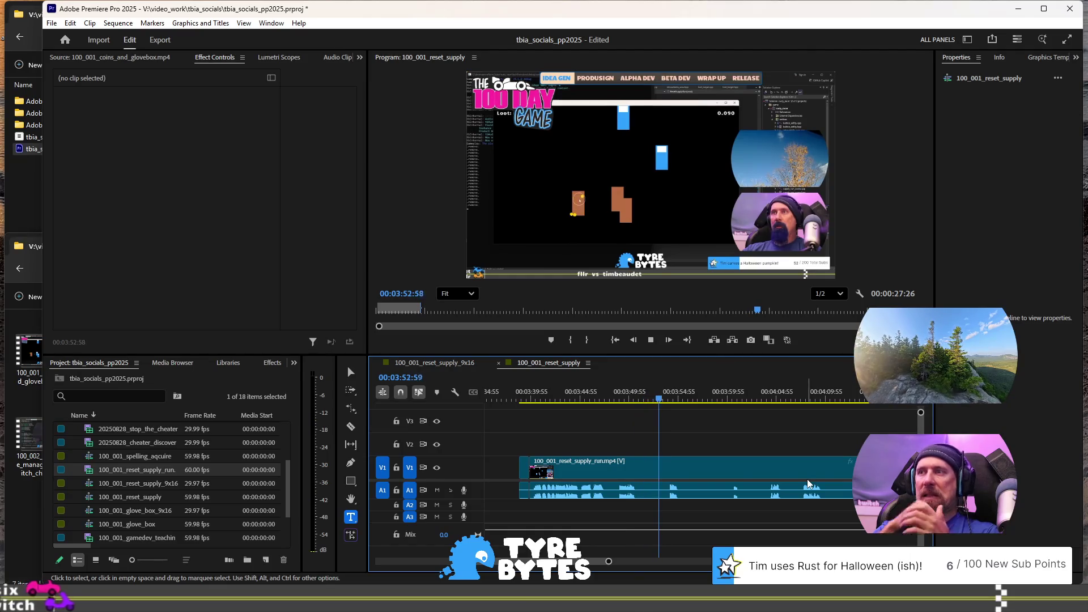
key(space)
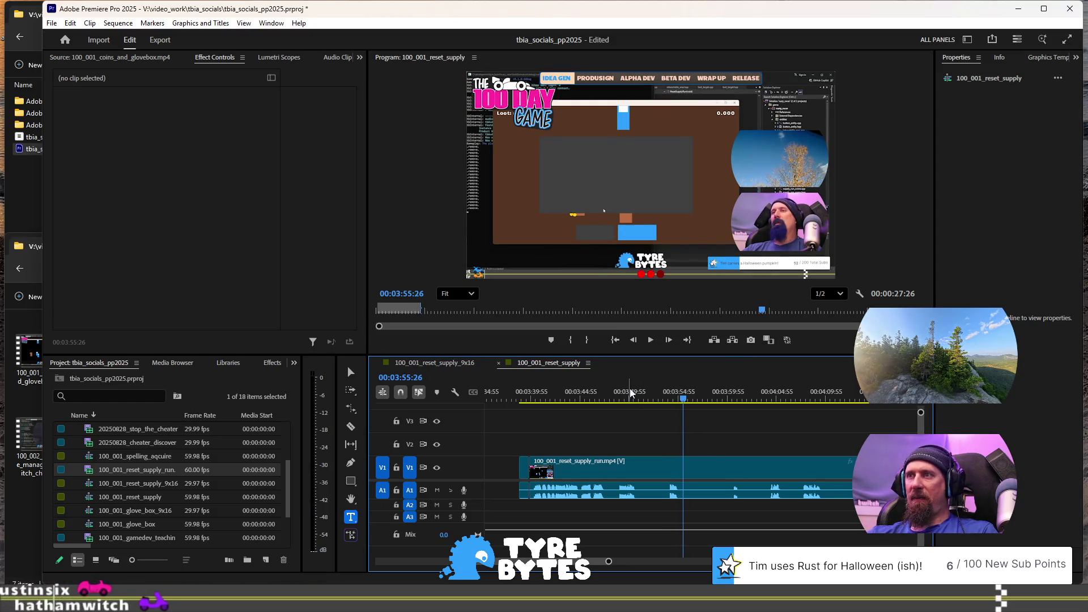
click(631, 392)
key(space)
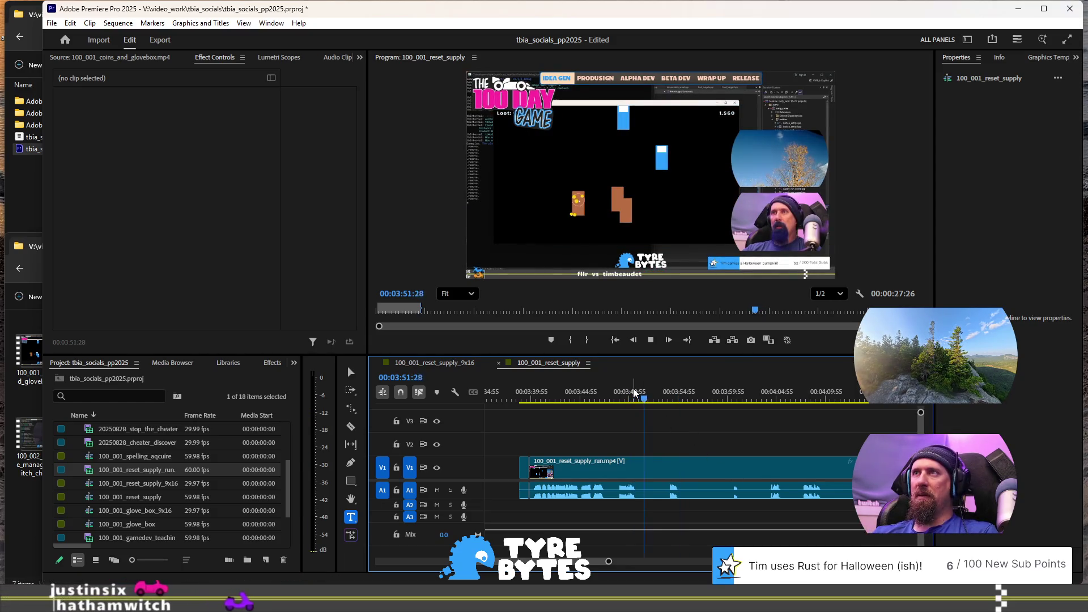
key(space)
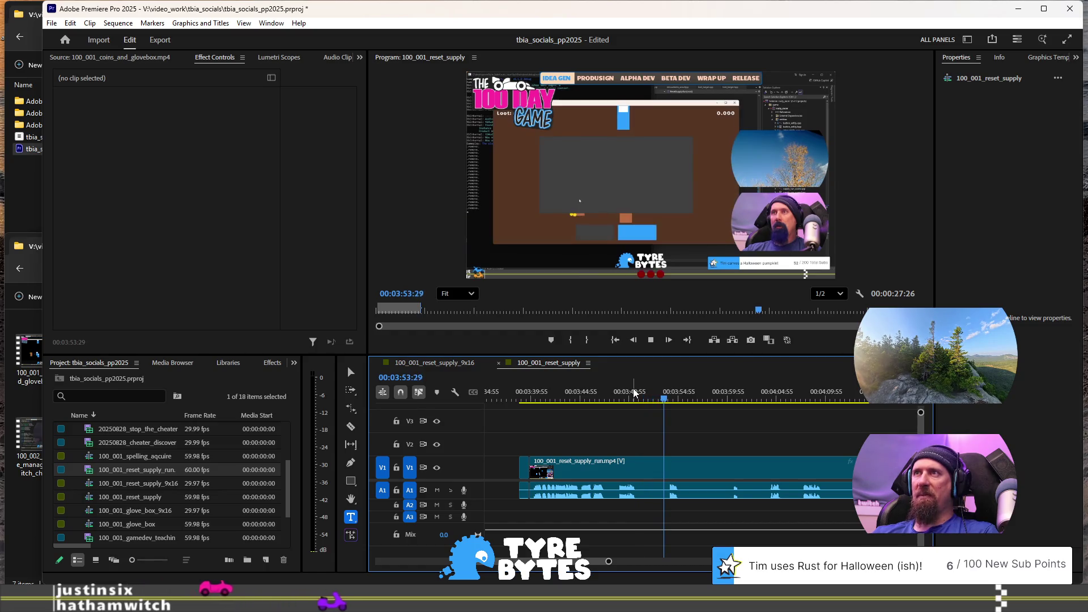
key(space)
key(ctrl+k)
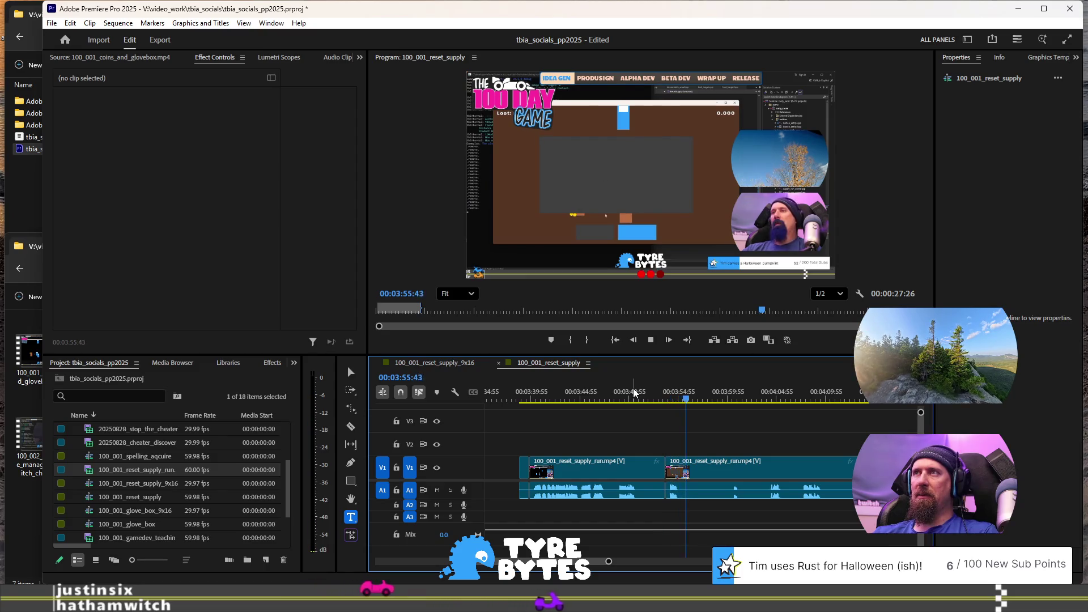
Step: Ripple-trim two dull spans with Q and replay the edit from about 00:03:50
key(q)
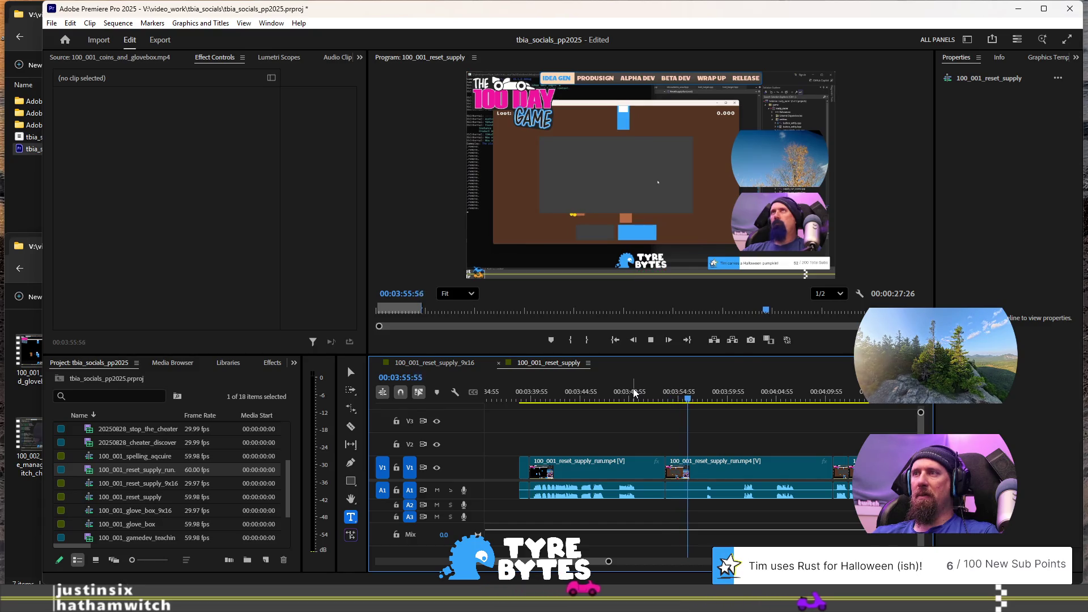
key(q)
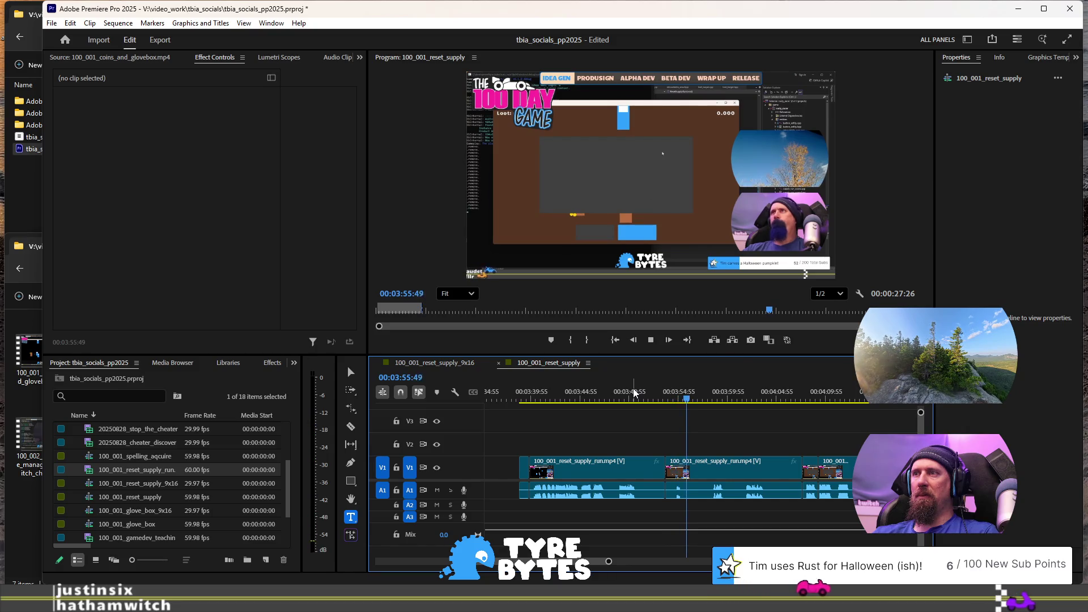
key(space)
click(633, 391)
key(space)
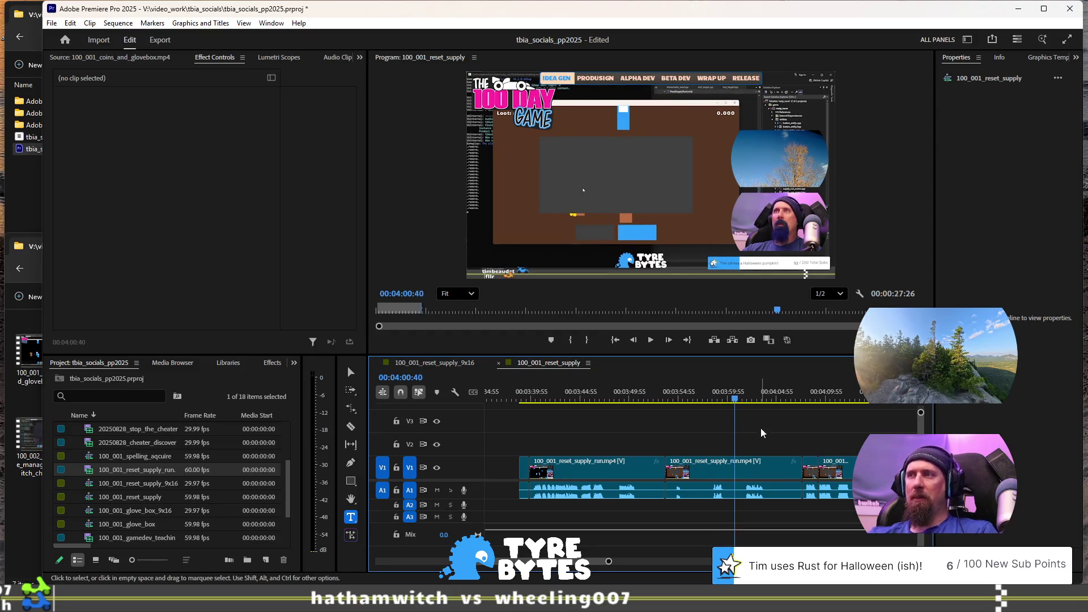
Step: Trim off the dull start of the next piece after 00:03:55:53 and replay it
click(689, 396)
key(space)
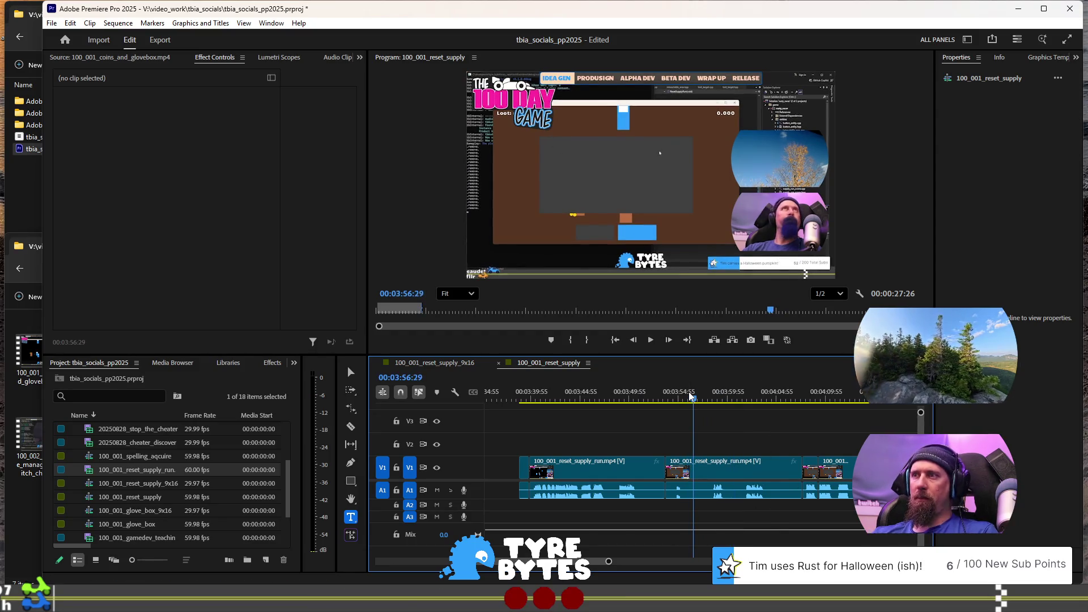
key(space)
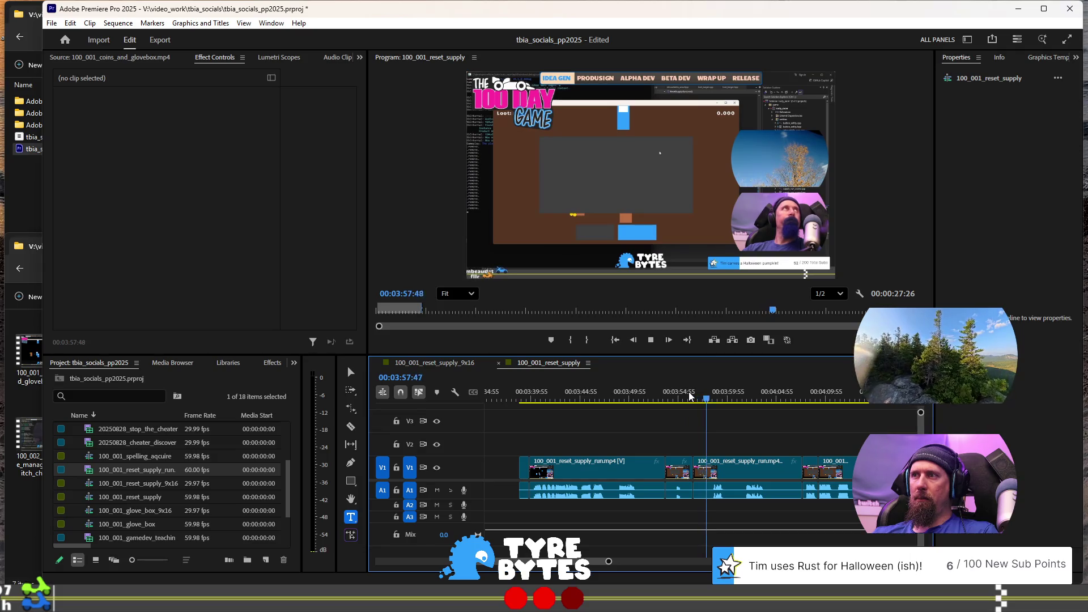
key(q)
key(space)
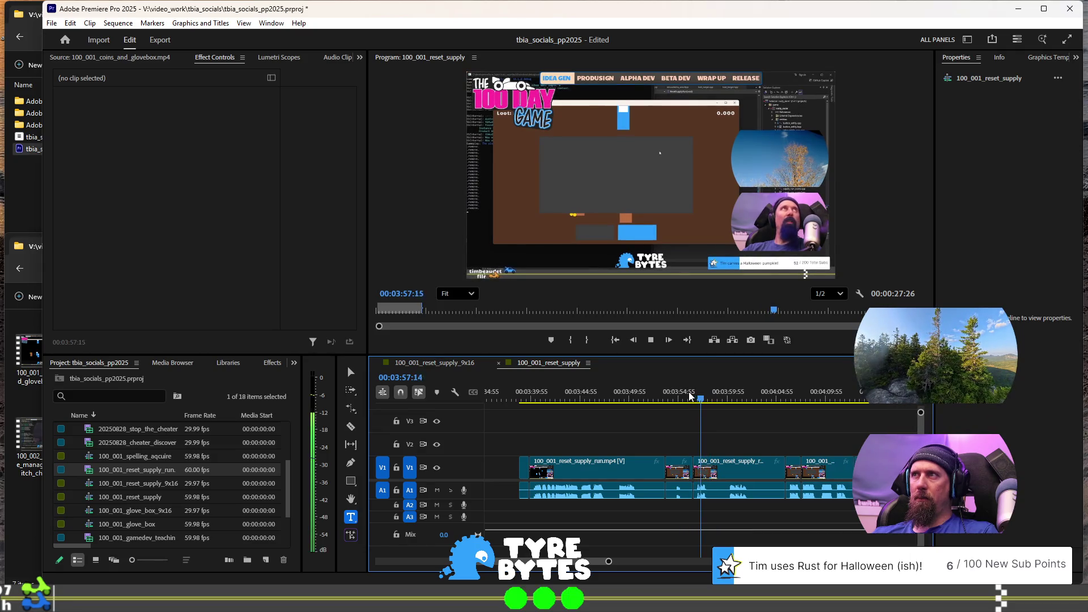
key(space)
key(space)
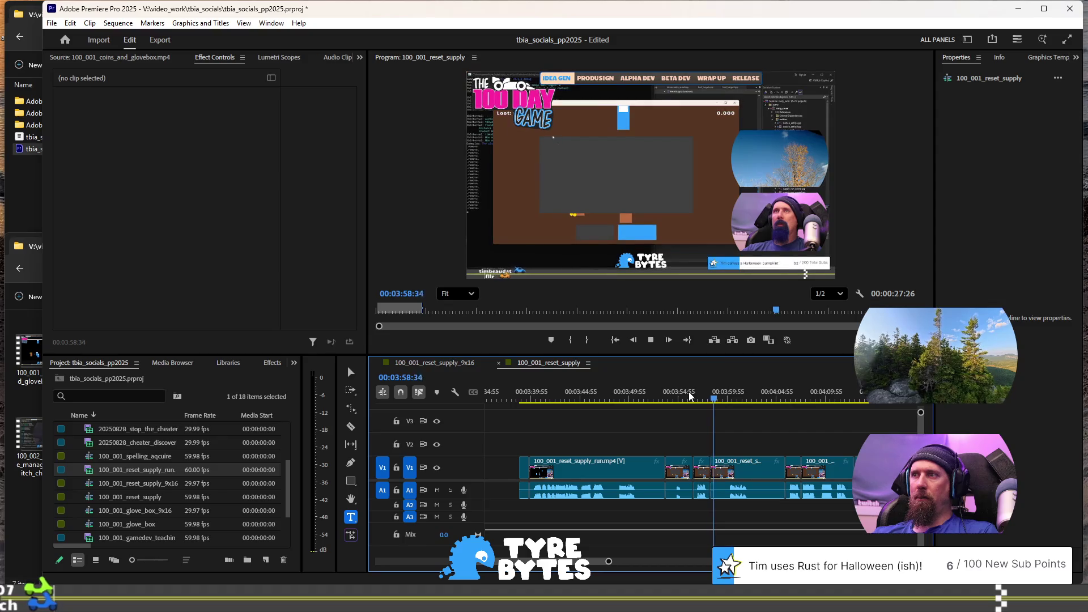
Step: Cut another dull stretch near 00:03:58, then review the footage from 00:04:00 and 00:04:03
key(q)
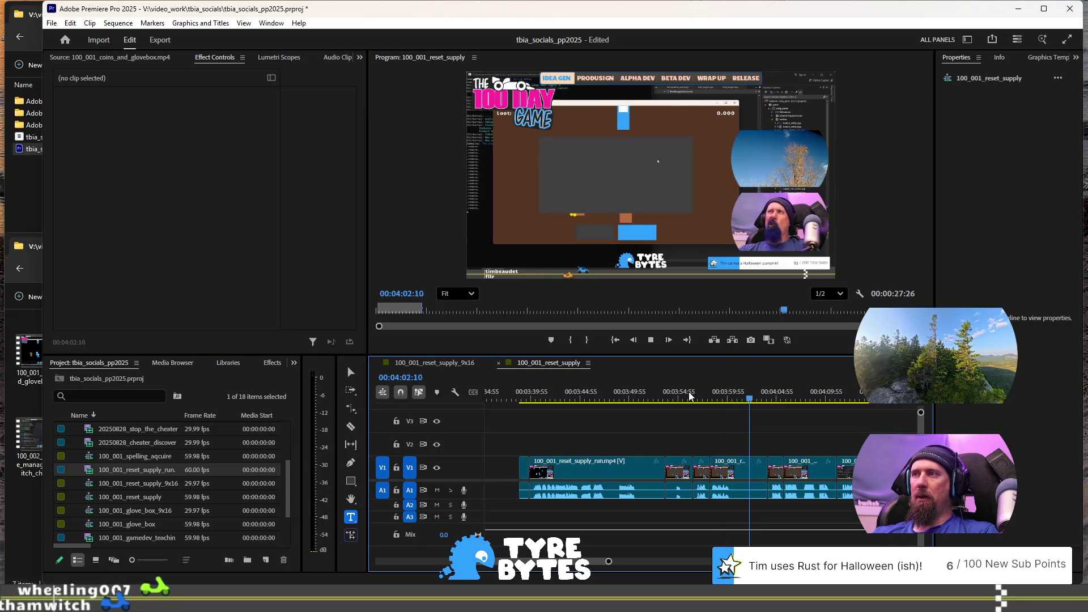
key(space)
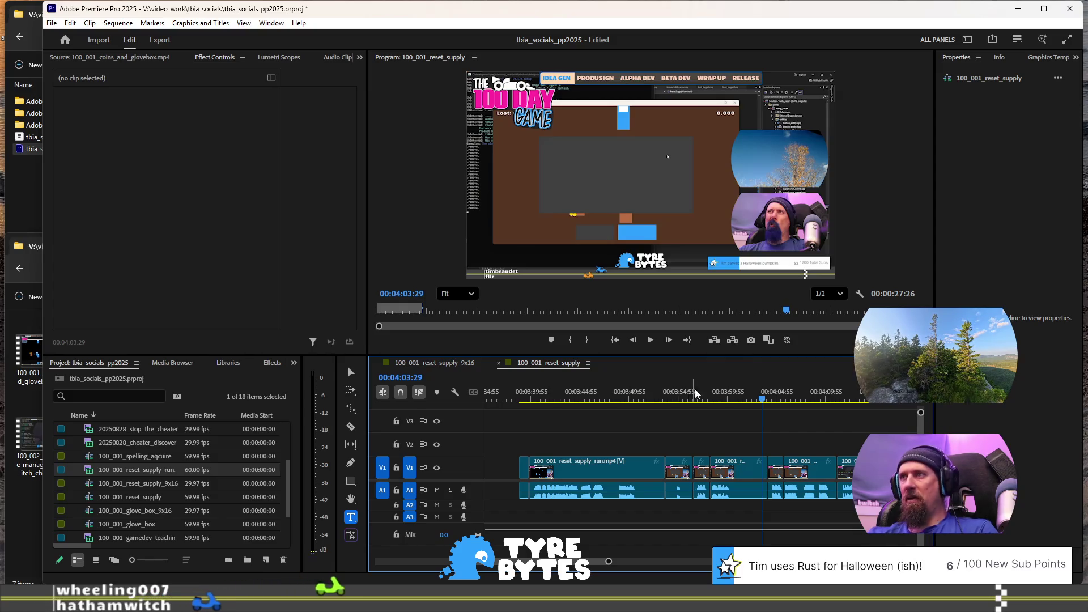
click(733, 395)
key(space)
key(space)
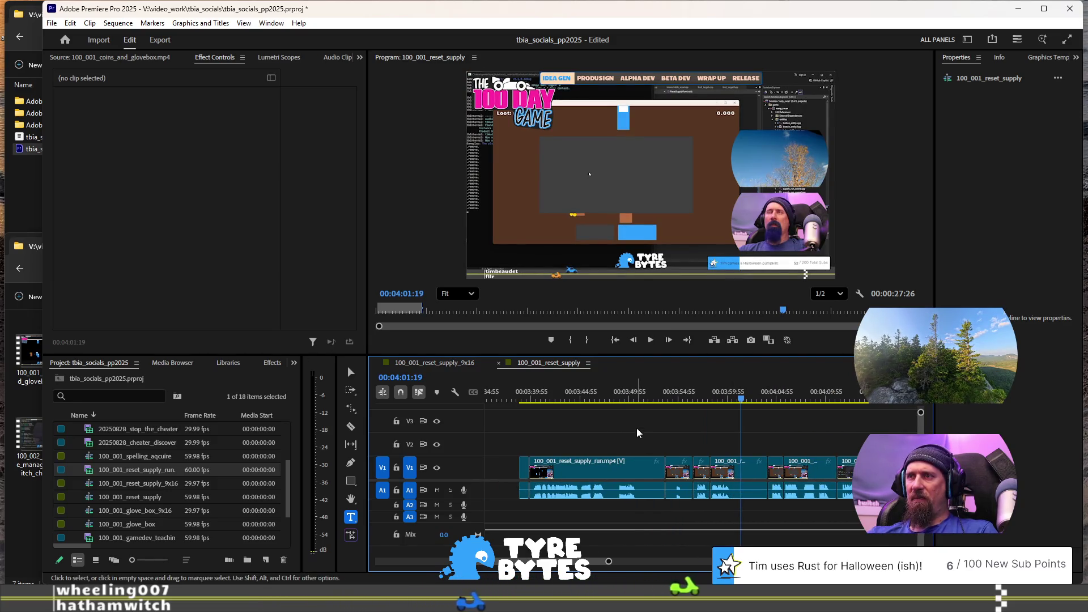
scroll(637, 432, down, 2)
click(661, 397)
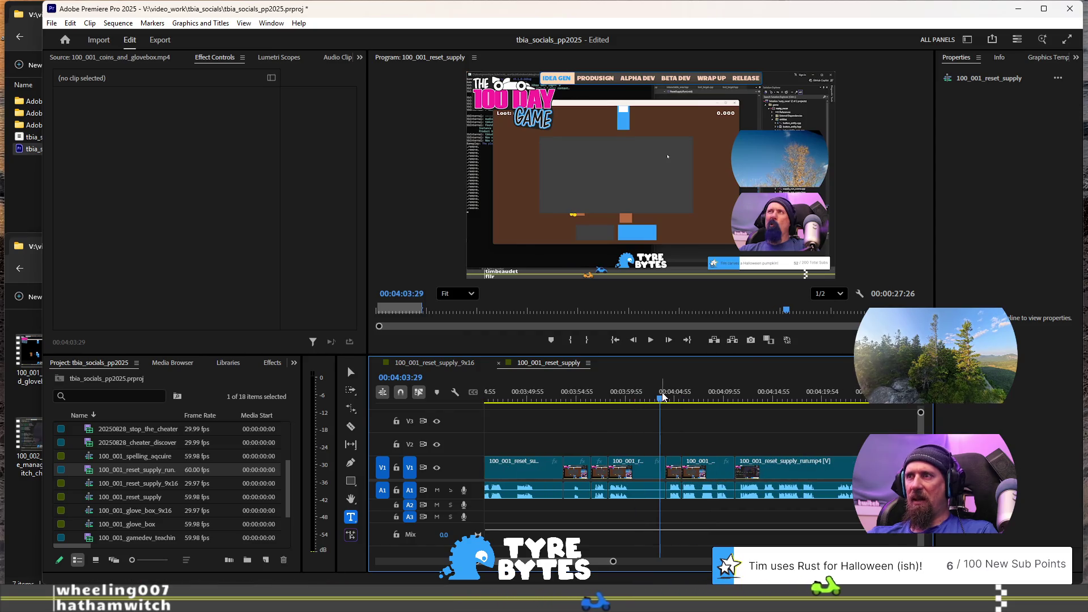
key(space)
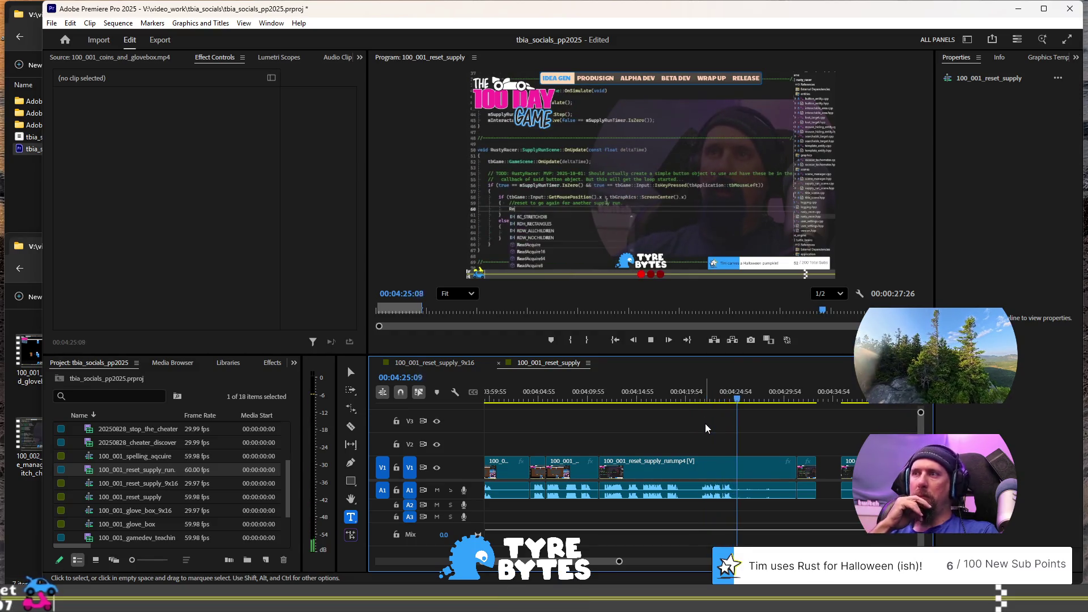
key(space)
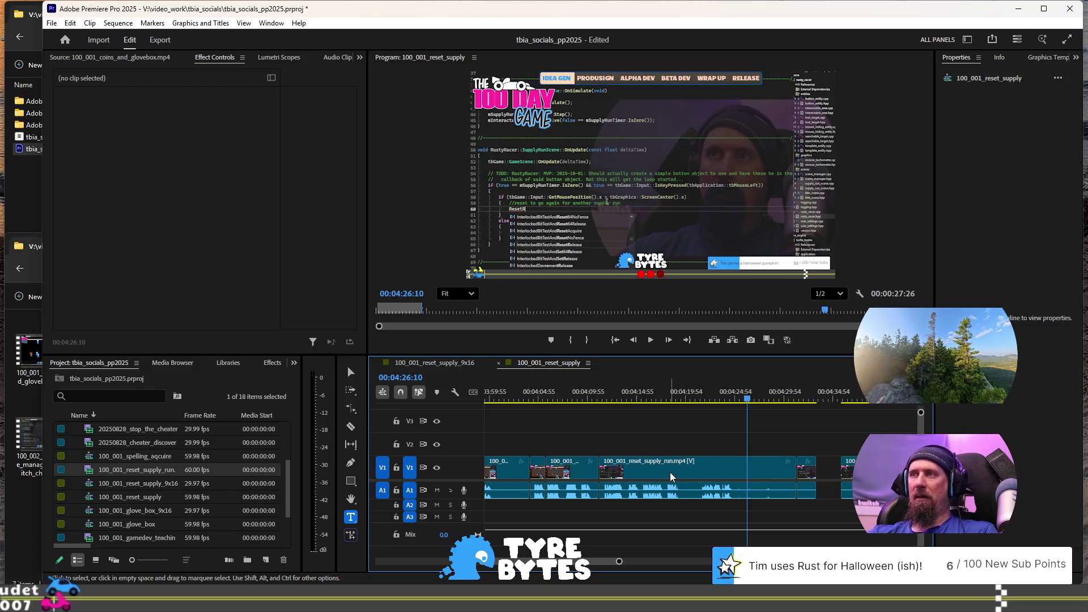
click(529, 399)
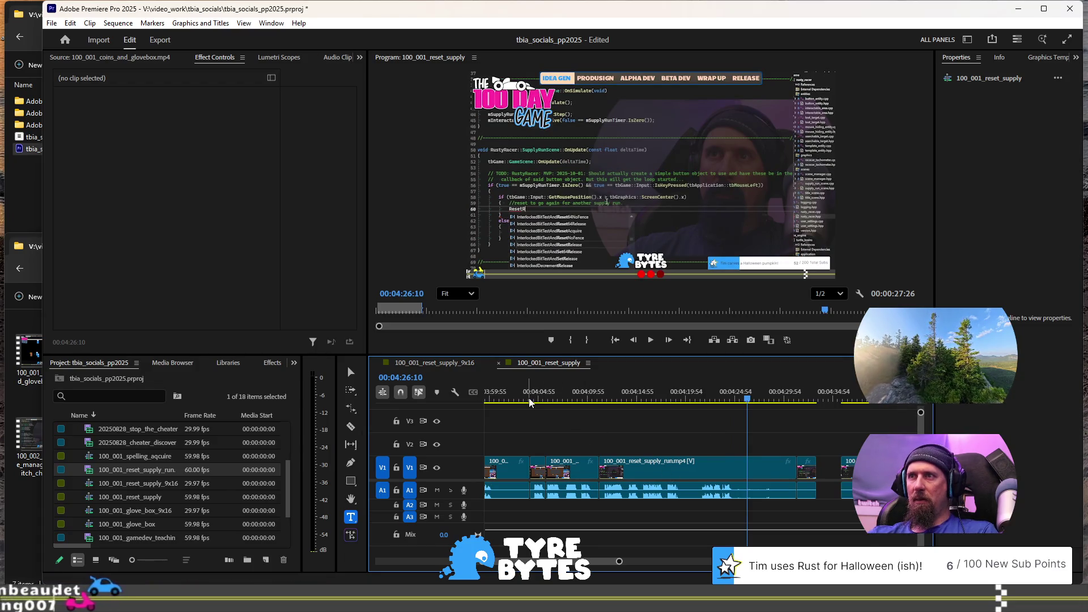
key(space)
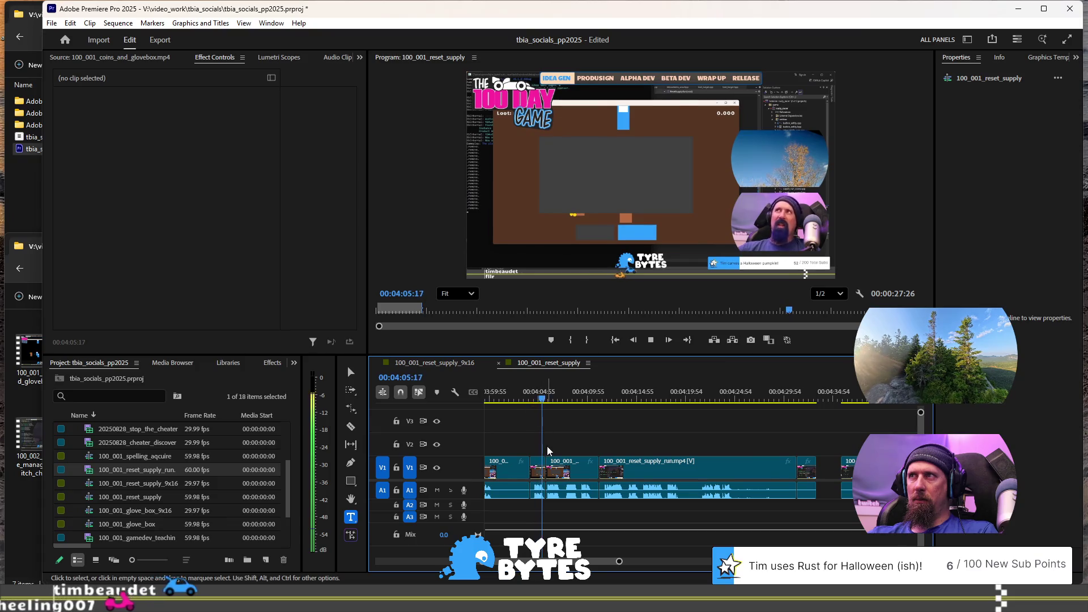
key(space)
scroll(546, 447, up, 3)
scroll(546, 447, up, 2)
click(535, 391)
key(space)
key(space)
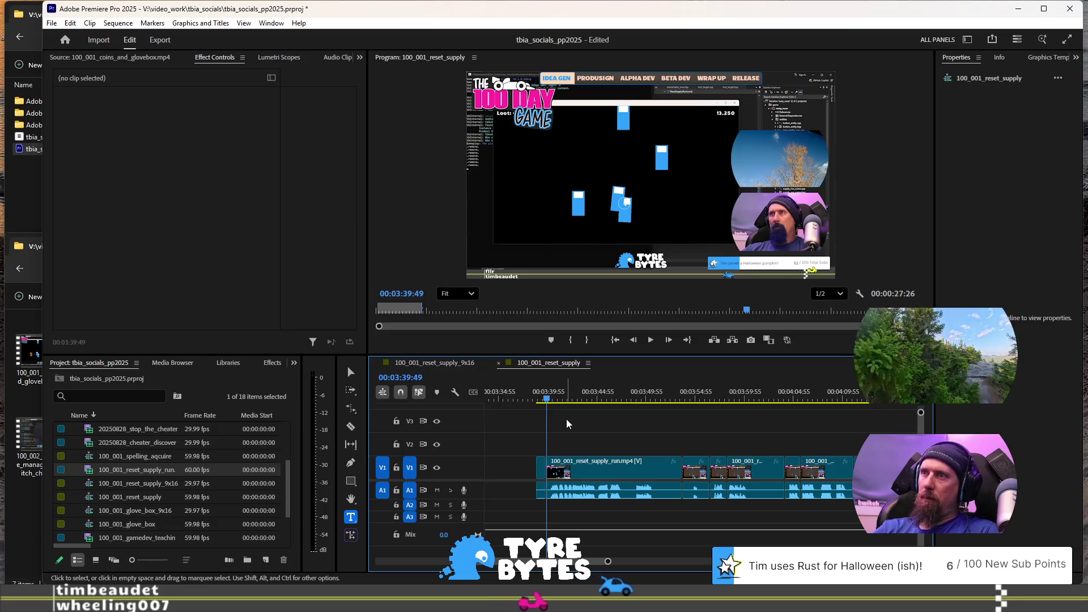
scroll(567, 421, up, 5)
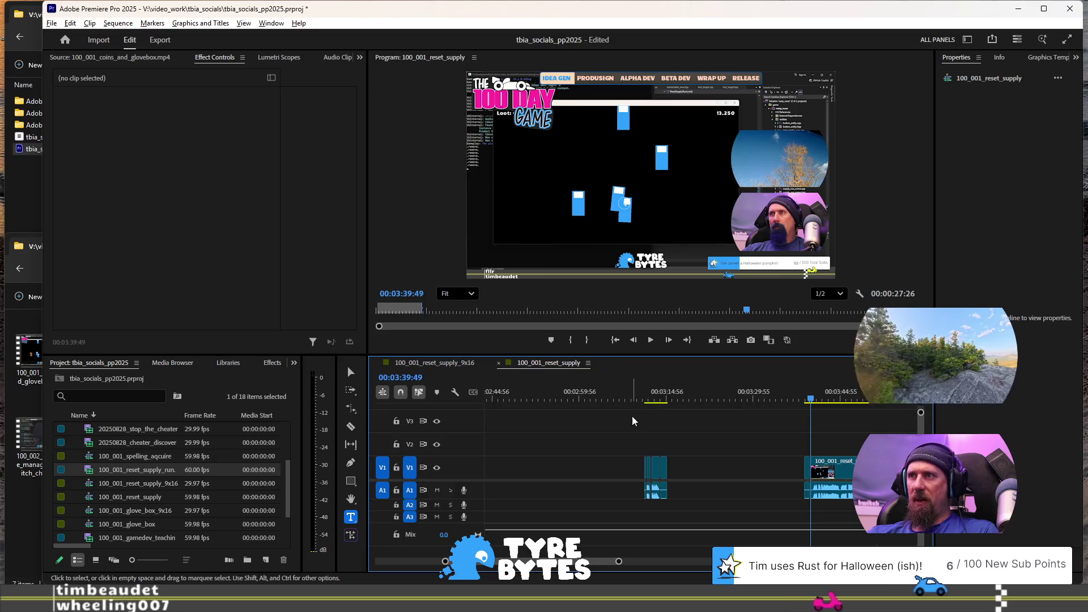
scroll(631, 416, up, 5)
Step: Undo to restore the reset_supply_run footage after 00:03:12 and rewatch it from 00:03:14:21
click(661, 402)
key(space)
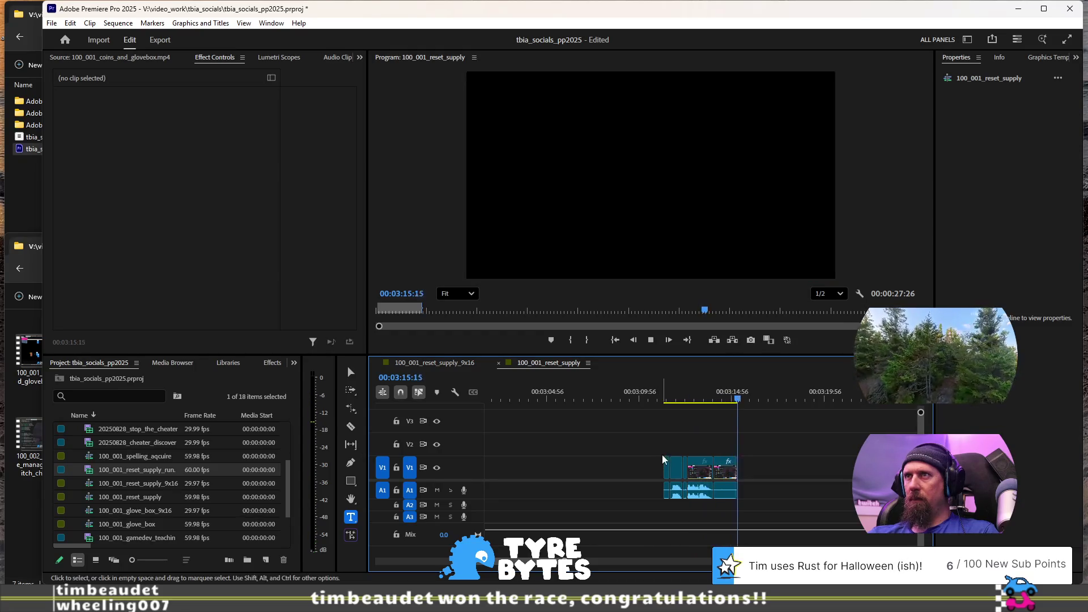
key(space)
scroll(739, 466, down, 2)
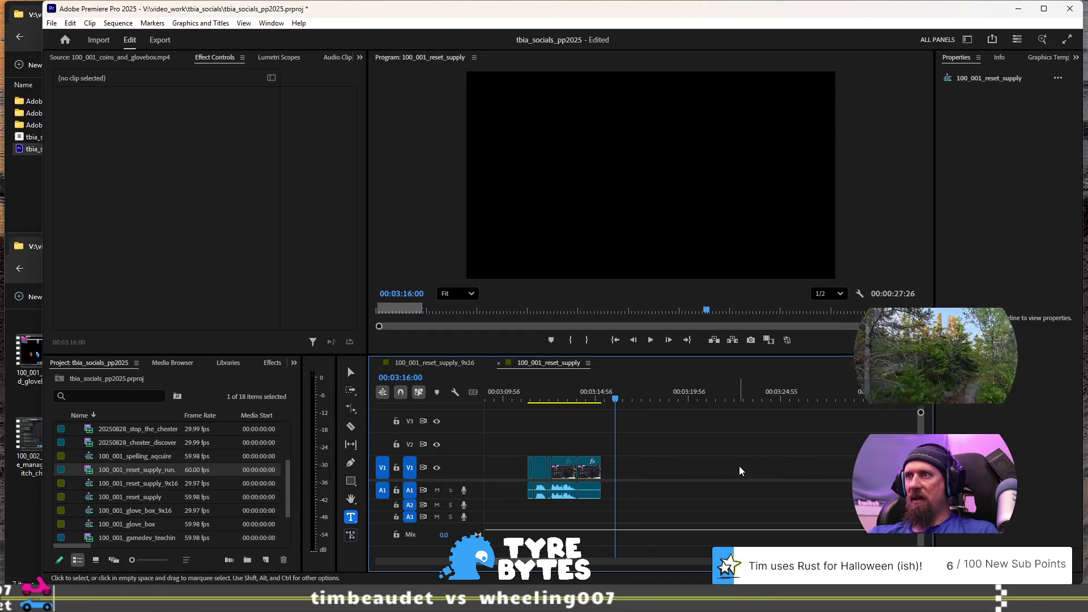
key(ctrl+z)
key(j)
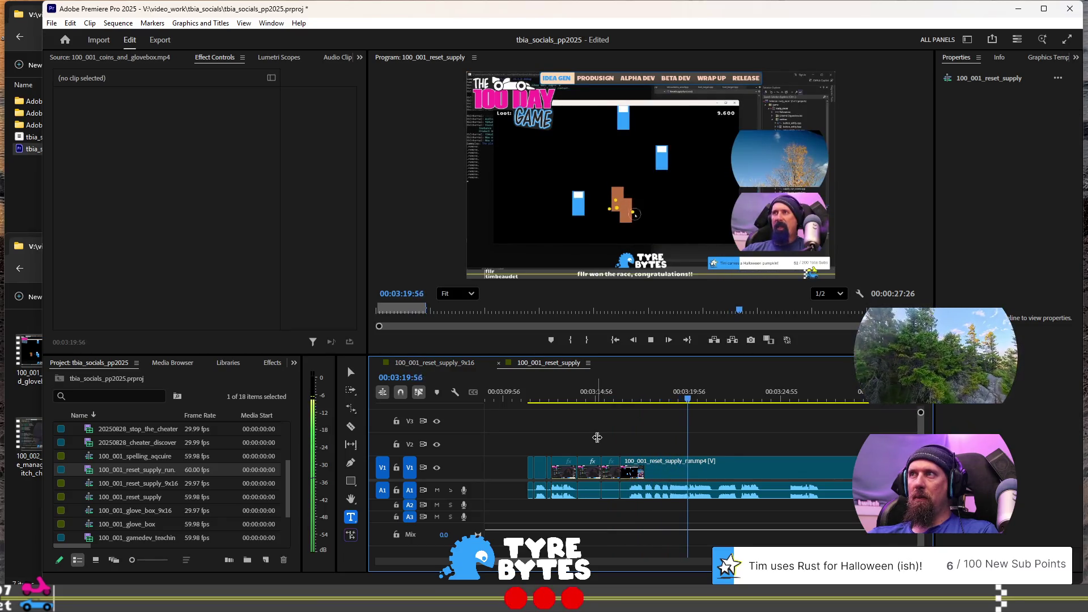
click(586, 398)
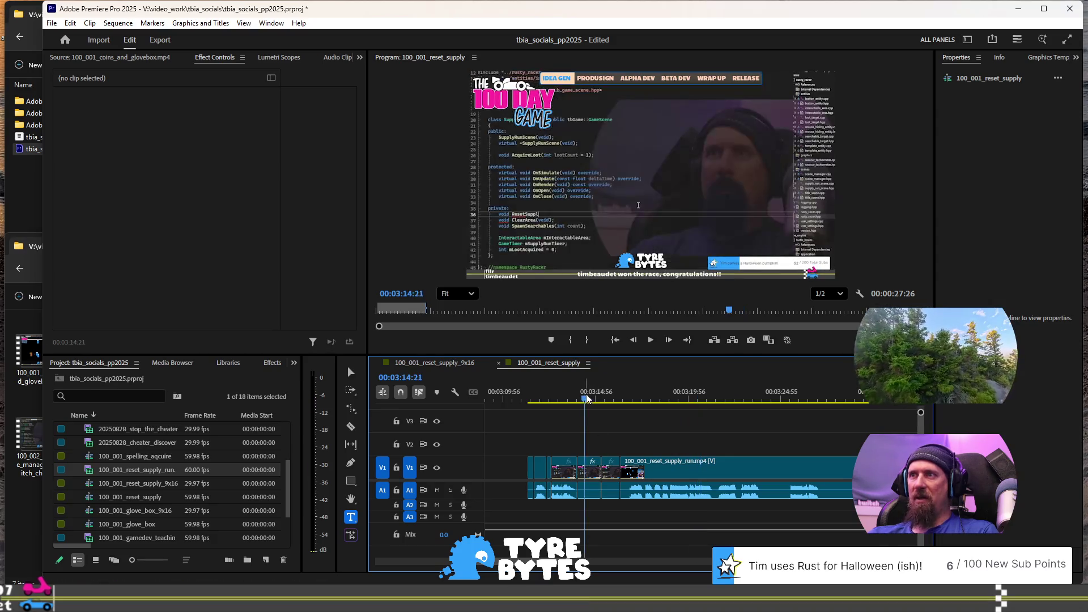
key(space)
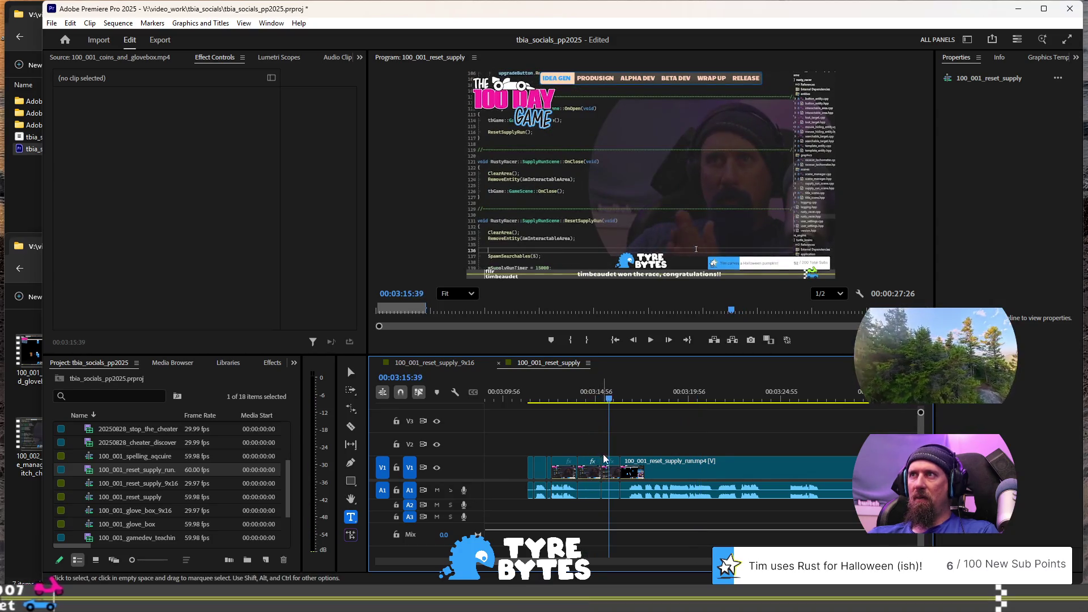
key(=)
Step: Move the short clip piece up from V1 to V2 and review the playback
drag(615, 468, 618, 445)
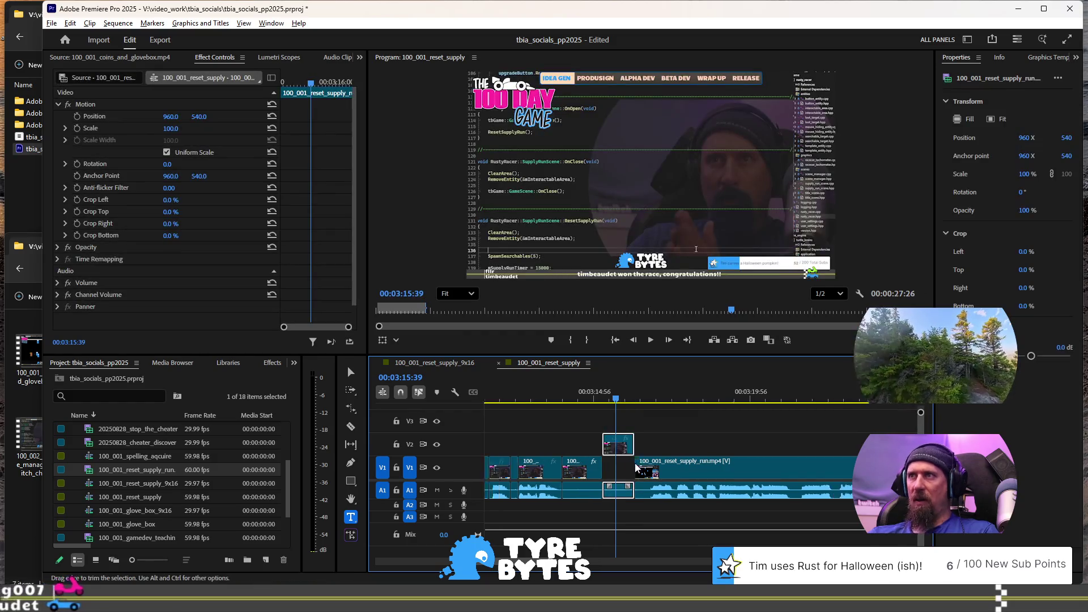
key(minus)
key(space)
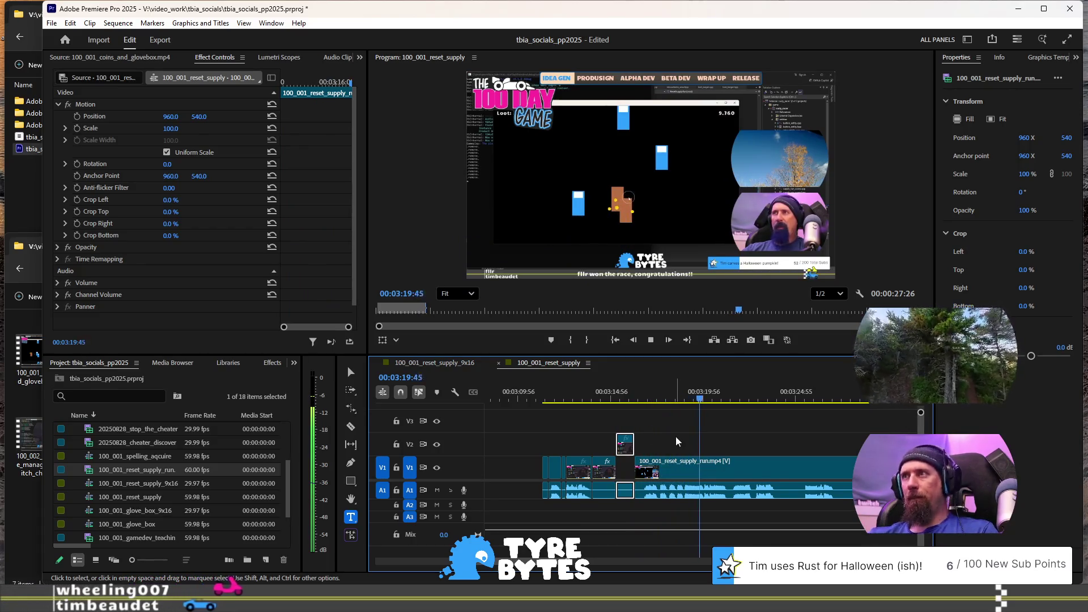
scroll(634, 447, down, 3)
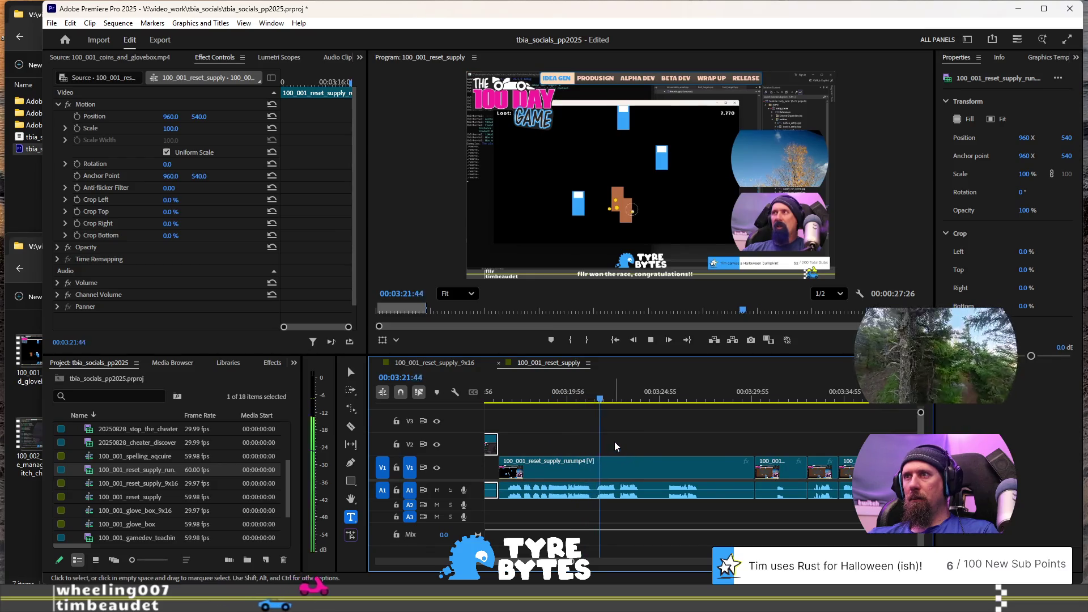
scroll(615, 443, down, 2)
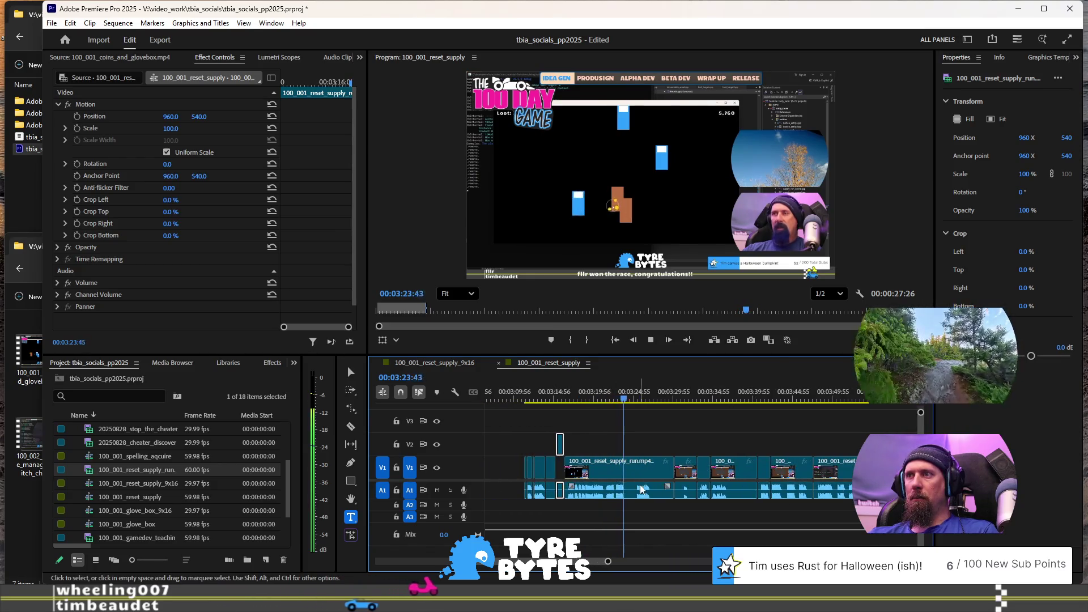
key(space)
scroll(629, 471, up, 3)
scroll(593, 428, up, 1)
Step: Split the run footage at 00:03:23:56 with Ctrl+K and play past the cut
click(669, 395)
key(space)
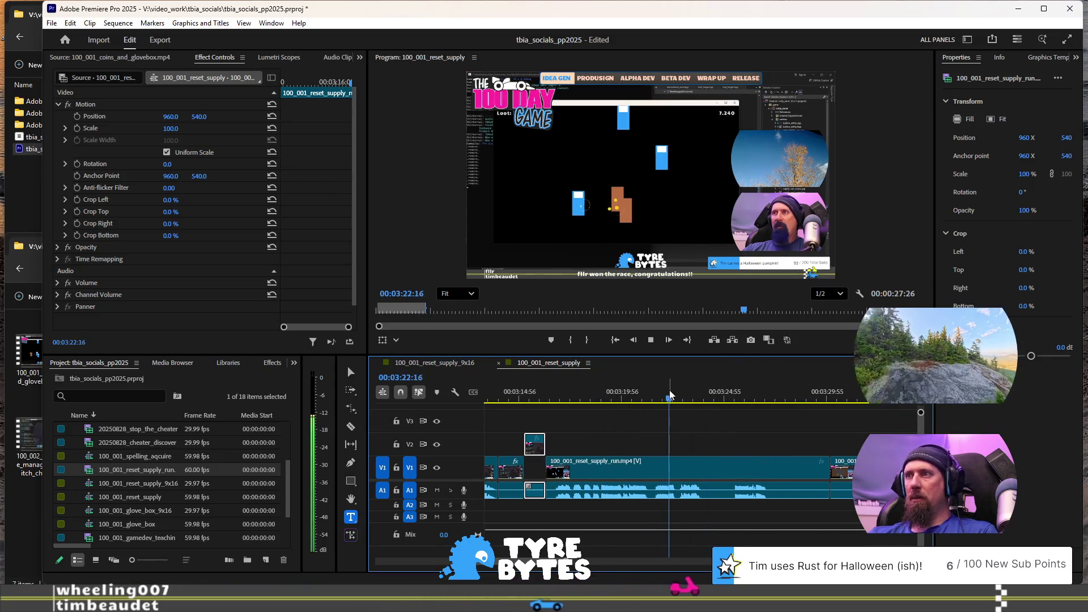
key(space)
key(ctrl+k)
key(space)
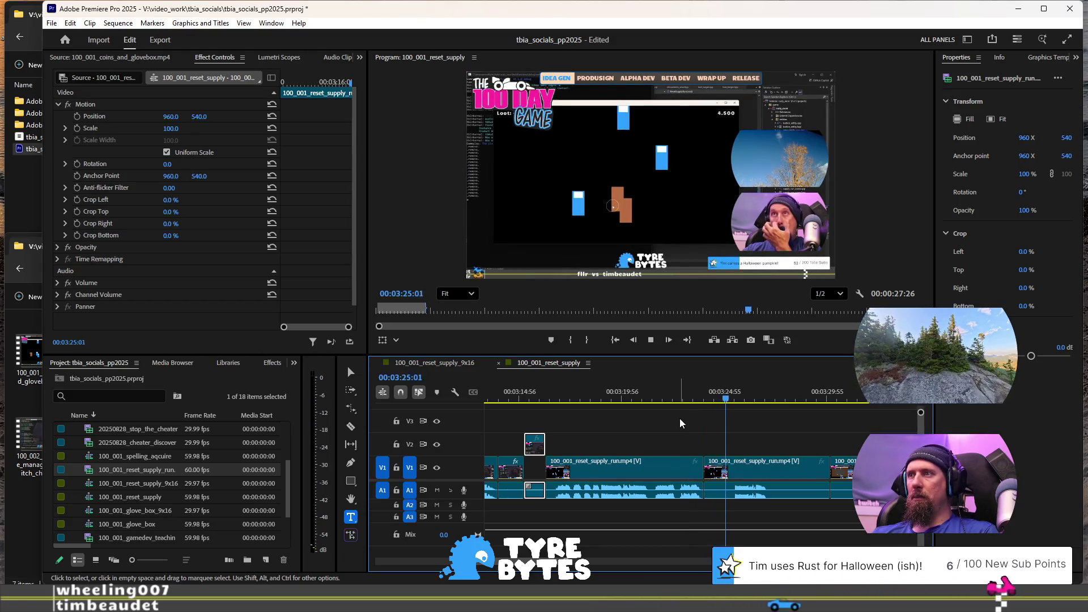
key(space)
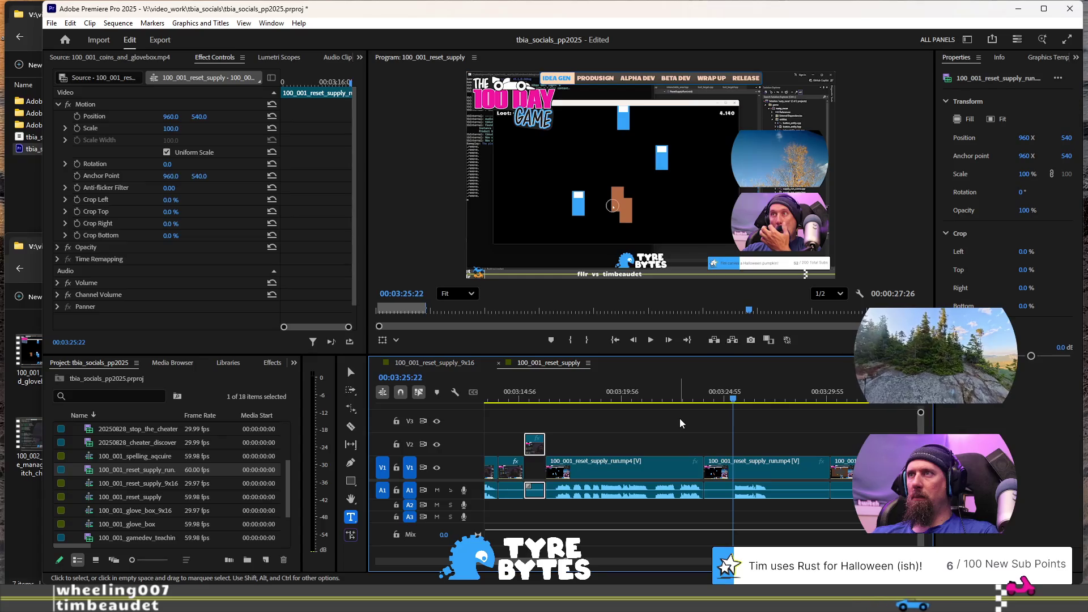
key(space)
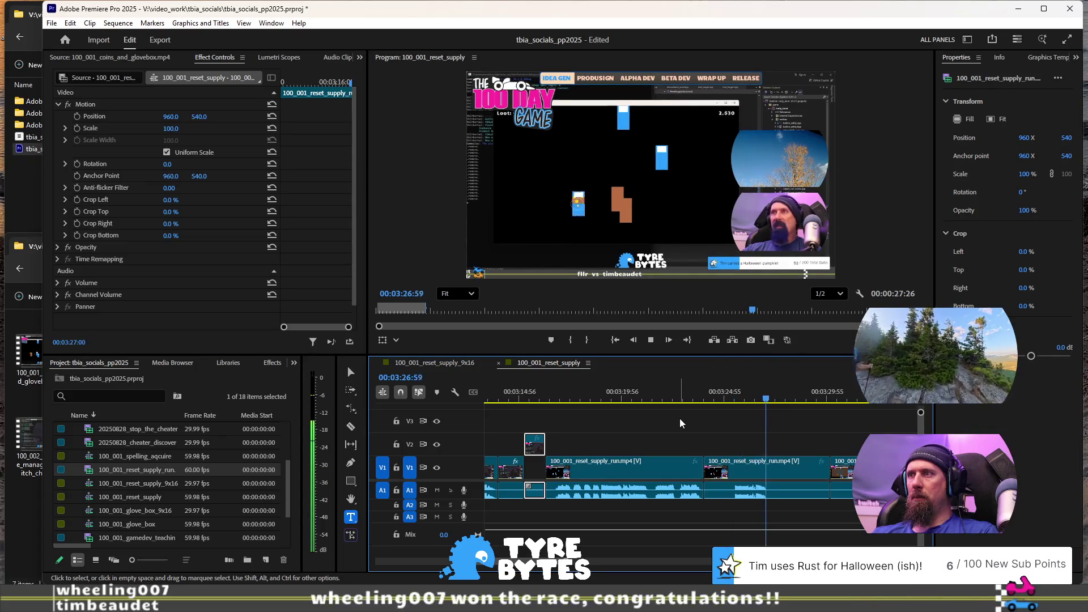
key(space)
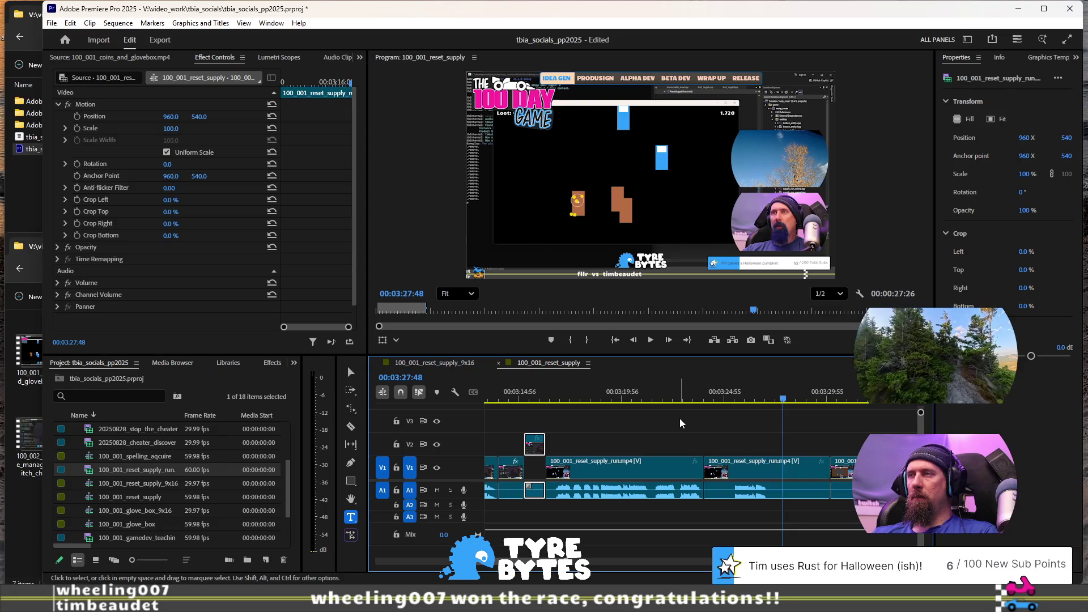
Step: Ripple-trim out the stretch before 00:03:25:15 and play back the trimmed edit
click(730, 395)
key(space)
key(space)
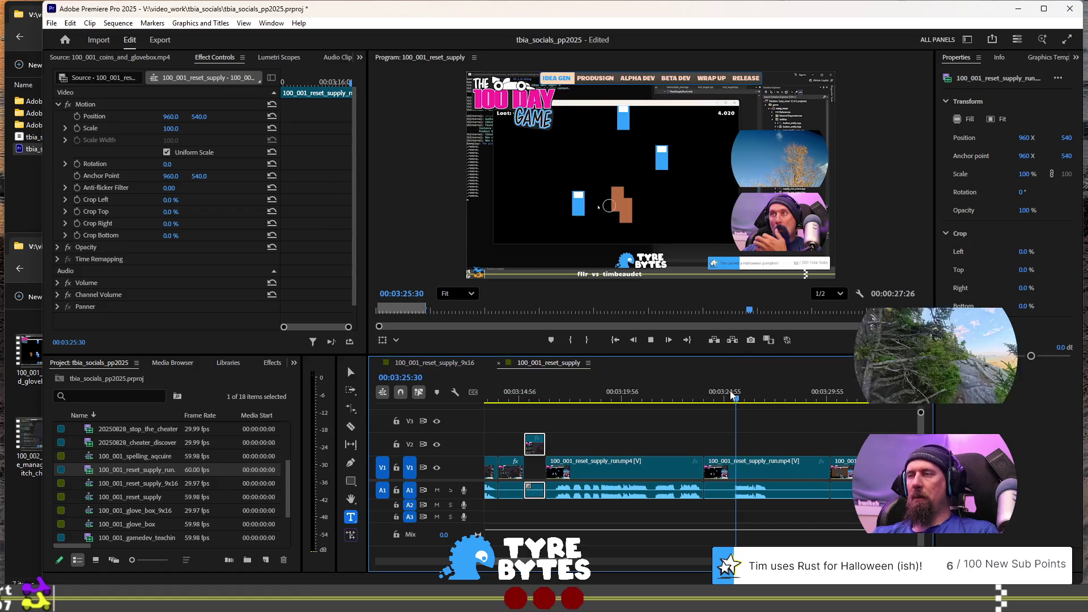
key(space)
key(space)
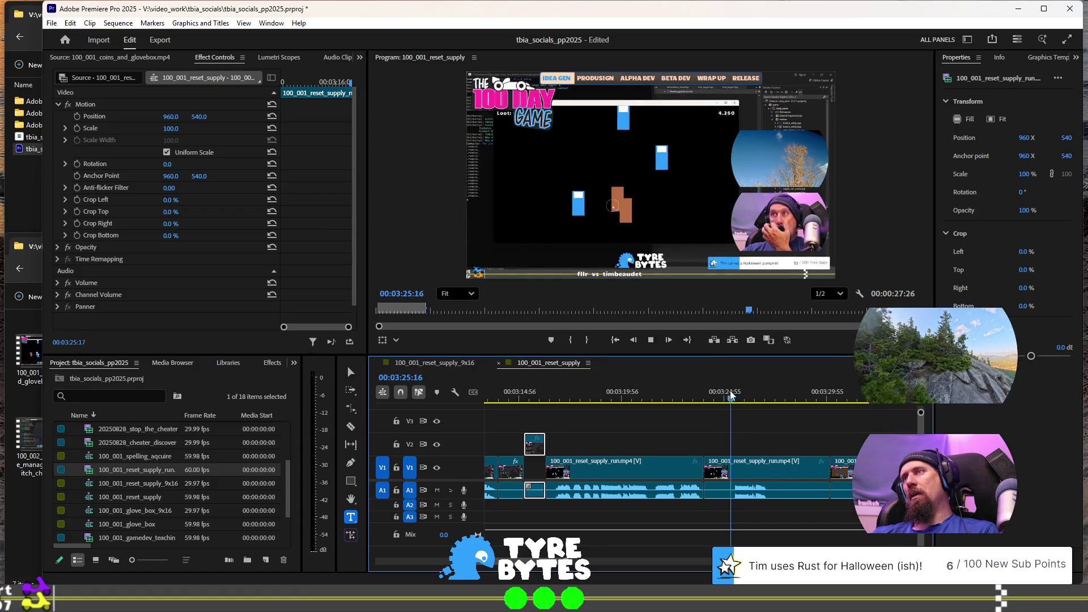
click(730, 395)
key(space)
key(q)
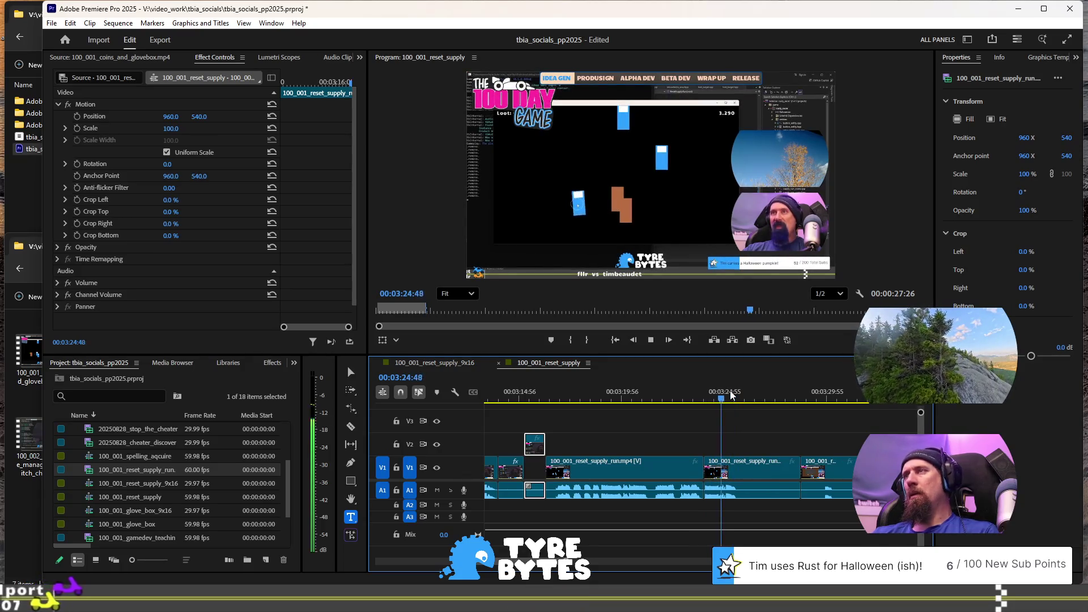
key(space)
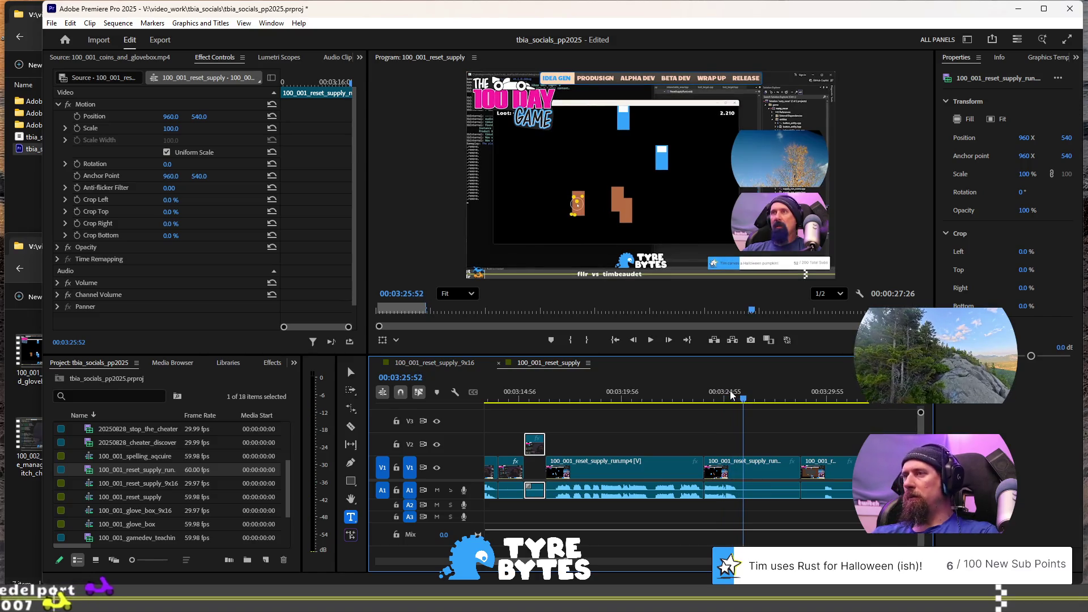
Step: Split the footage at 00:03:25:52 and replay the section from about 00:03:23
key(ctrl+k)
key(space)
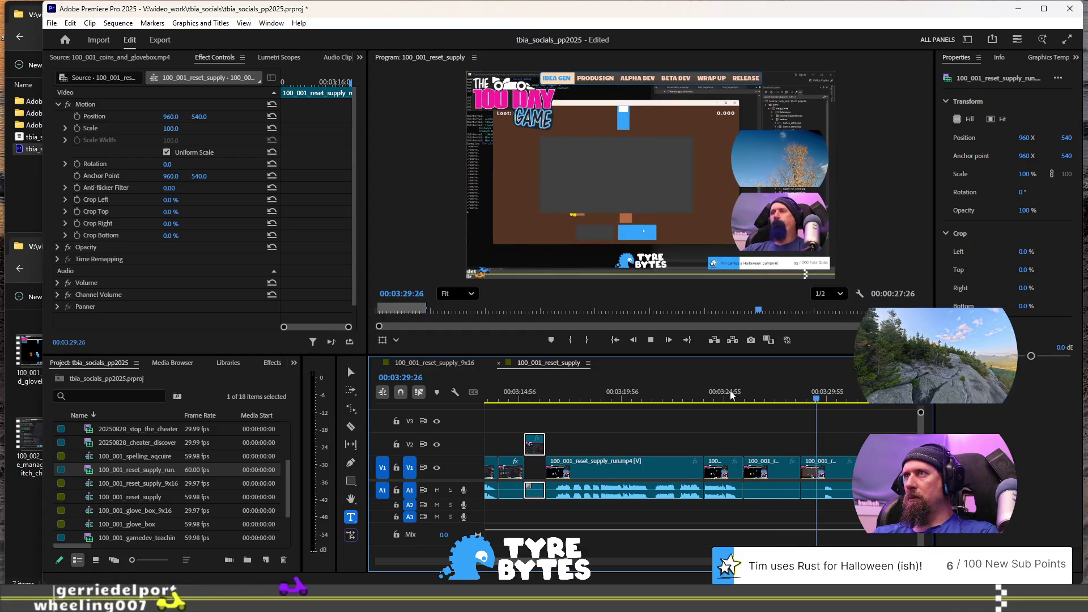
key(space)
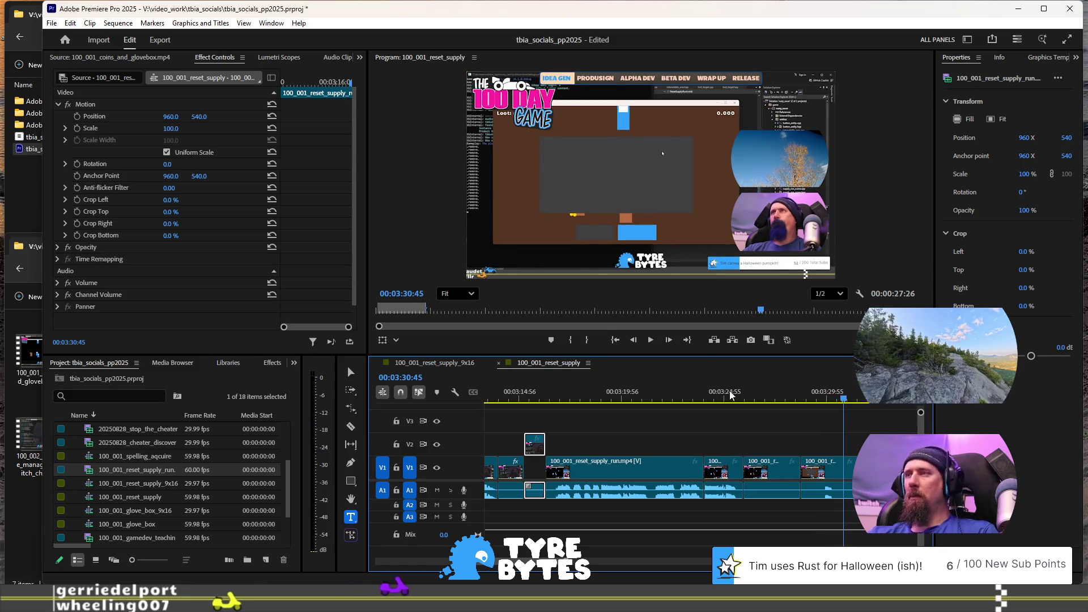
click(747, 400)
key(space)
key(space)
click(746, 401)
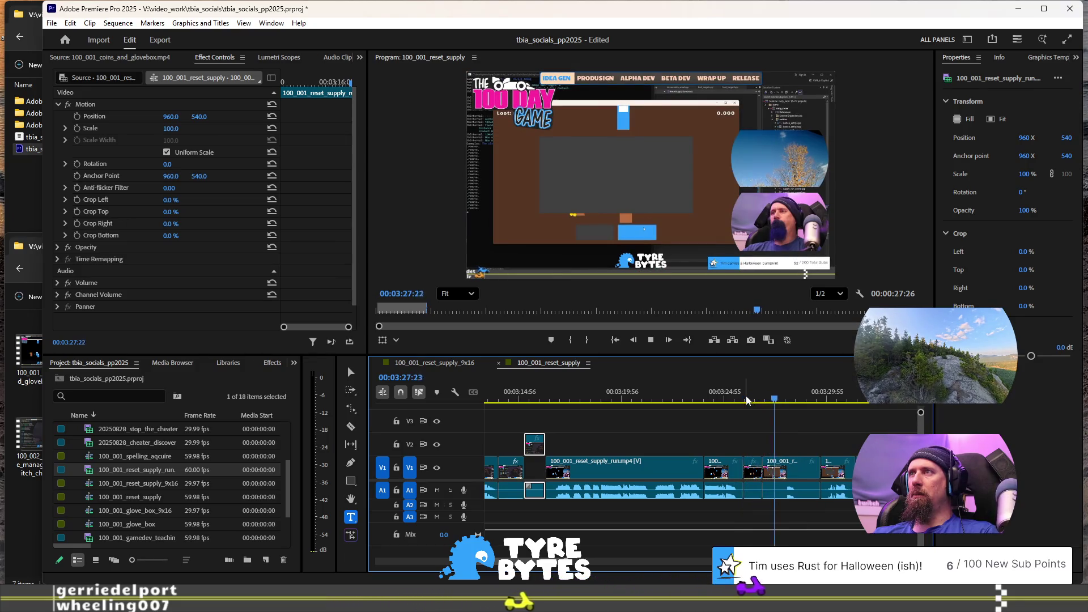
key(space)
click(690, 397)
key(space)
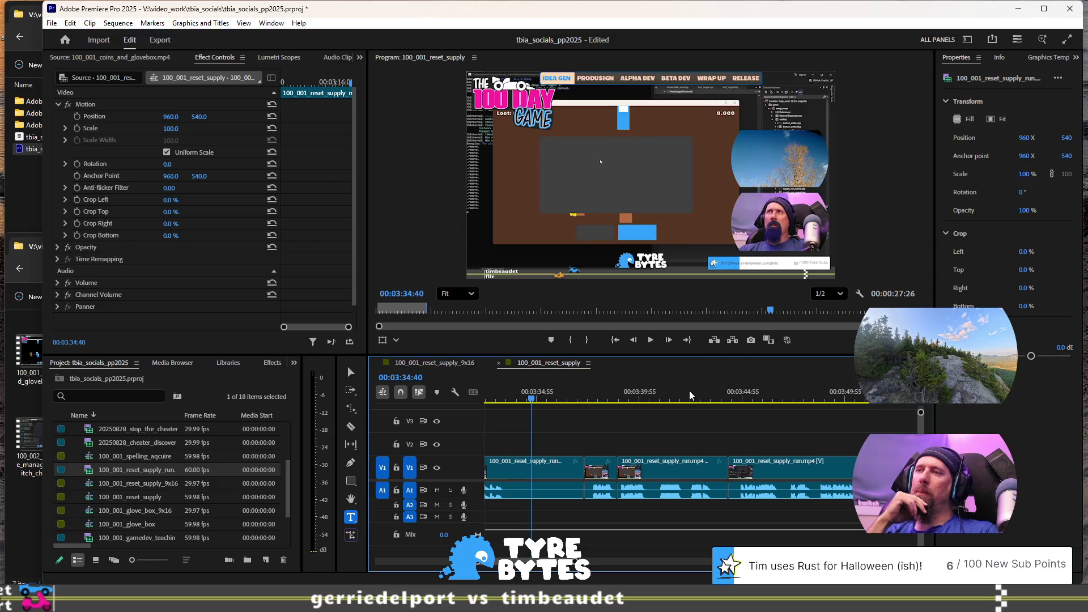
Step: Ripple-trim the clip to end at 00:03:34:40 with W and play back the tightened cut
key(w)
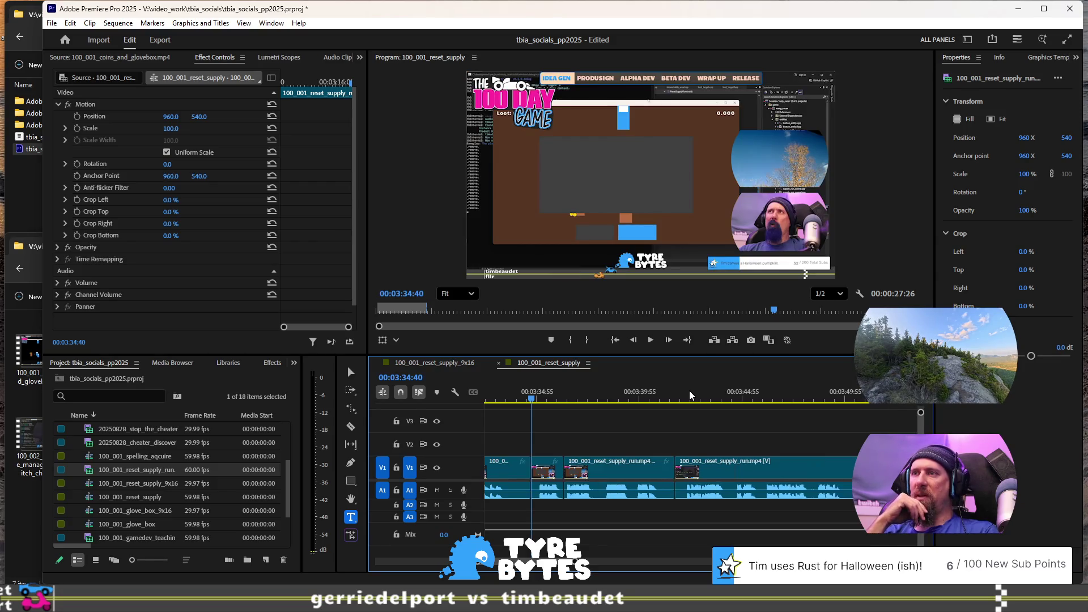
key(space)
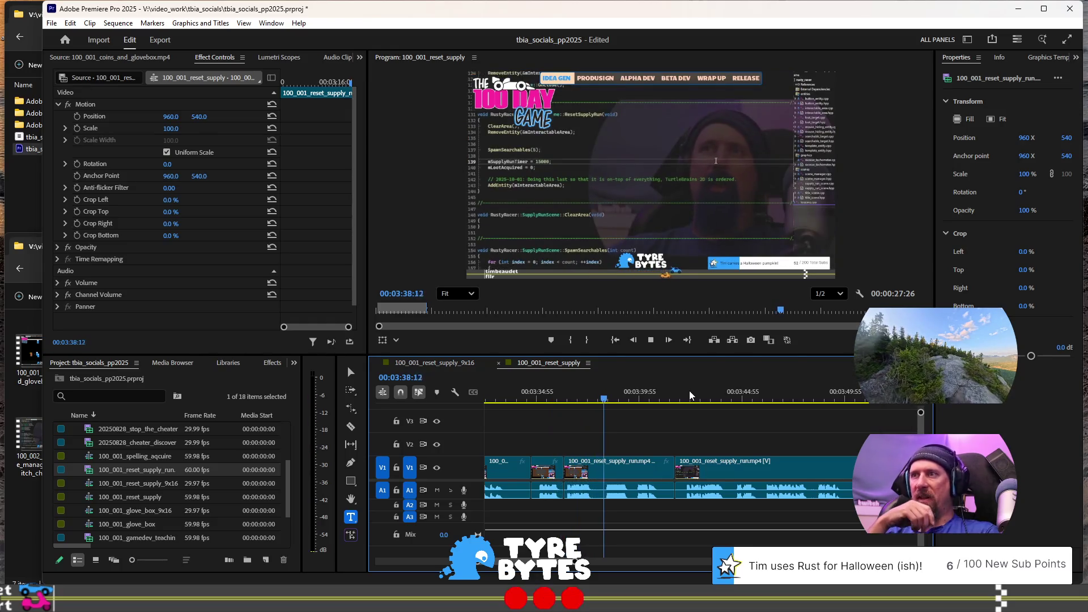
key(space)
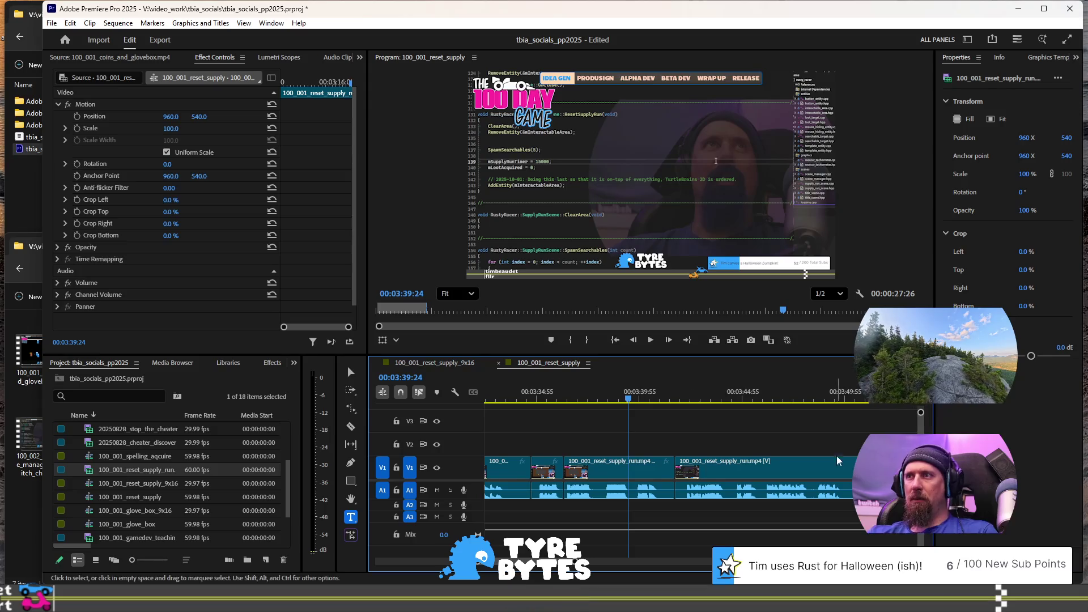
scroll(679, 490, down, 4)
scroll(642, 481, up, 5)
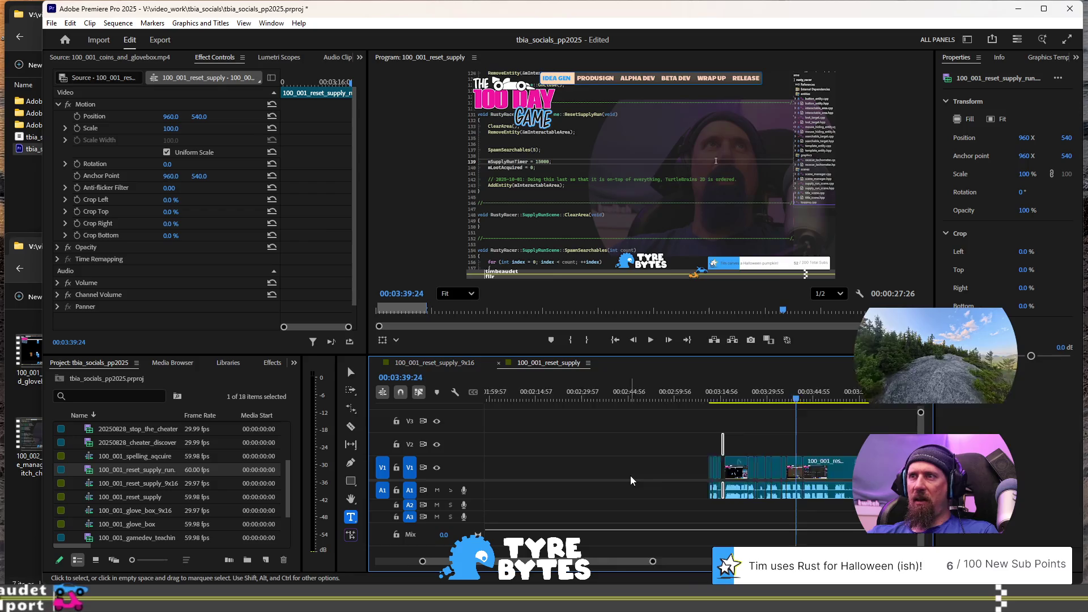
scroll(630, 475, down, 3)
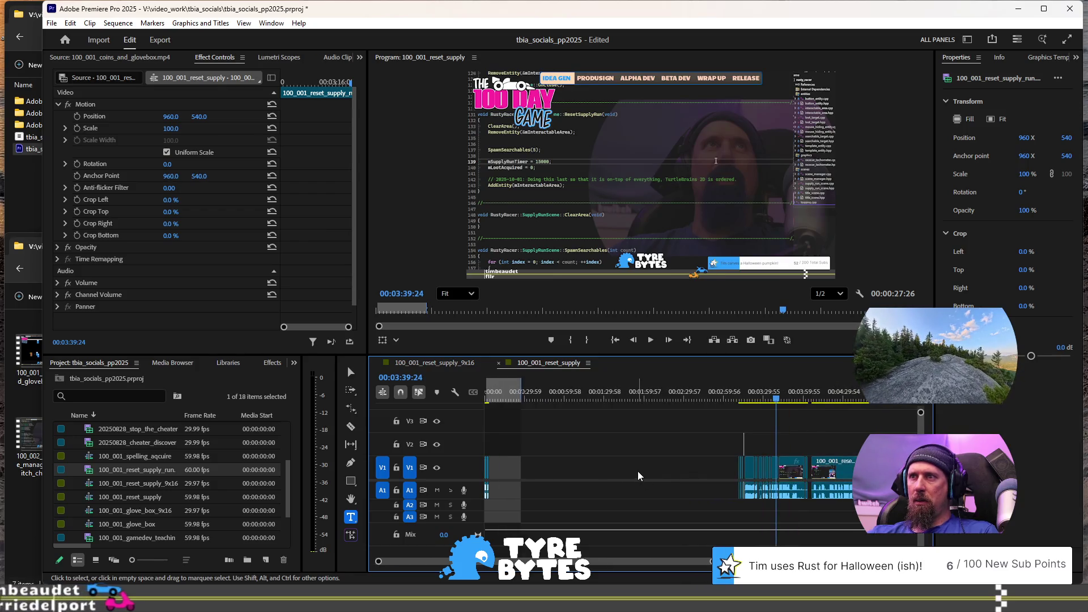
click(637, 471)
key(Delete)
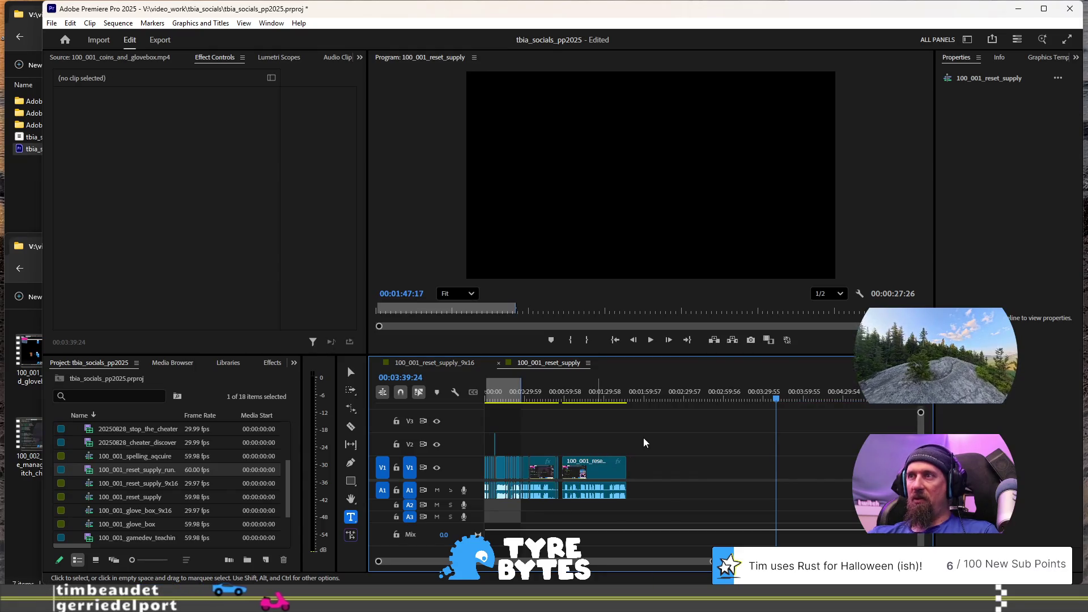
scroll(567, 442, up, 3)
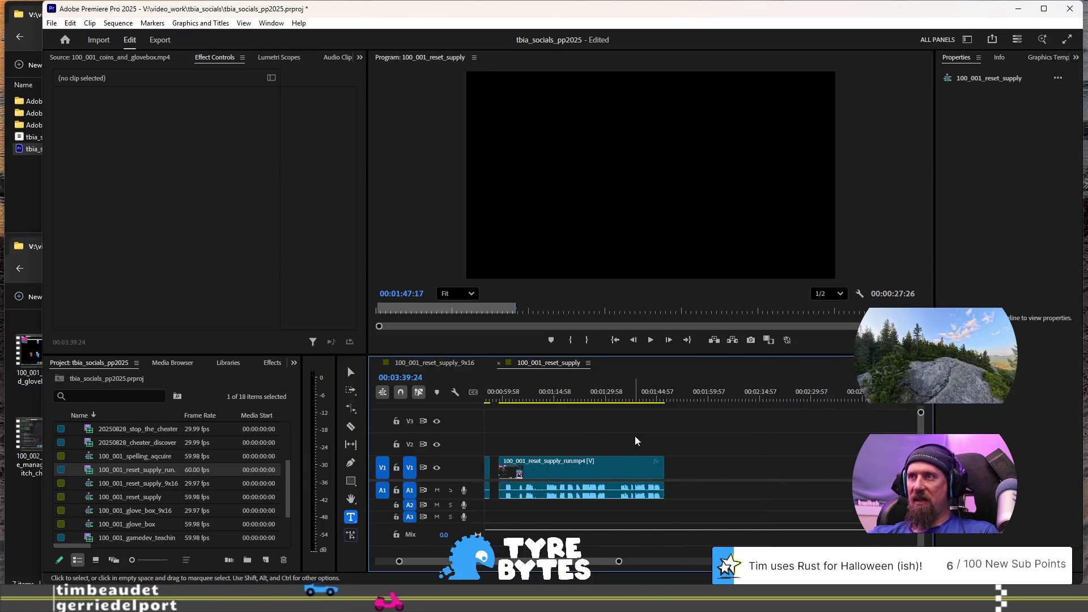
scroll(635, 436, up, 5)
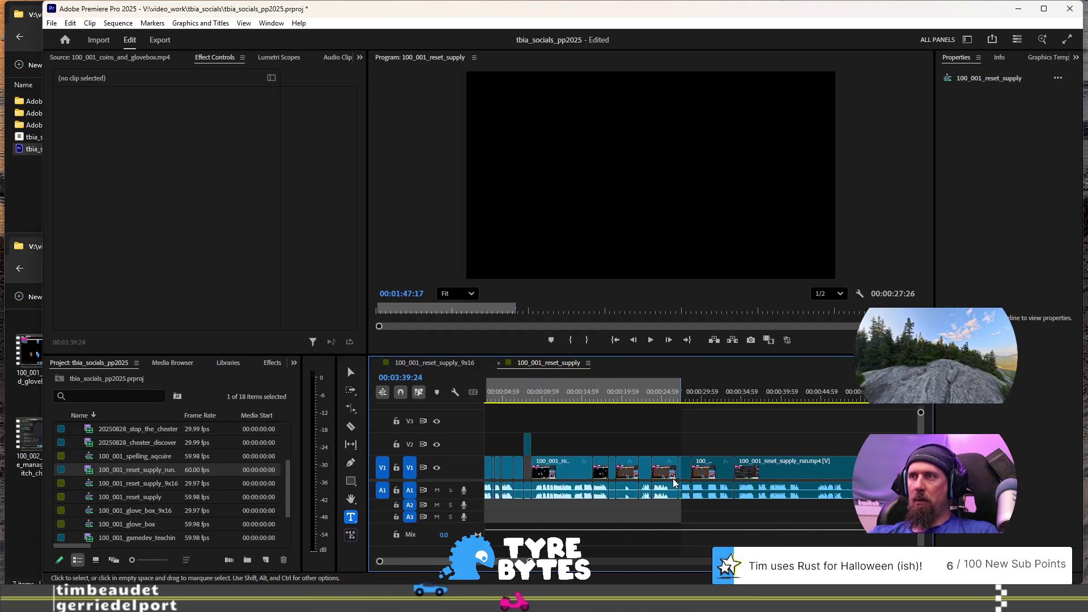
scroll(674, 482, up, 1)
click(594, 400)
key(space)
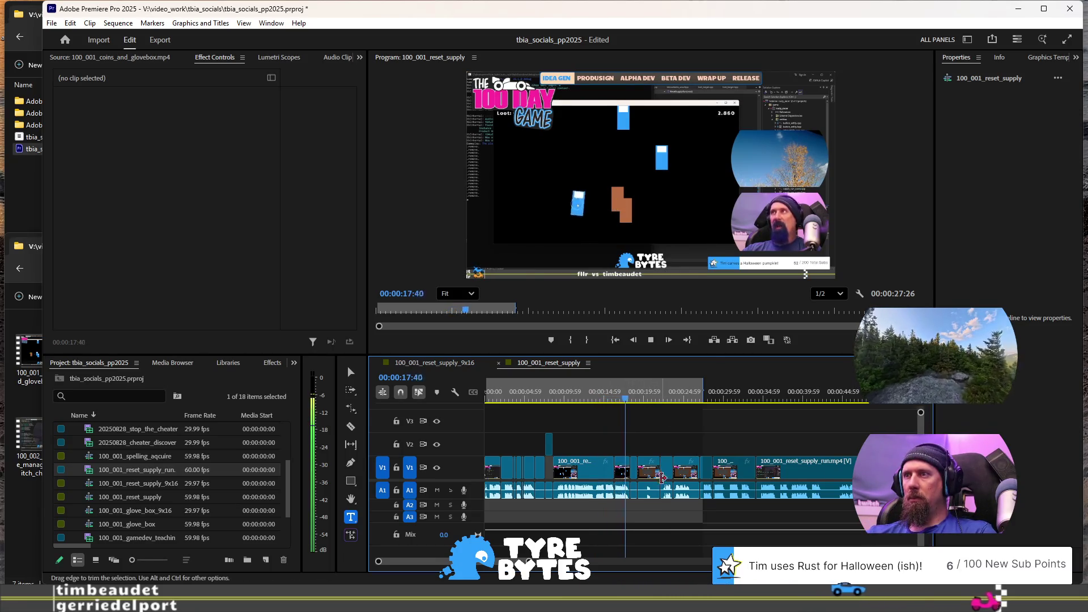
scroll(662, 396, up, 2)
scroll(662, 478, down, 1)
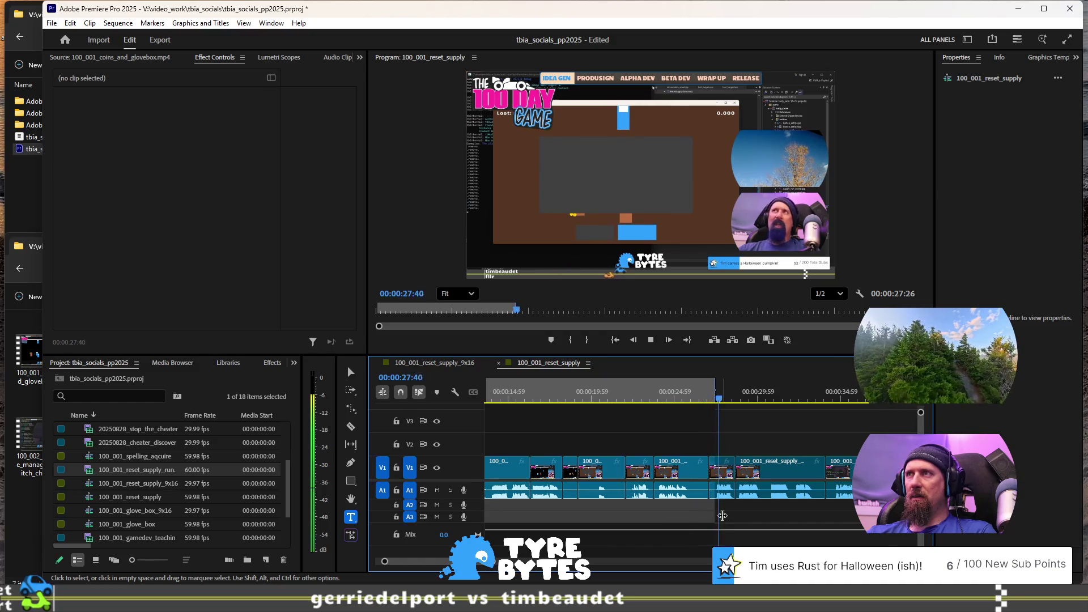
scroll(709, 519, down, 2)
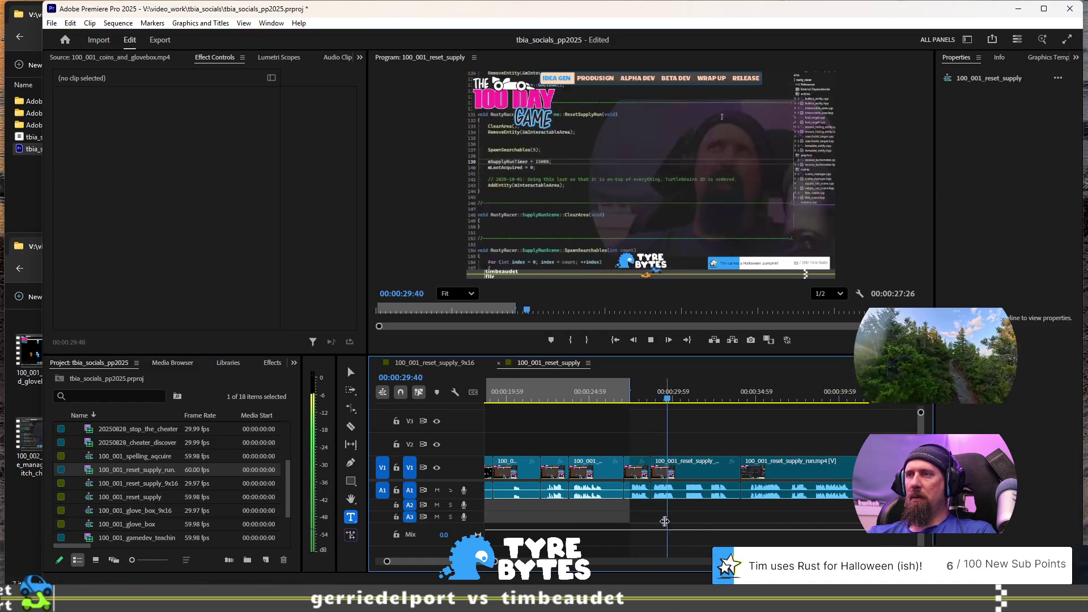
Step: Review the footage between about 22 and 27 seconds and park the playhead at 26:01
click(591, 389)
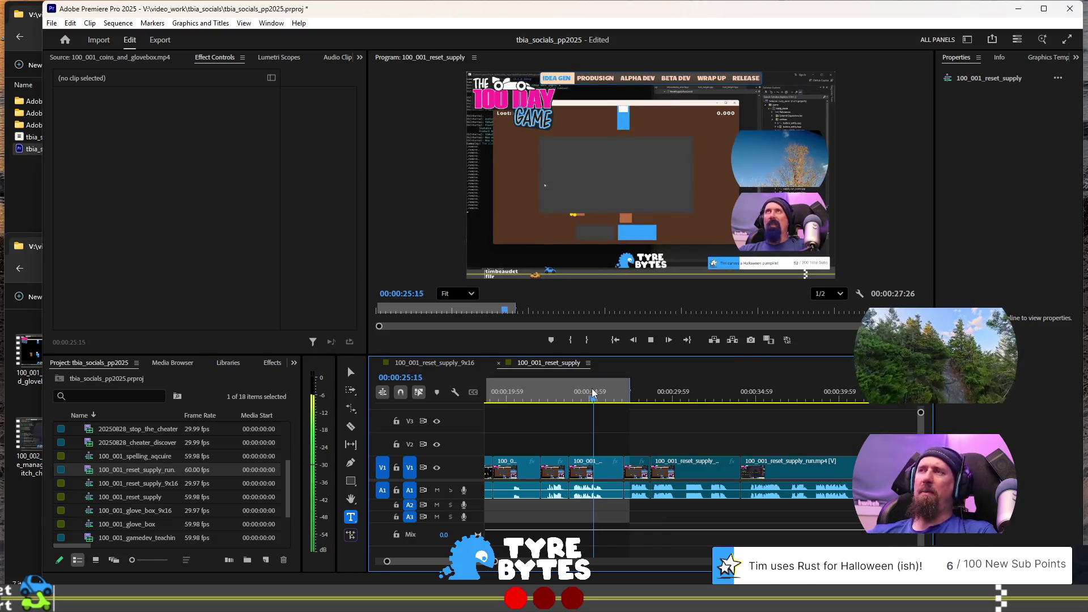
key(space)
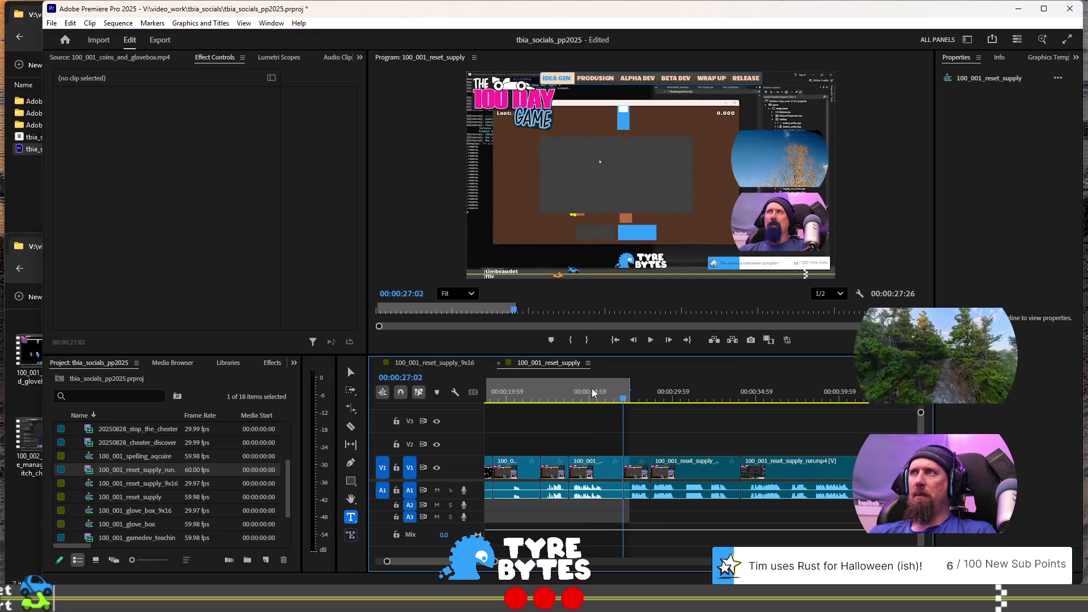
key(equal)
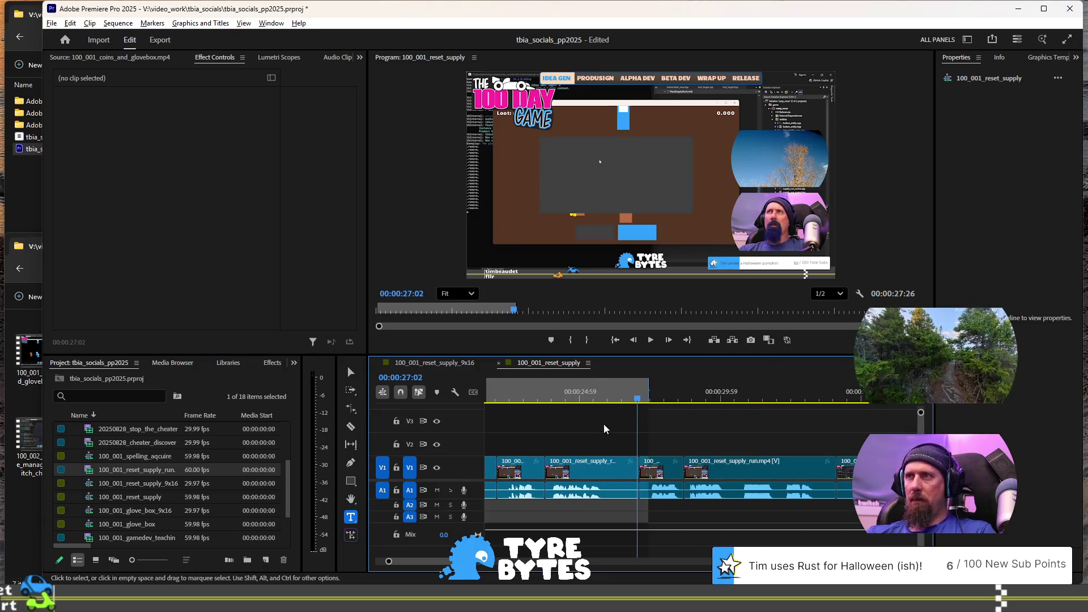
click(572, 392)
key(space)
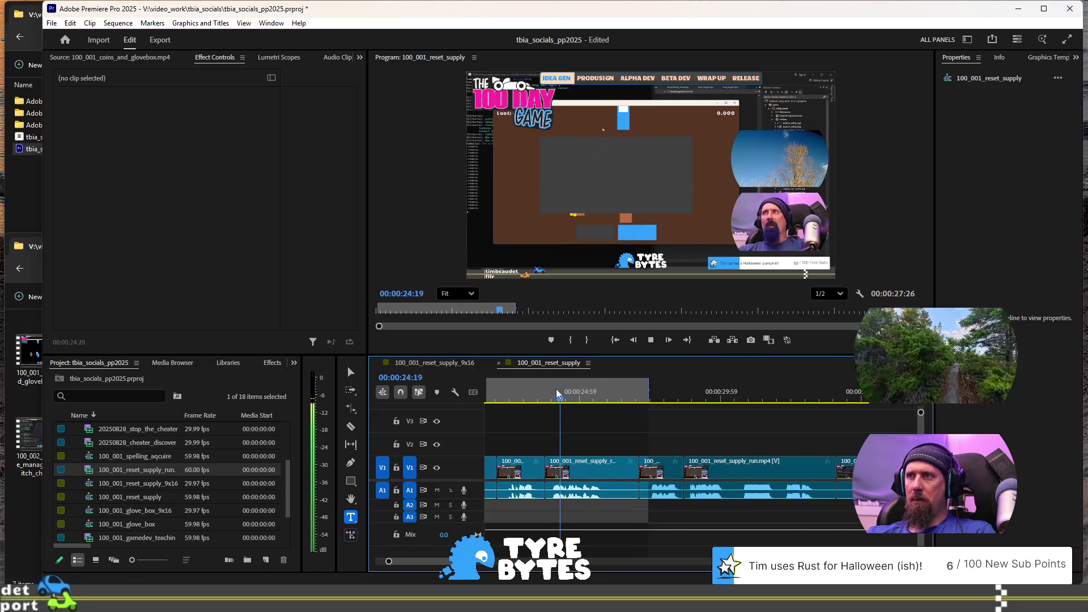
key(space)
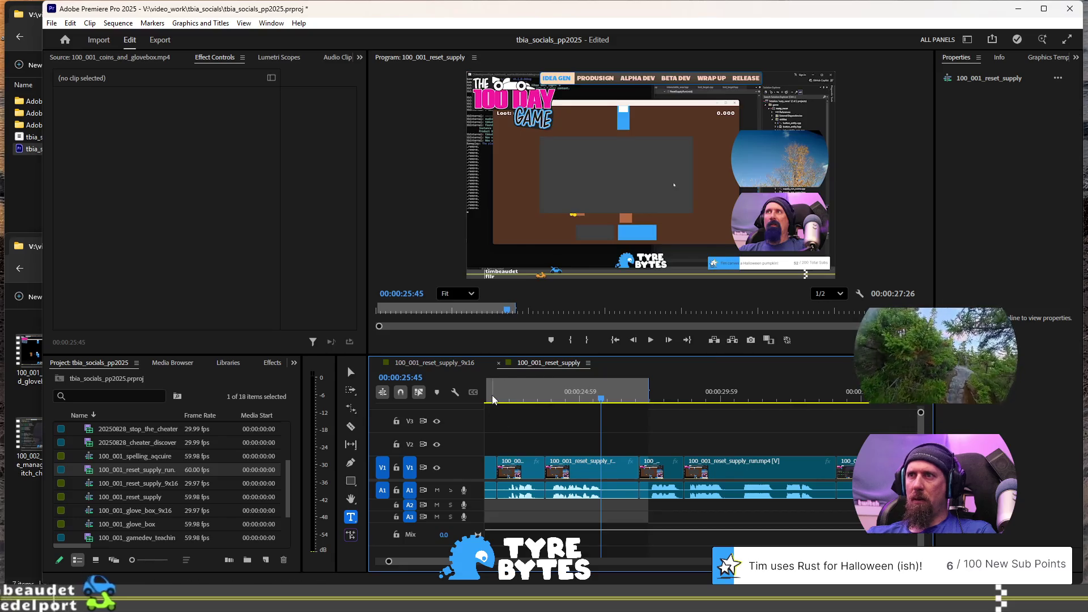
click(510, 399)
key(space)
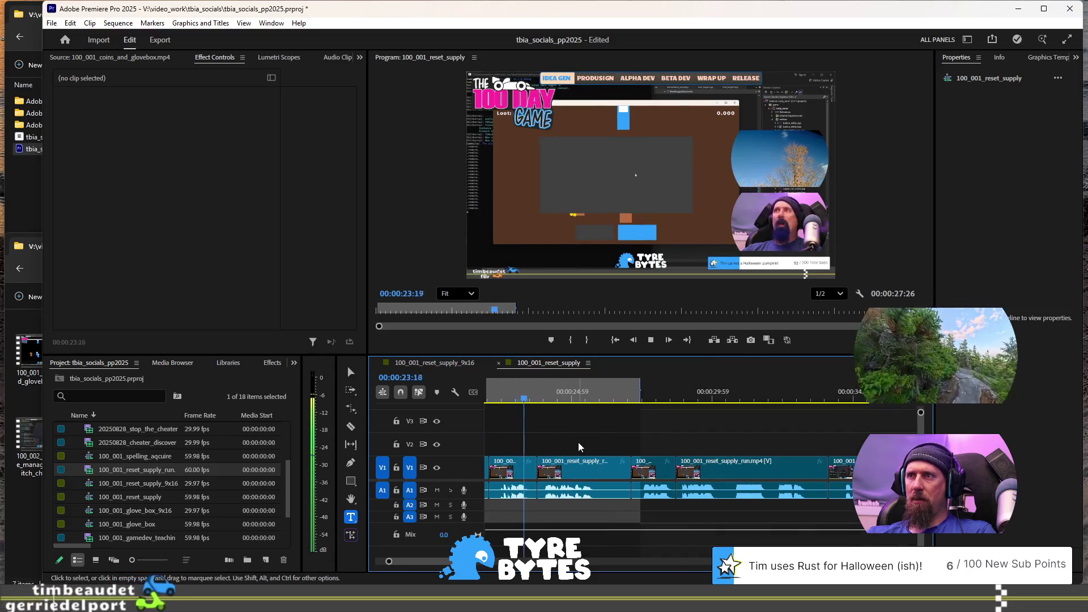
key(space)
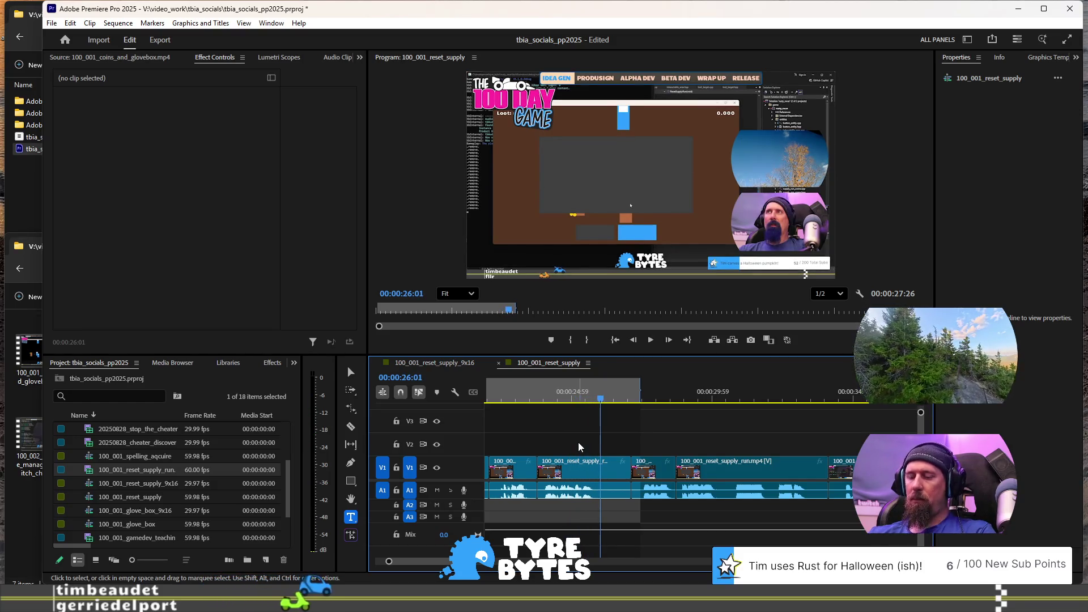
Step: Ripple-trim the unwanted footage at 26:01 with W and Q, then replay from 24:41
key(w)
key(space)
key(space)
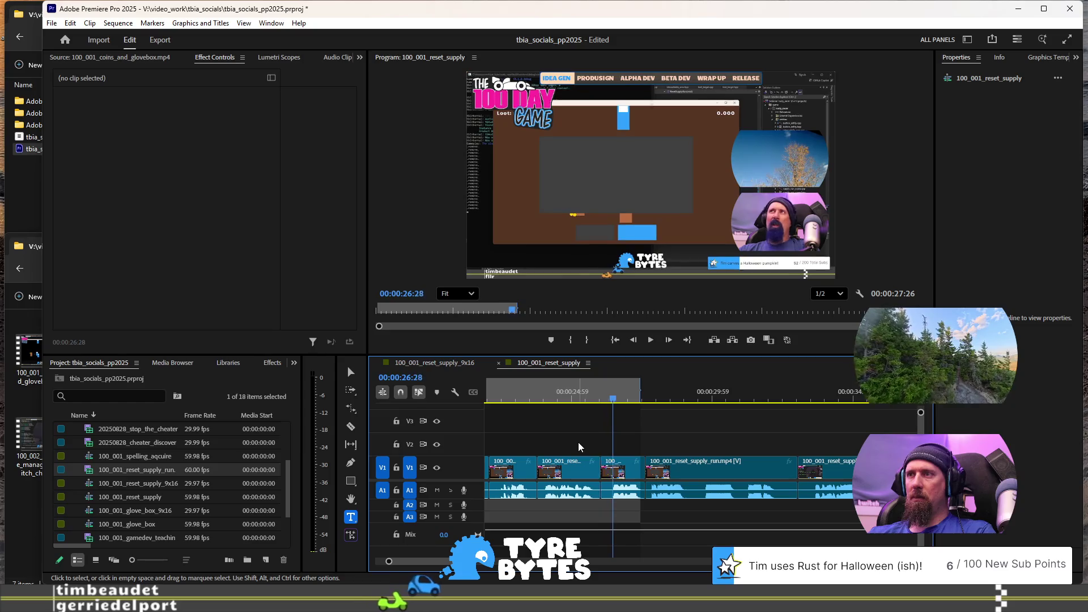
key(q)
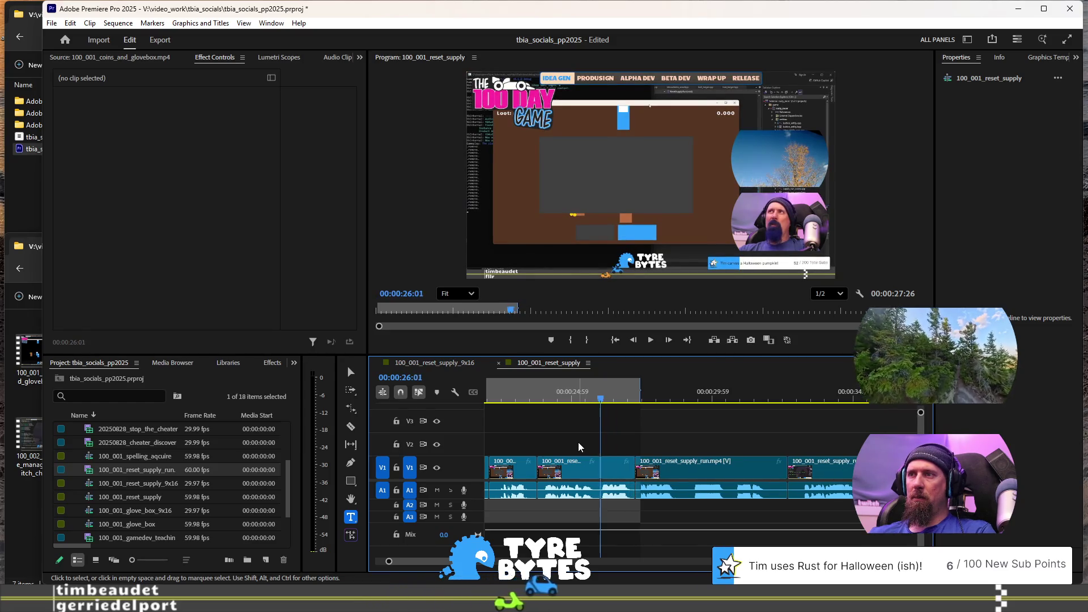
click(549, 398)
key(space)
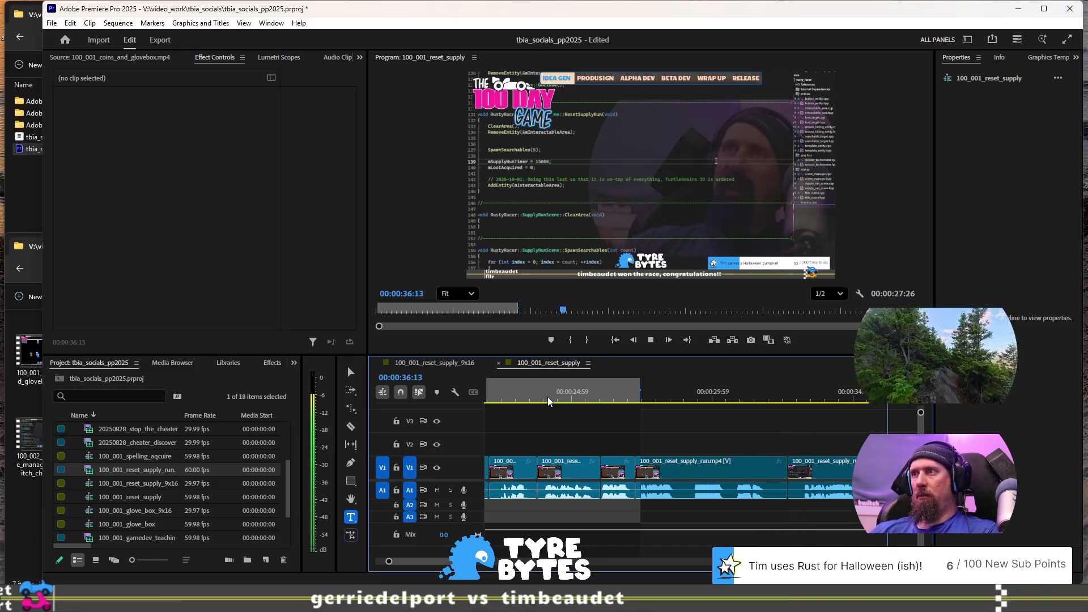
key(space)
Step: Ripple-trim the dull stretch after 30:15 with W, closing the gap to the next clip
scroll(611, 449, up, 5)
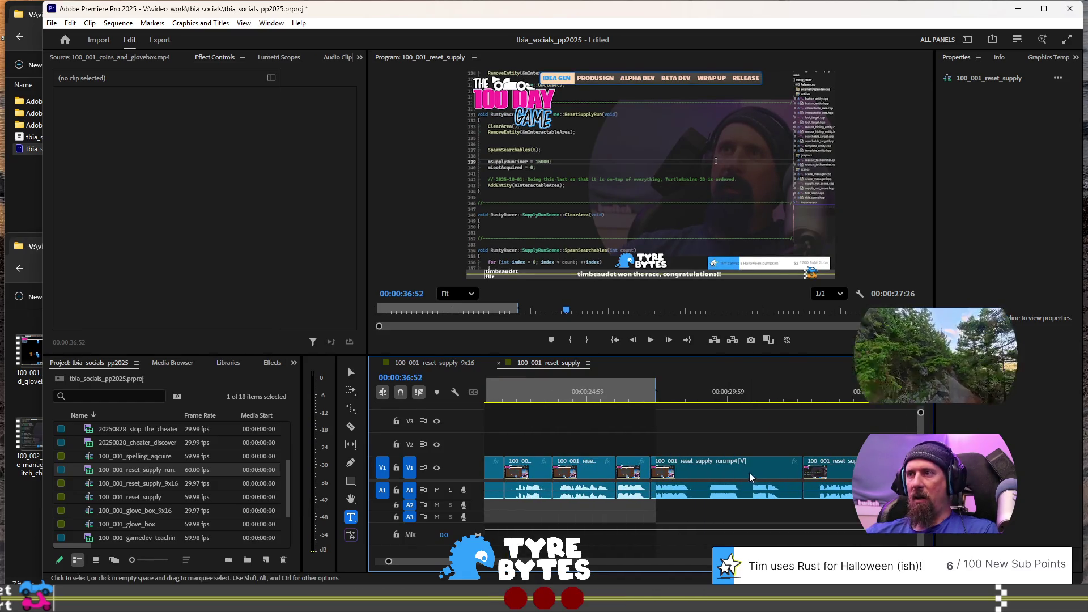
scroll(737, 454, down, 2)
click(718, 389)
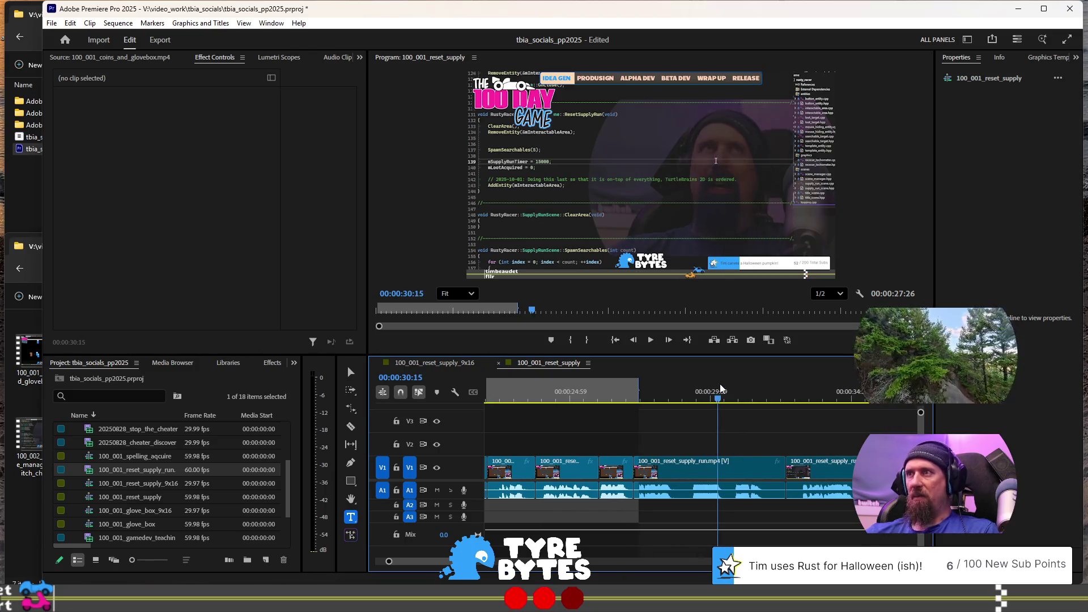
key(space)
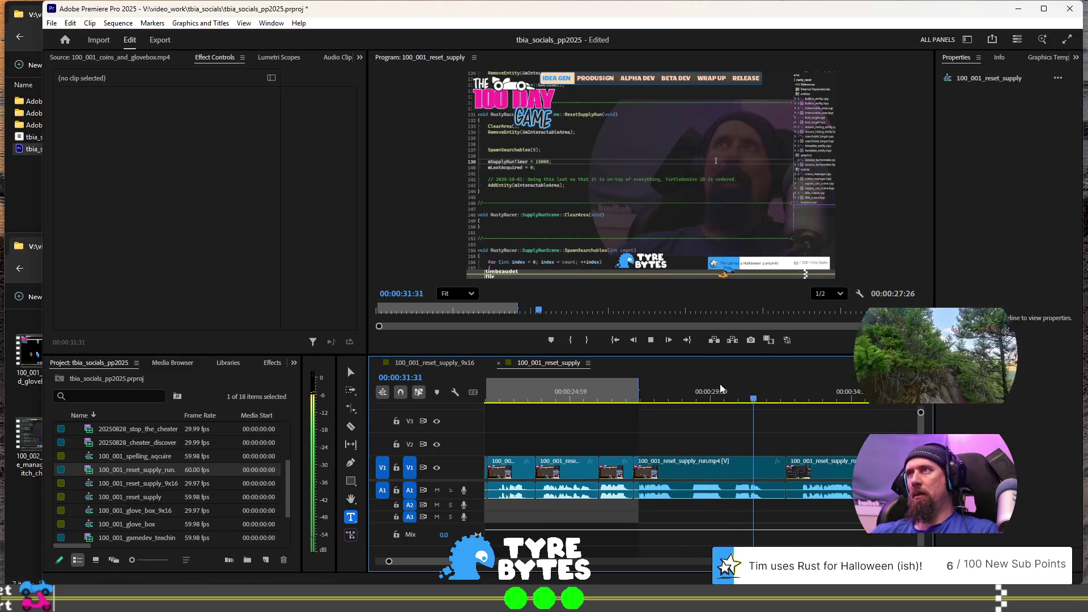
key(w)
key(space)
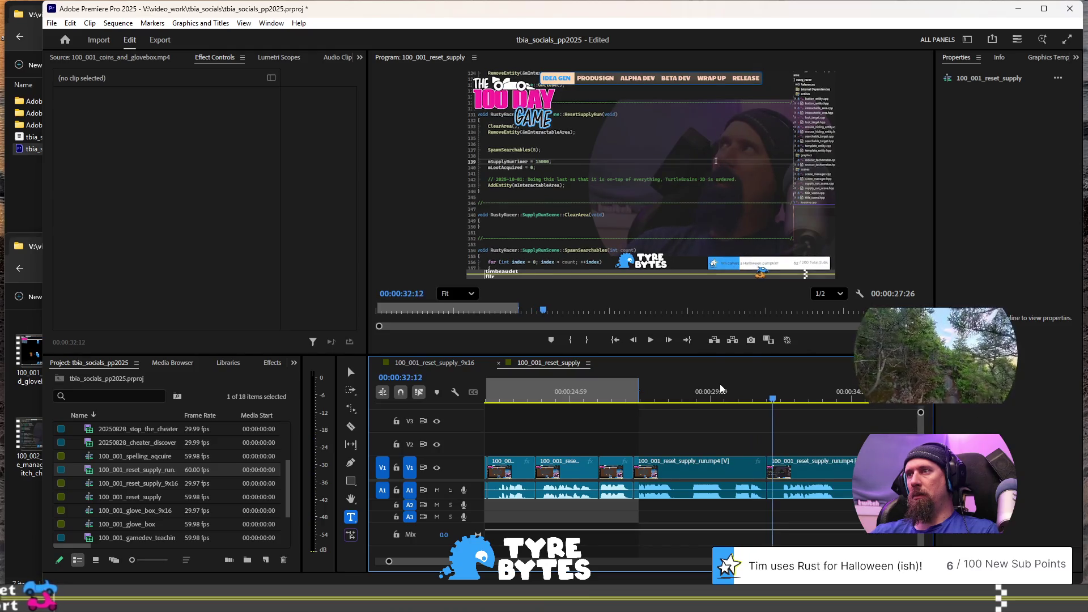
key(Up)
key(space)
Step: Split the long run clip at 34:06 and review playback from 33:15 to 35:41
key(space)
key(ctrl+k)
key(space)
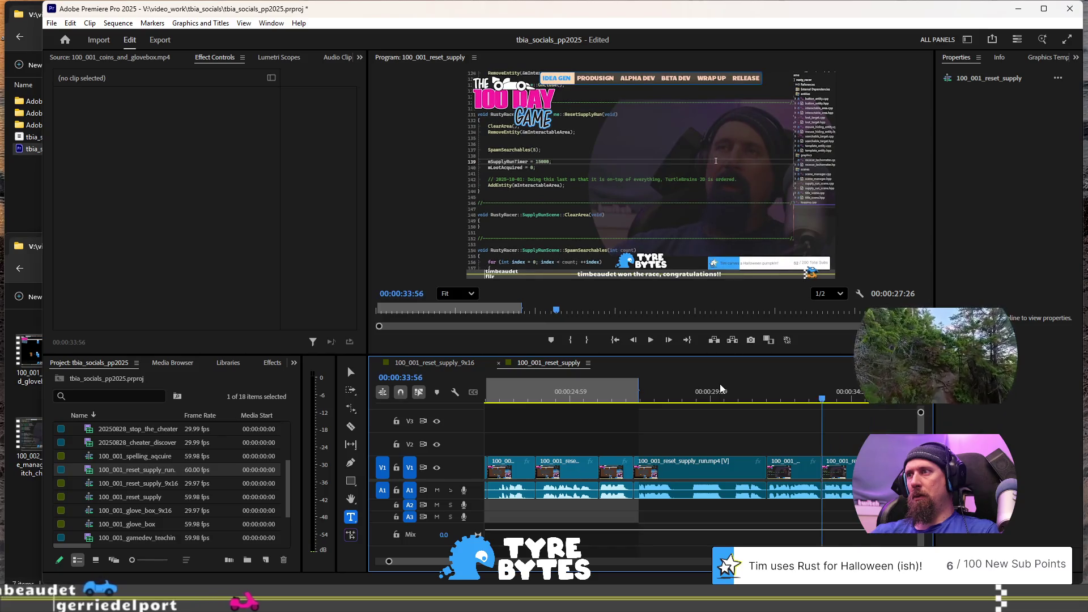
key(Up)
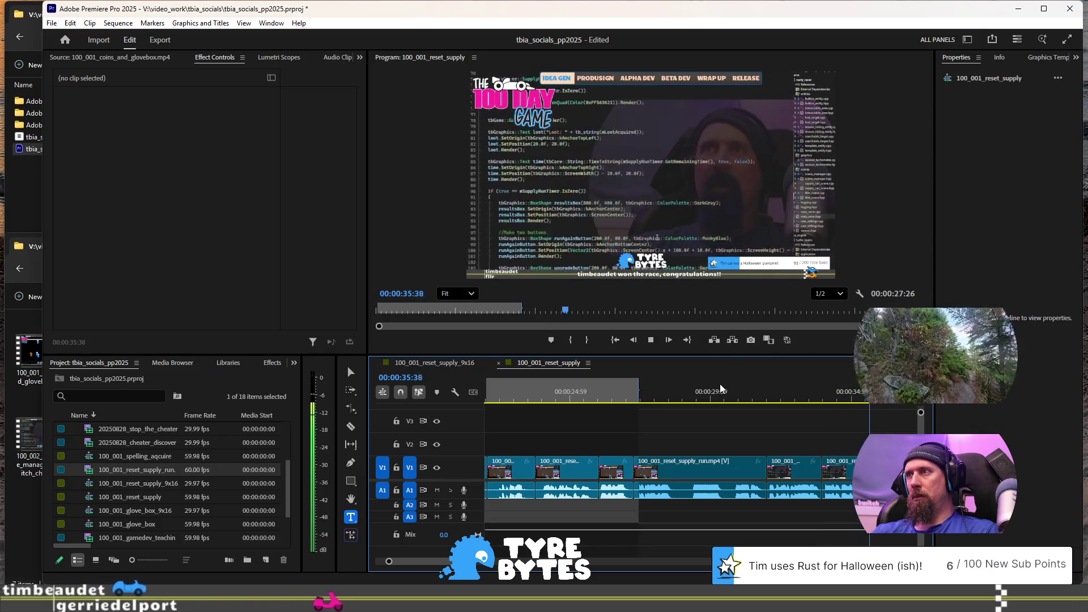
key(space)
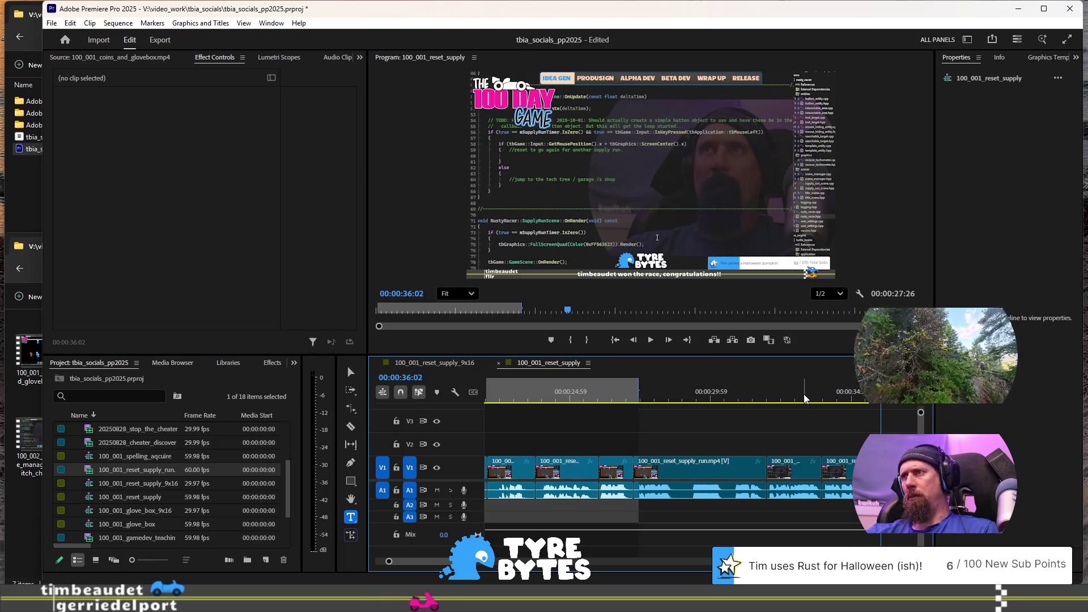
click(803, 397)
key(space)
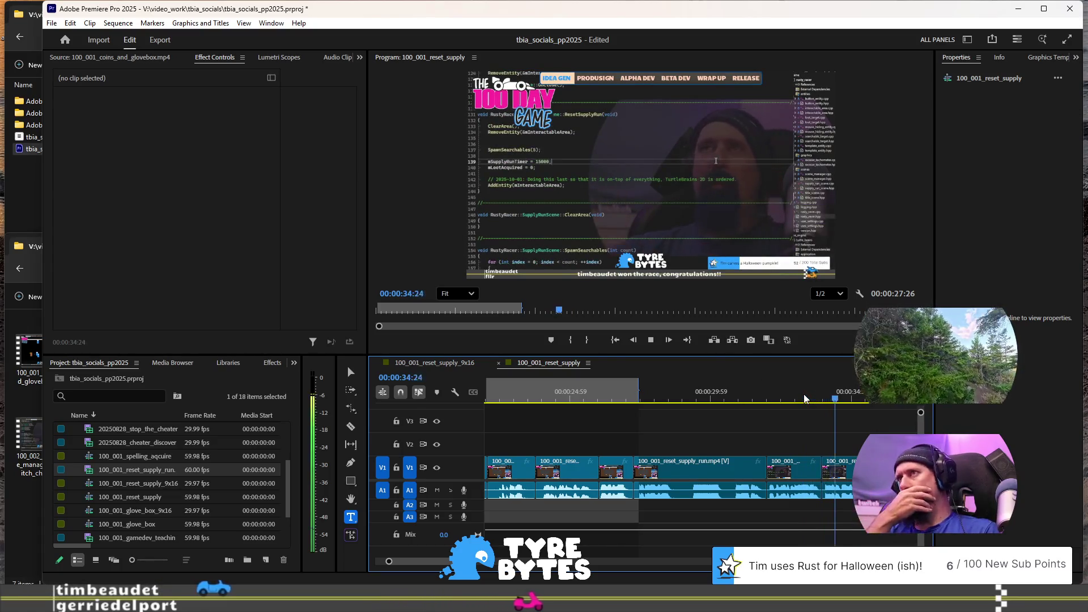
key(space)
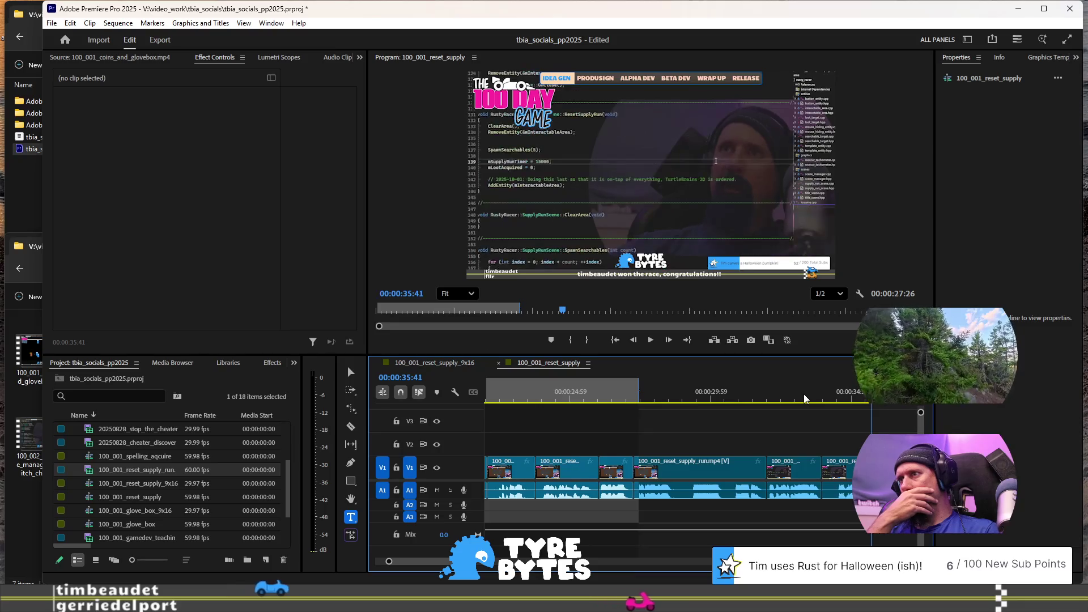
scroll(804, 399, up, 3)
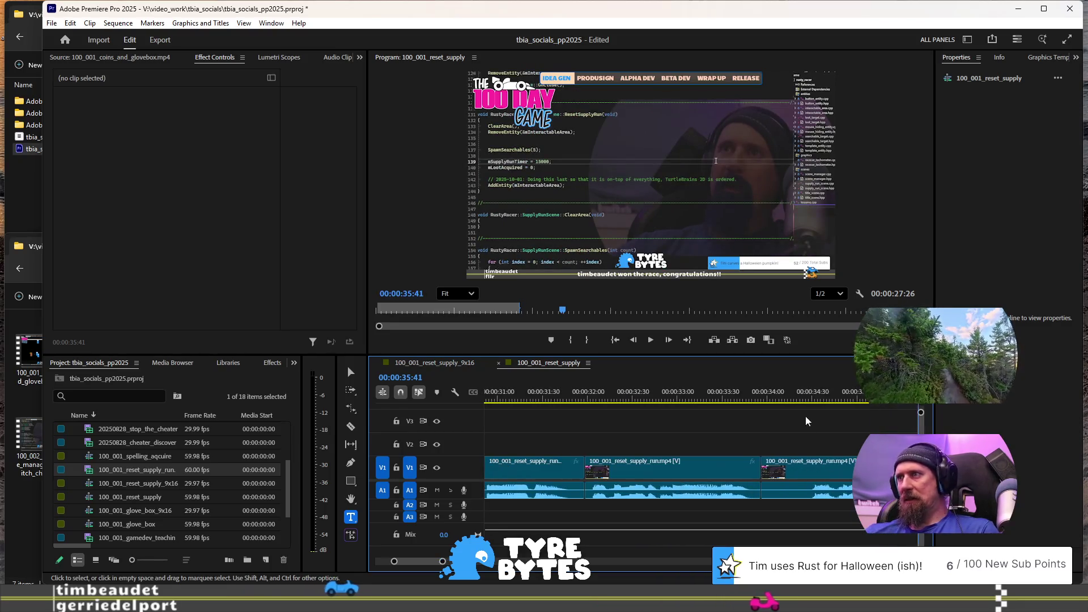
Step: Review the run footage from 34:18 through about 37 seconds, checking around the 34:47 edit
click(794, 397)
key(space)
key(space)
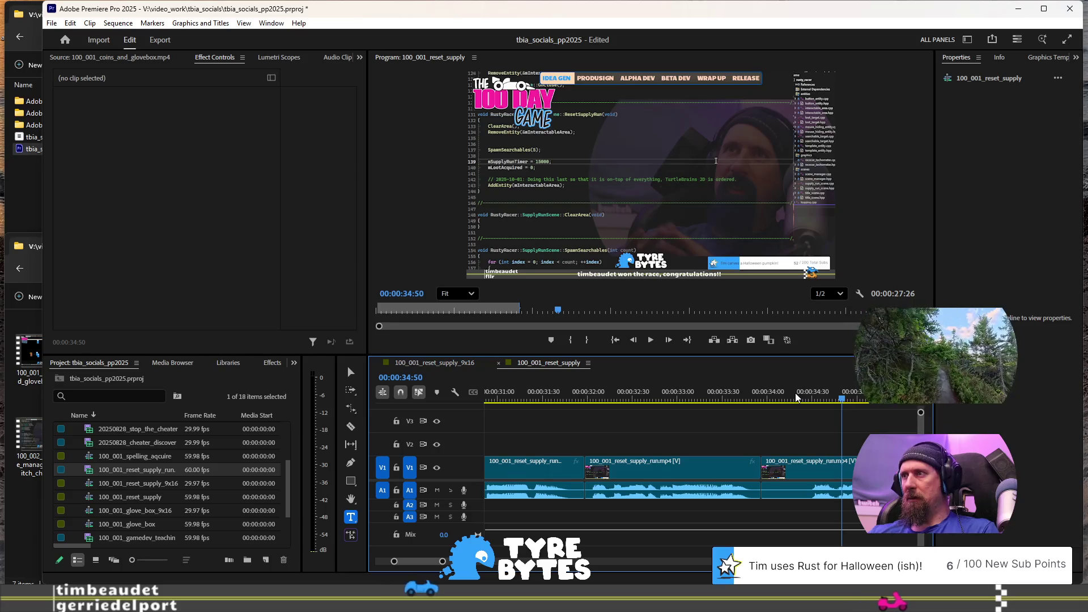
key(Left)
key(Left)
key(Left)
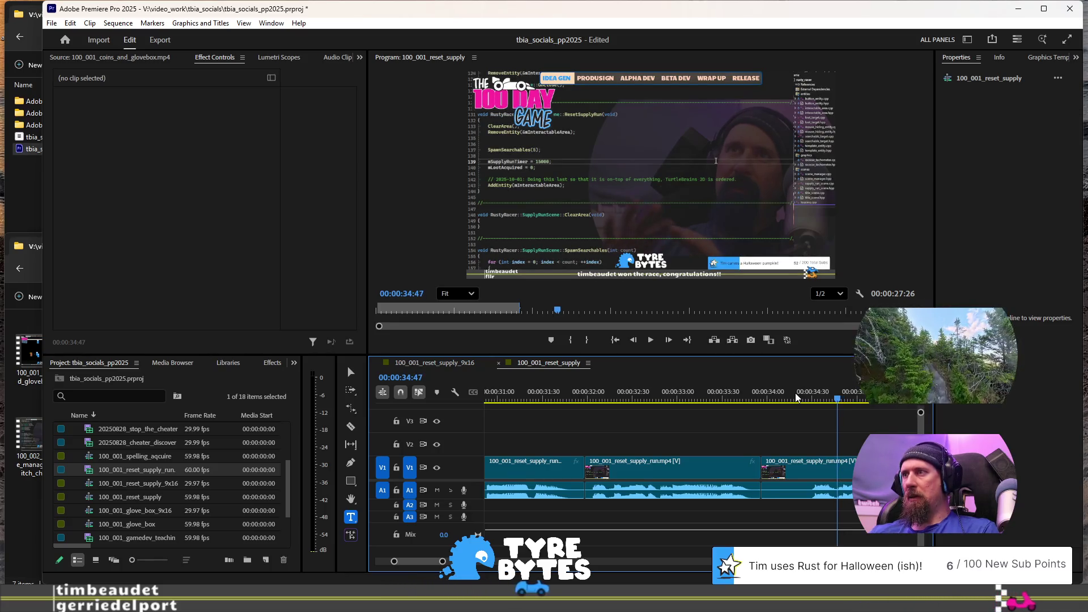
key(space)
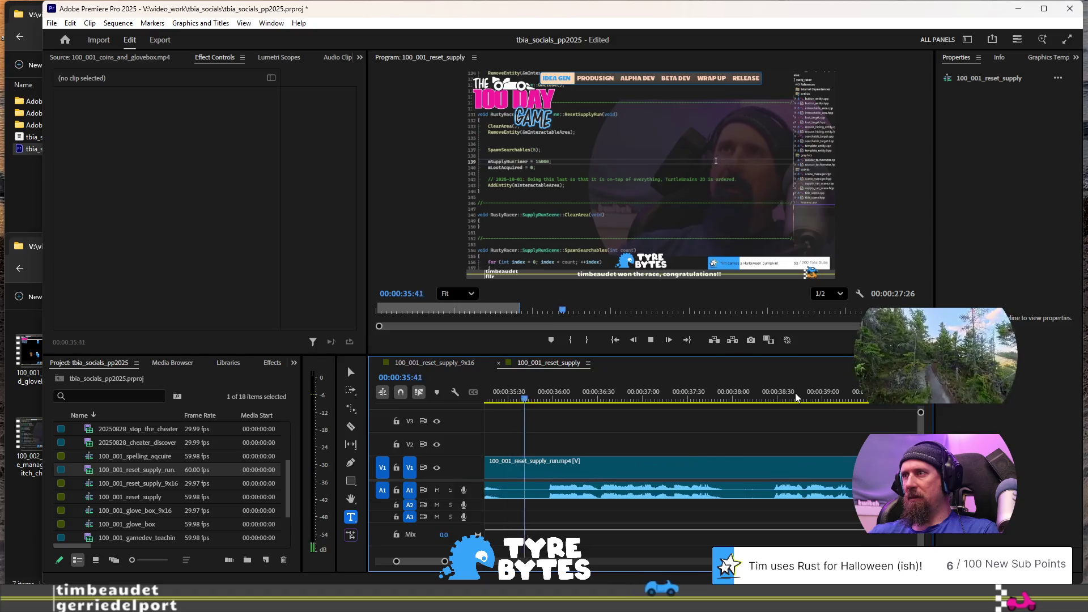
key(space)
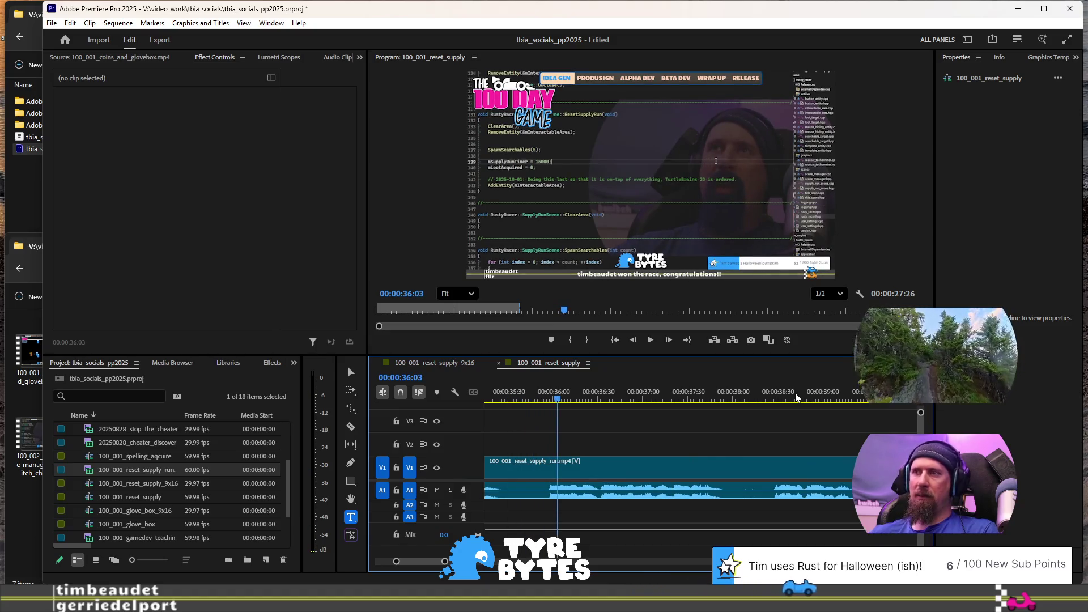
key(space)
key(space)
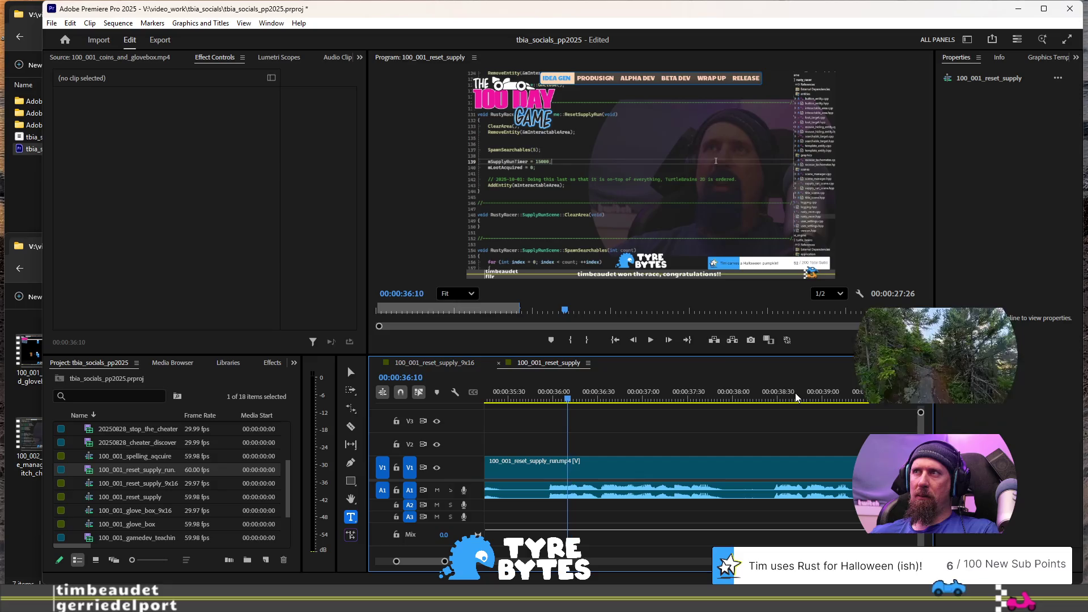
key(Left)
key(Up)
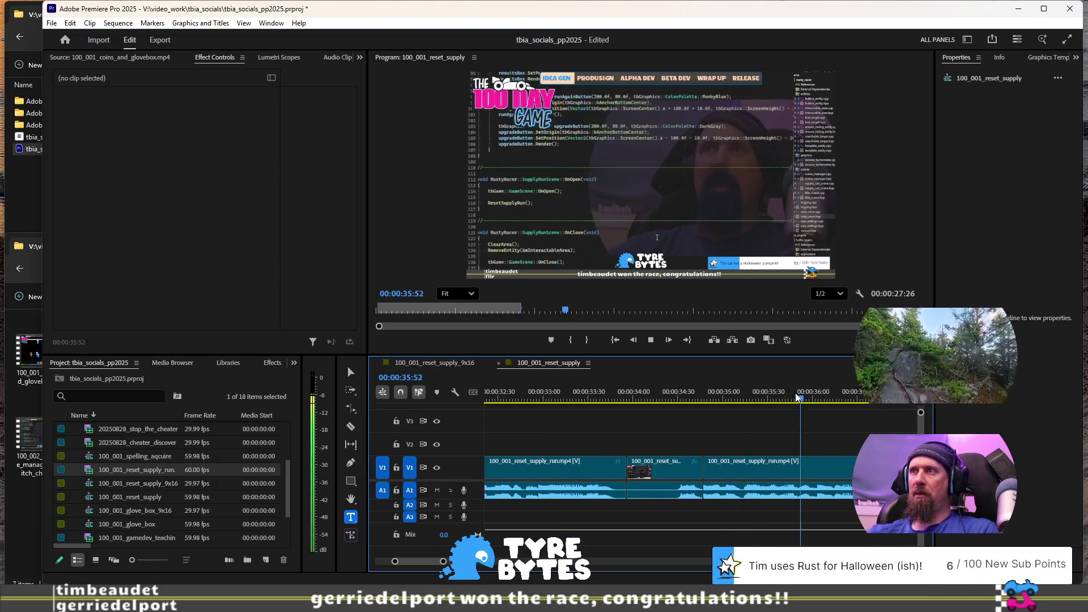
click(642, 396)
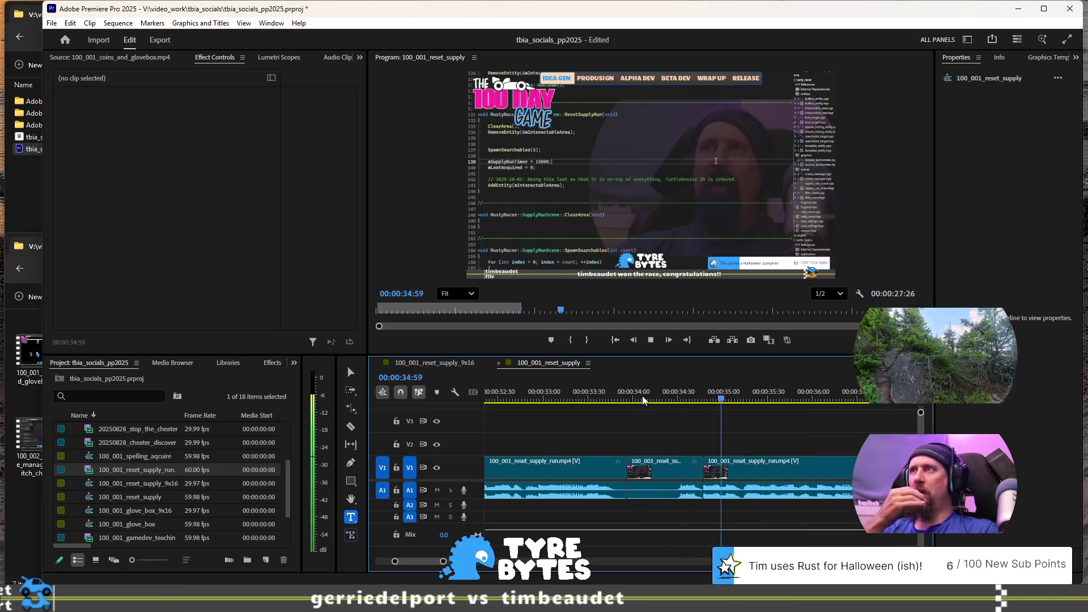
key(space)
scroll(595, 488, down, 5)
scroll(696, 485, up, 5)
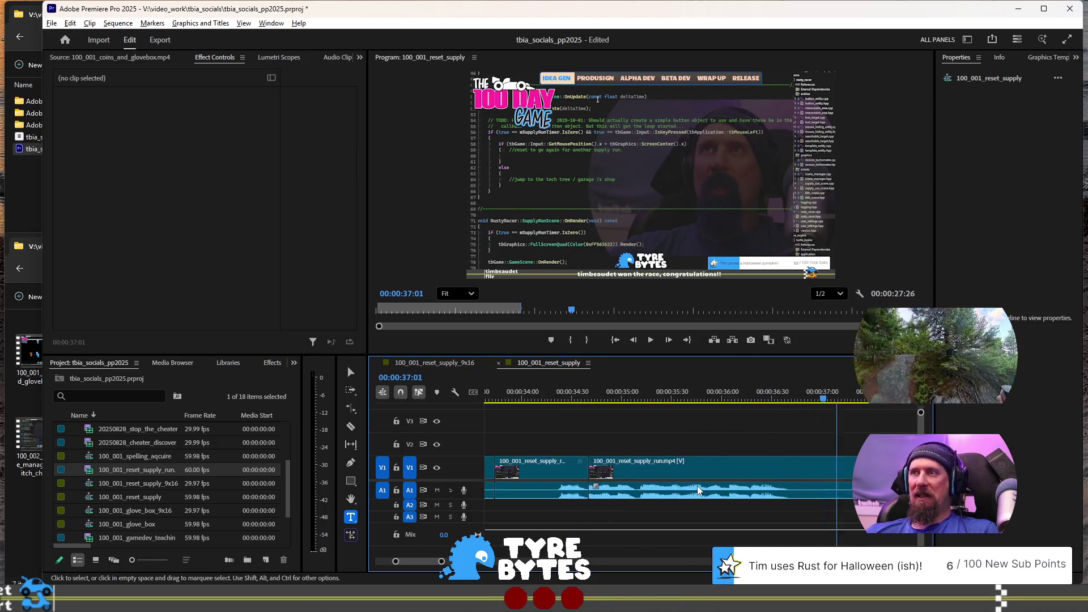
Step: Cut the reset_supply_run clip at about 38:31 and again at 40:33
click(553, 383)
key(space)
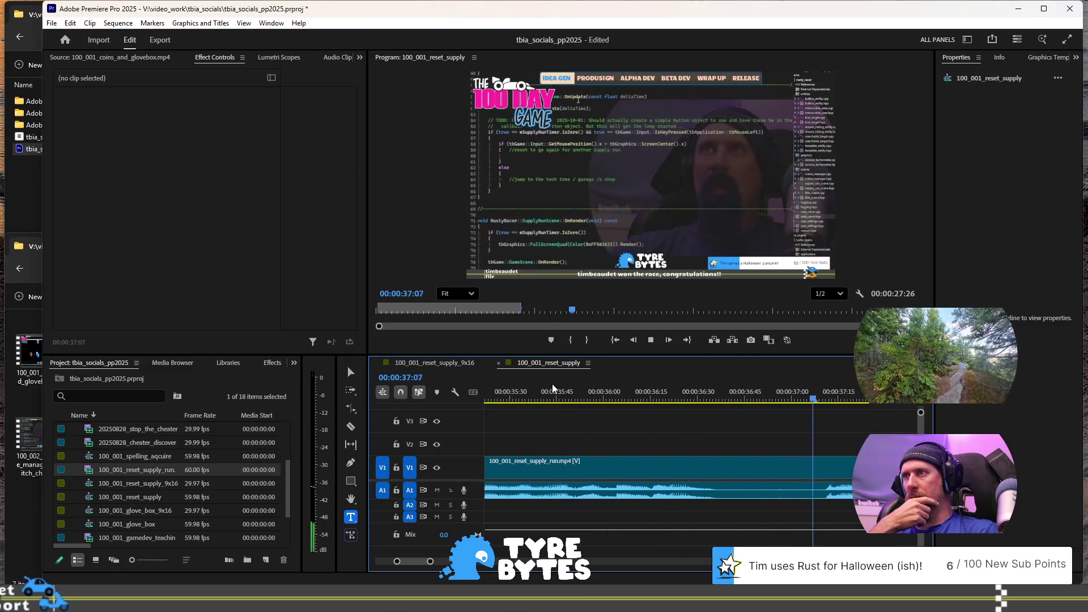
scroll(659, 454, down, 2)
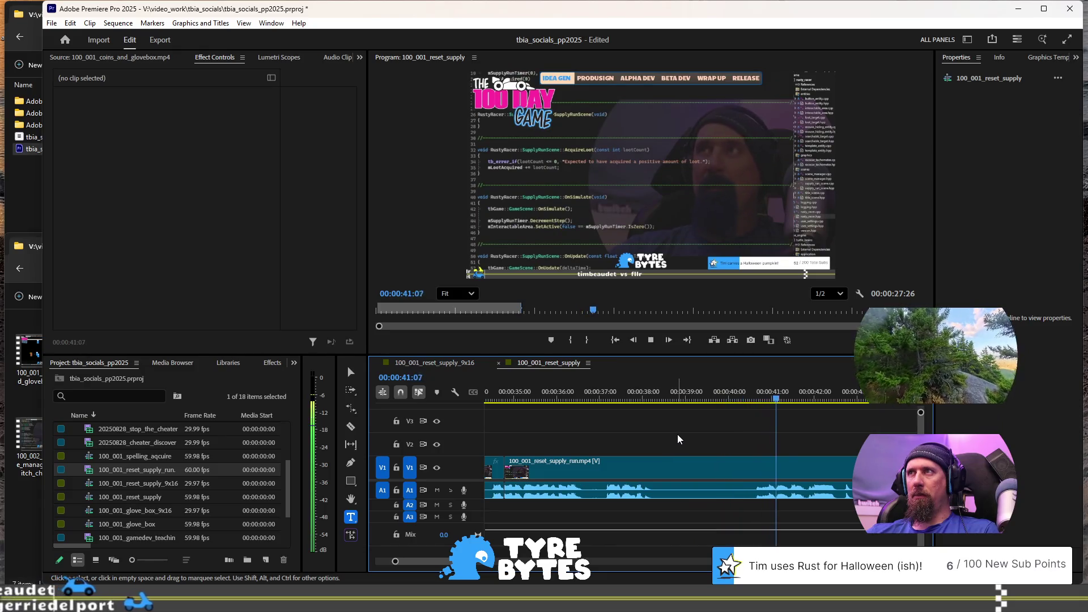
click(664, 398)
key(space)
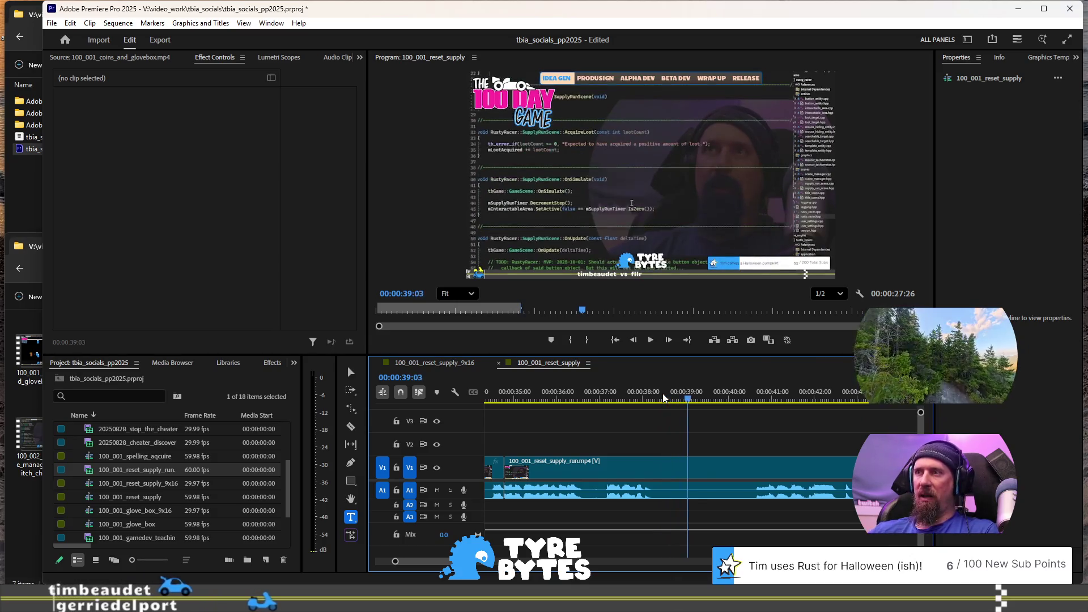
key(space)
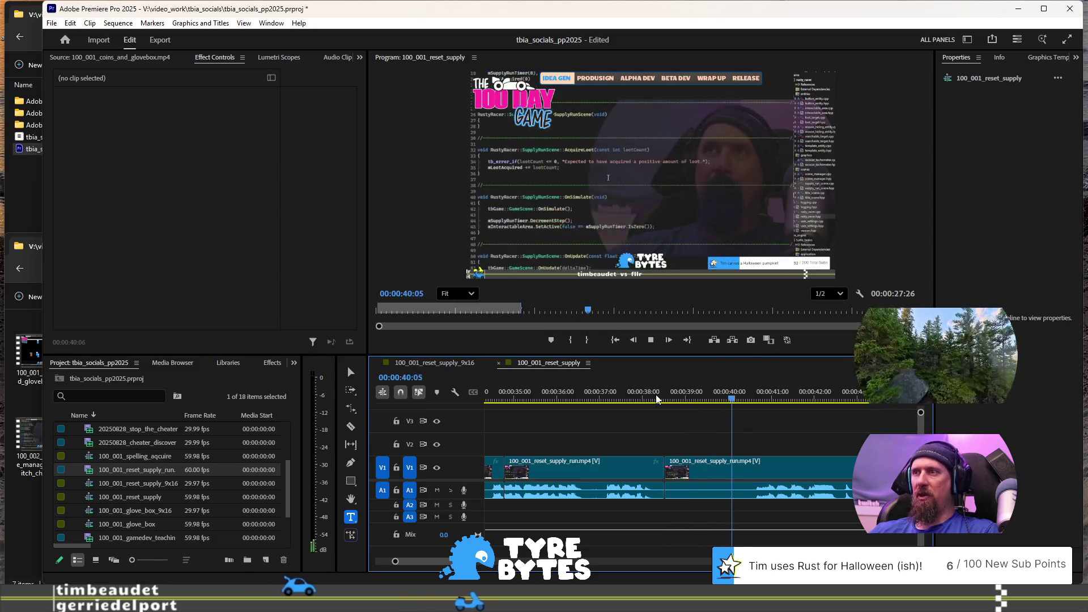
key(space)
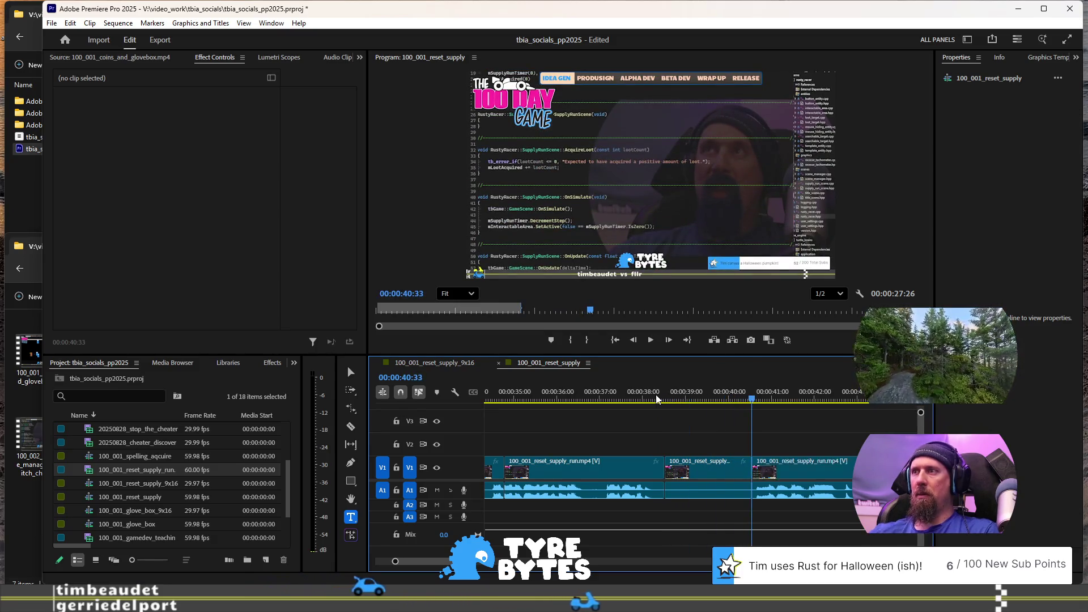
Step: Rate-stretch the middle piece shorter to speed it up and ripple-delete the gap after it
click(351, 408)
click(407, 432)
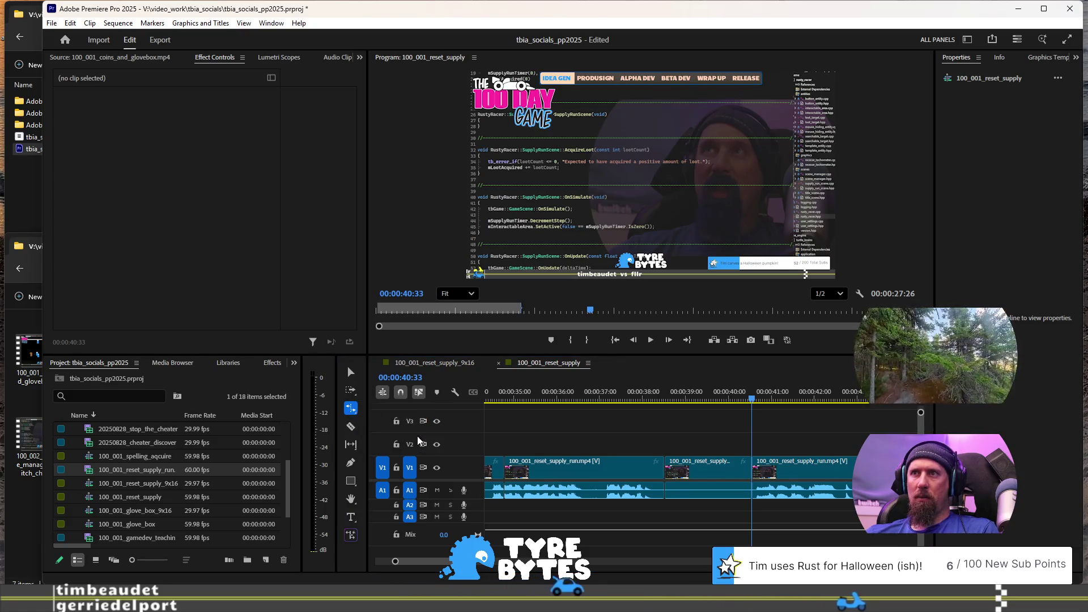
drag(752, 468, 705, 471)
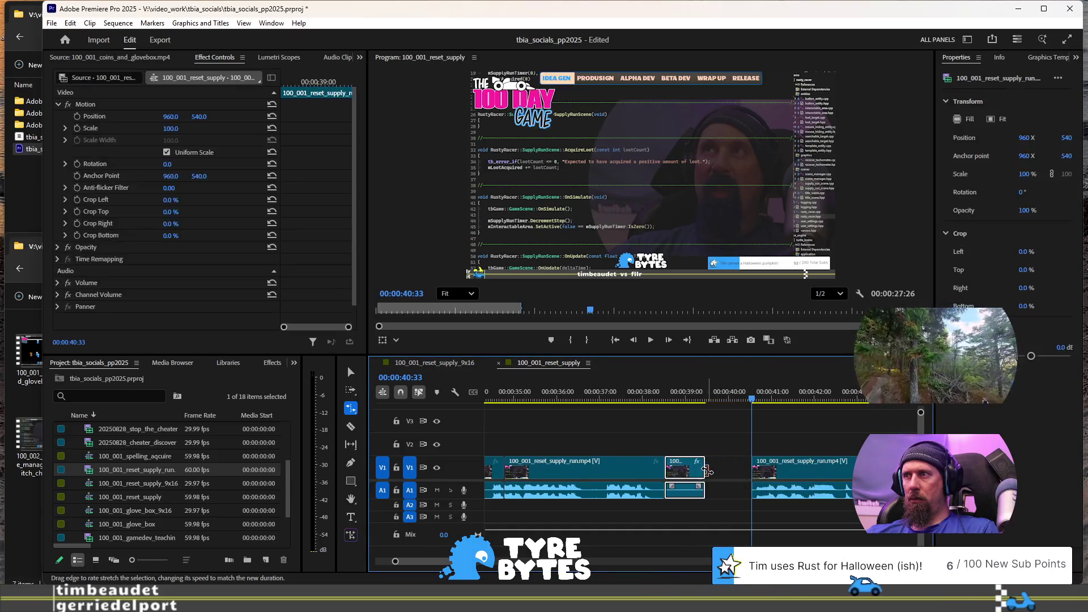
click(727, 470)
key(Delete)
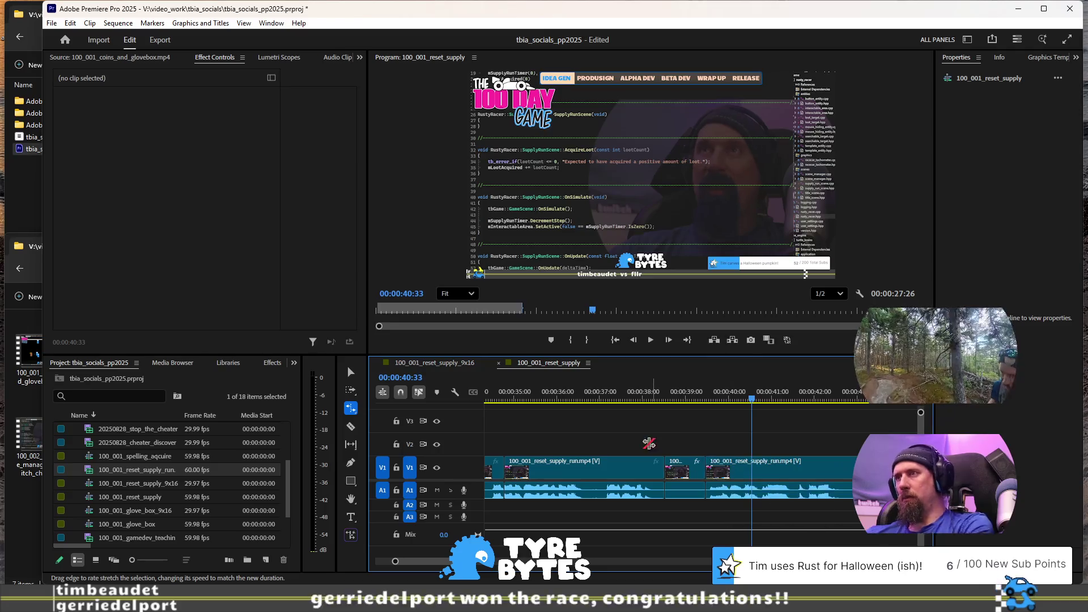
Step: Play back the sped-up section from about 37:40 to the later gap, then select the long reset_supply_run piece
click(615, 401)
key(space)
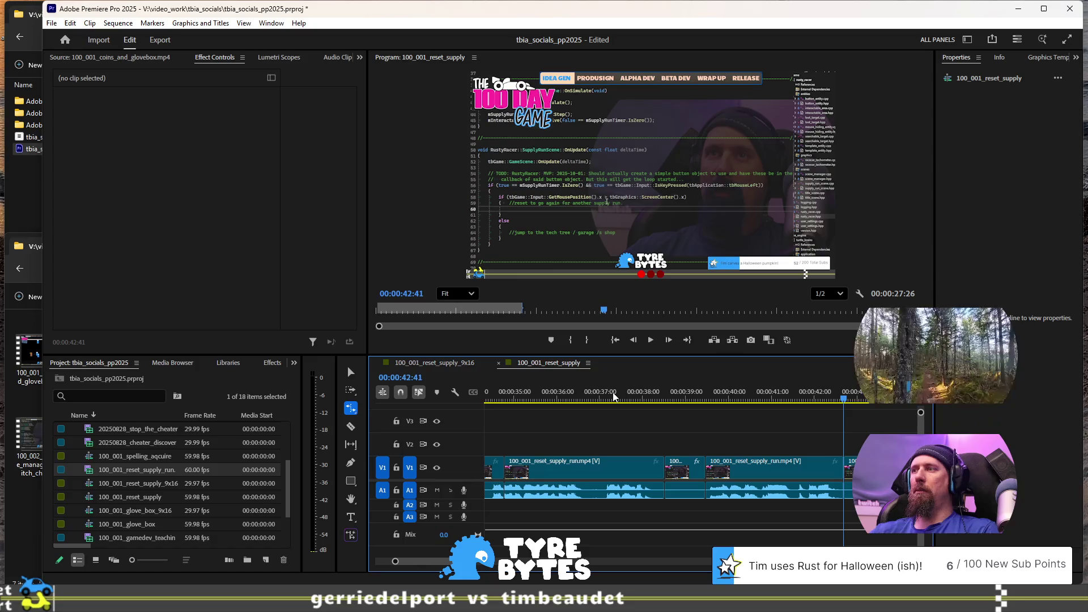
key(minus)
key(minus)
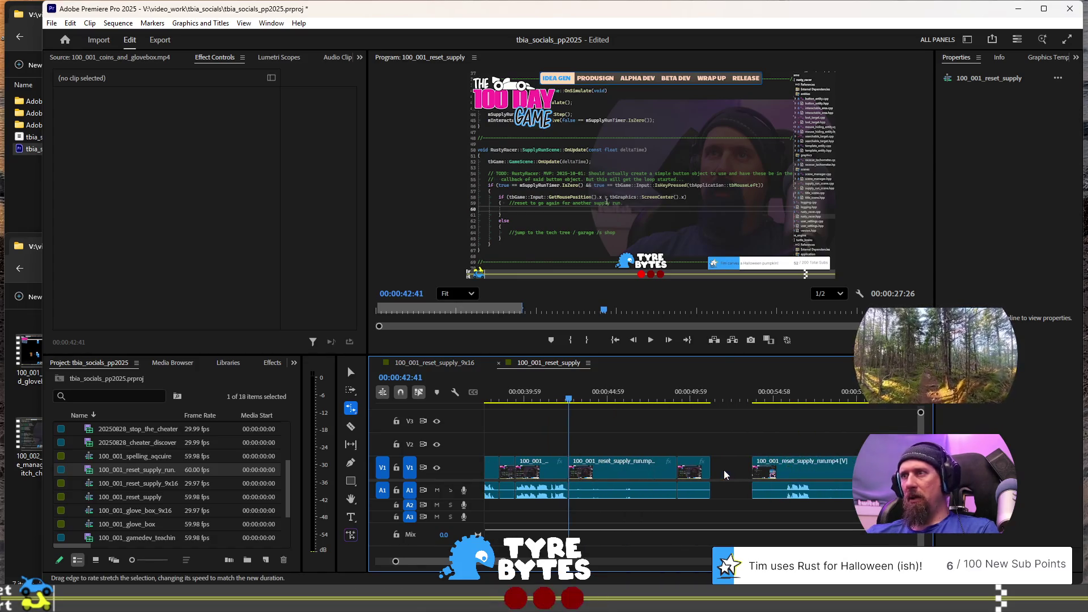
key(space)
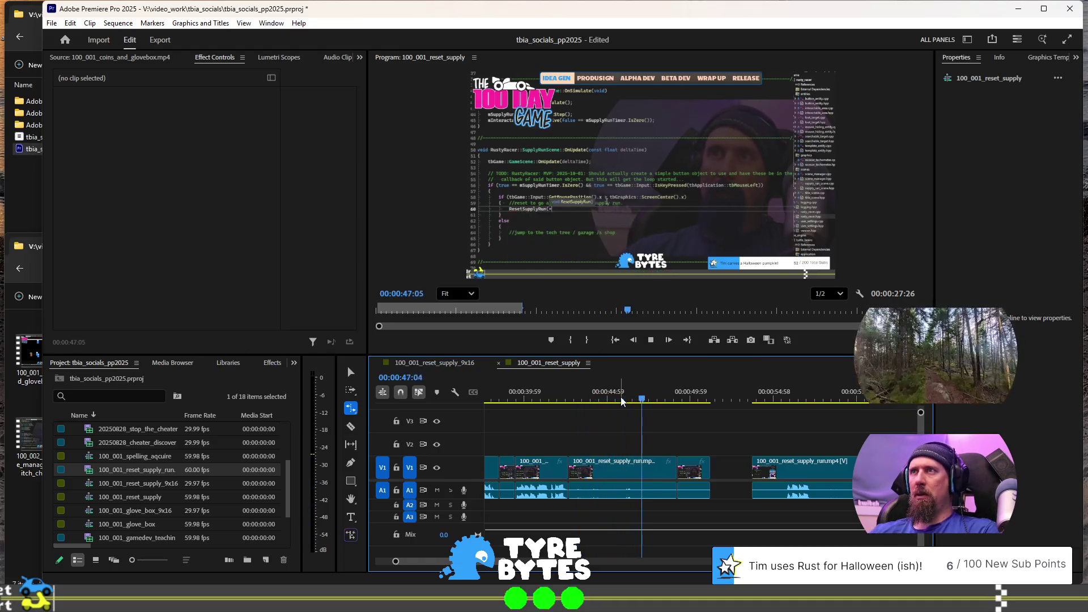
key(space)
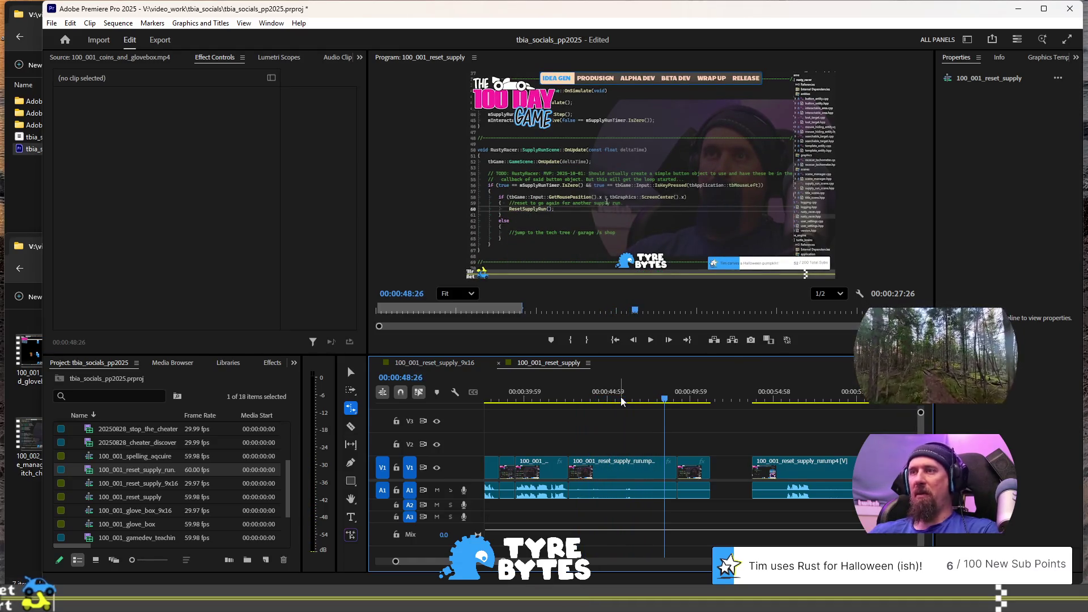
key(space)
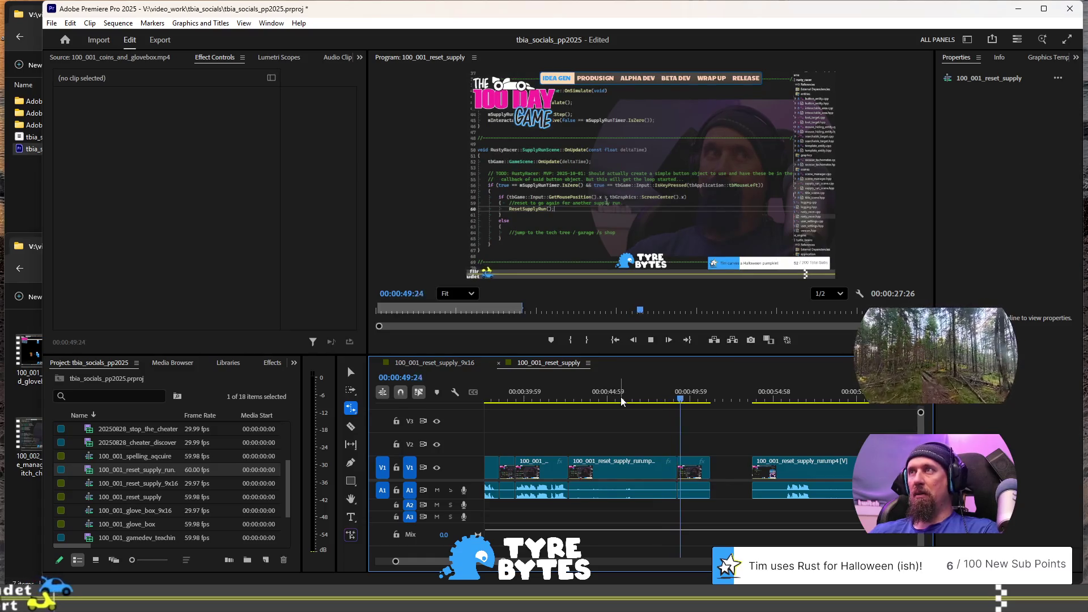
key(space)
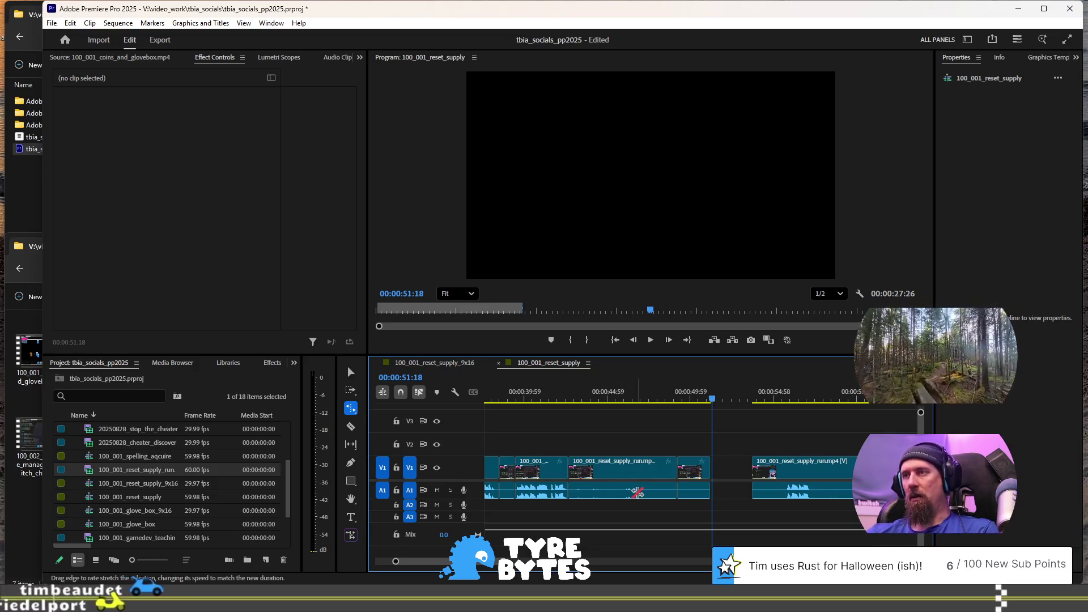
key(v)
click(626, 474)
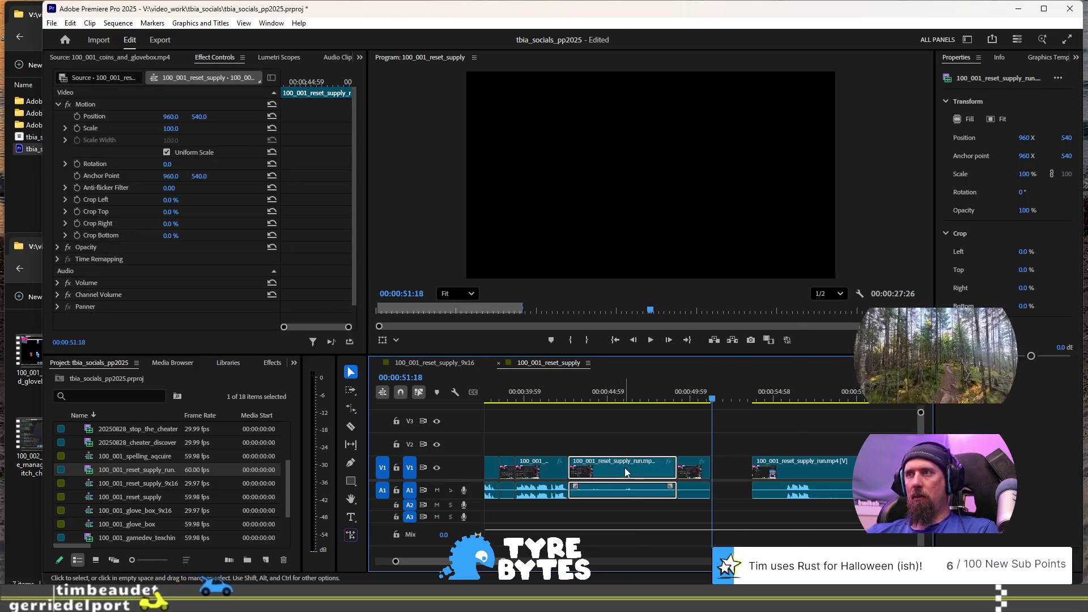
Step: Set the long reset_supply_run clip to 400% speed via Speed/Duration
right_click(626, 474)
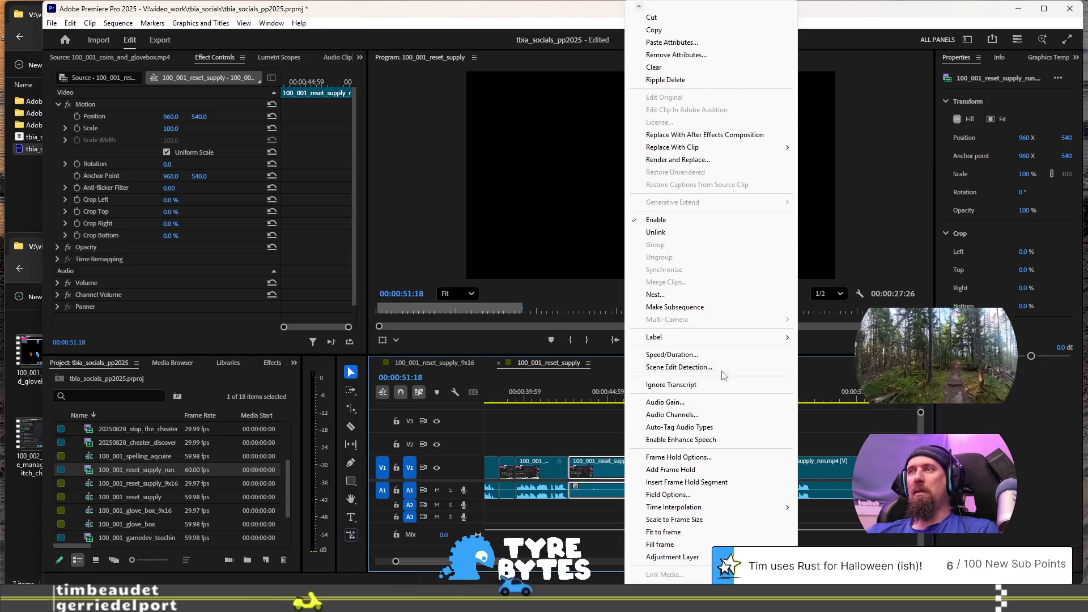
click(725, 355)
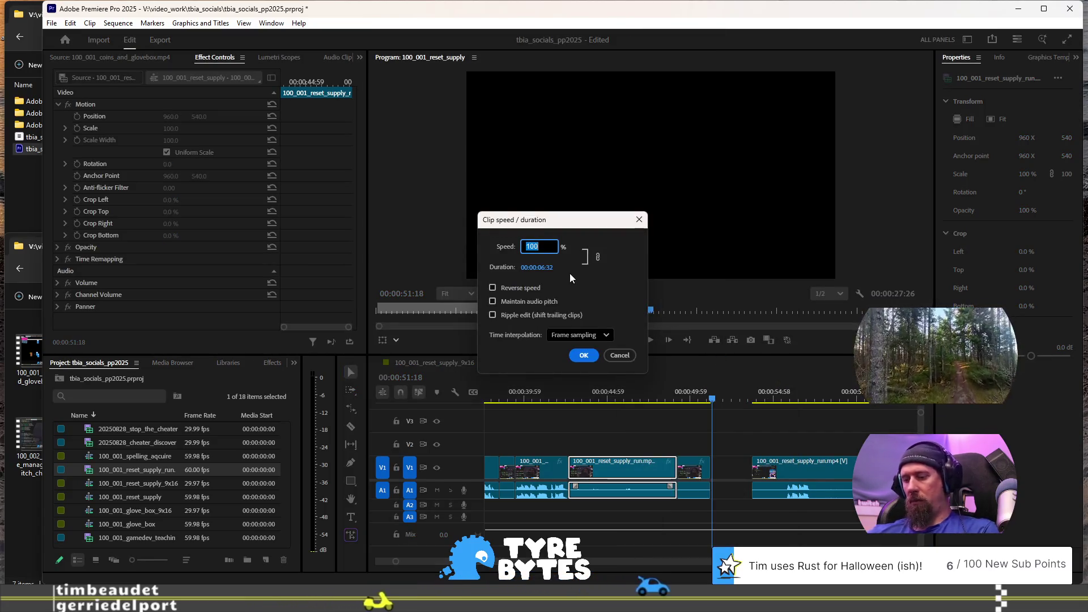
text(400)
key(Return)
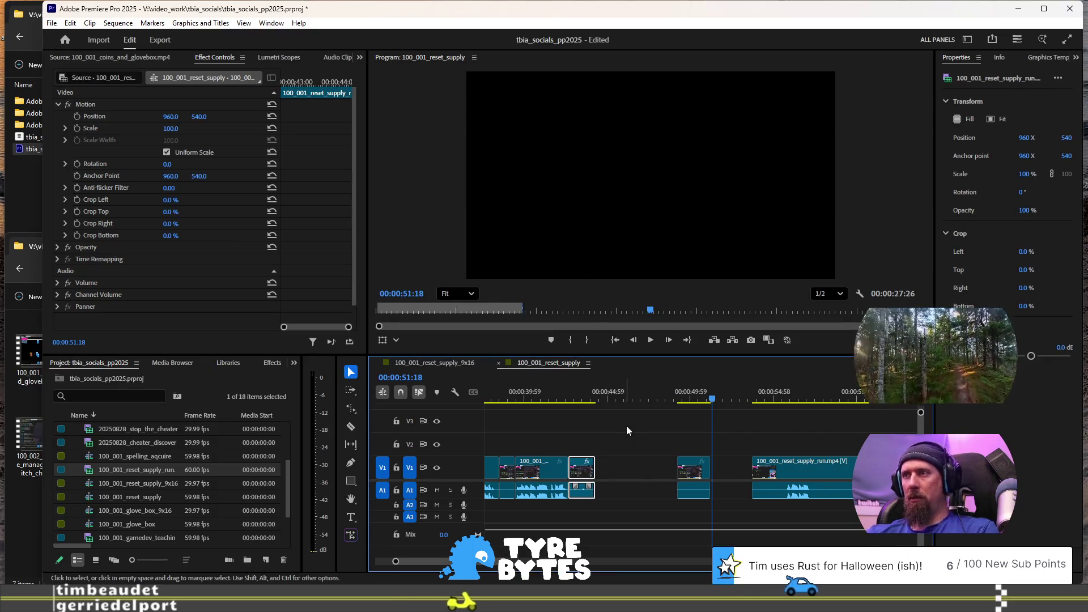
Step: Delete the gap left by the faster clip and play back the tightened section
click(637, 467)
key(Delete)
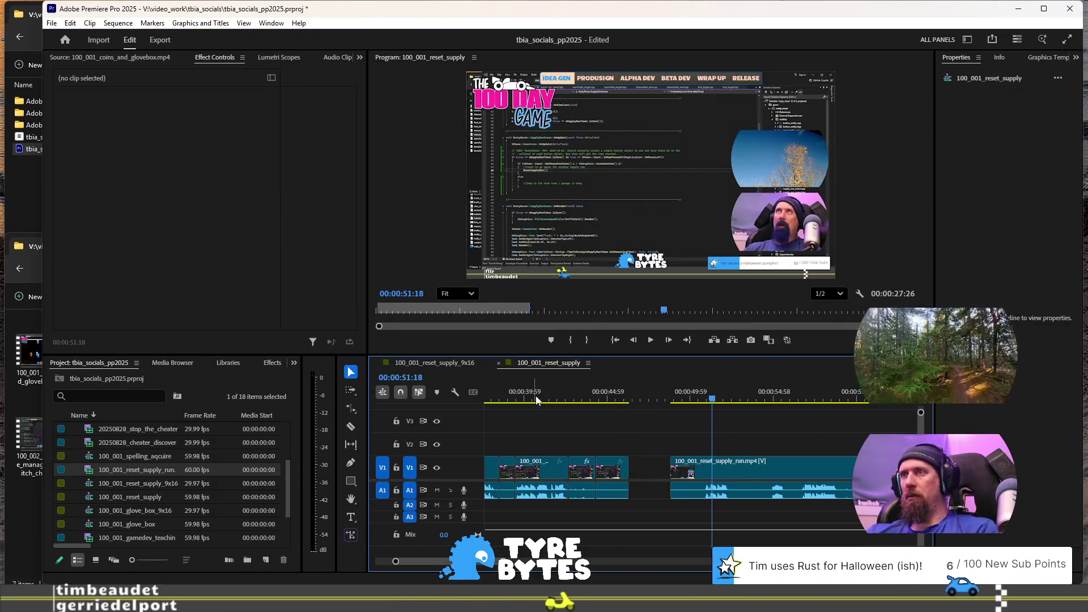
click(549, 397)
key(space)
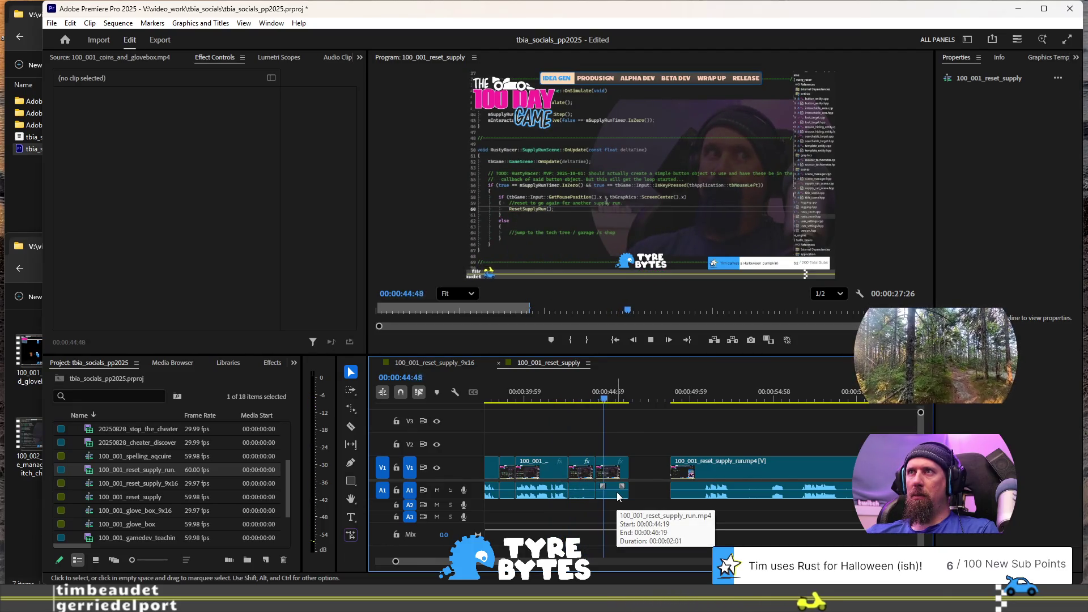
key(space)
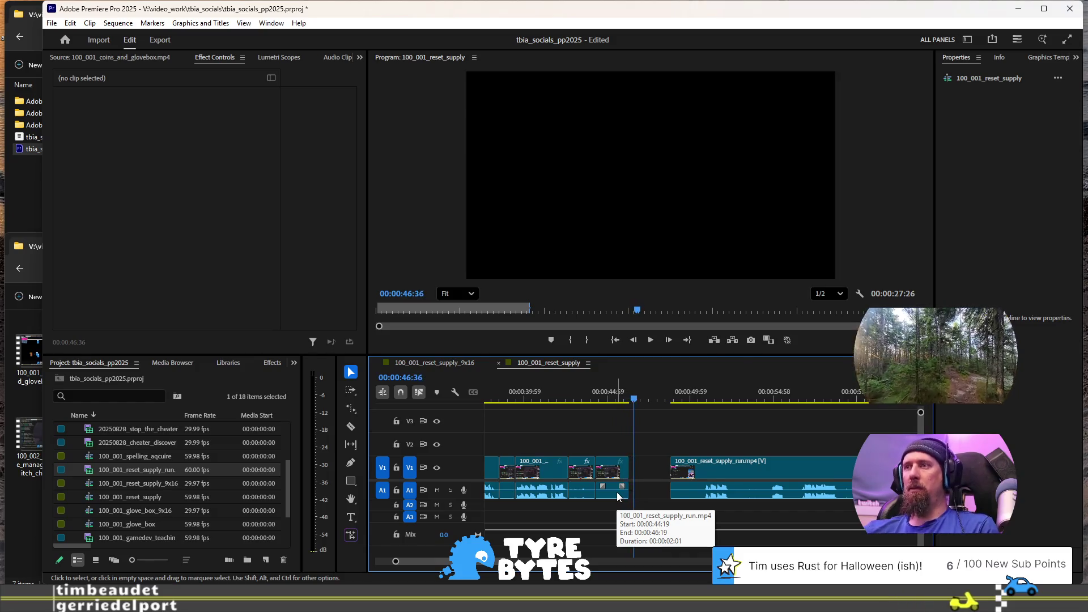
Step: Lift the small clip piece up onto track V2 and select the gap left on V1
click(643, 475)
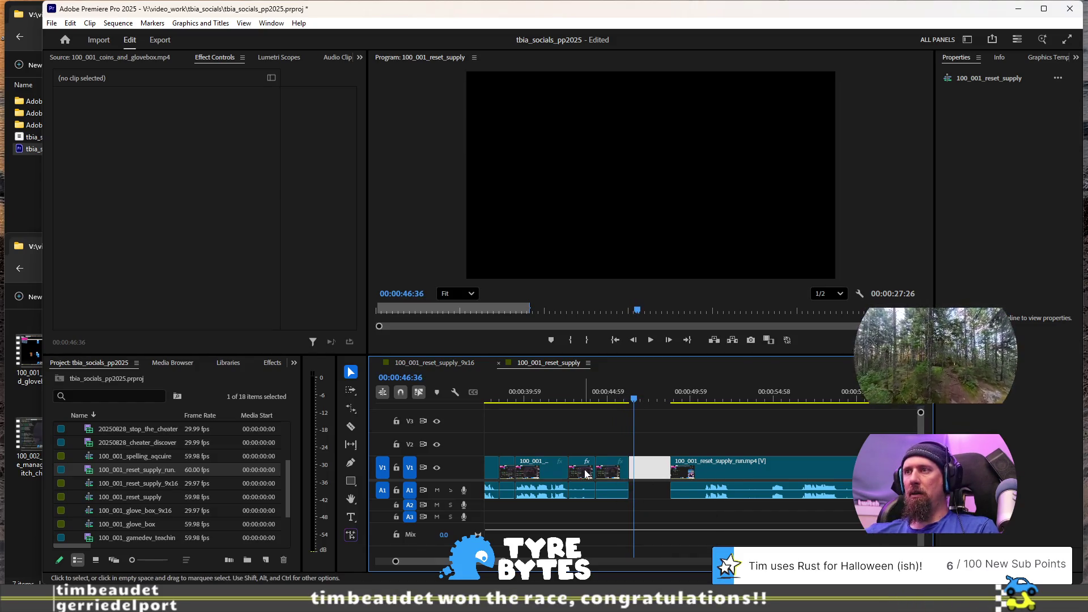
drag(586, 474, 585, 445)
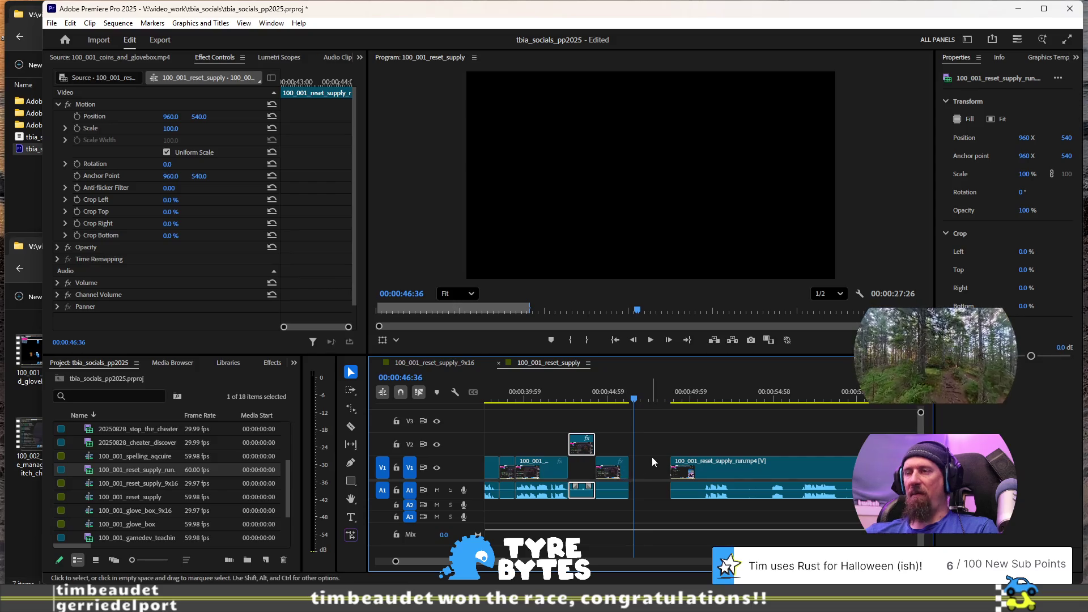
click(651, 462)
scroll(590, 430, right, 2)
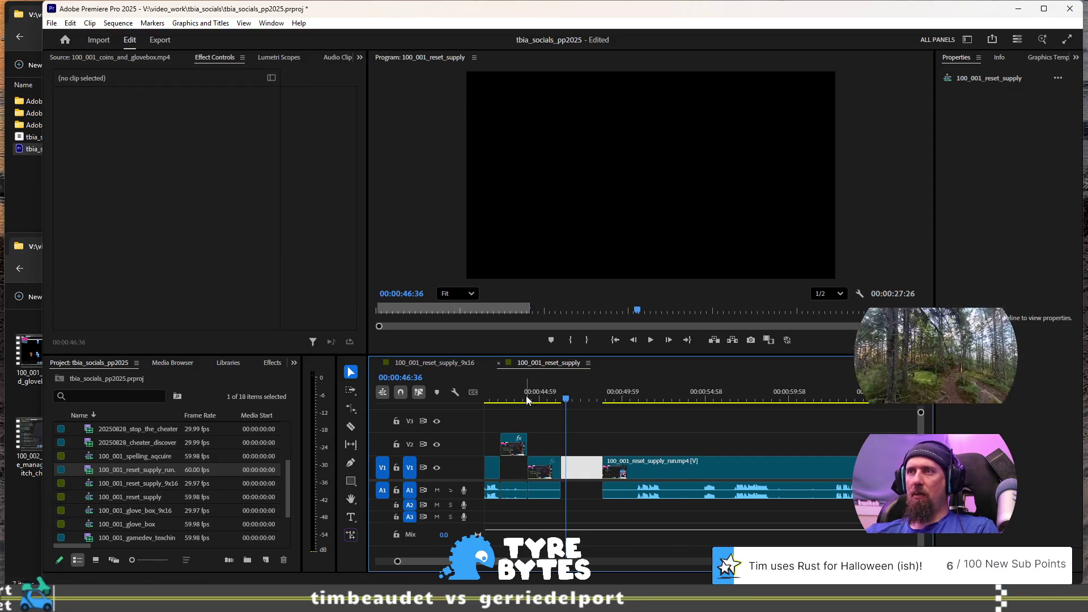
click(525, 399)
key(space)
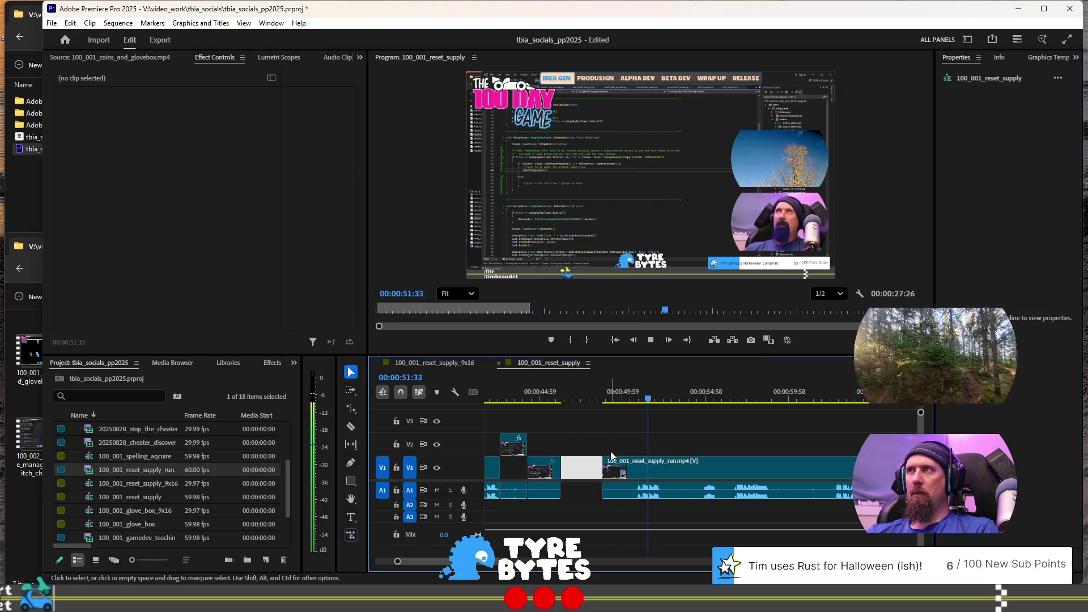
scroll(651, 454, down, 3)
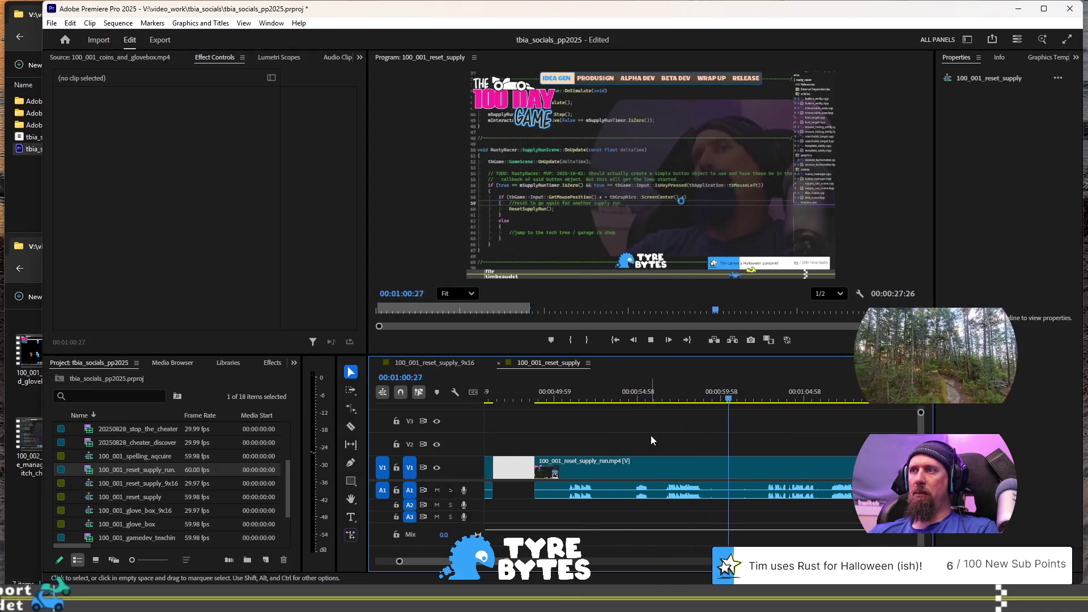
click(659, 397)
key(Up)
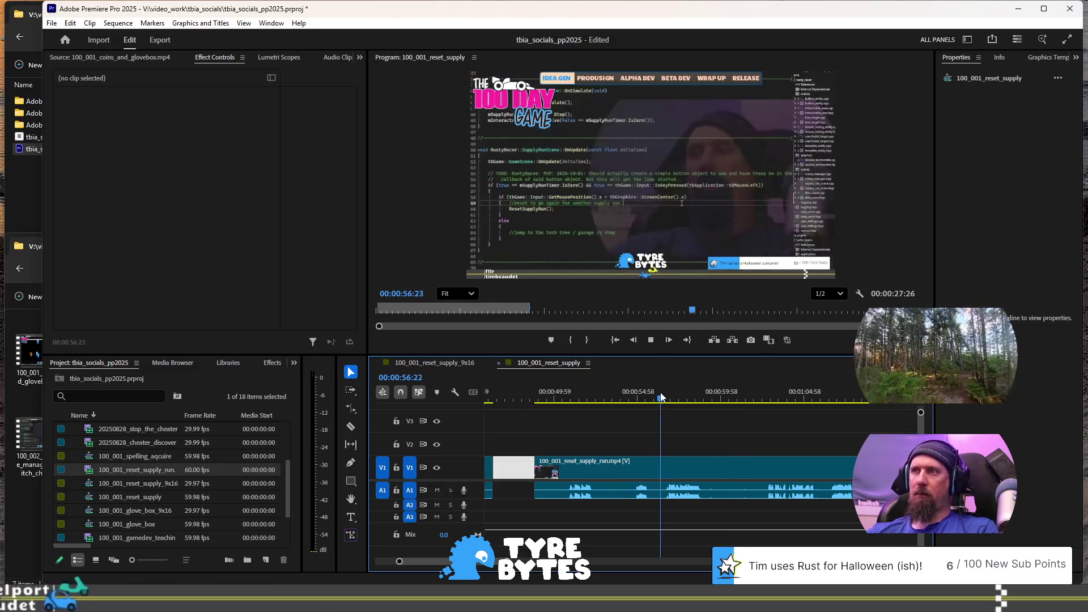
key(space)
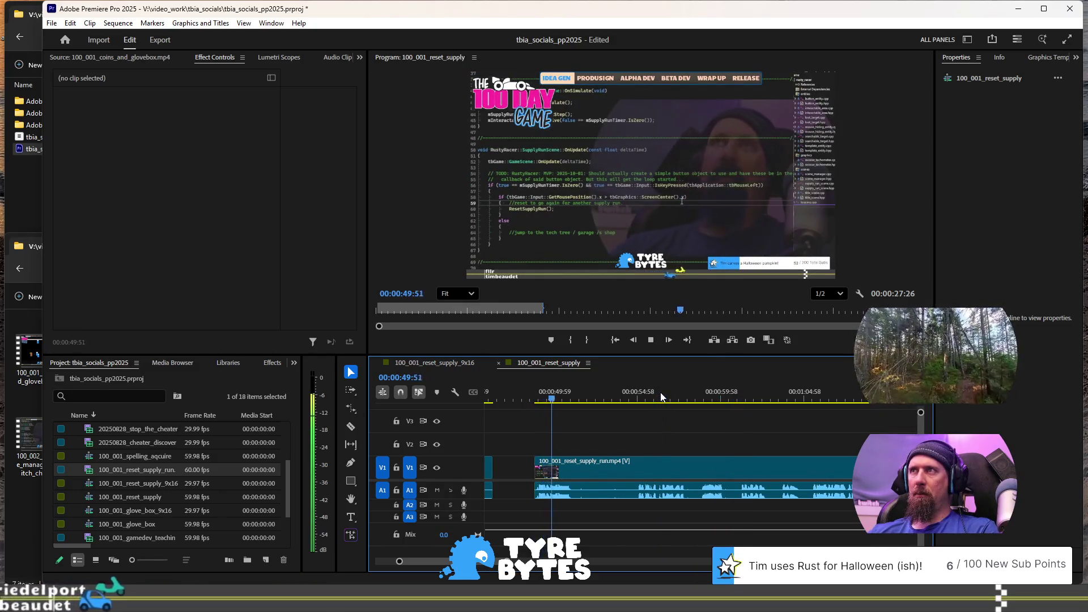
key(space)
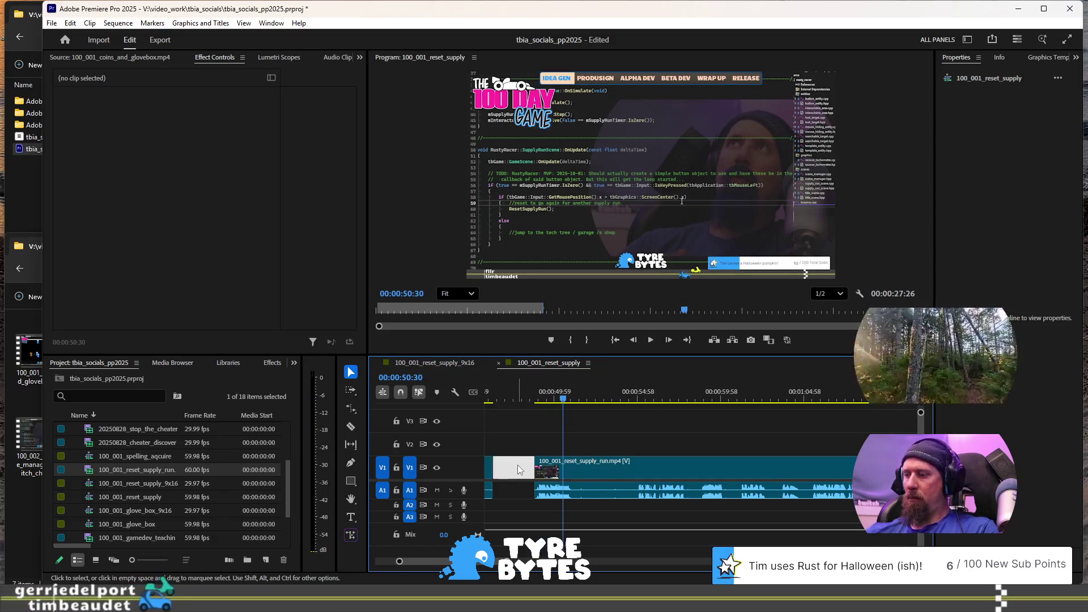
click(518, 469)
key(Delete)
key(space)
key(space)
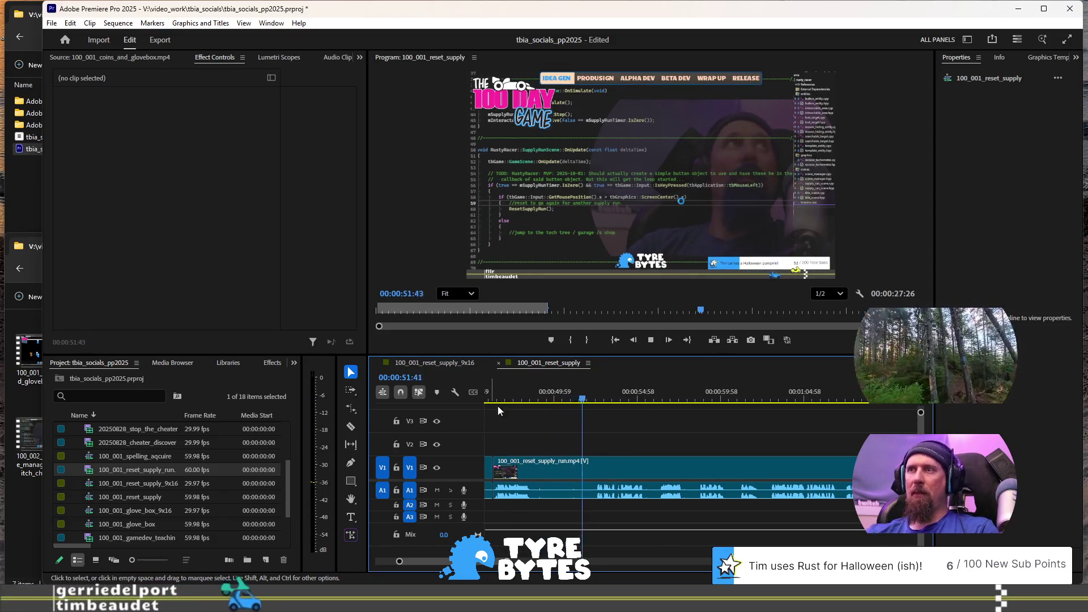
click(529, 391)
key(ctrl+k)
key(space)
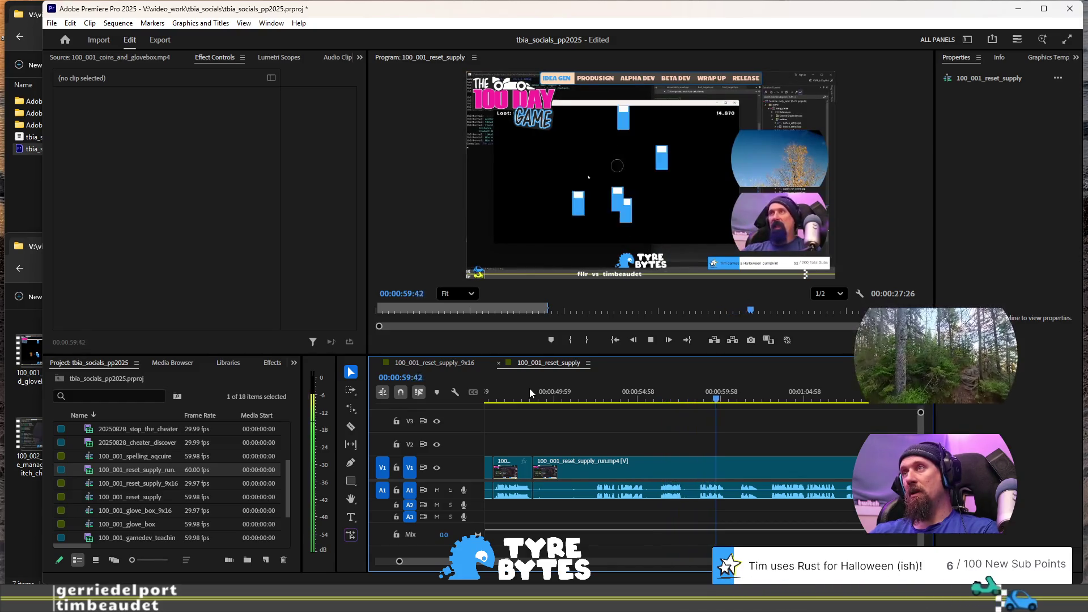
Step: Split the run clip at the playhead near 00:54
key(space)
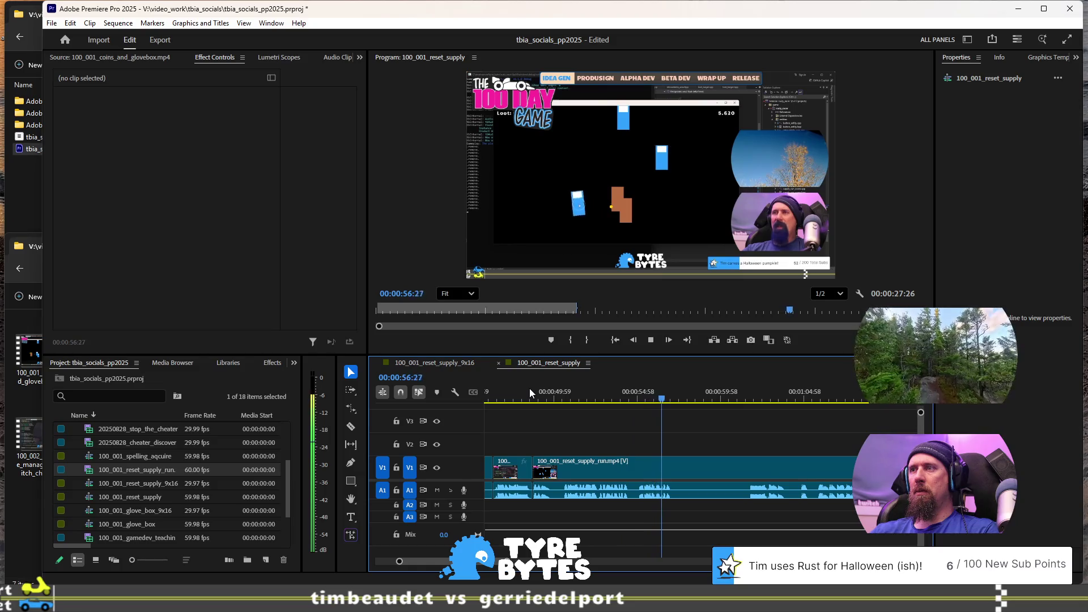
key(space)
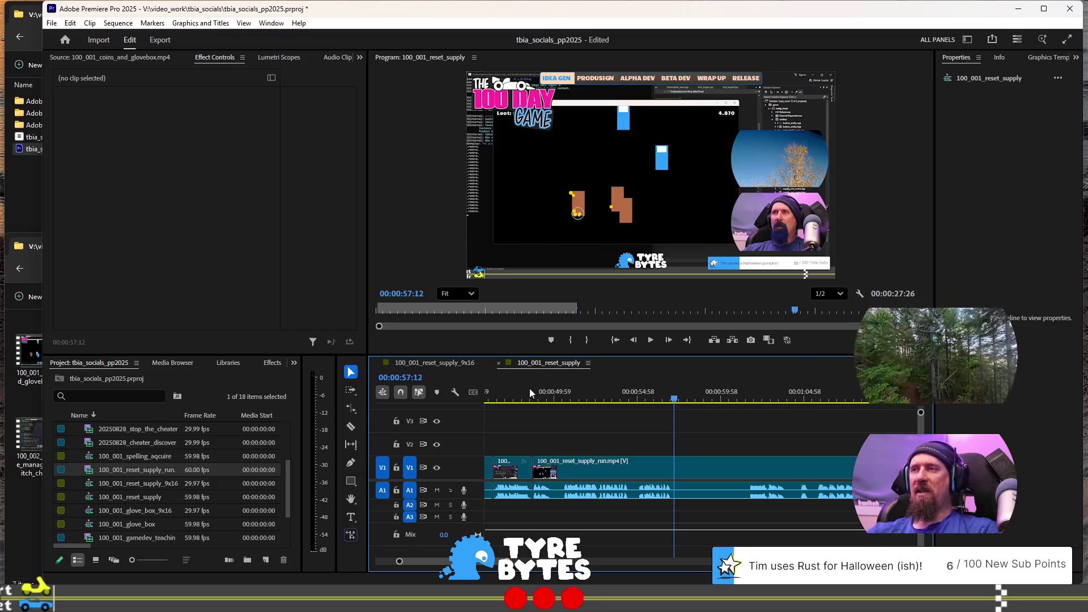
click(625, 391)
key(space)
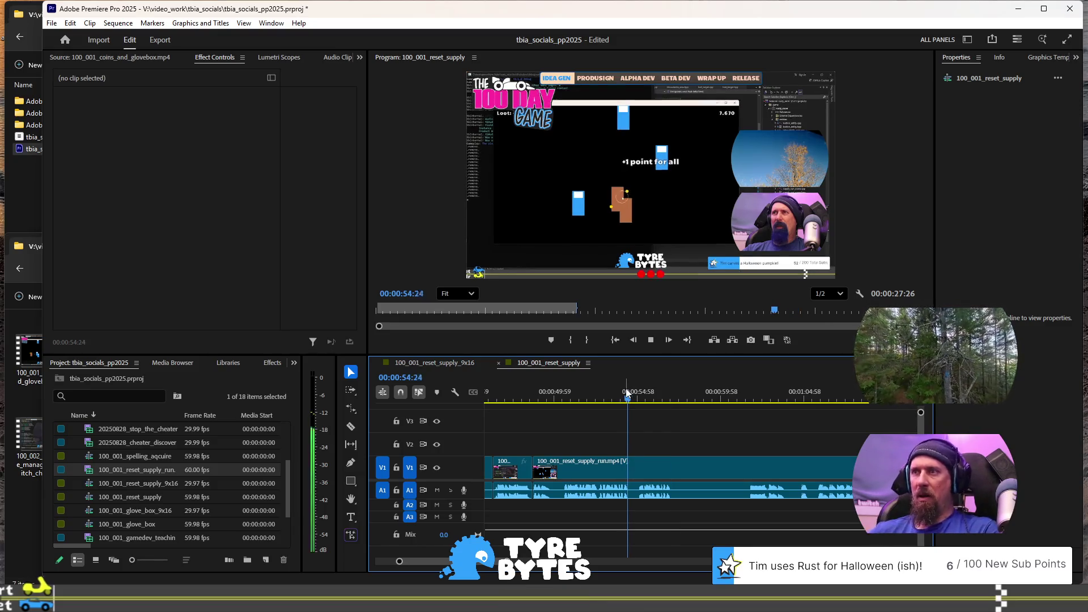
key(ctrl+k)
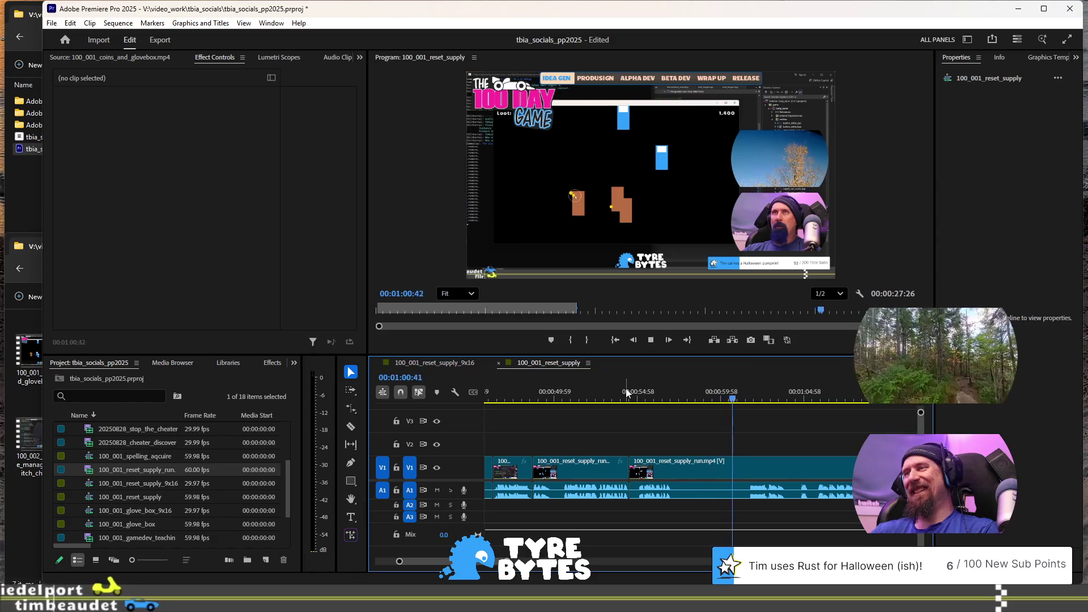
Step: Trim the last clip's end so the sequence ends at 01:06:18
click(626, 389)
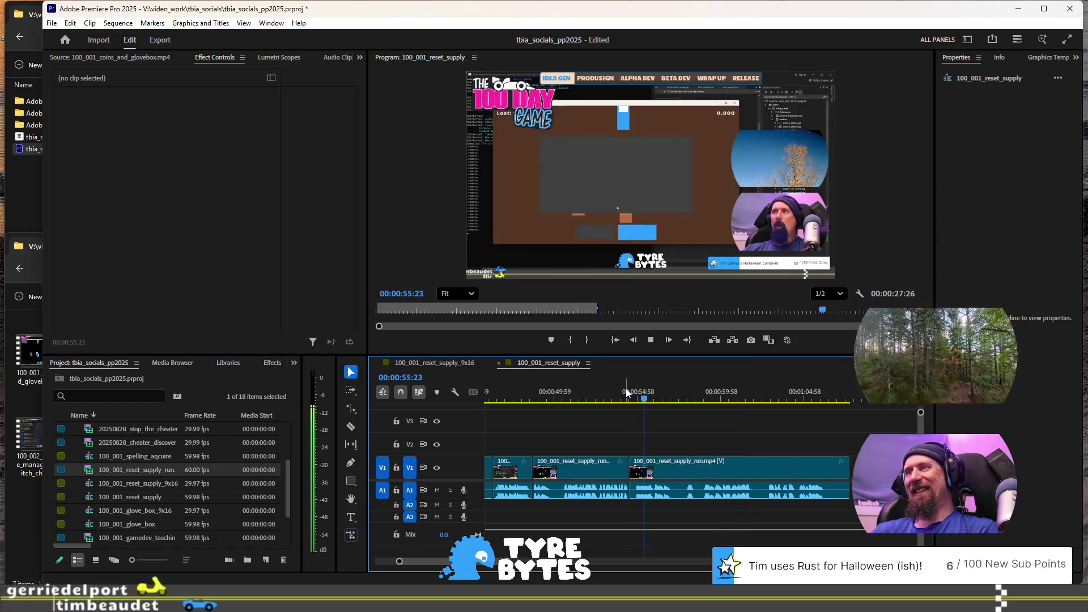
key(l)
key(l)
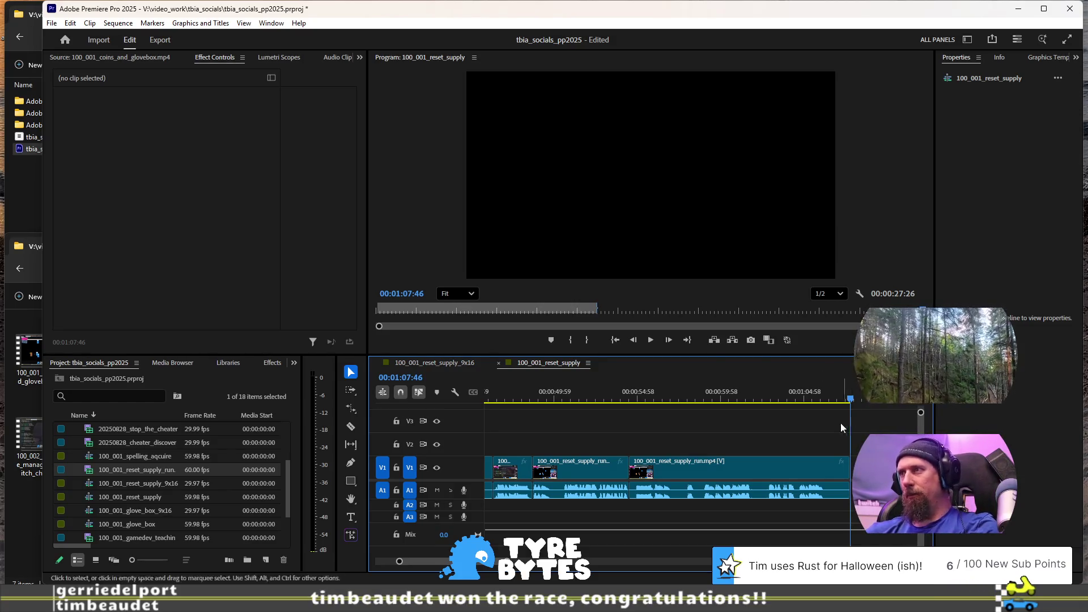
click(821, 401)
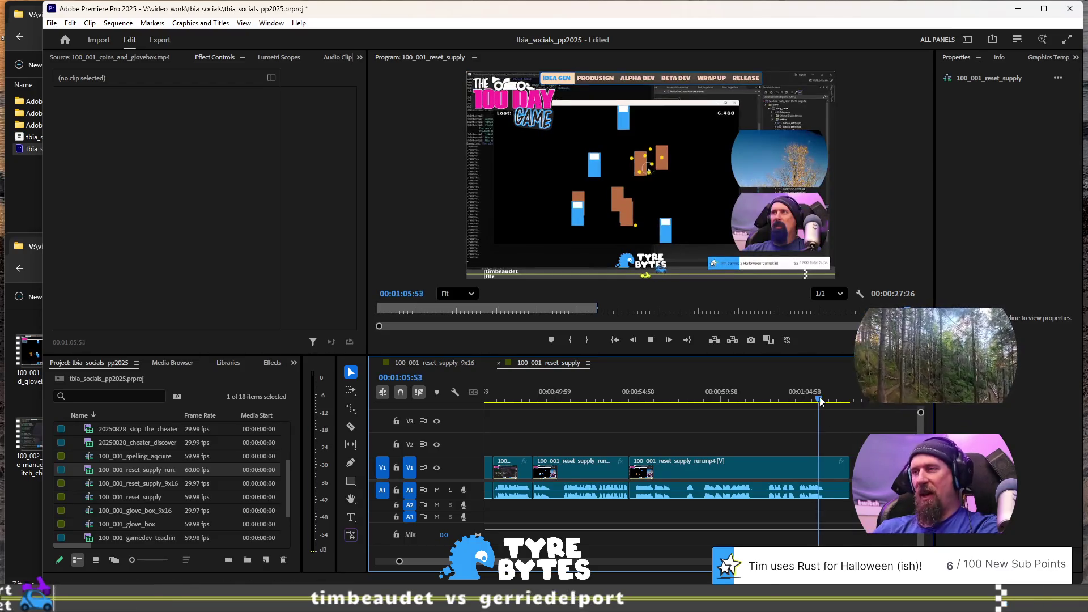
key(w)
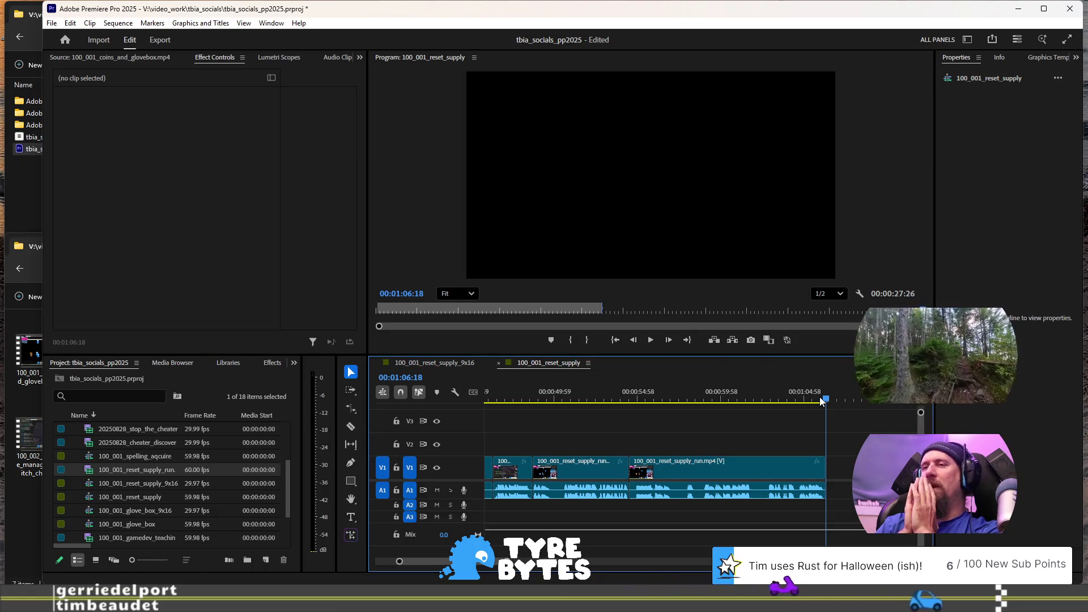
Step: Play through the opening of the sequence to find the unwanted short piece
key(Home)
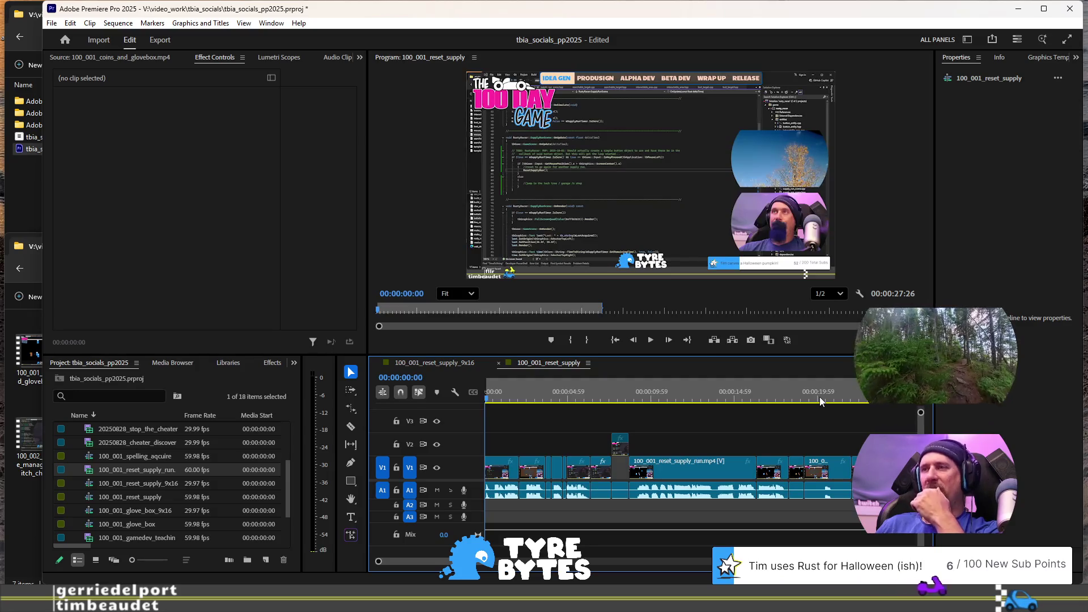
key(space)
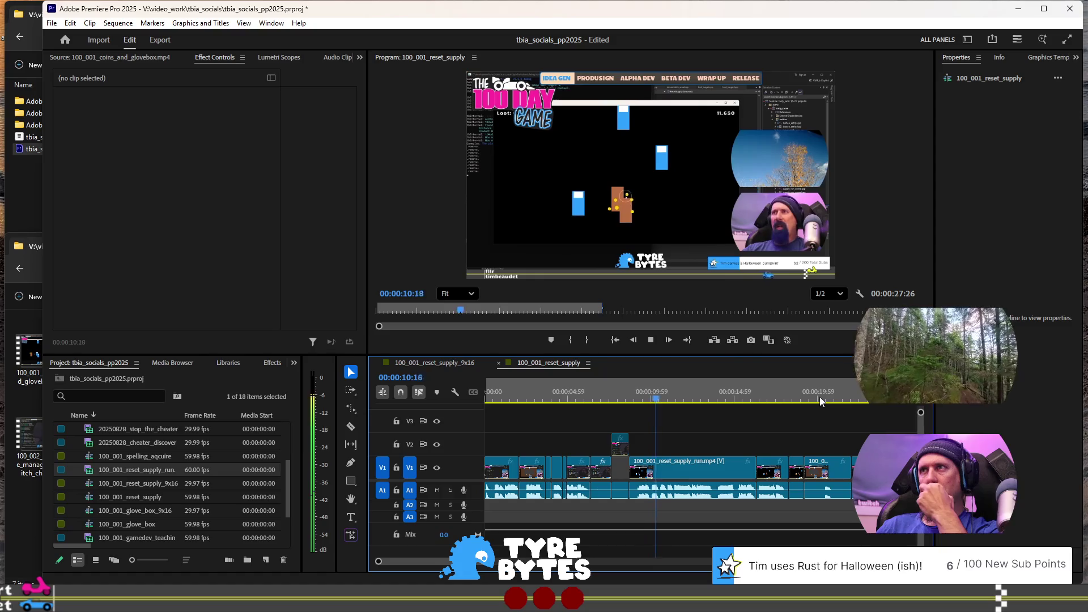
key(space)
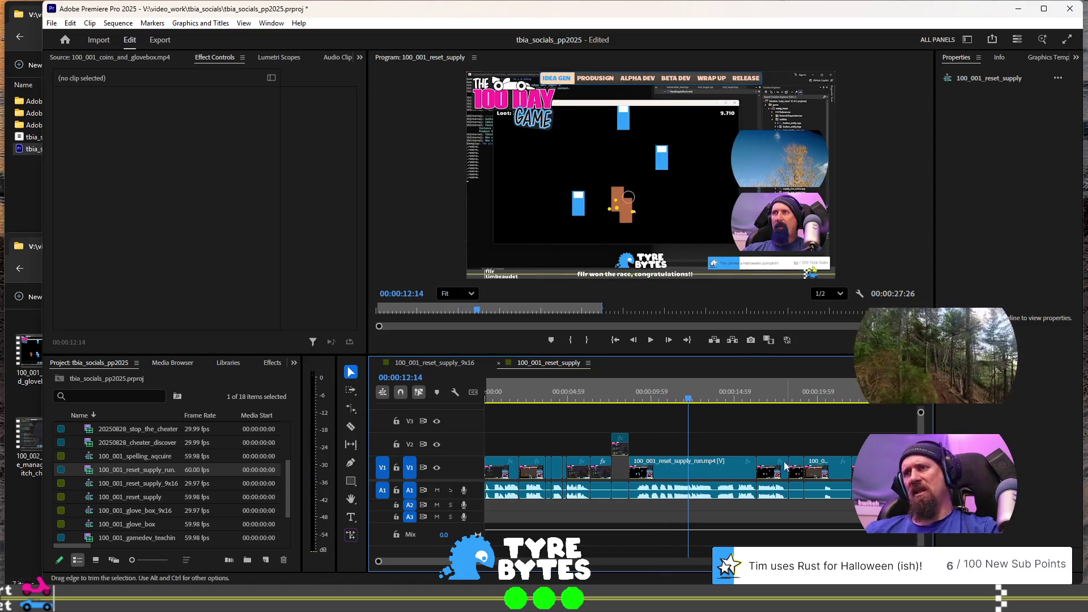
click(527, 397)
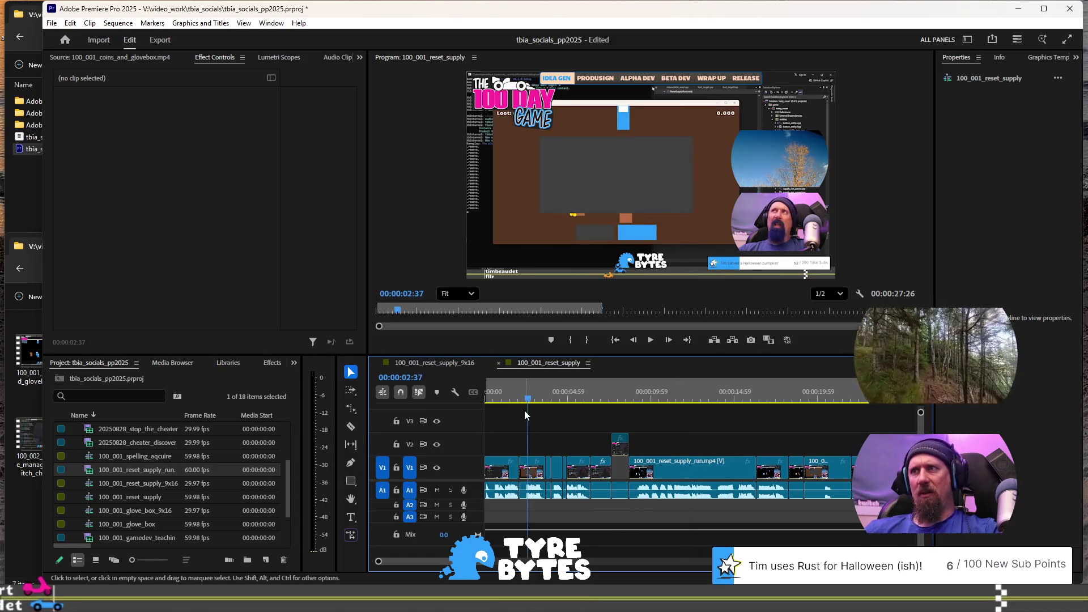
click(497, 393)
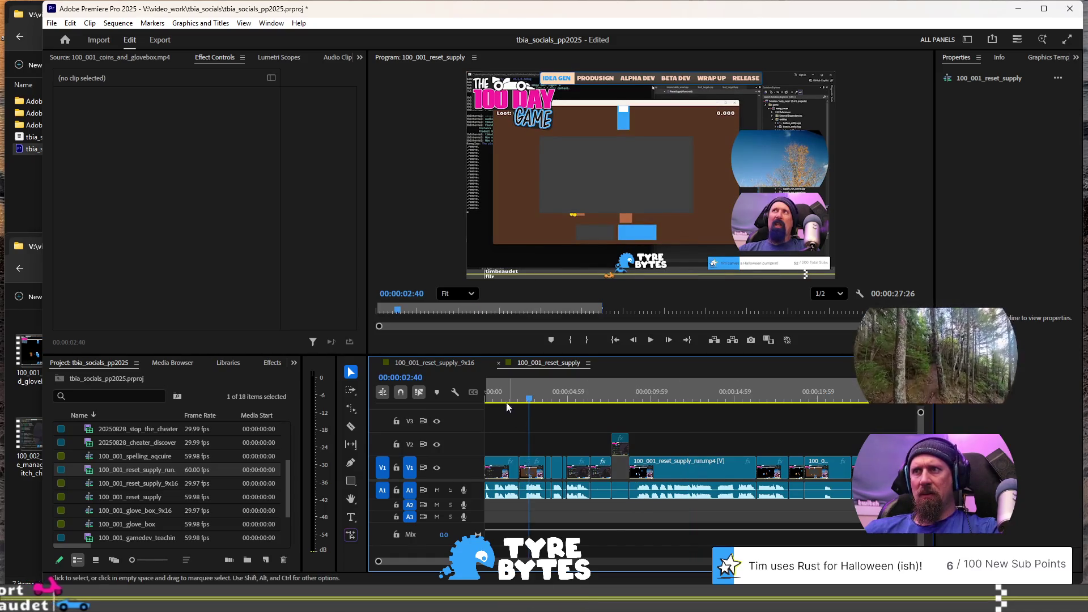
key(space)
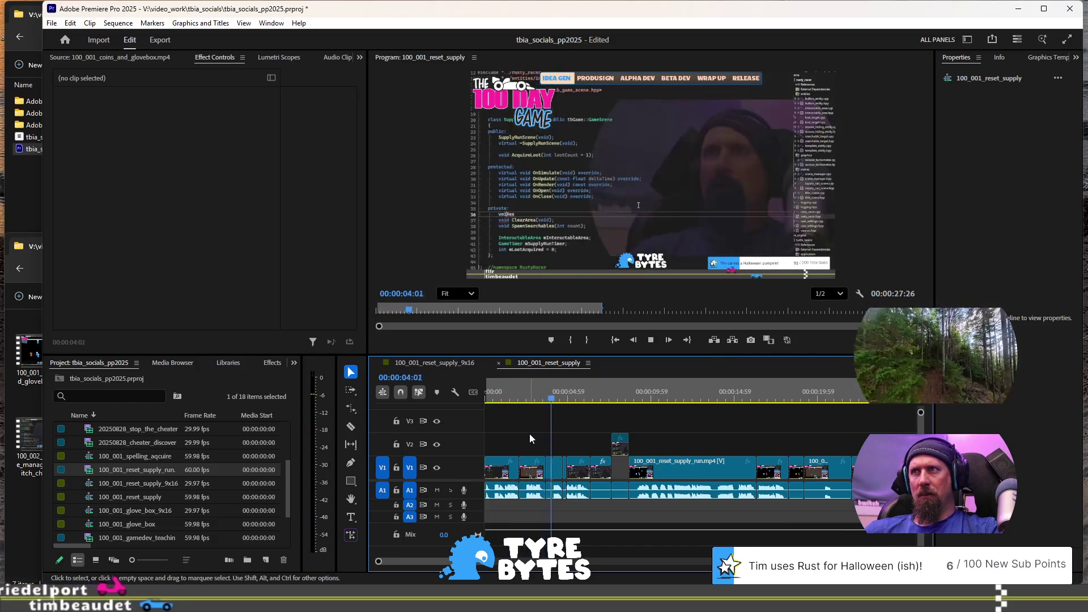
key(space)
Step: Ripple-delete the unwanted short V1 piece and play on from that point
click(532, 476)
key(shift+Delete)
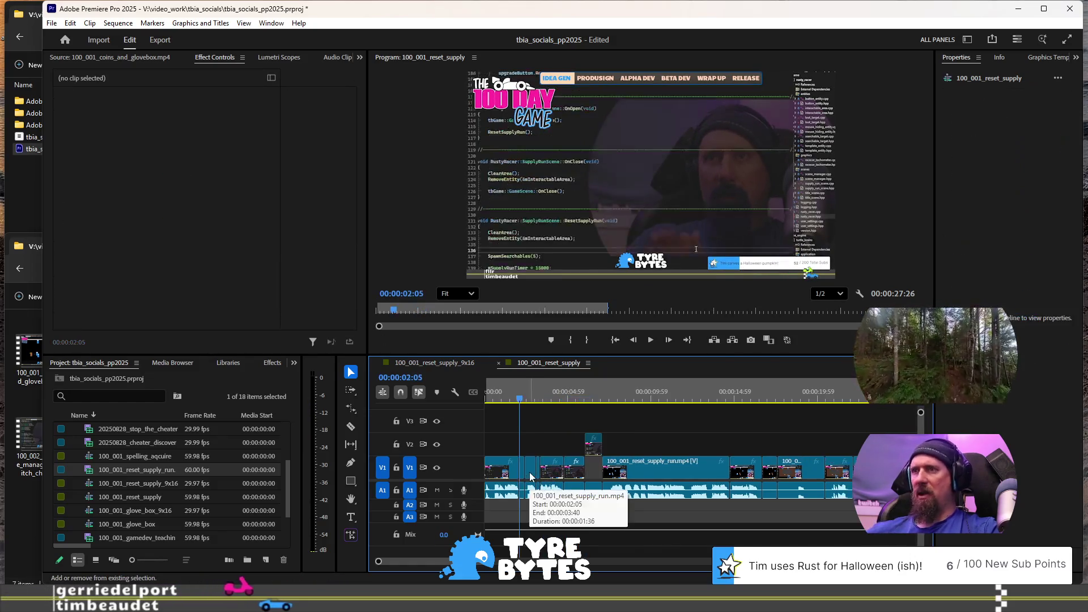
key(space)
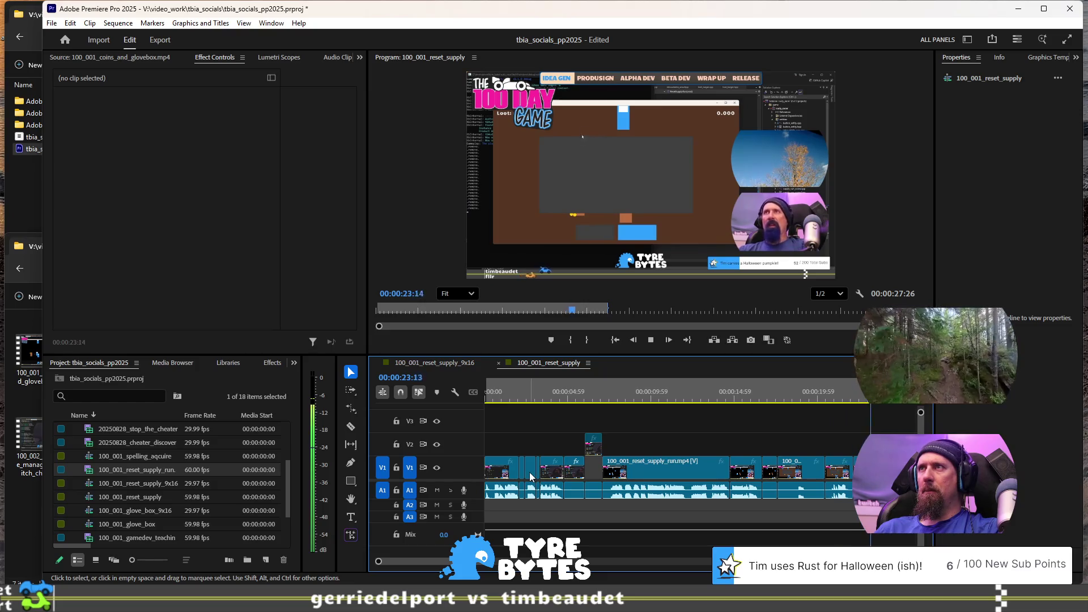
key(space)
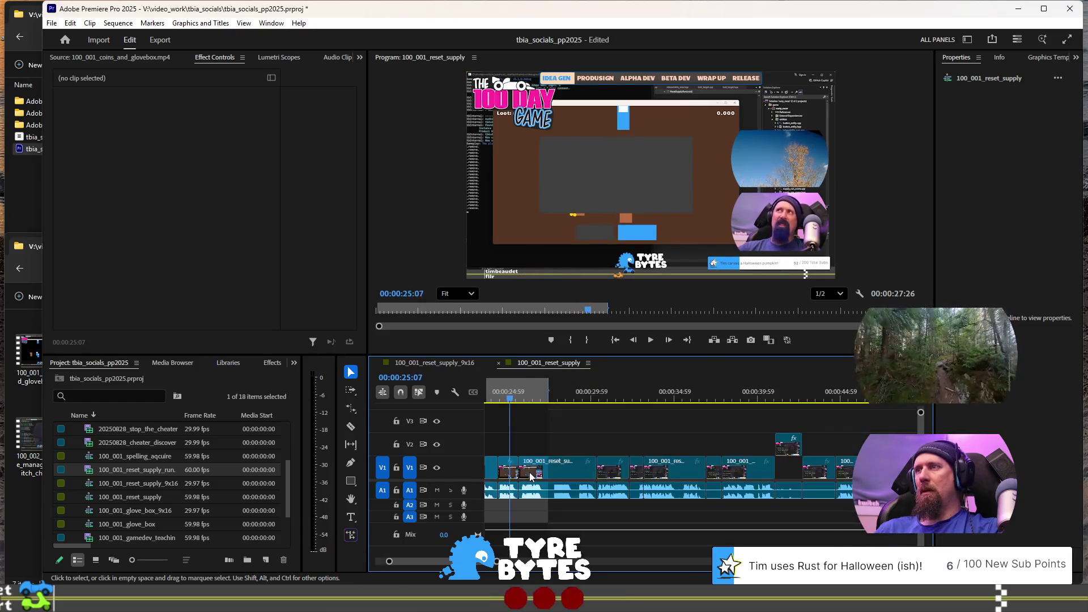
scroll(662, 390, left, 6)
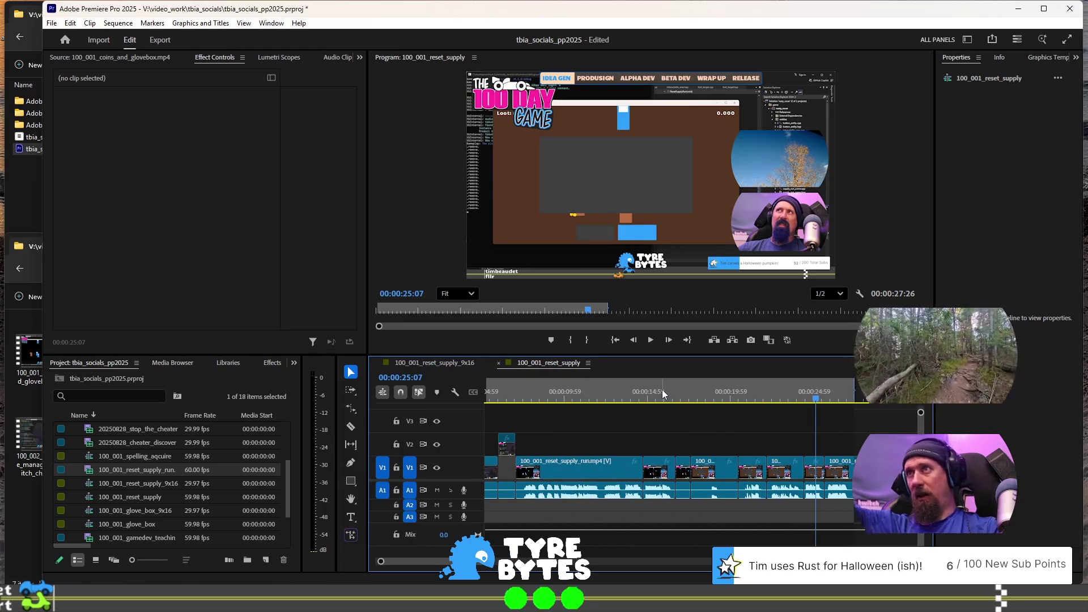
scroll(795, 427, right, 2)
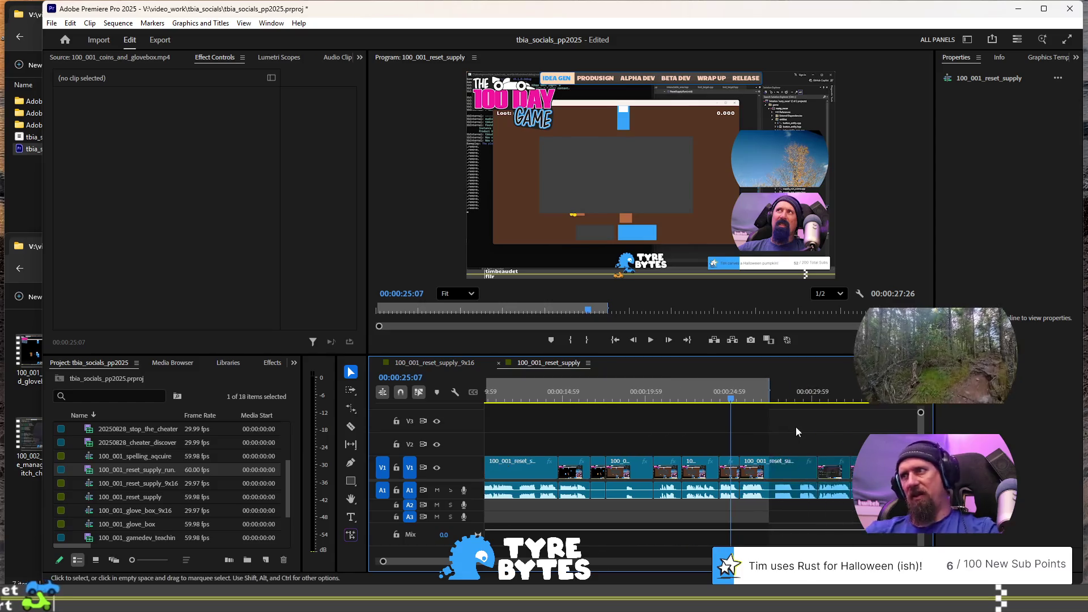
key(space)
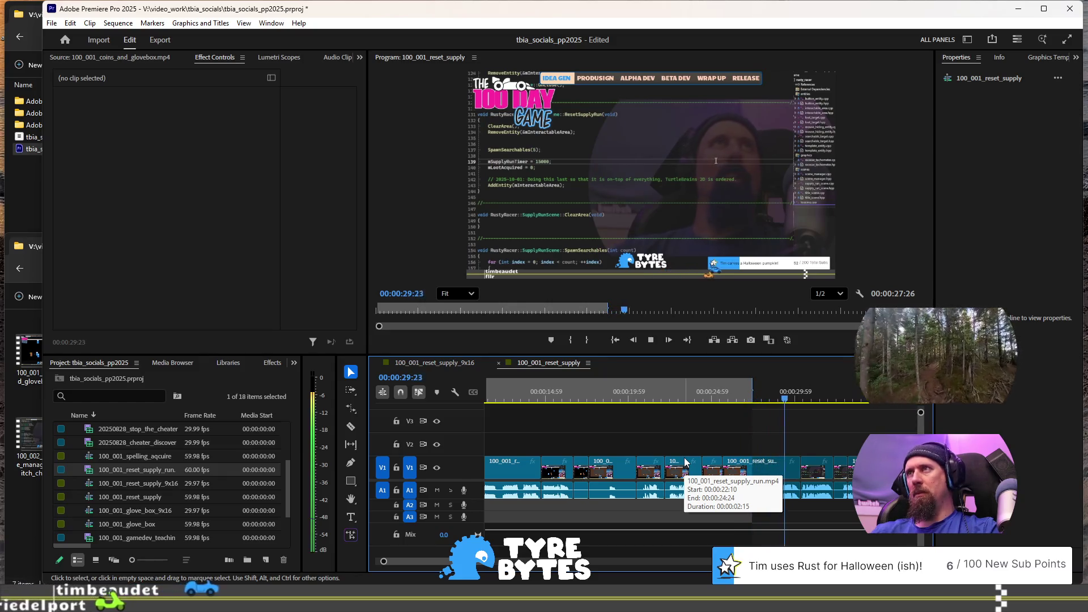
key(space)
key(minus)
key(minus)
key(minus)
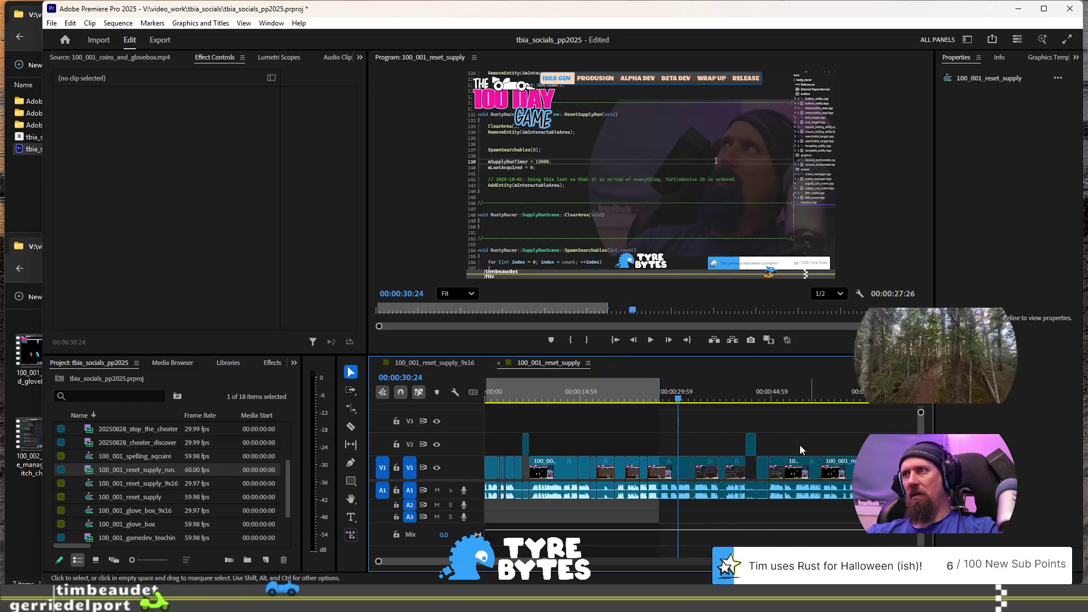
key(equal)
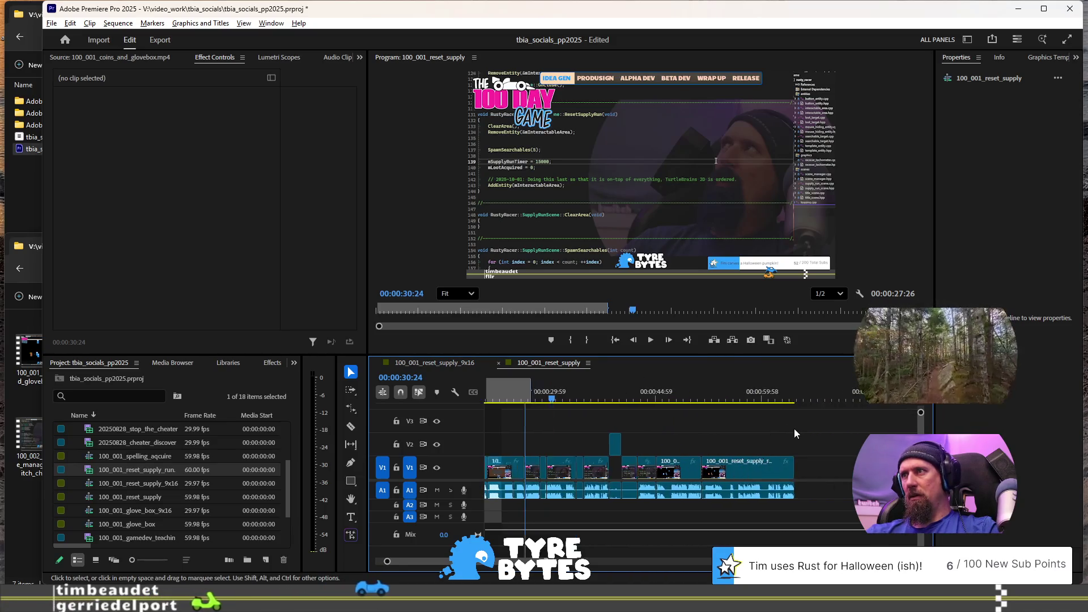
key(equal)
key(equal)
key(equal)
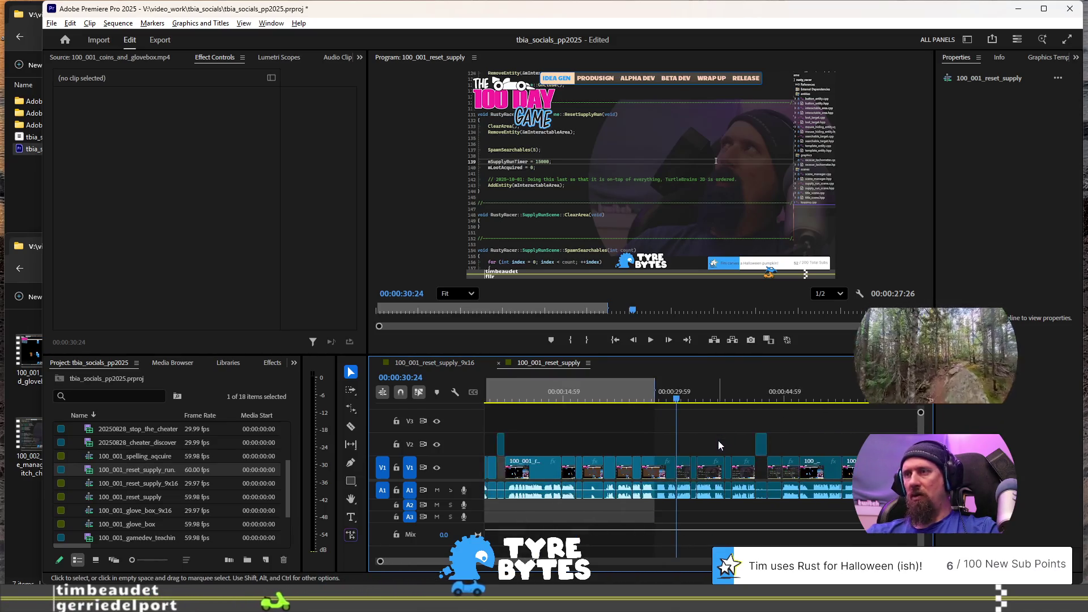
key(space)
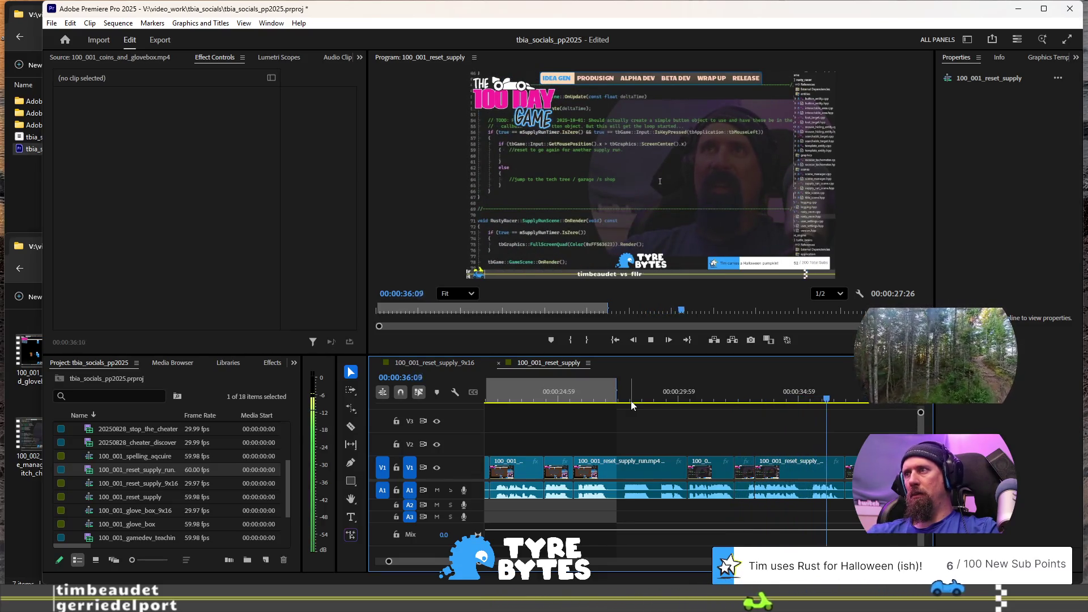
key(space)
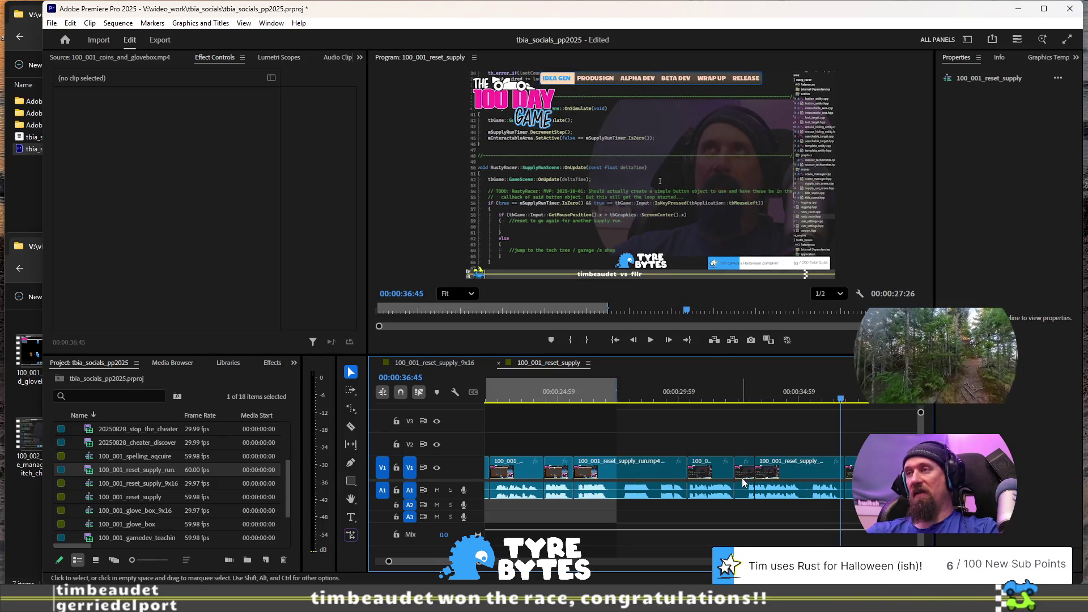
click(708, 392)
key(space)
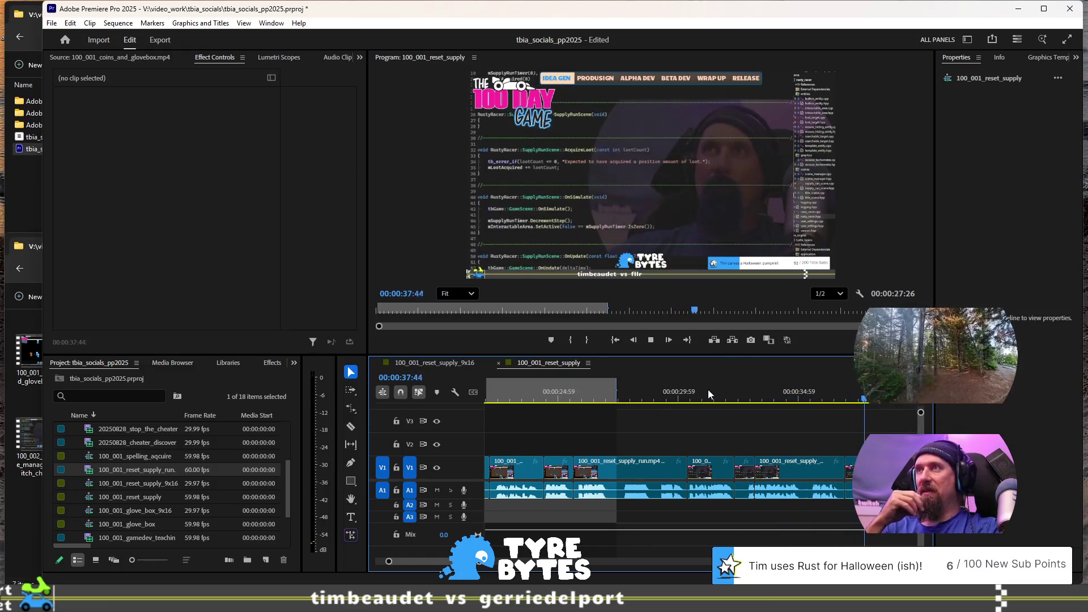
key(space)
scroll(748, 485, up, 5)
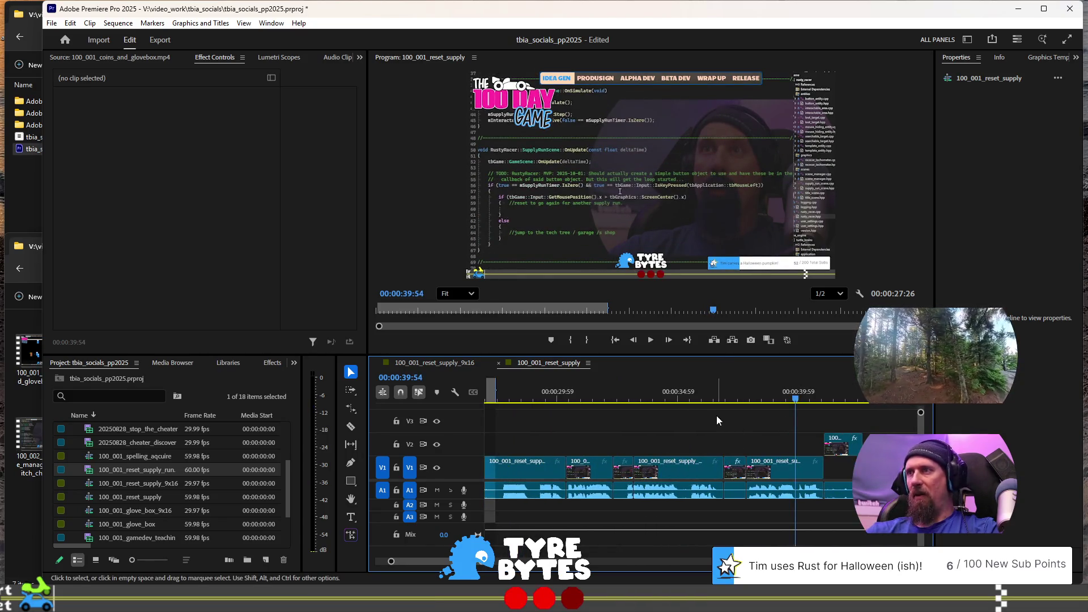
click(706, 399)
key(space)
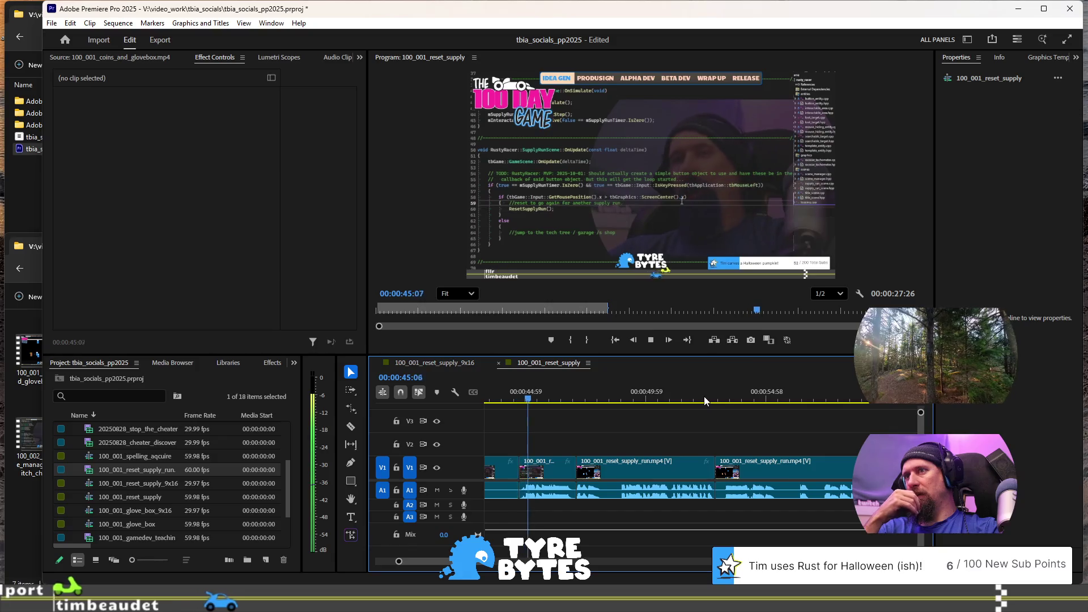
key(space)
scroll(834, 430, up, 3)
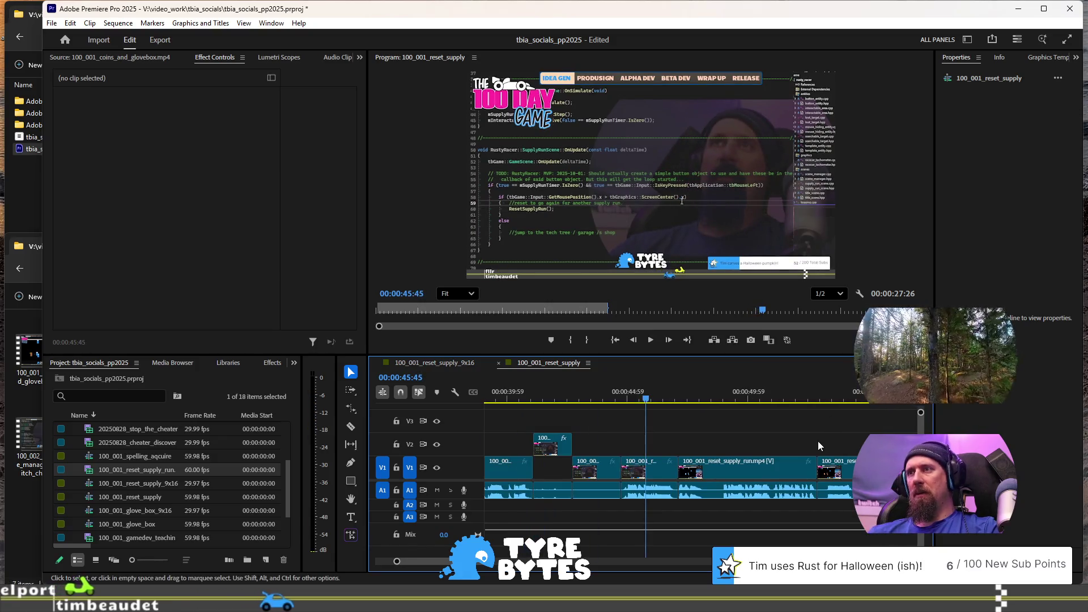
click(562, 391)
key(space)
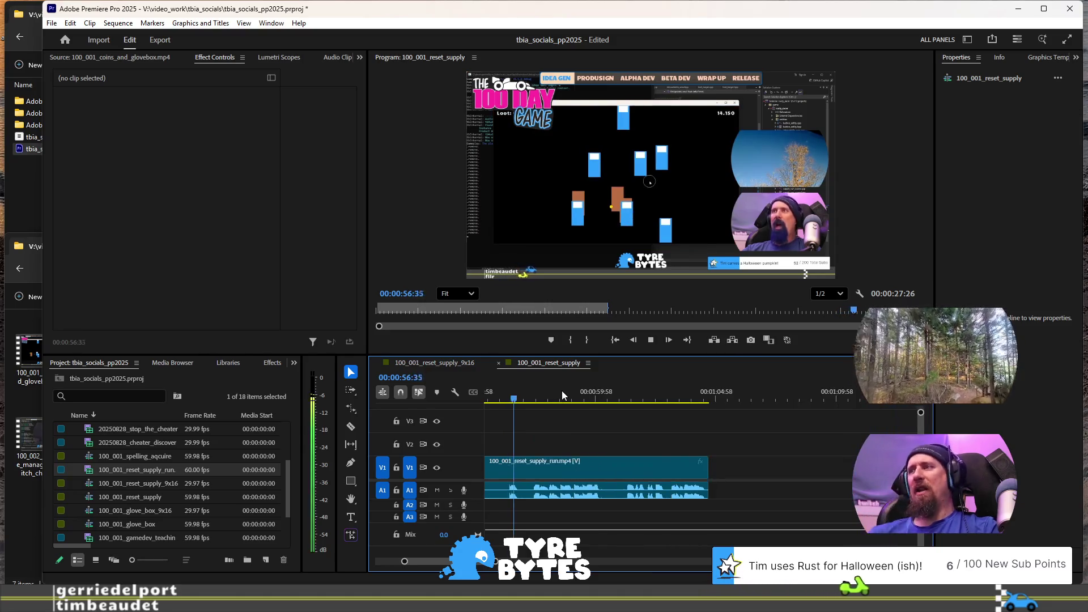
Step: Ripple-trim the second clip's start to the playhead at 00:00:55:31
scroll(593, 448, up, 2)
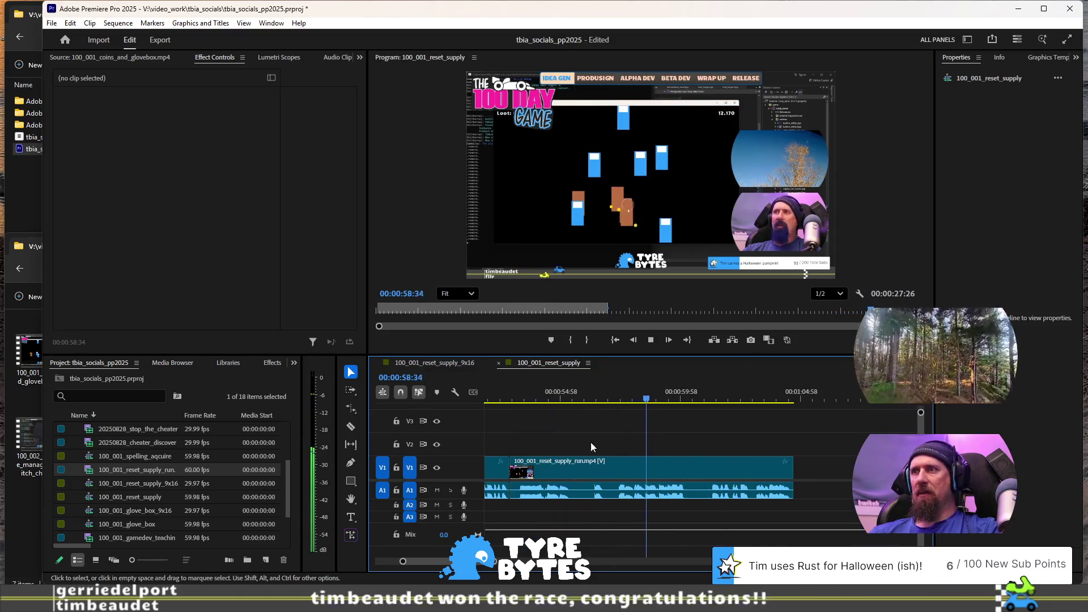
click(537, 399)
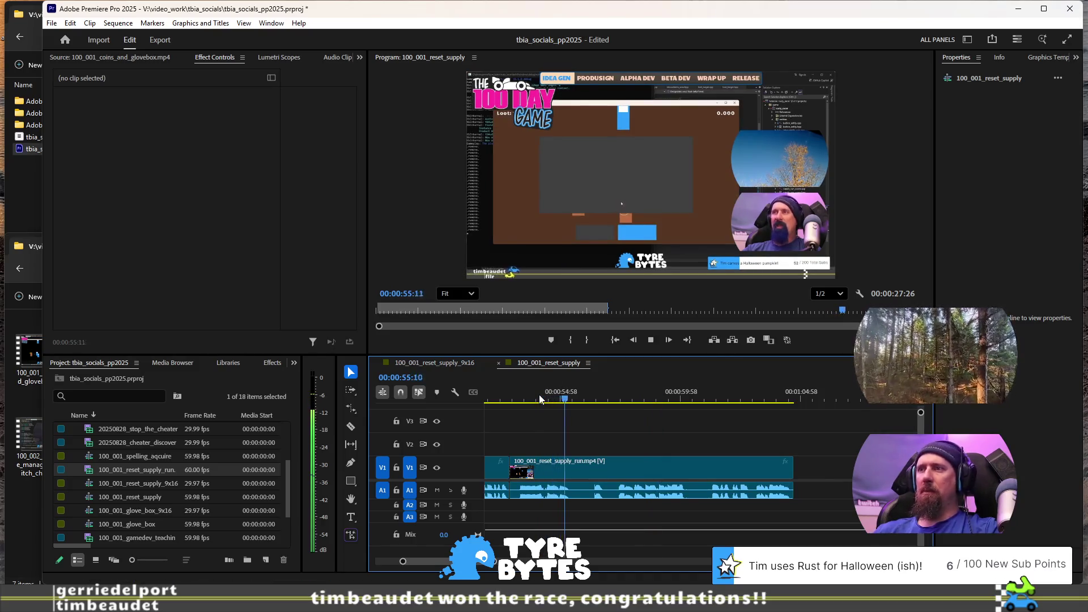
key(space)
key(space)
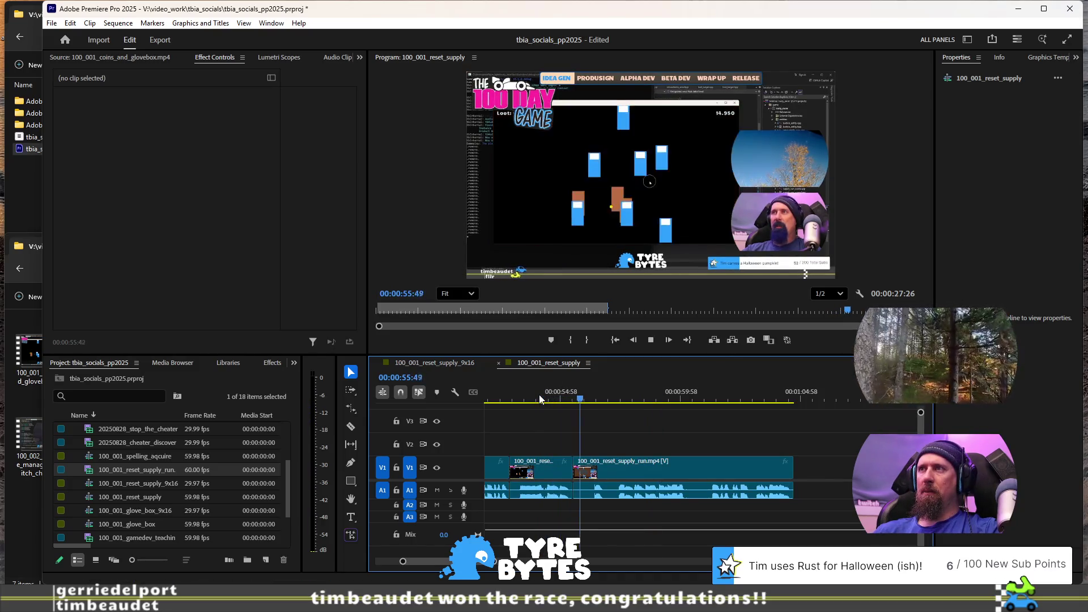
key(q)
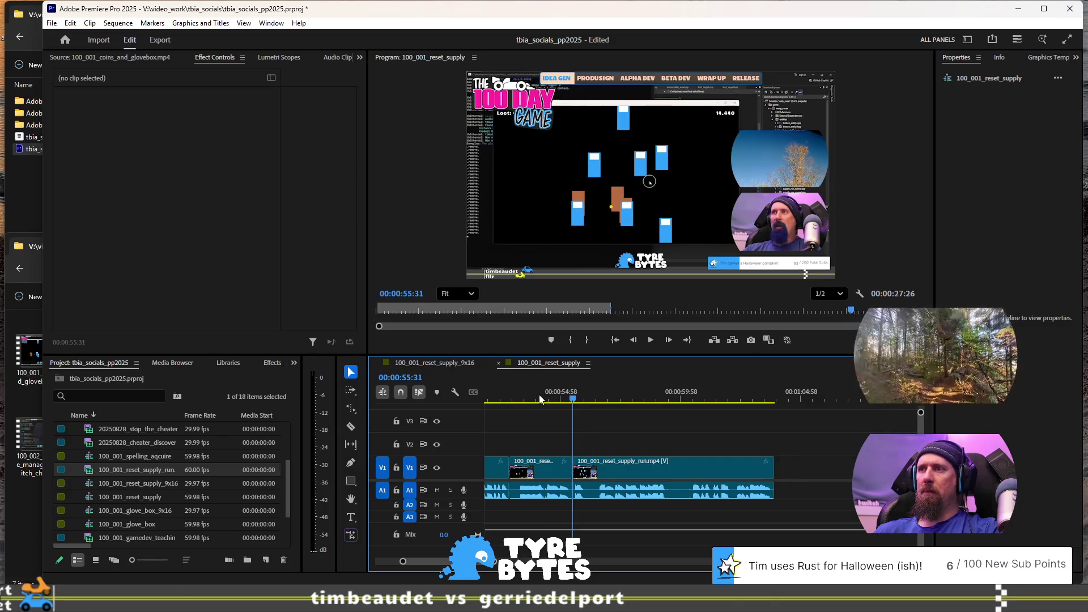
key(space)
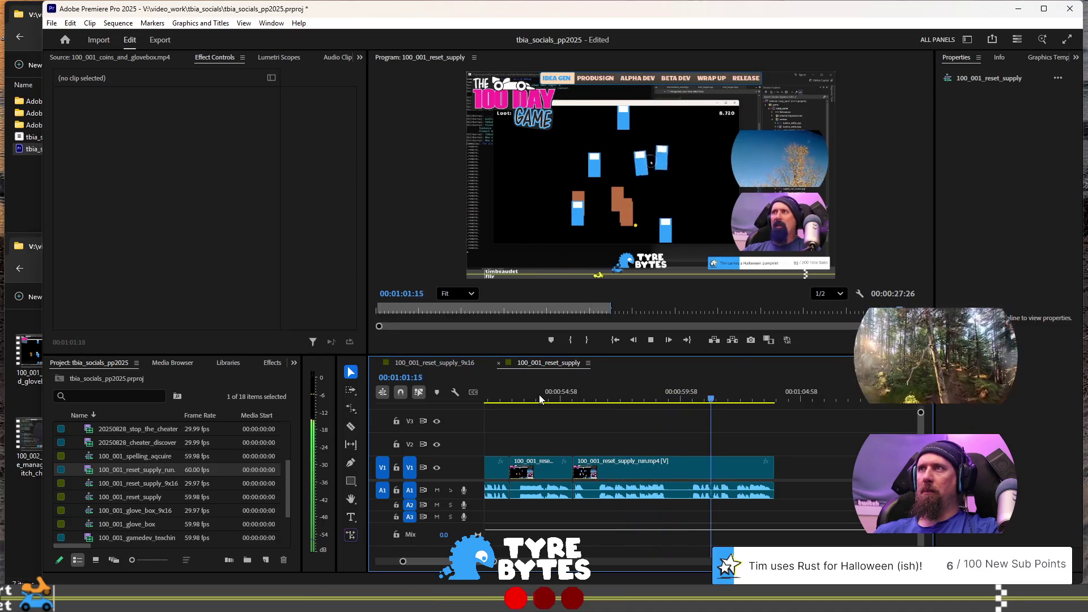
Step: Split the run clip on V1 at 00:00:59:27
click(617, 391)
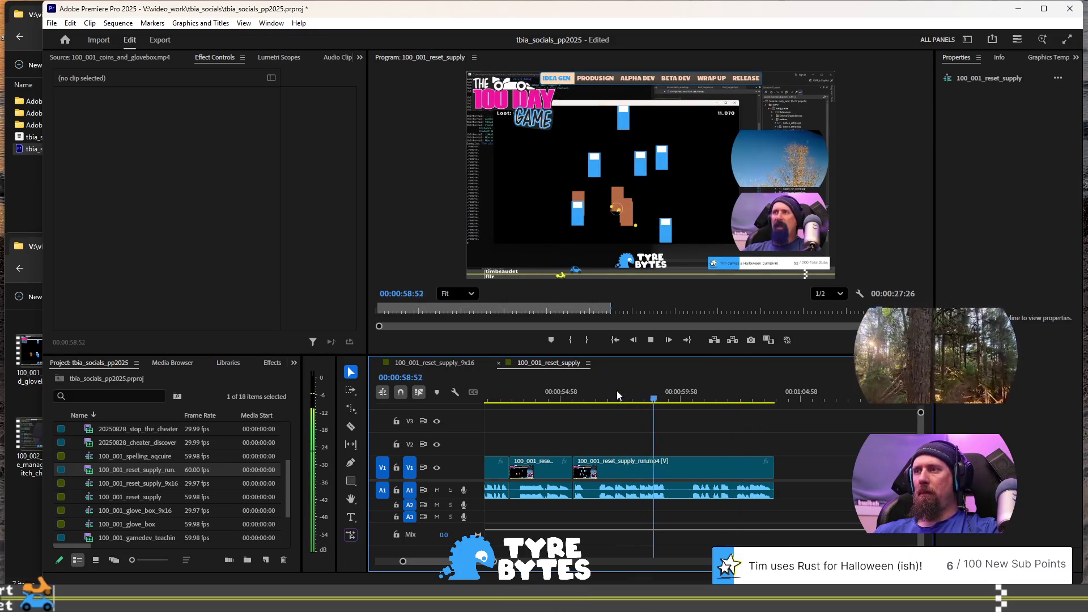
key(space)
key(Left)
key(Left)
key(Left)
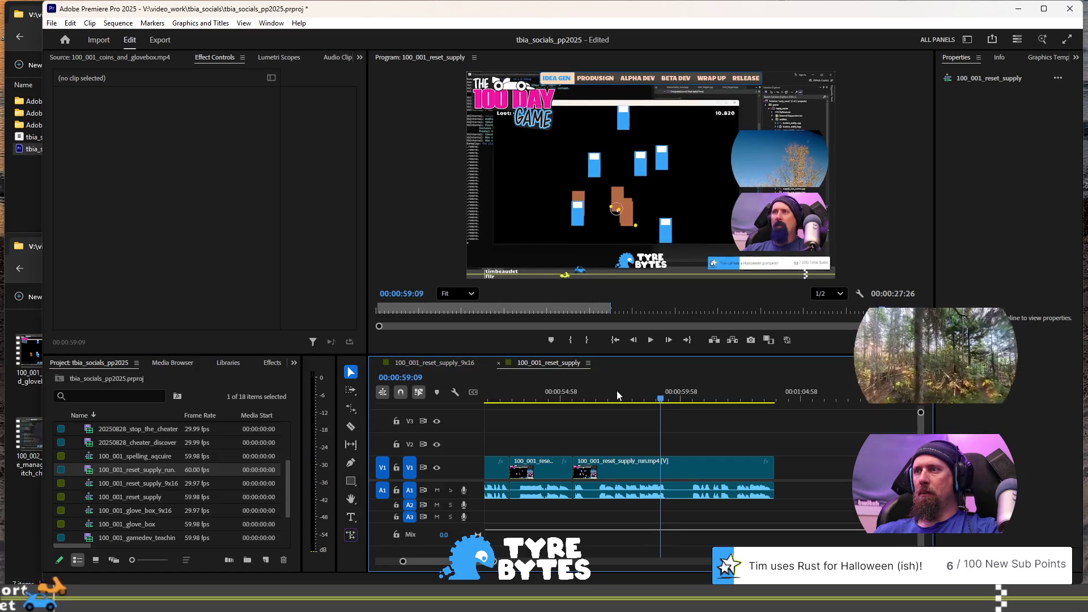
key(ctrl+k)
key(space)
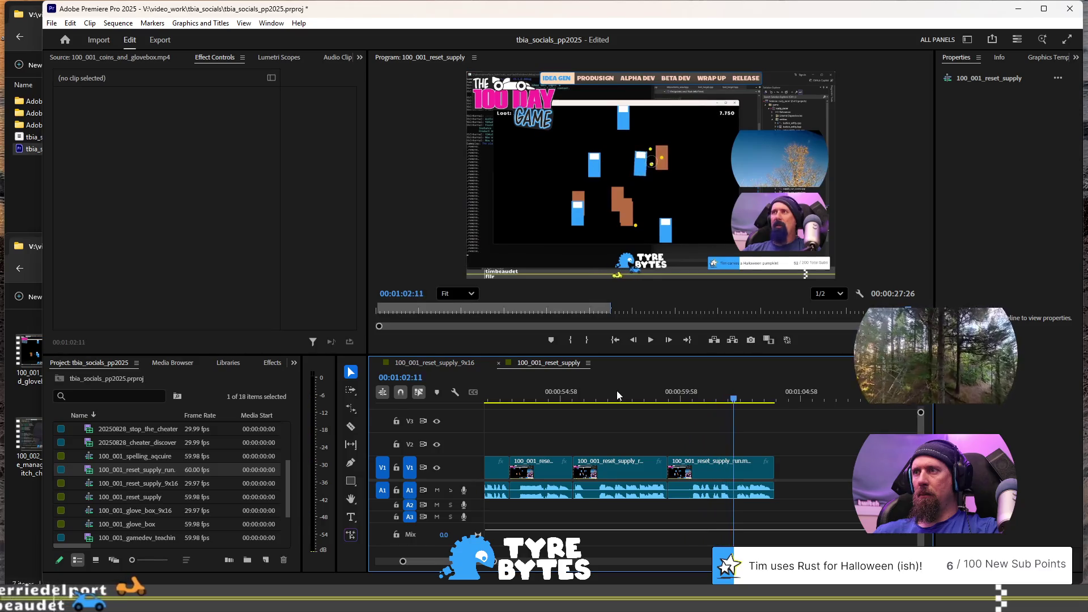
Step: Ripple-trim about 2.9 s of dull footage from the third clip at 00:01:02:11
key(space)
key(Left)
key(Left)
key(Left)
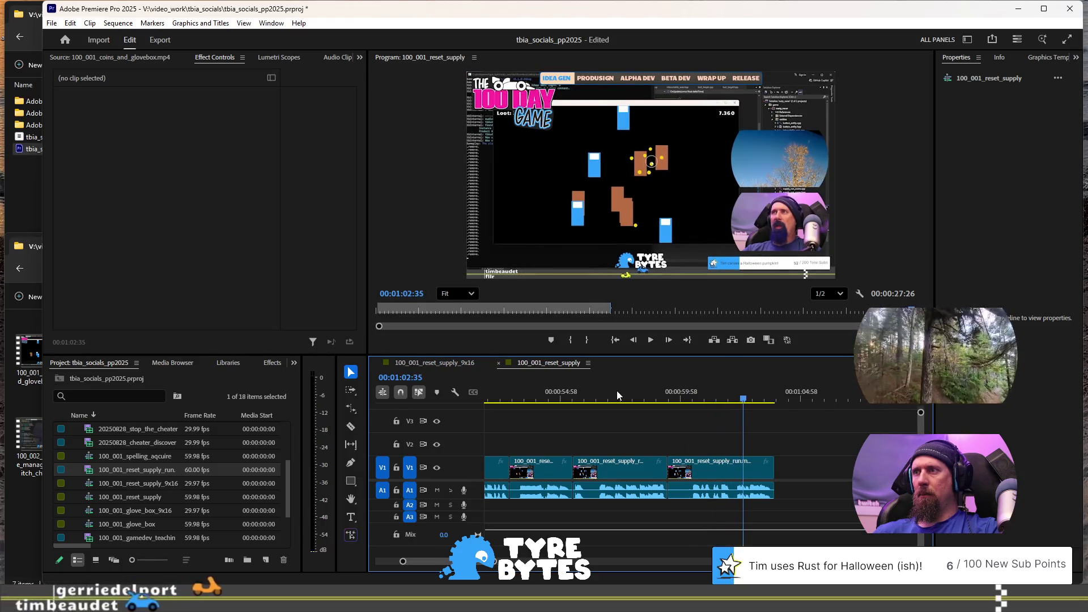
key(shift+k)
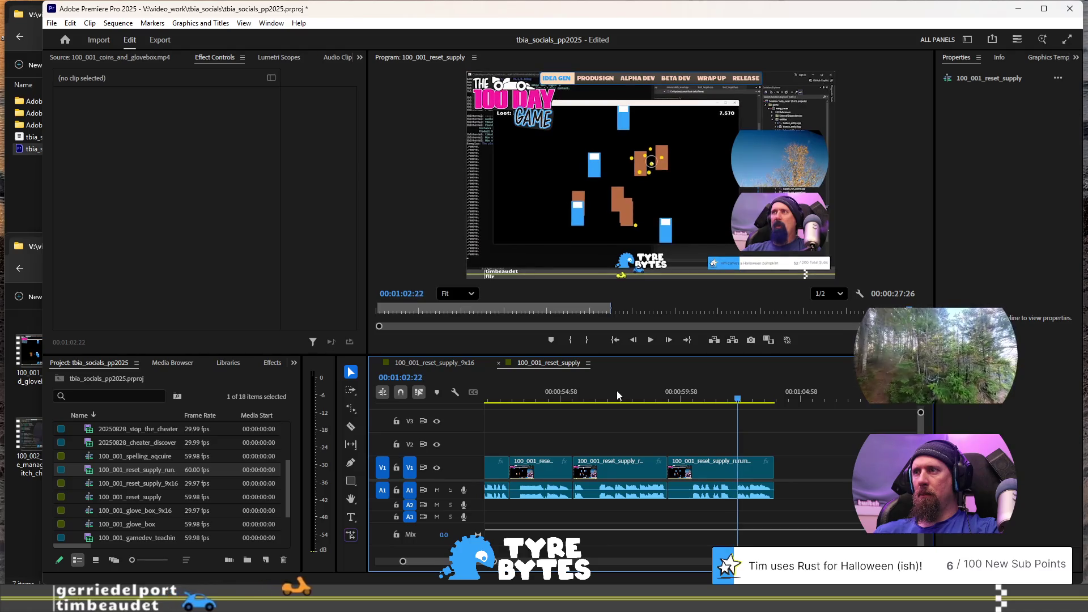
key(q)
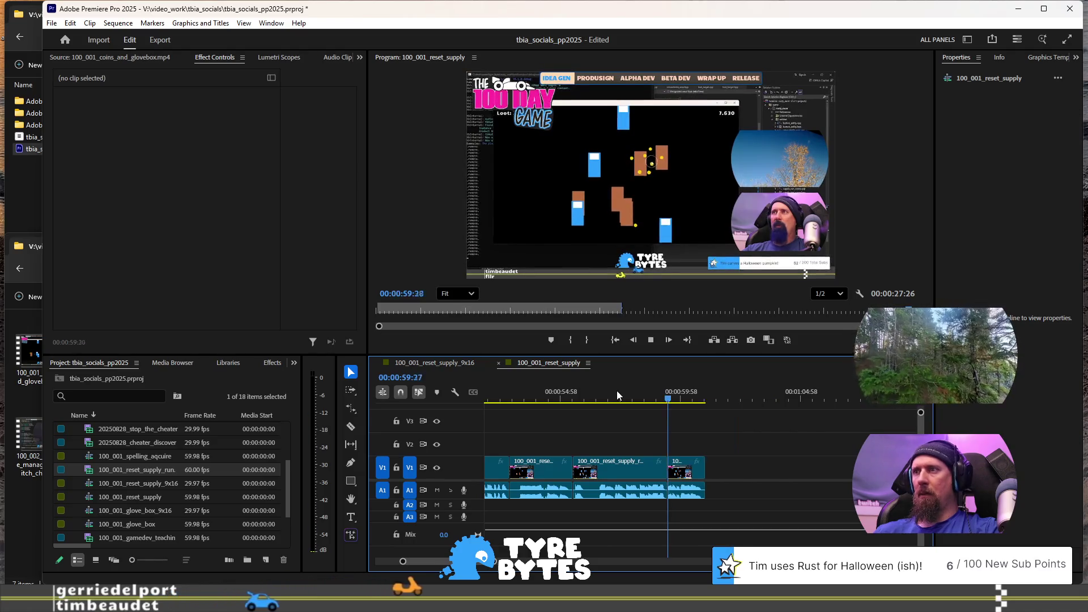
click(639, 400)
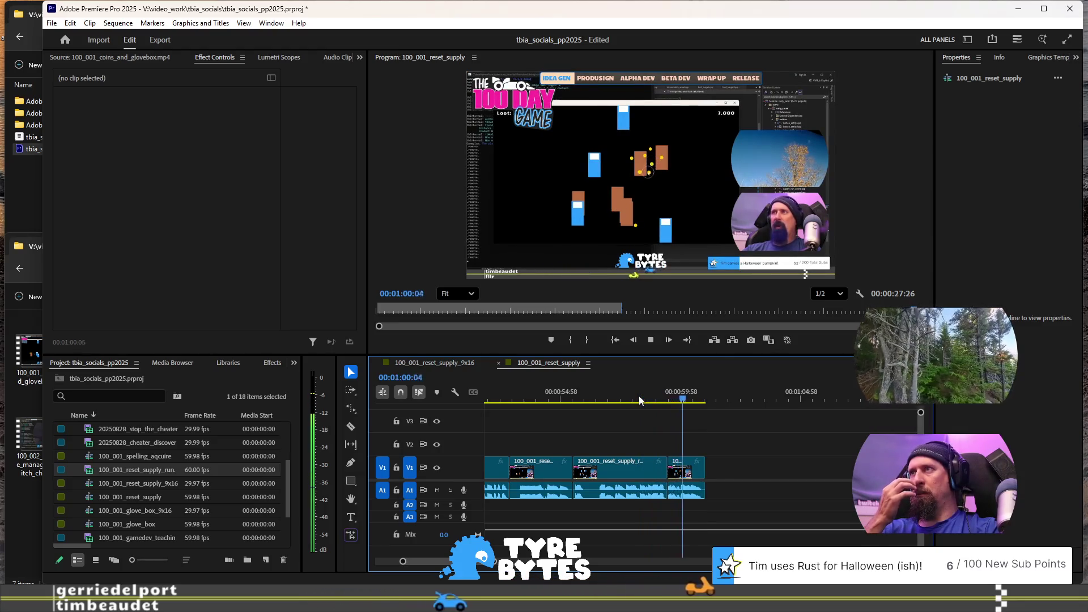
key(space)
alt+scroll(685, 491, up, 8)
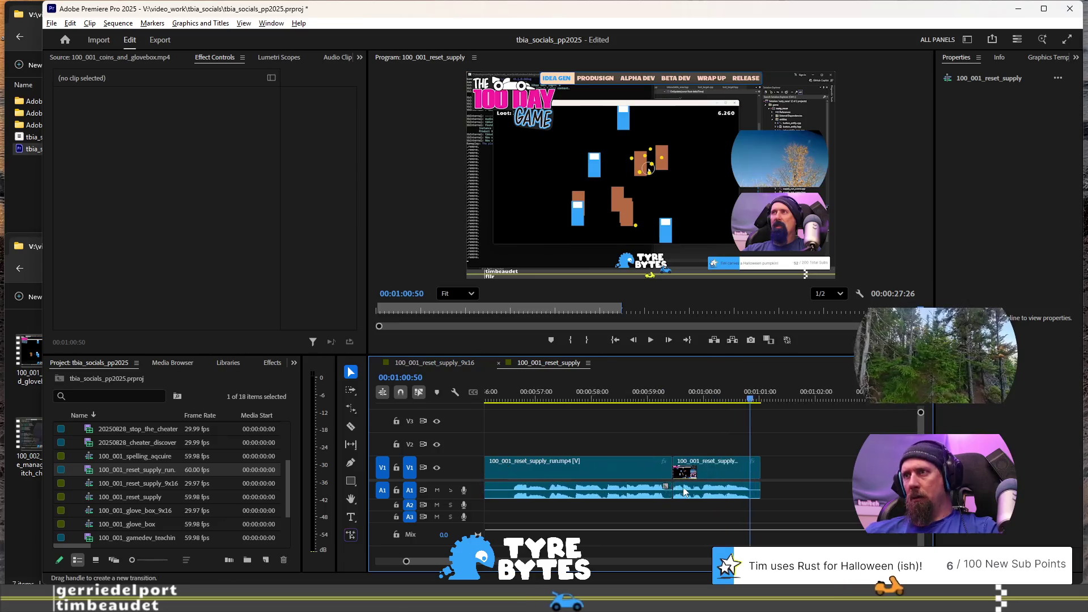
click(643, 398)
key(space)
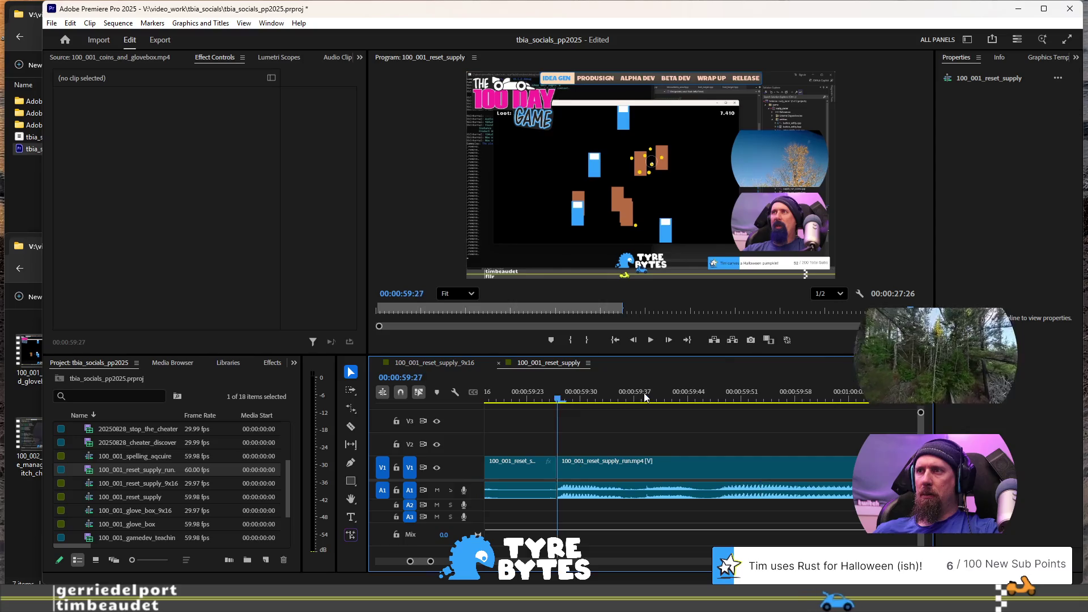
key(space)
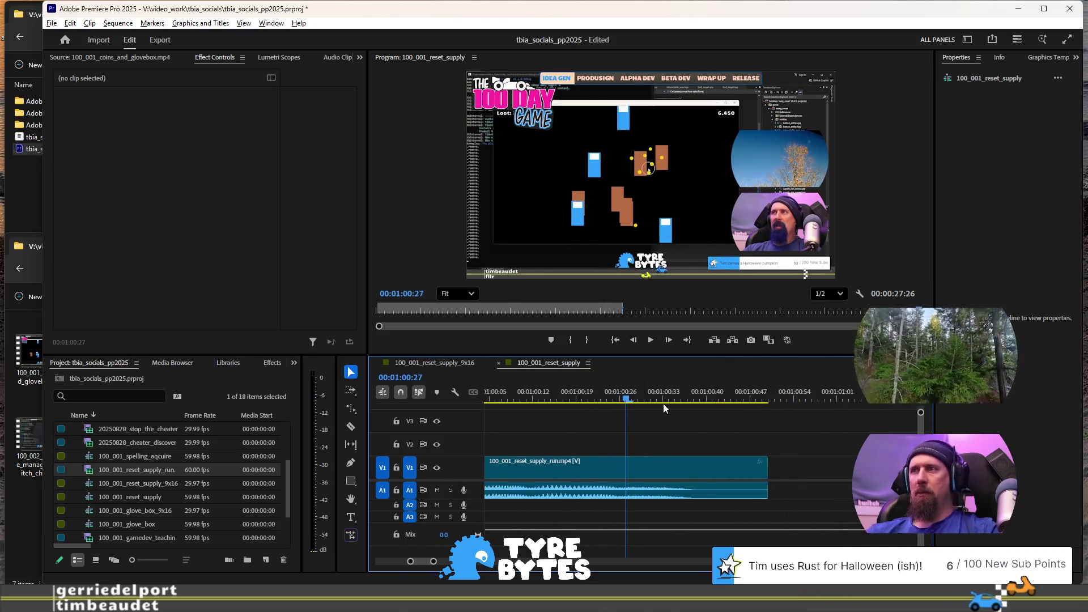
alt+scroll(714, 437, down, 5)
click(538, 388)
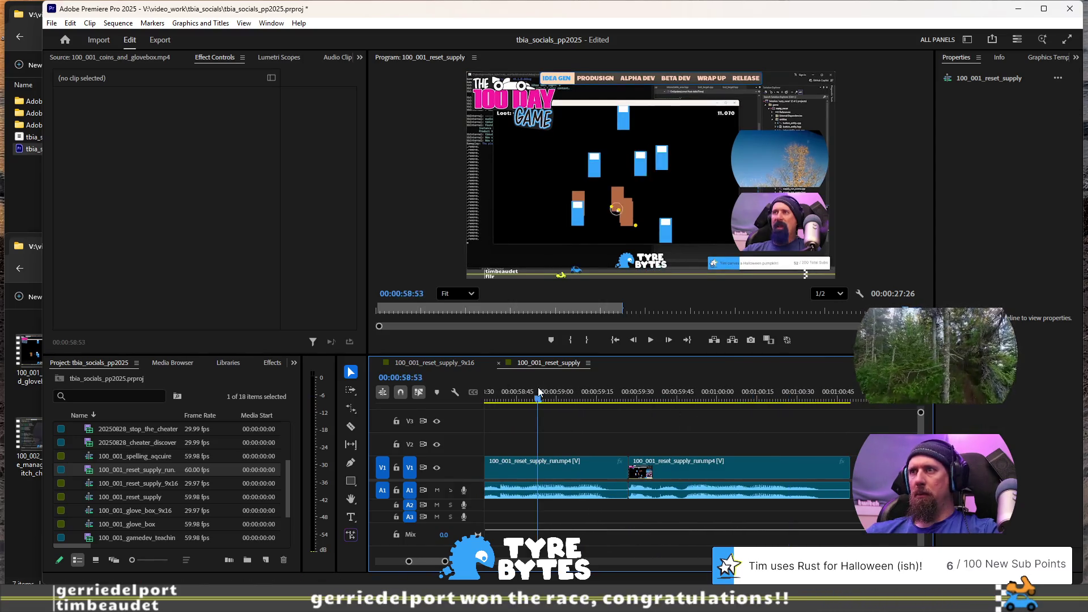
key(space)
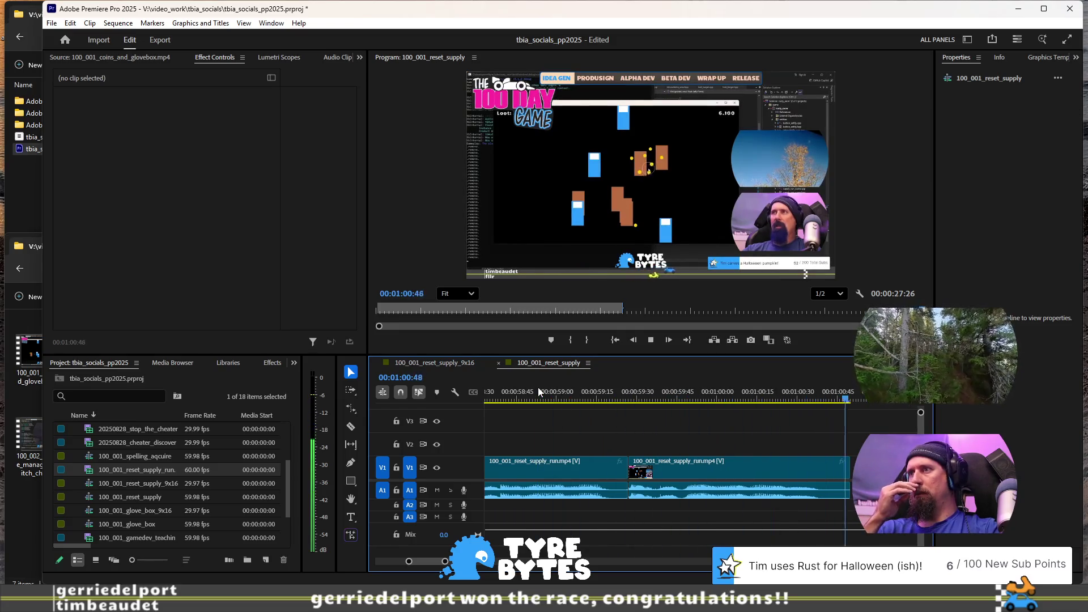
alt+scroll(730, 444, down, 5)
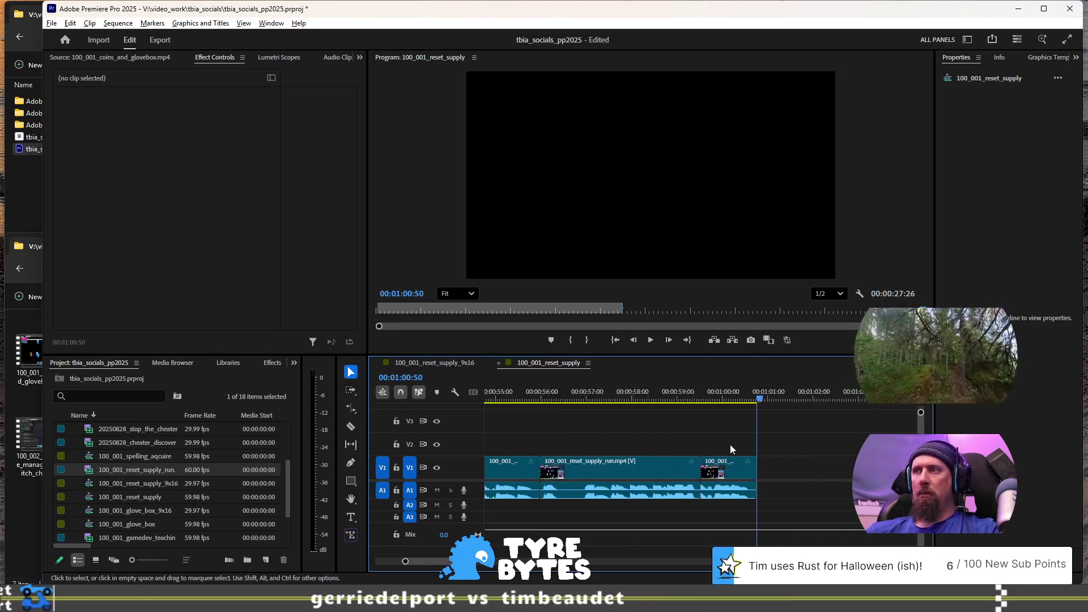
scroll(729, 463, up, 3)
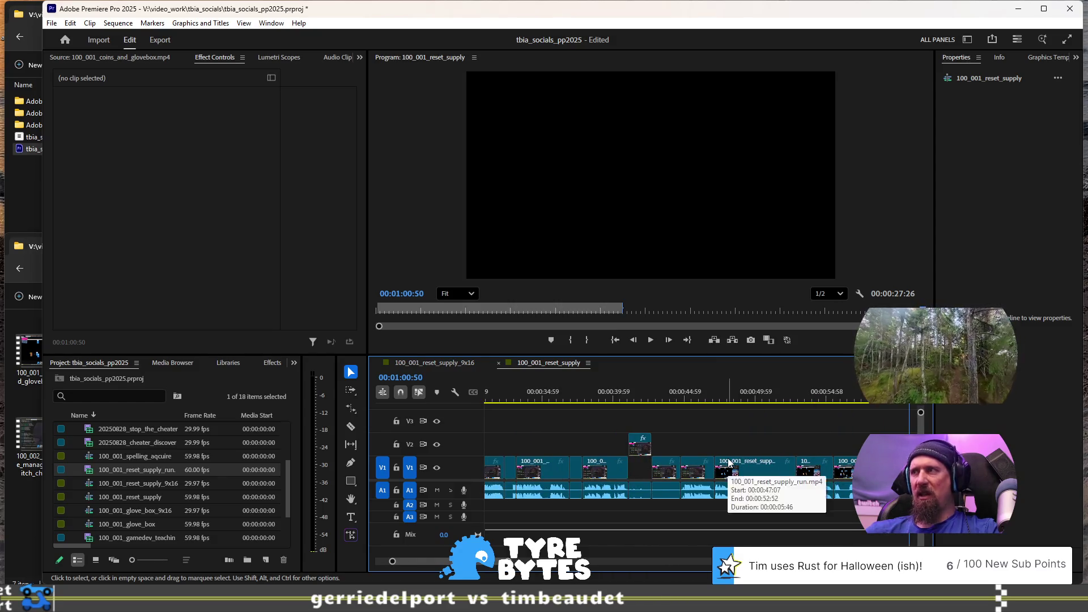
alt+scroll(730, 463, up, 5)
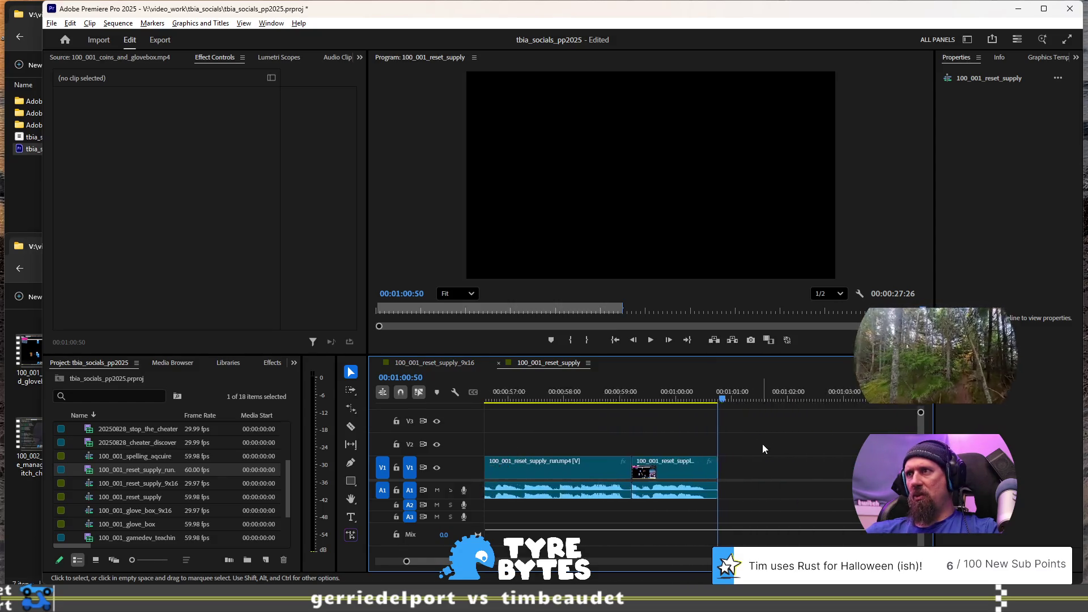
alt+scroll(710, 450, down, 3)
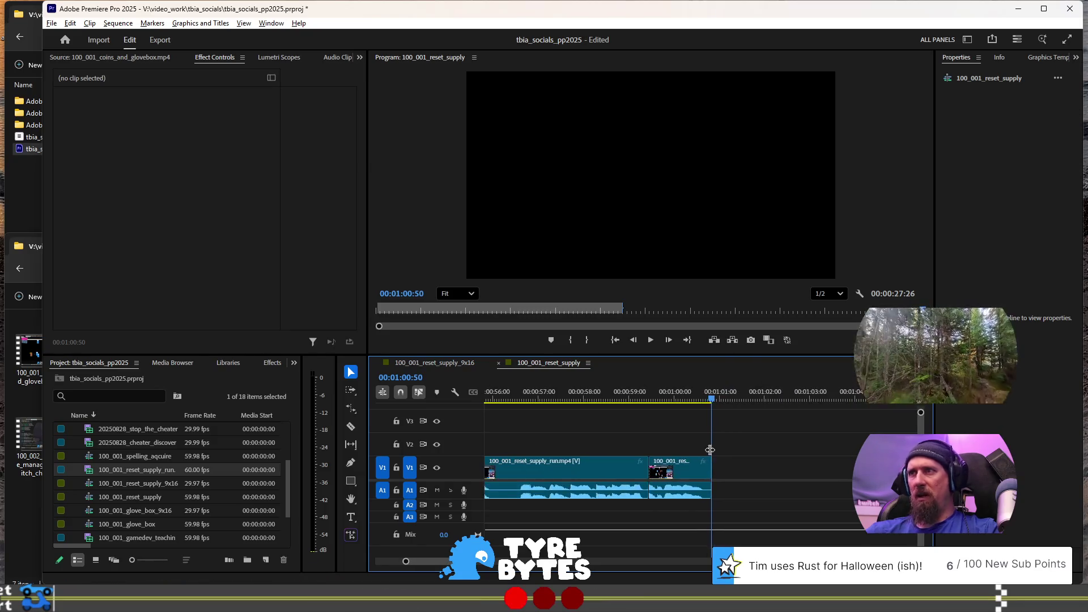
alt+scroll(710, 450, up, 4)
click(682, 395)
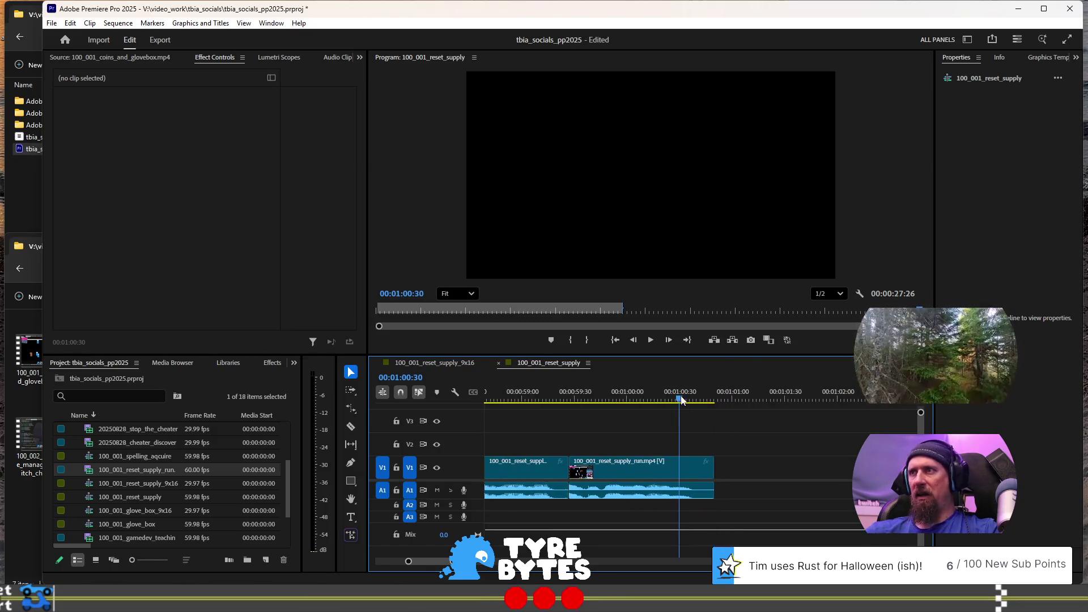
key(Right)
key(Right)
key(Right)
key(Home)
key(space)
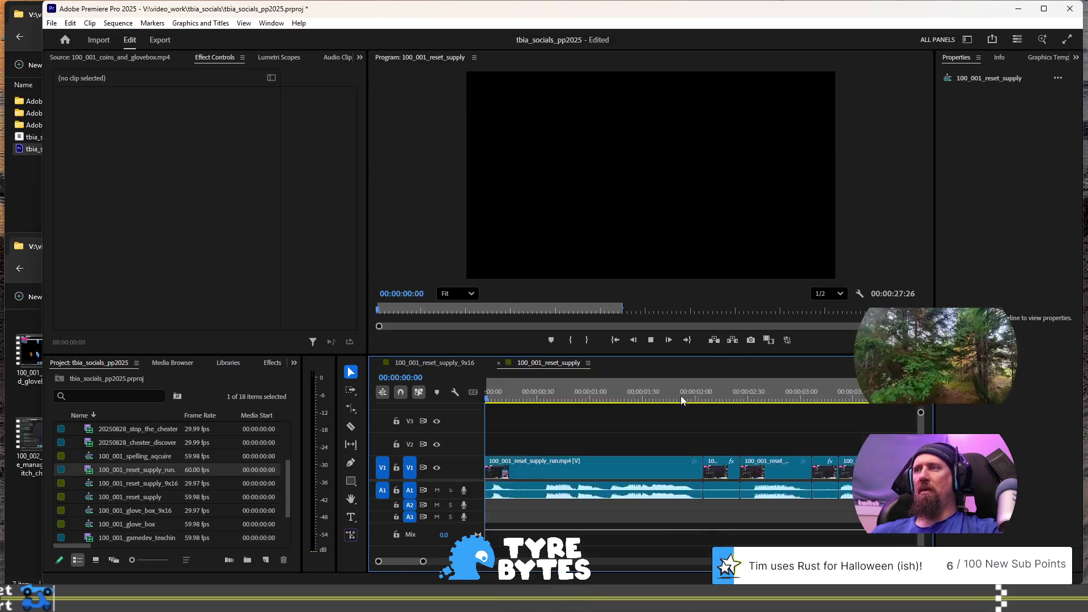
key(space)
alt+scroll(682, 396, down, 2)
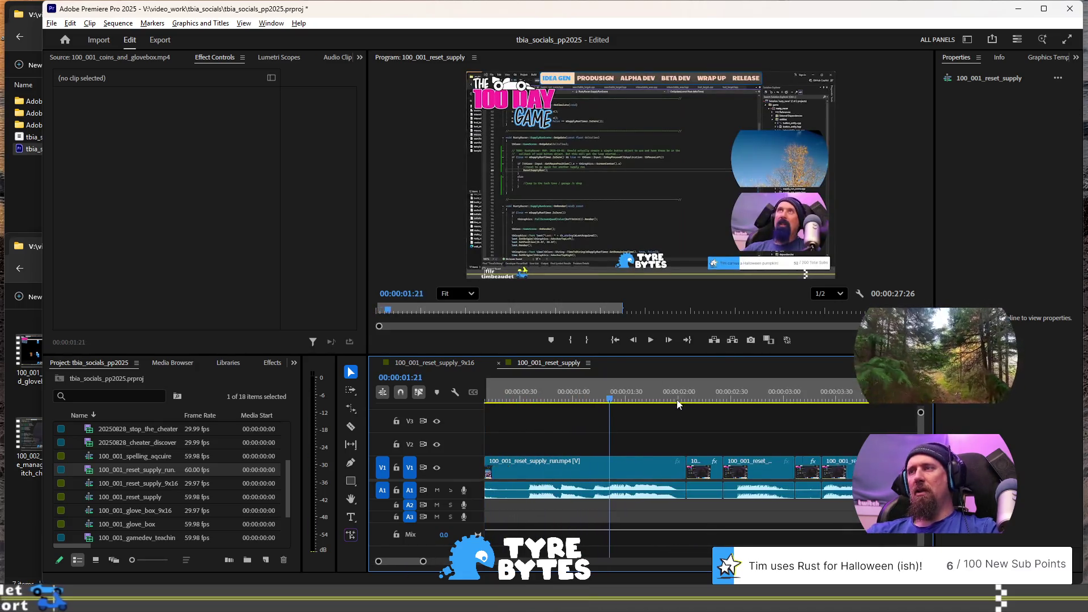
key(space)
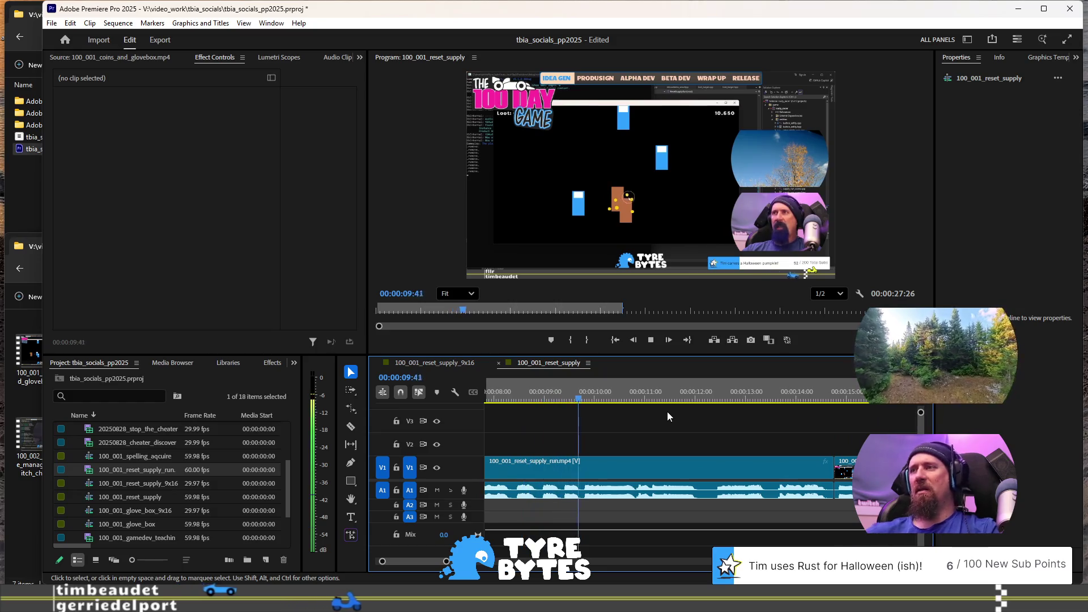
scroll(659, 454, down, 2)
scroll(661, 453, down, 2)
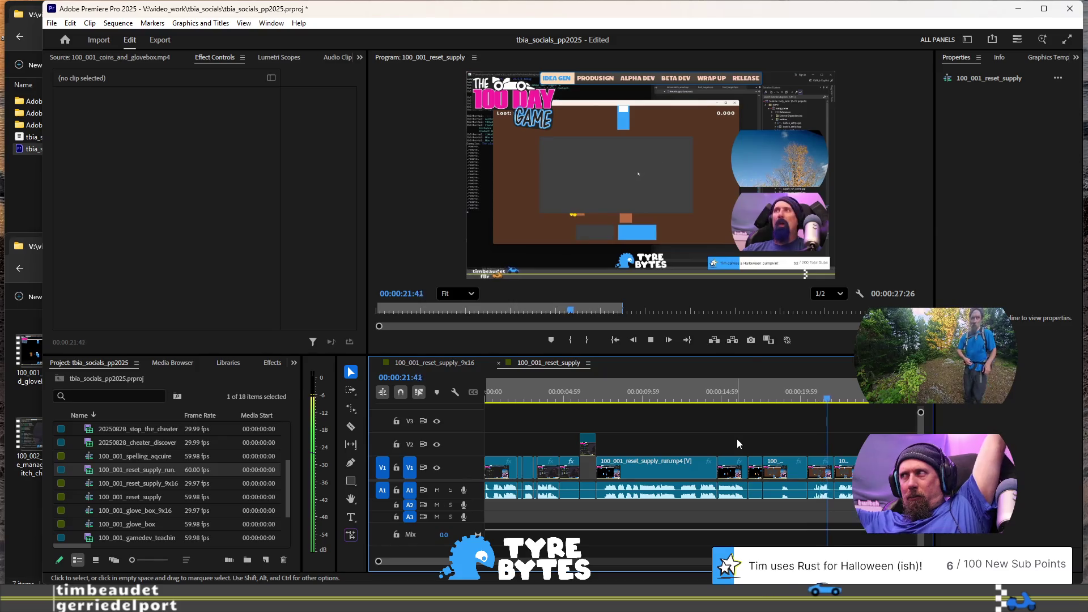
key(space)
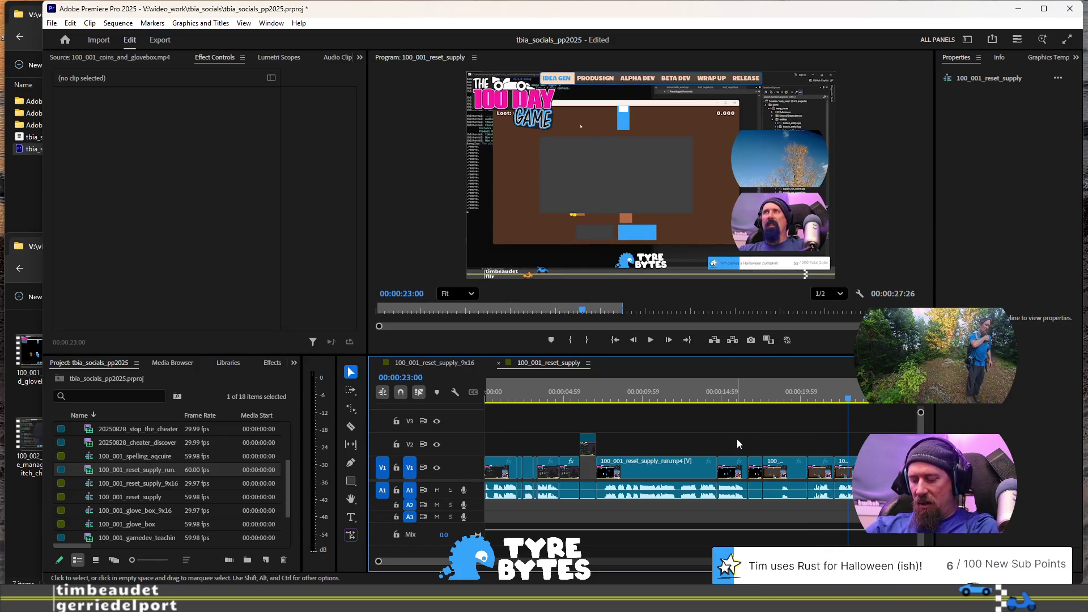
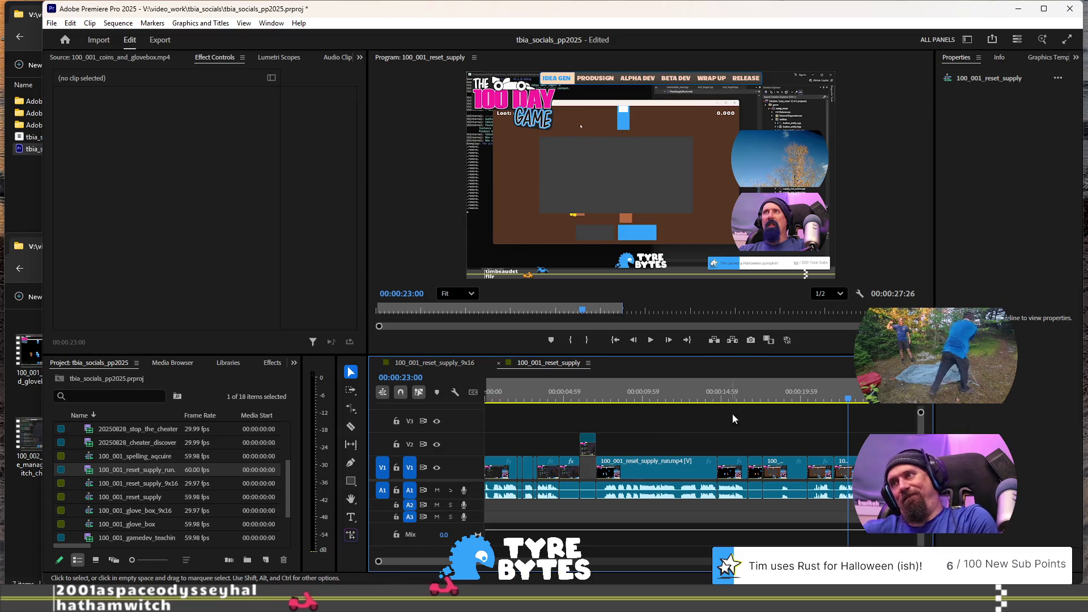
Step: Scrub the 100_001_reset_supply timeline at about 16, 18, 25 and 34 seconds
click(753, 397)
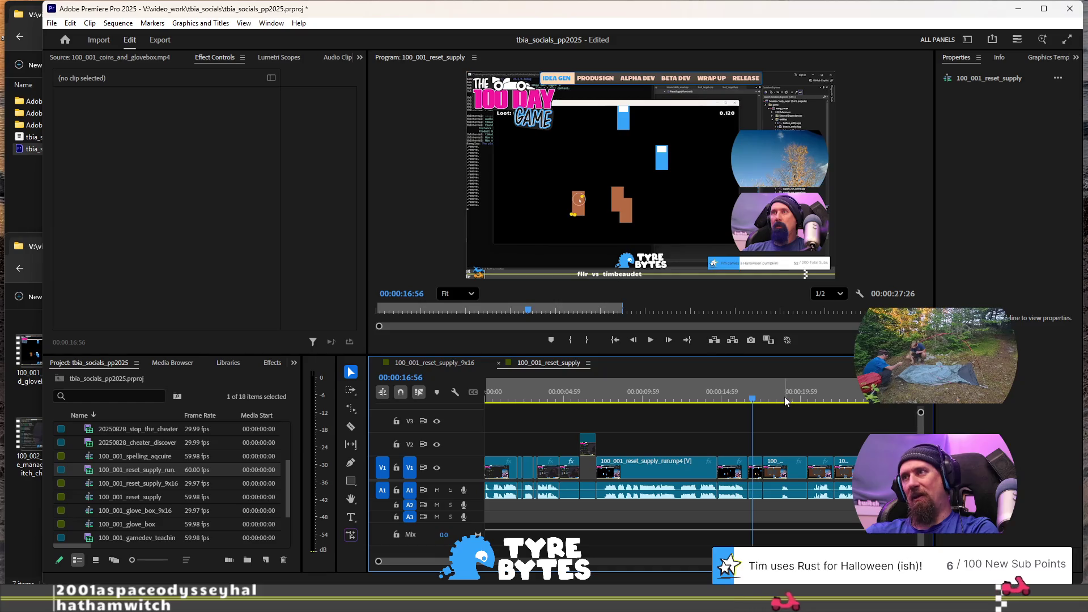
click(783, 398)
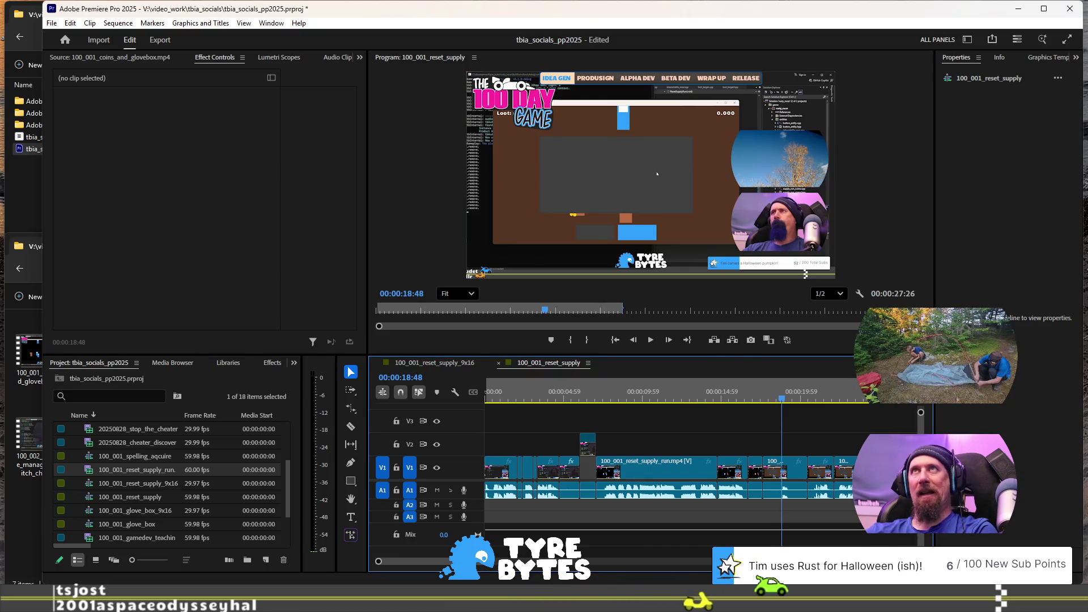
scroll(789, 445, right, 5)
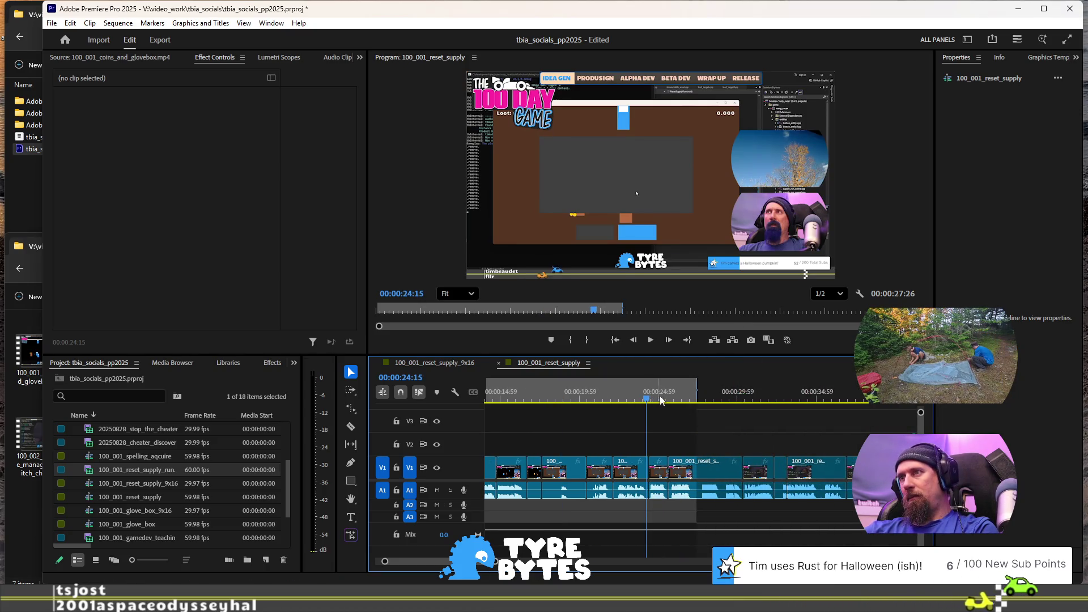
click(661, 399)
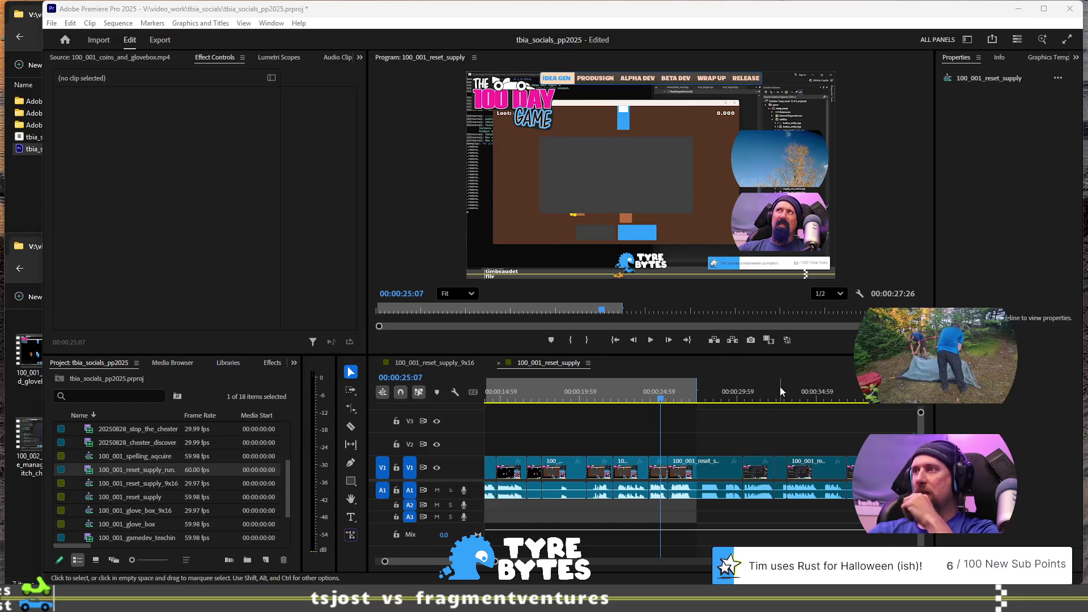
click(801, 395)
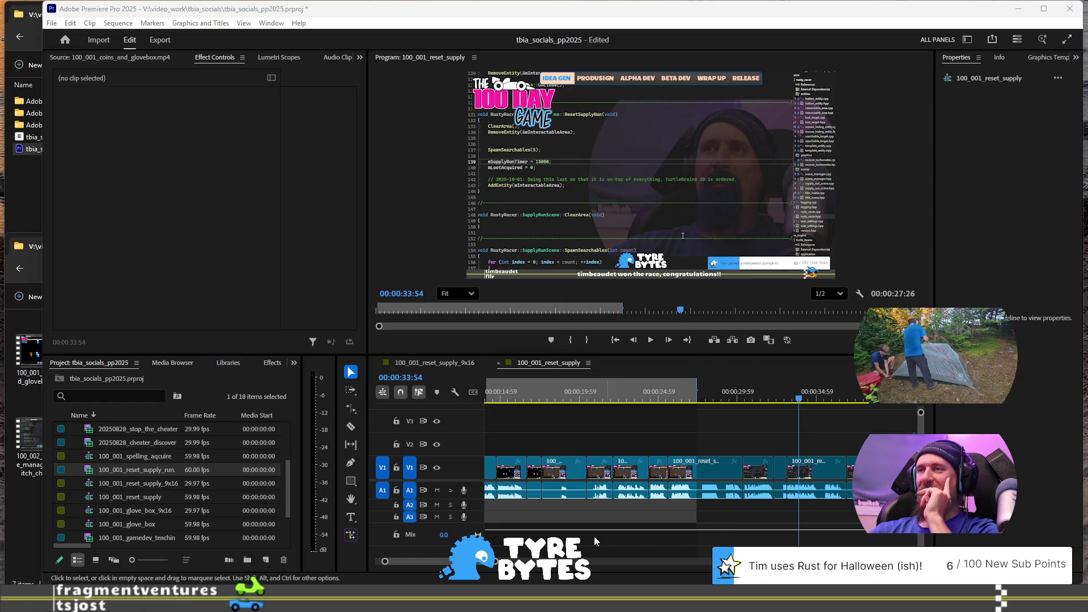
scroll(699, 497, down, 5)
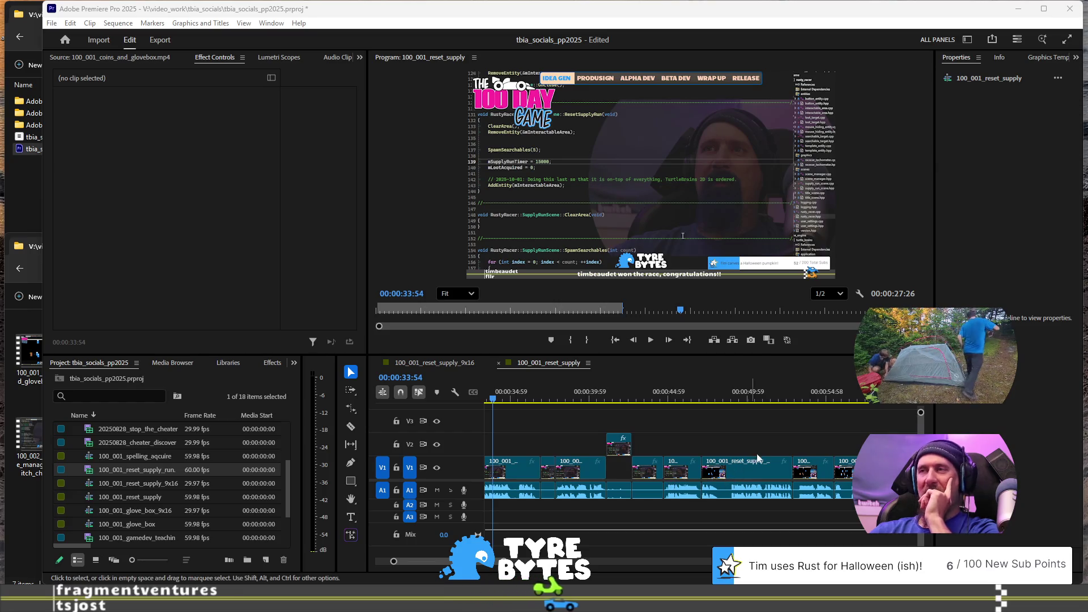
Step: Zoom the timeline in and play from about 47 seconds, stopping near 0:51:57
click(731, 392)
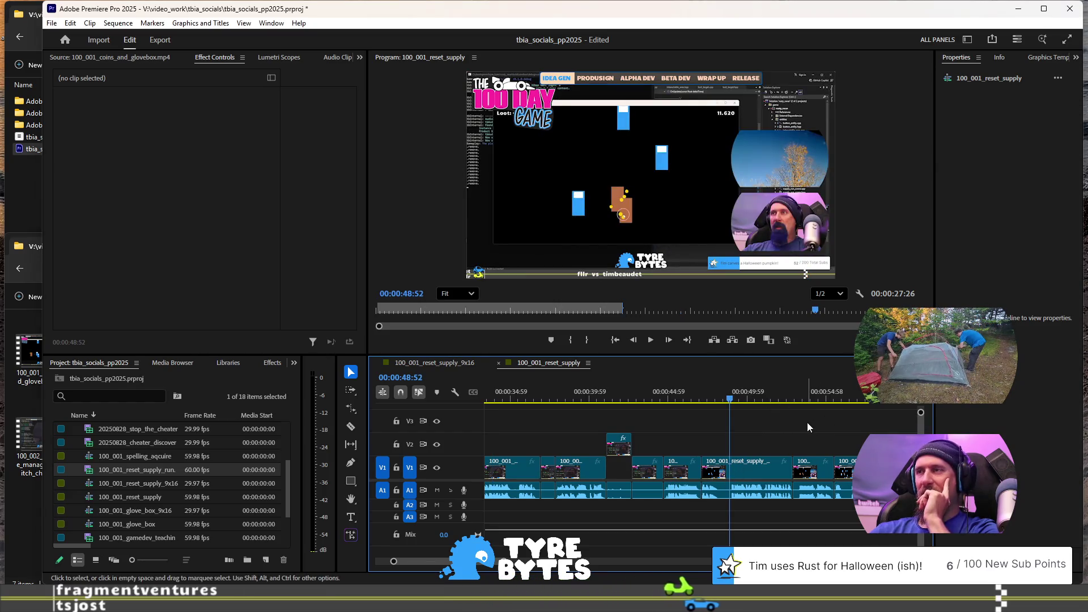
key(=)
key(=)
click(679, 391)
key(space)
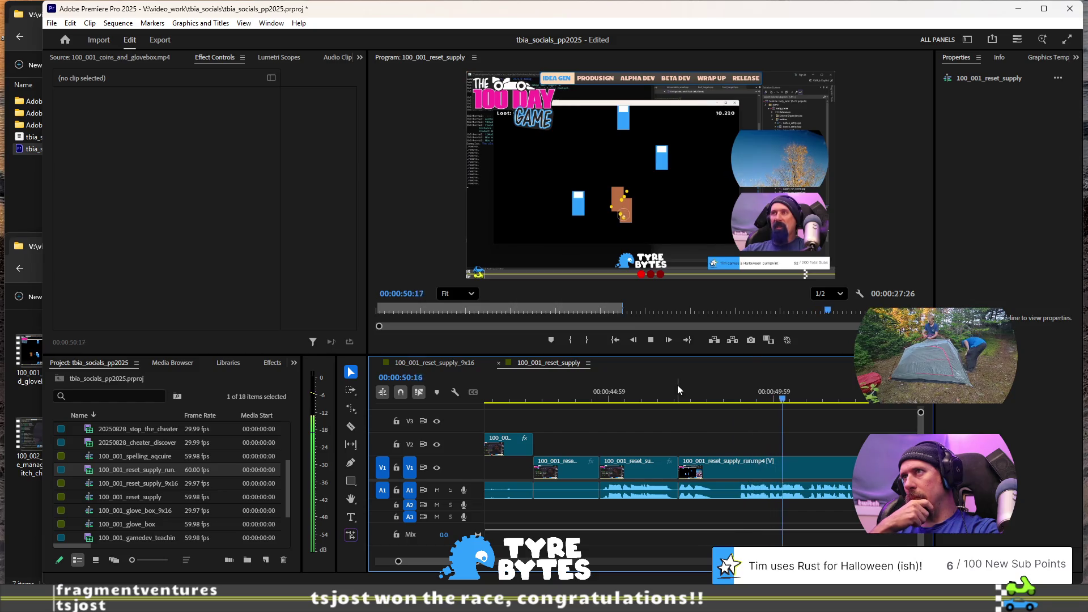
key(space)
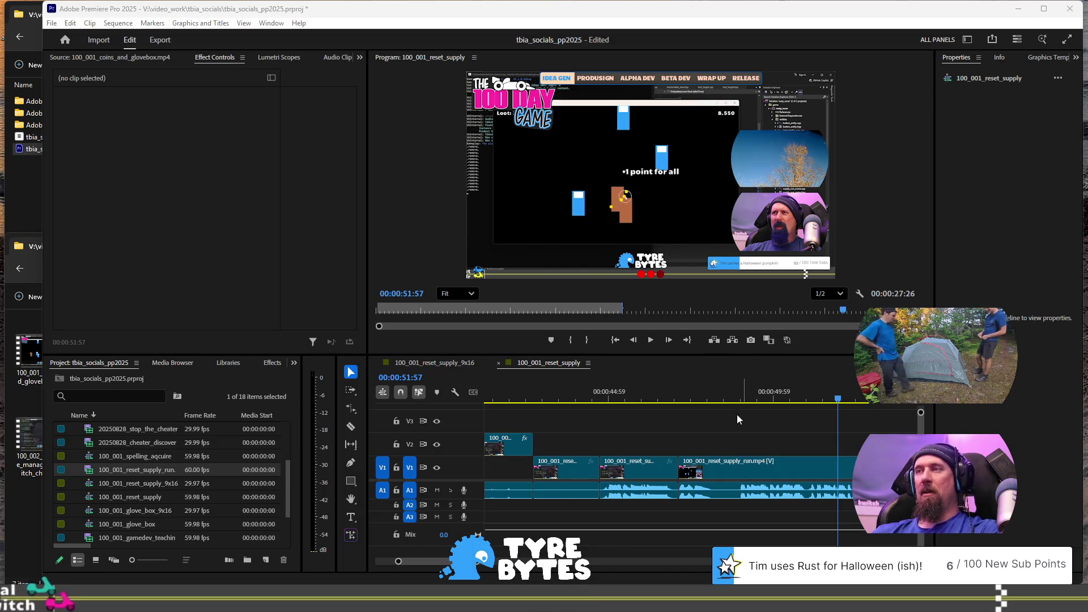
scroll(722, 429, down, 5)
scroll(705, 421, down, 3)
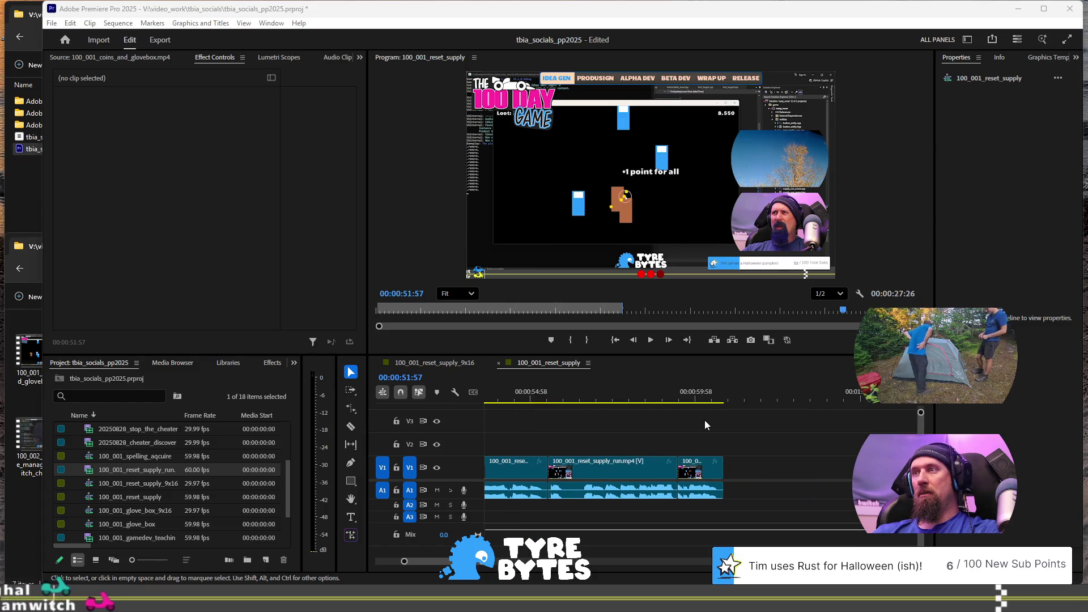
scroll(705, 420, down, 3)
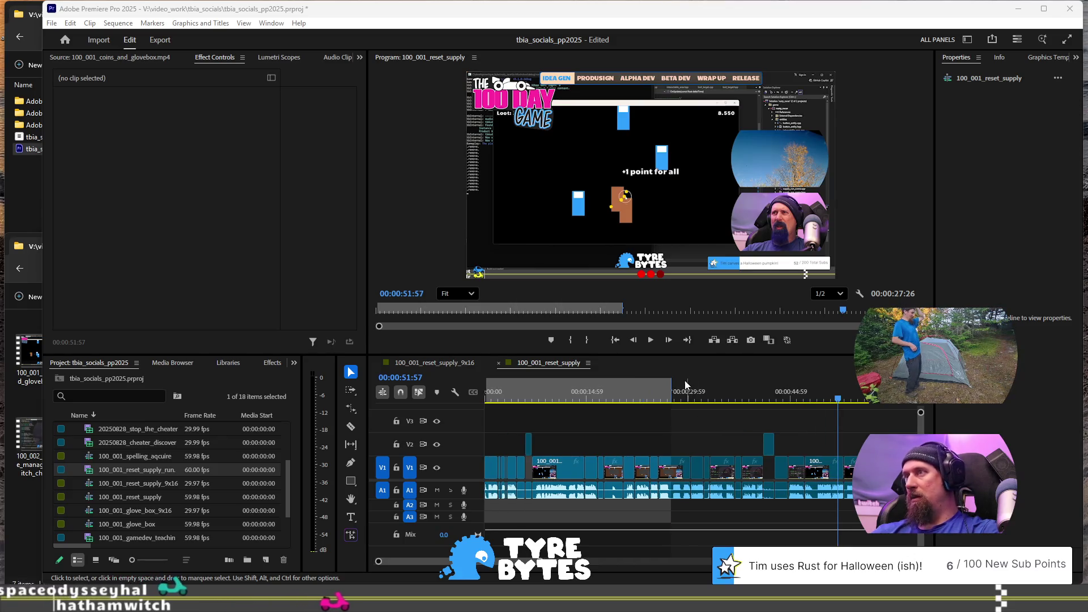
scroll(696, 423, down, 1)
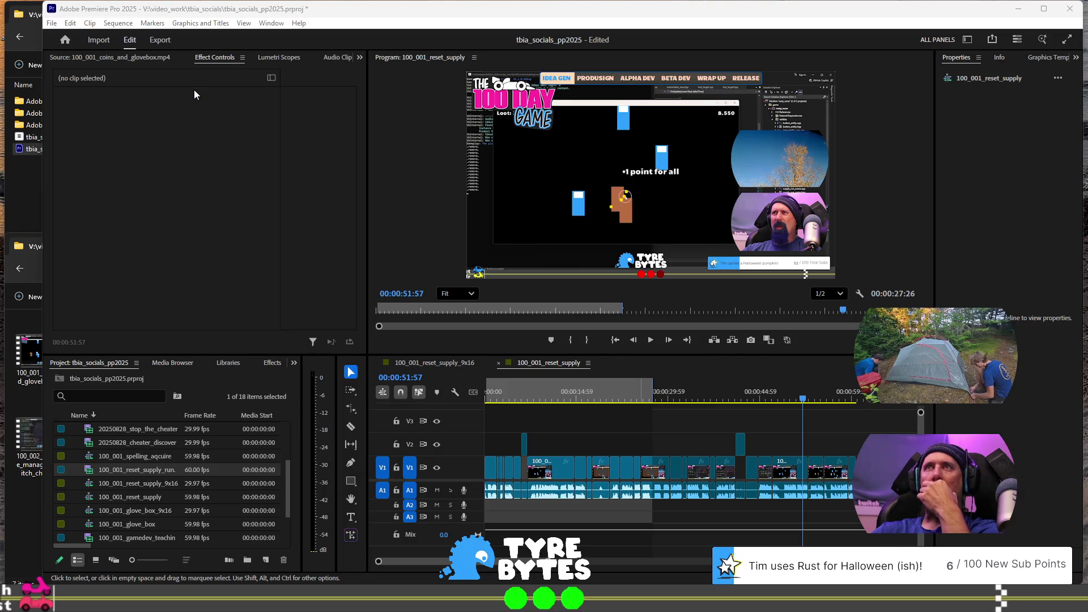
click(431, 13)
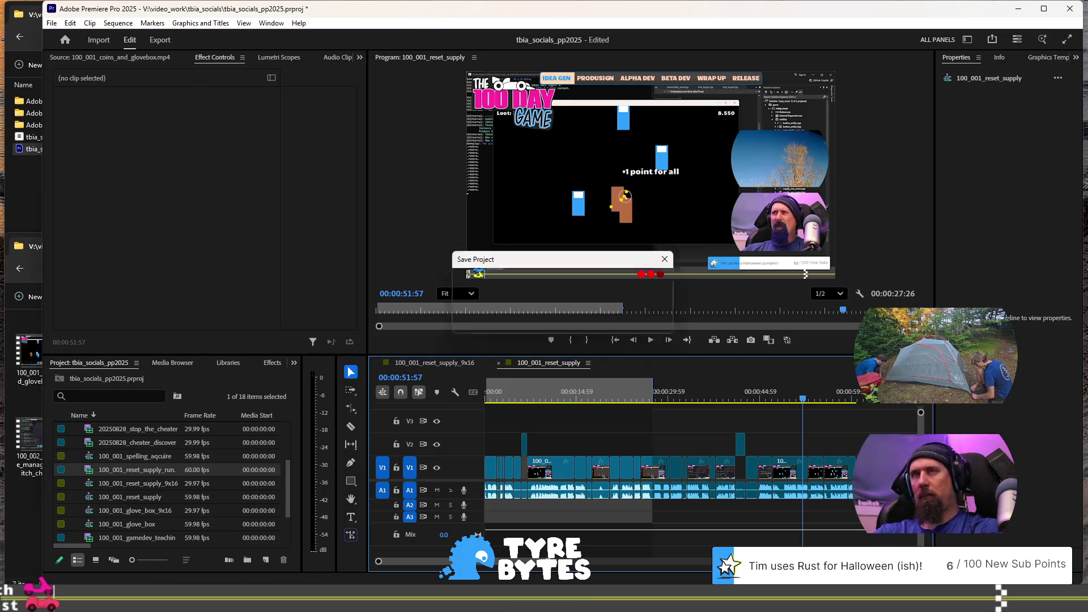
Step: Save the tbia_socials_pp2025 project and bring the game clips folder forward
key(ctrl+s)
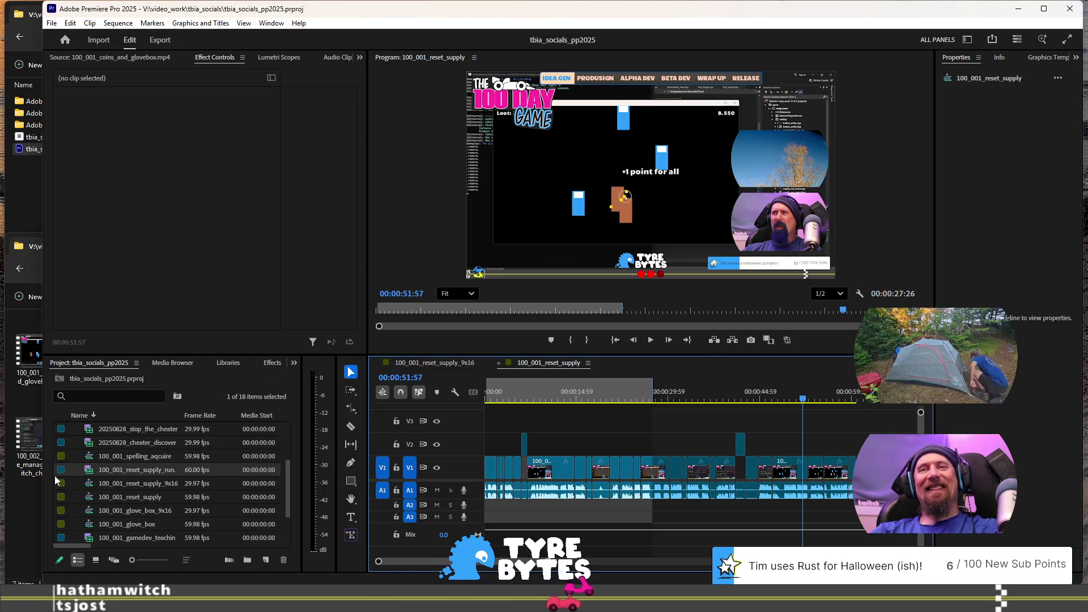
click(26, 491)
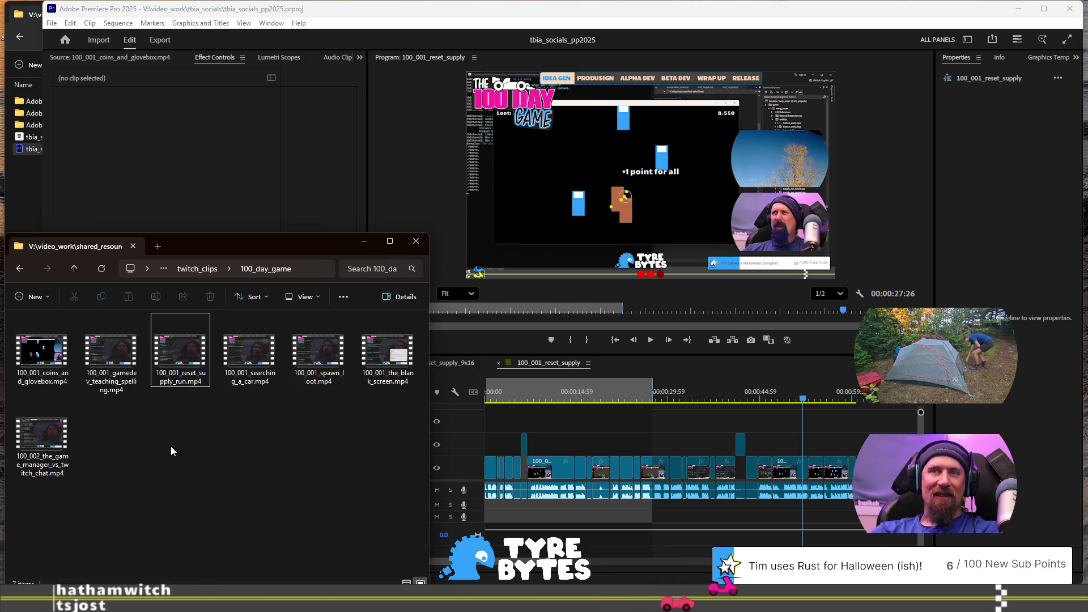
Step: Preview 100_002_the_game_manager_vs_twitch_chat.mp4, then drag it onto the timeline after the existing clips
double_click(51, 433)
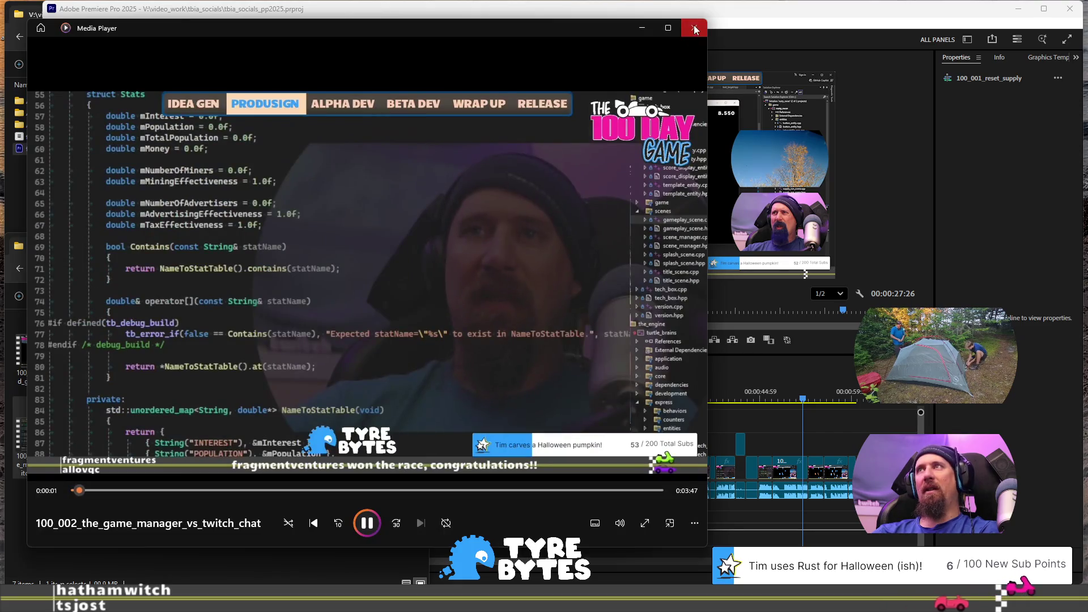
click(693, 27)
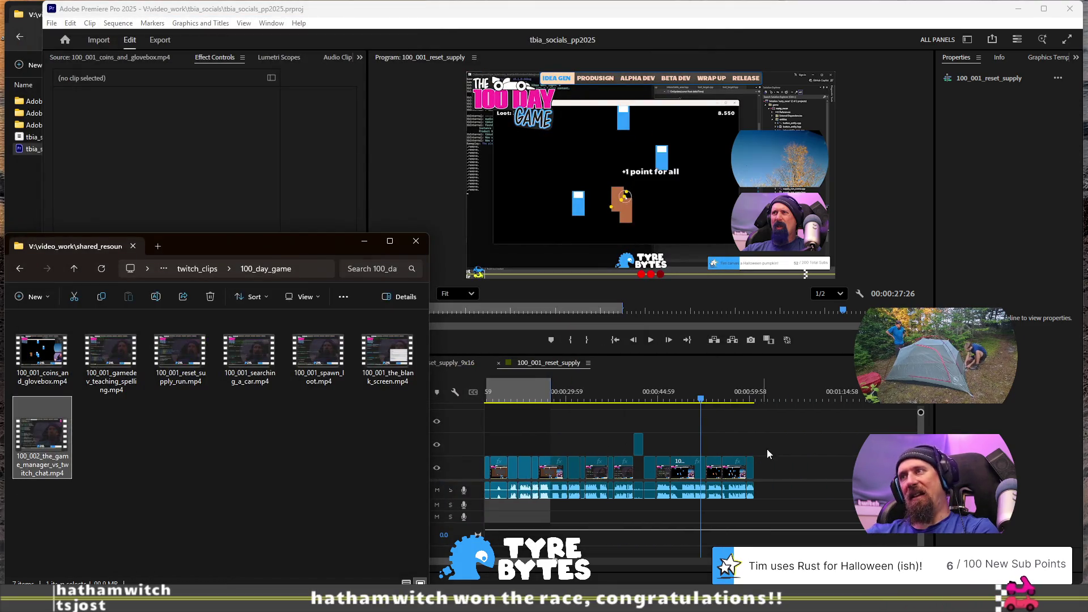
click(798, 438)
scroll(799, 439, down, 5)
mouse_move(31, 436)
mouse_down()
mouse_move(397, 448)
mouse_move(553, 479)
mouse_move(543, 483)
mouse_move(564, 478)
mouse_up()
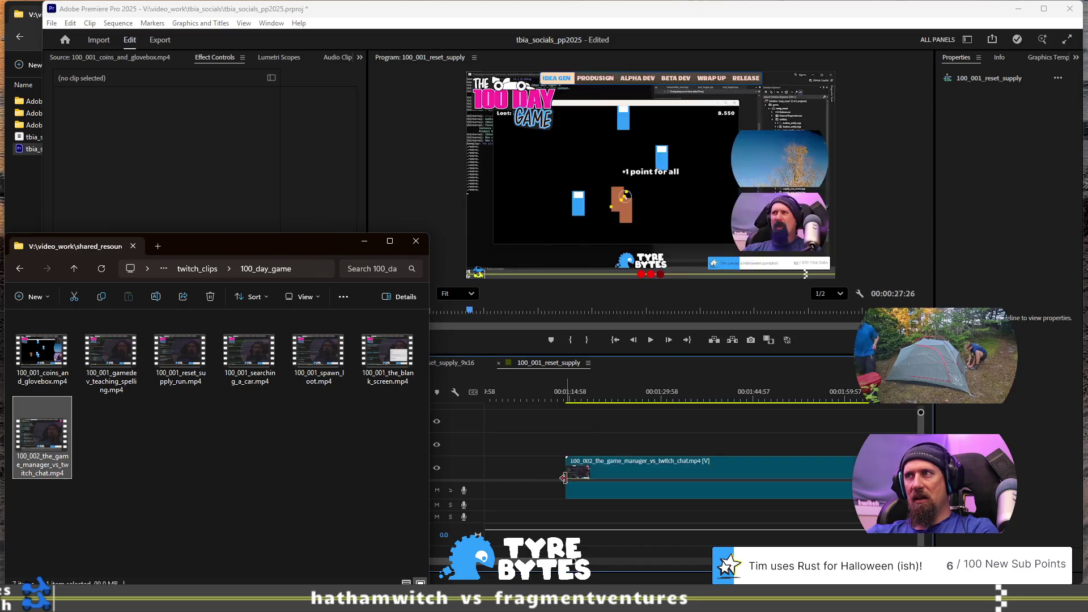
scroll(566, 478, down, 3)
scroll(670, 477, down, 5)
click(672, 469)
Step: Drag the game manager clip later along V1/A1 and zoom in on its start
drag(671, 468, 763, 468)
scroll(648, 435, up, 4)
scroll(716, 460, down, 3)
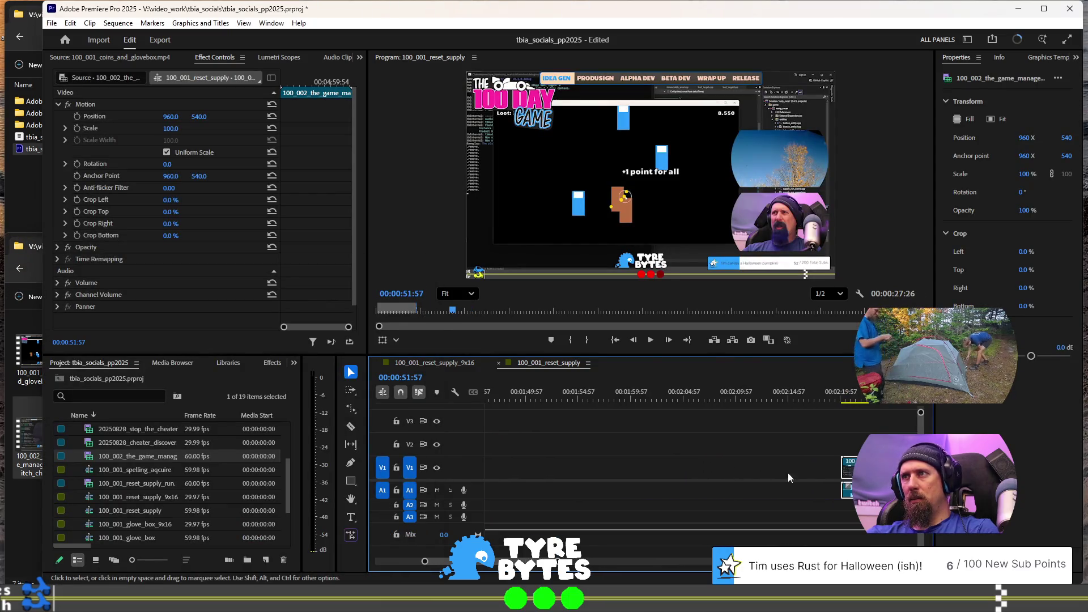
key(ctrl+z)
scroll(651, 450, up, 3)
scroll(651, 443, up, 2)
Step: Move the clip to start at 00:02:00:00 and play it from its start
mouse_move(798, 465)
mouse_down()
mouse_move(577, 462)
mouse_move(585, 440)
mouse_move(649, 454)
mouse_move(586, 448)
mouse_move(619, 475)
mouse_up()
scroll(581, 460, down, 2)
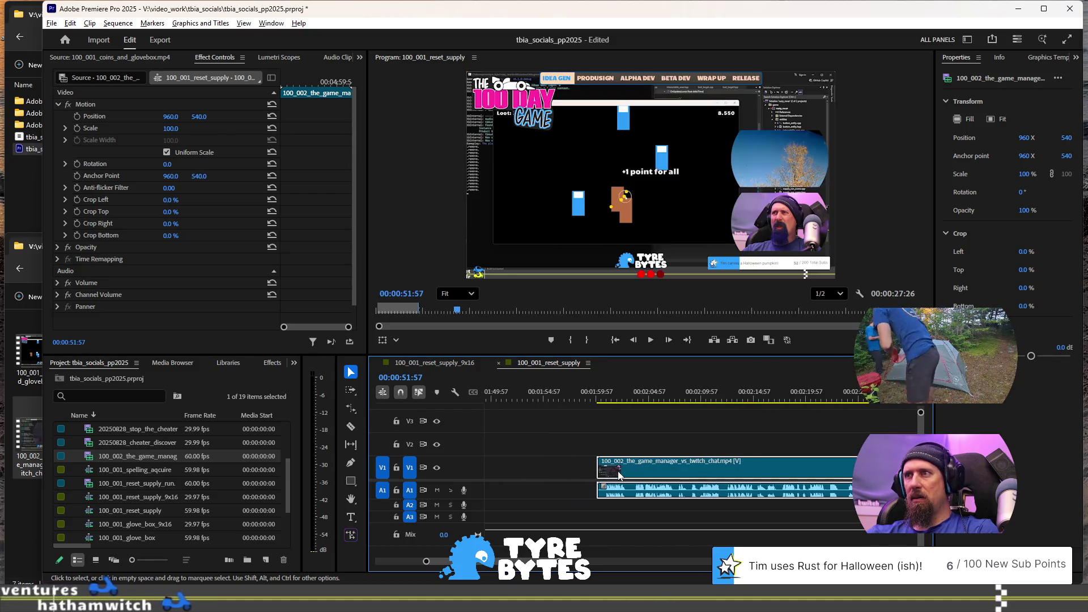
scroll(613, 486, down, 3)
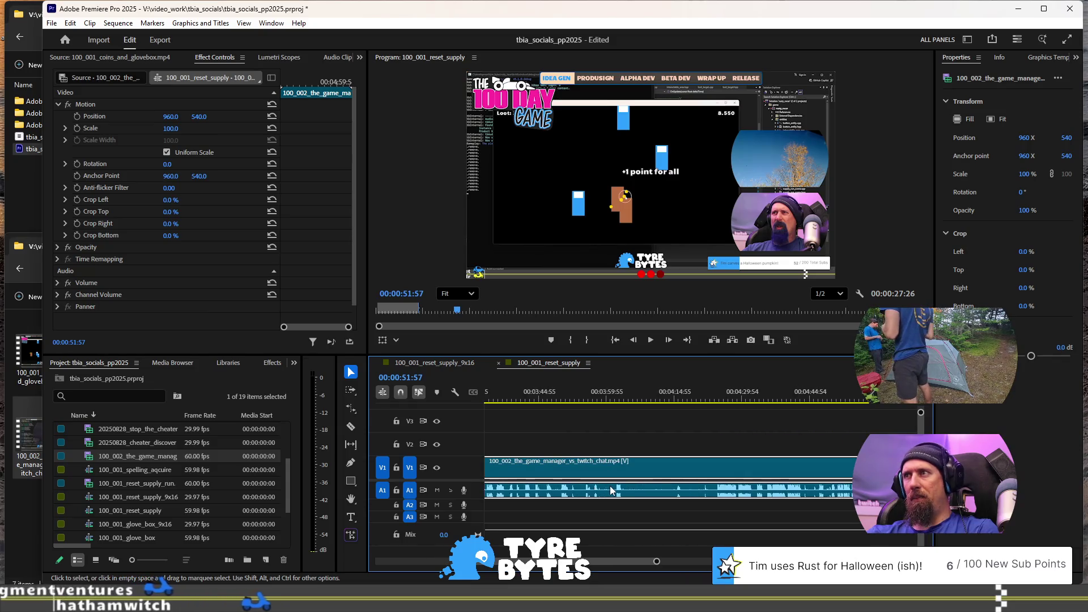
scroll(612, 491, down, 5)
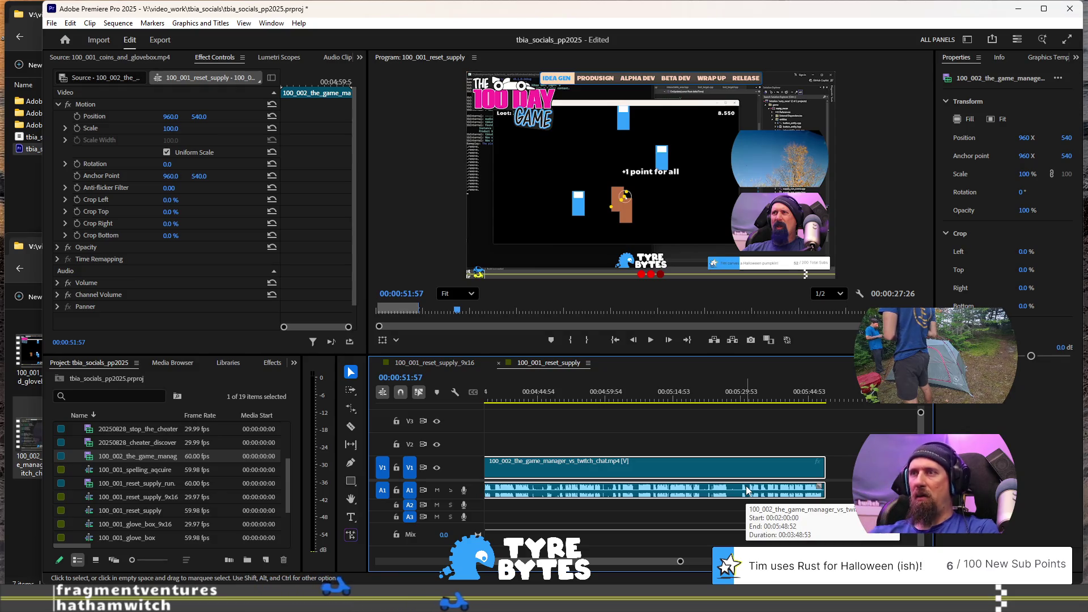
scroll(731, 489, down, 2)
scroll(723, 489, up, 5)
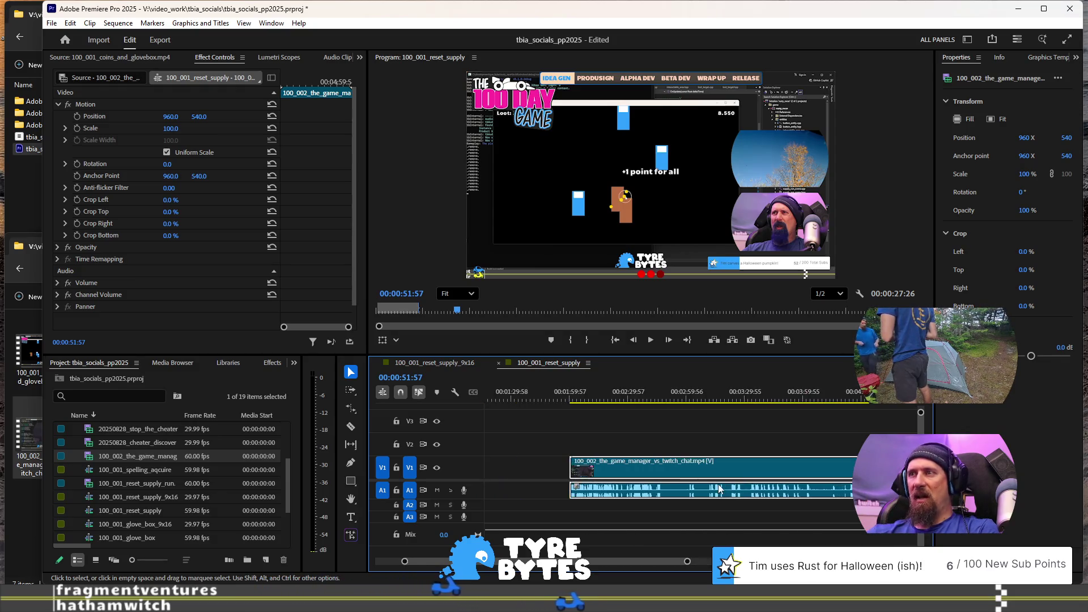
scroll(615, 458, up, 2)
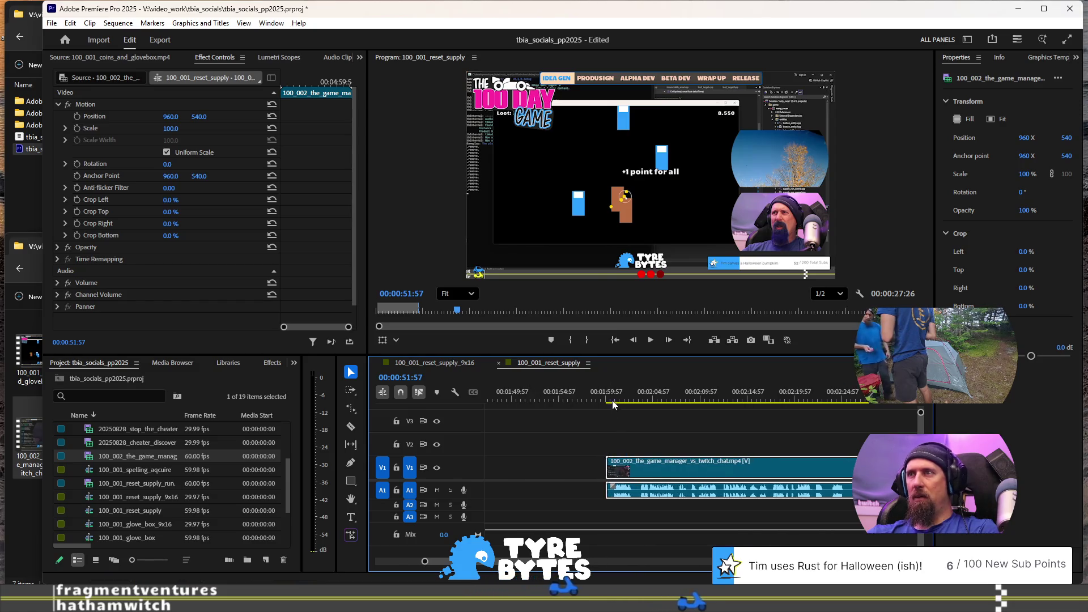
key(Down)
key(space)
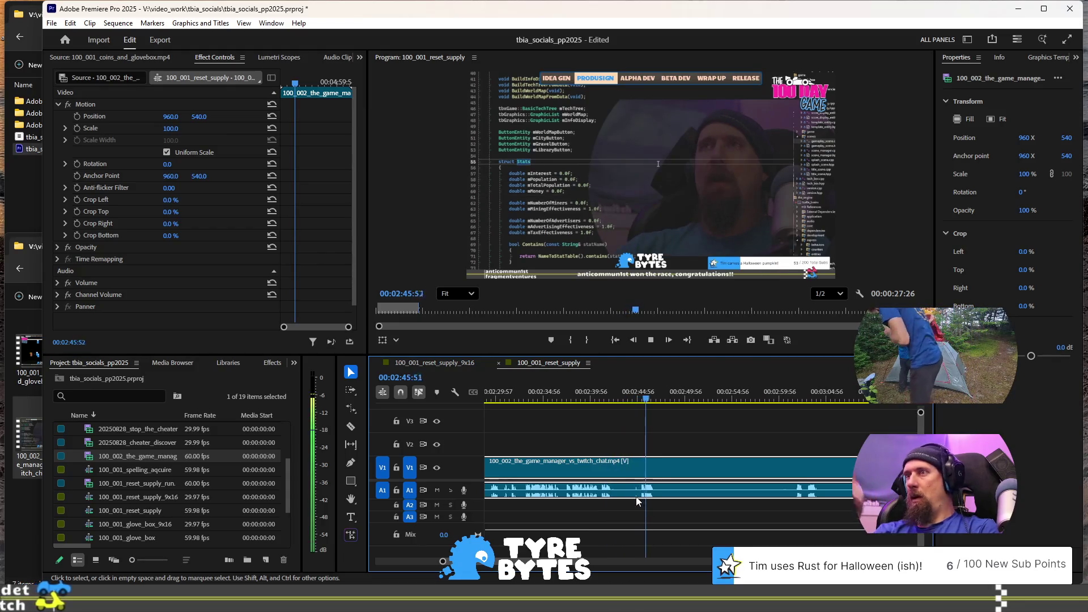
Step: Play the sequence from about 3:01, skipping ahead to 3:12 before pausing
scroll(675, 482, down, 1)
scroll(690, 459, down, 2)
click(676, 401)
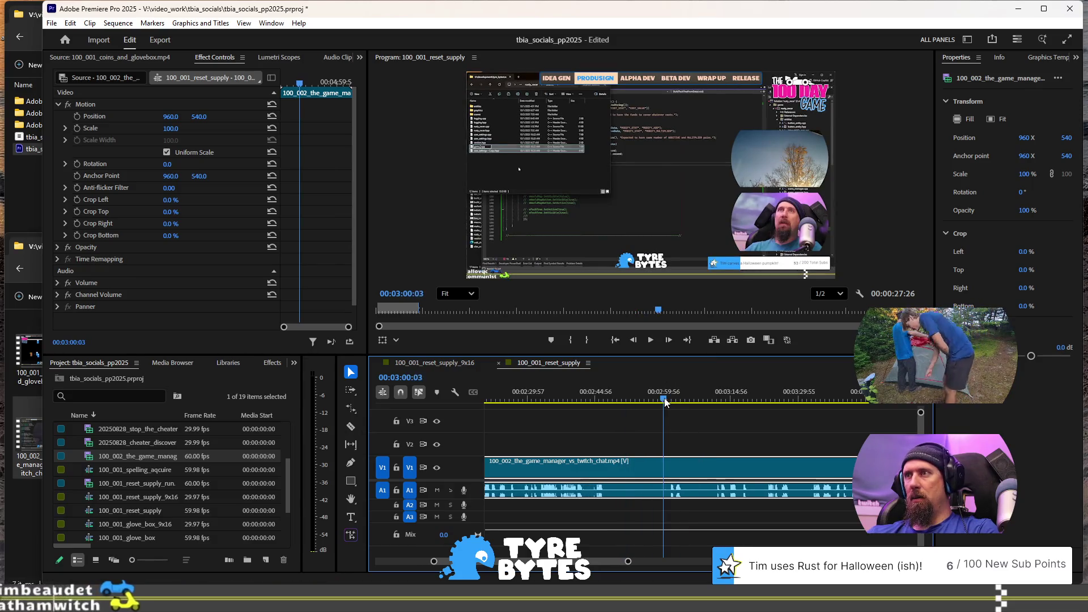
click(673, 400)
key(space)
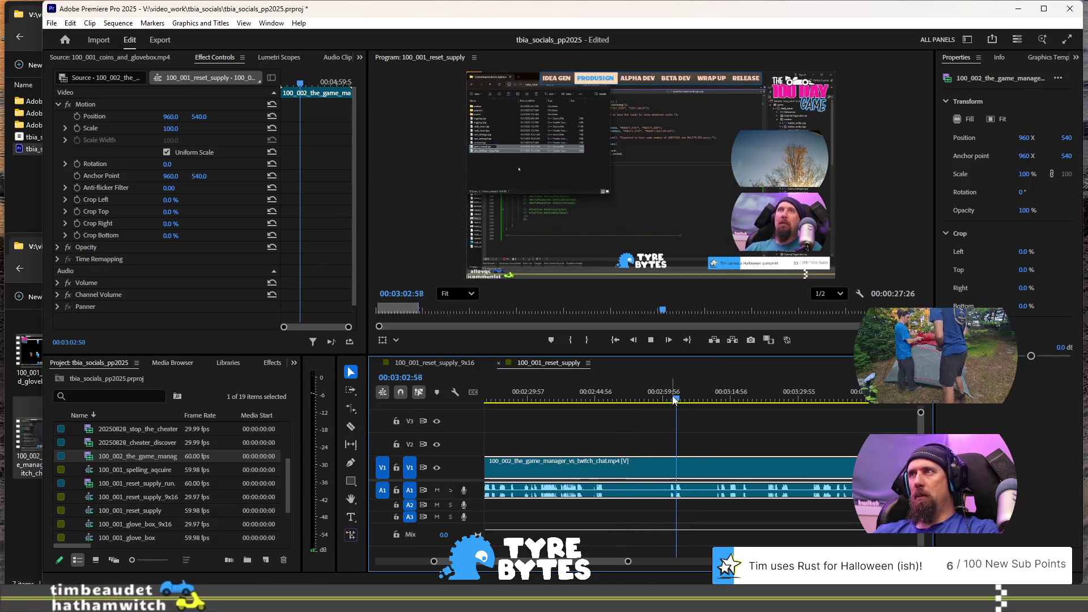
click(718, 400)
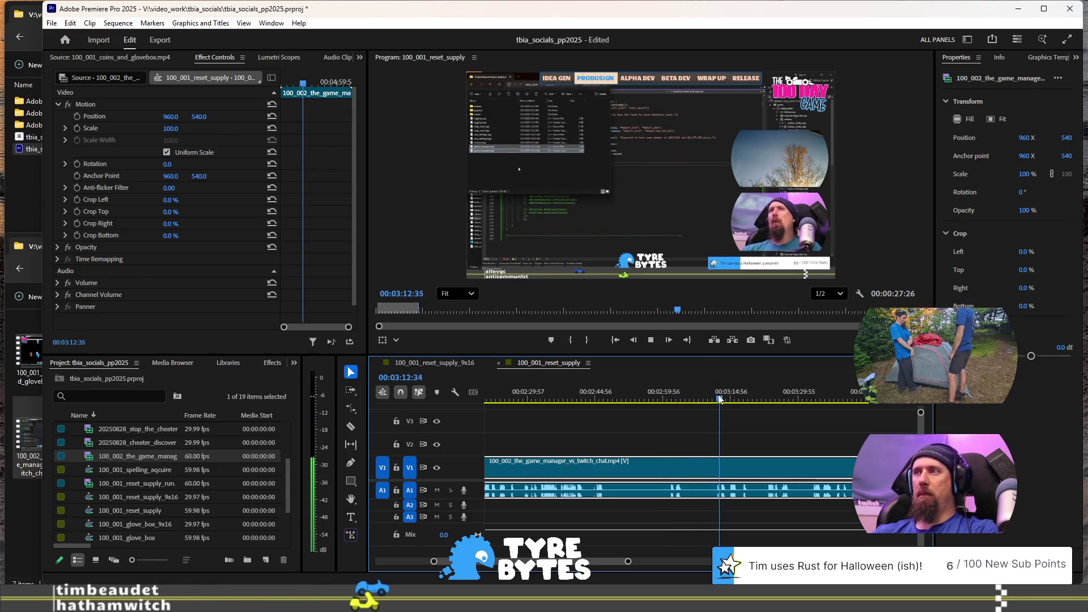
key(space)
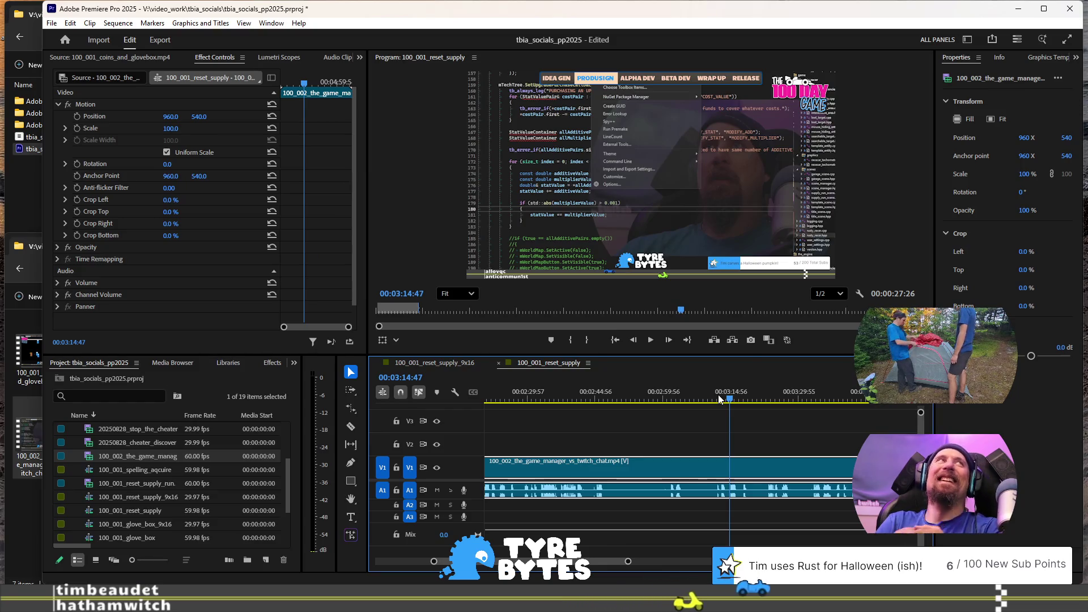
Step: Resume playback through the game manager clip and stop at about 4:48
key(space)
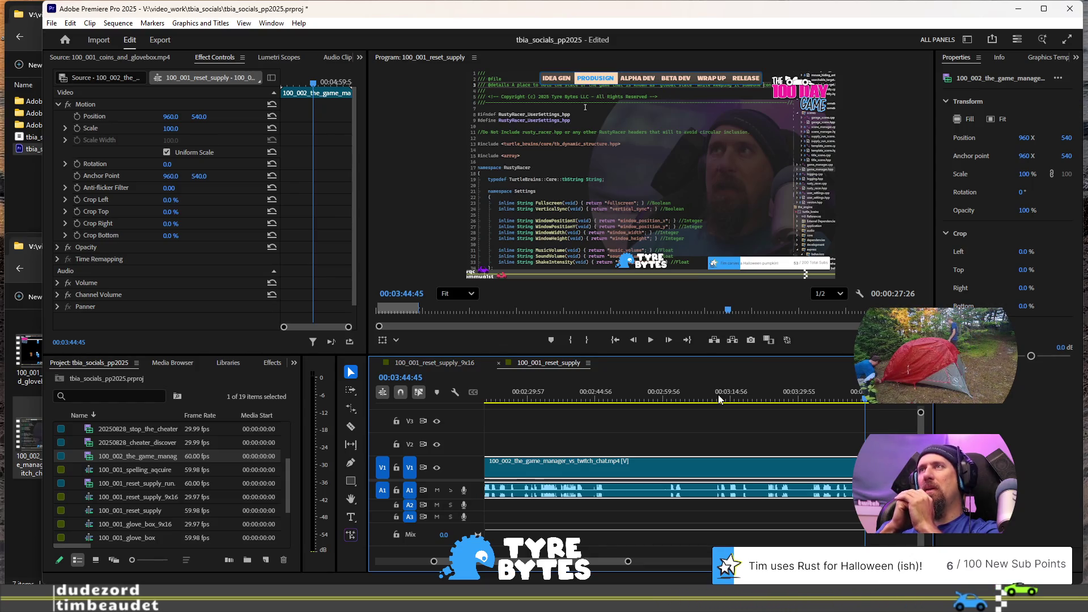
key(space)
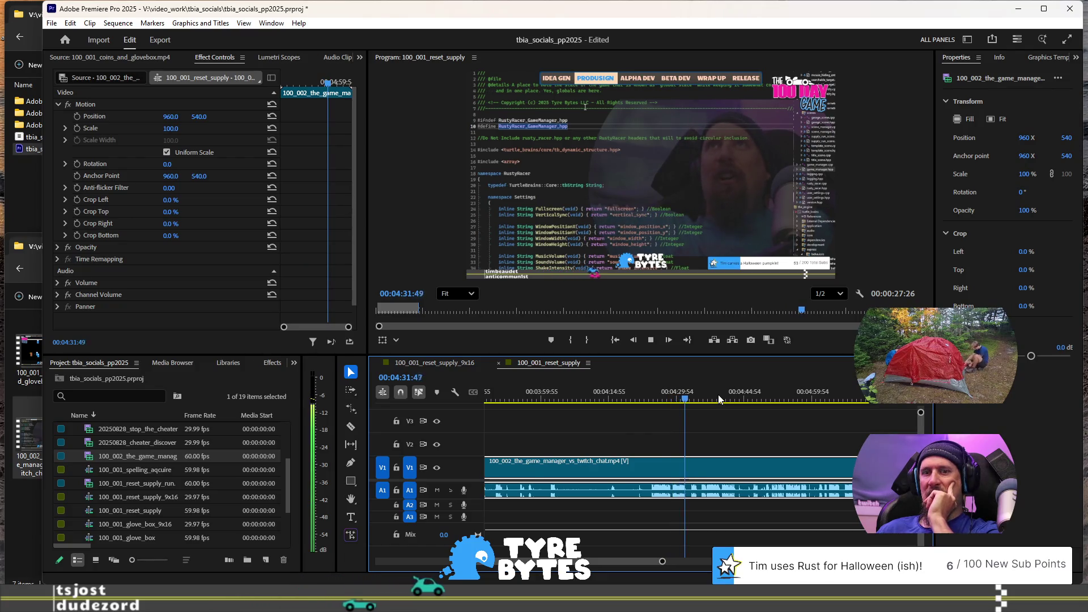
key(space)
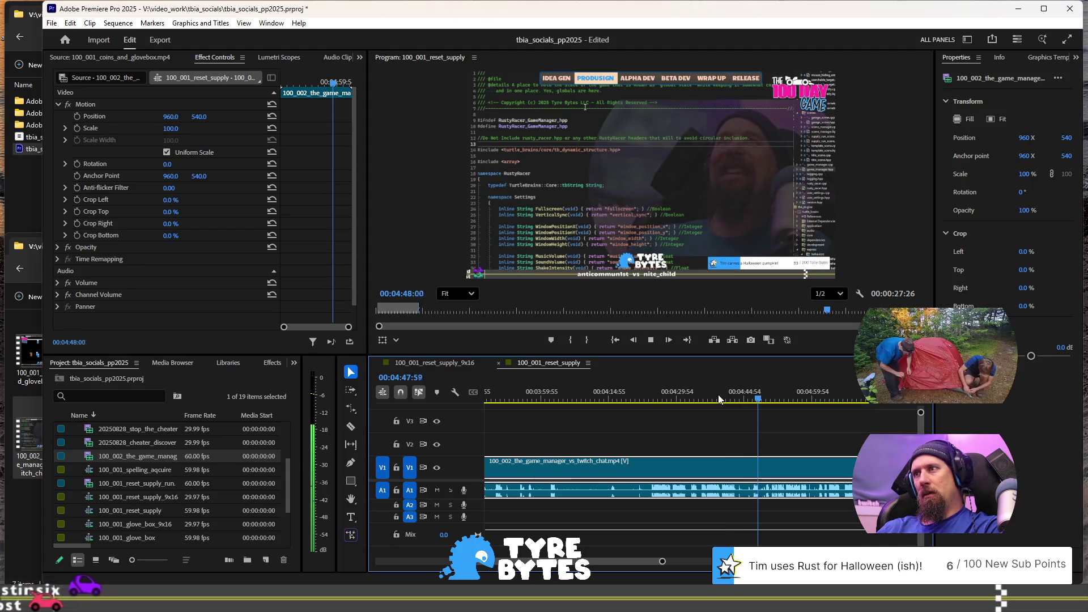
key(space)
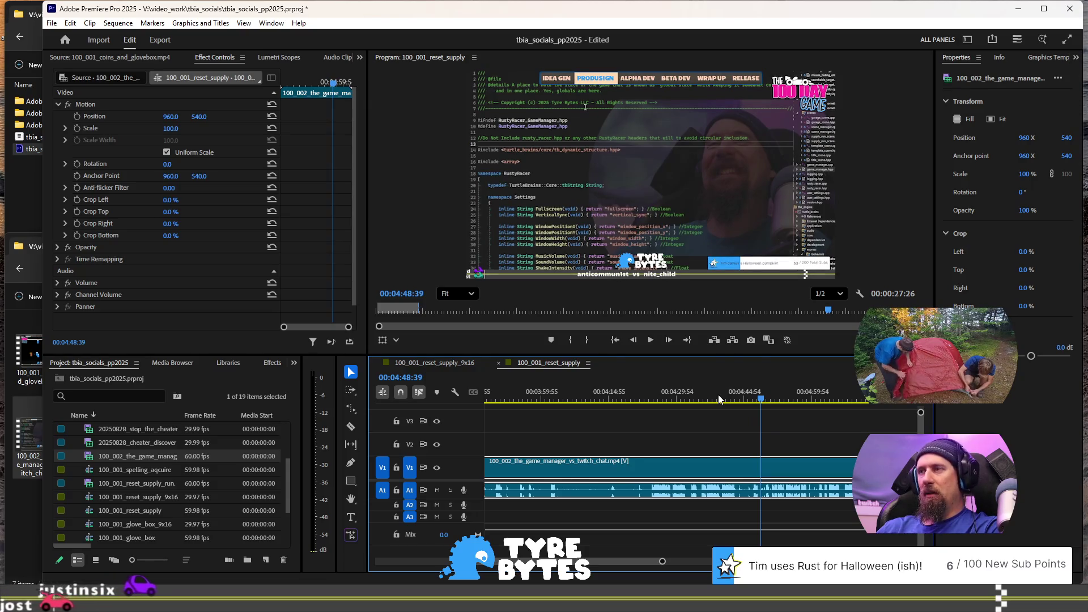
Step: Resume playing the 100_001_reset_supply sequence from the 4:48 mark
key(space)
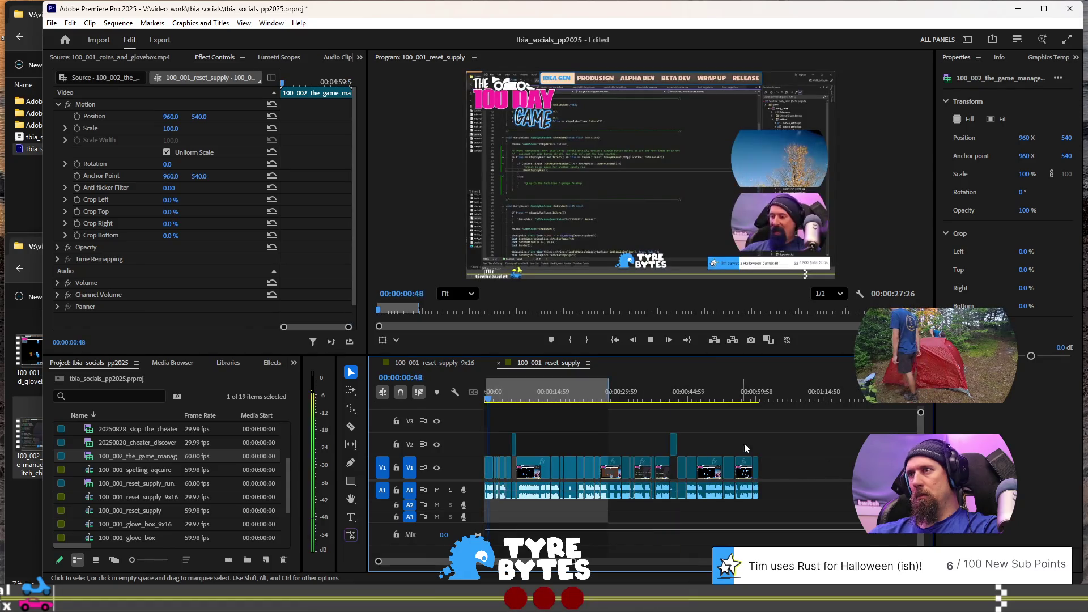
Step: Scroll the timeline and jump the playhead to 00:04:23:58
scroll(740, 469, down, 5)
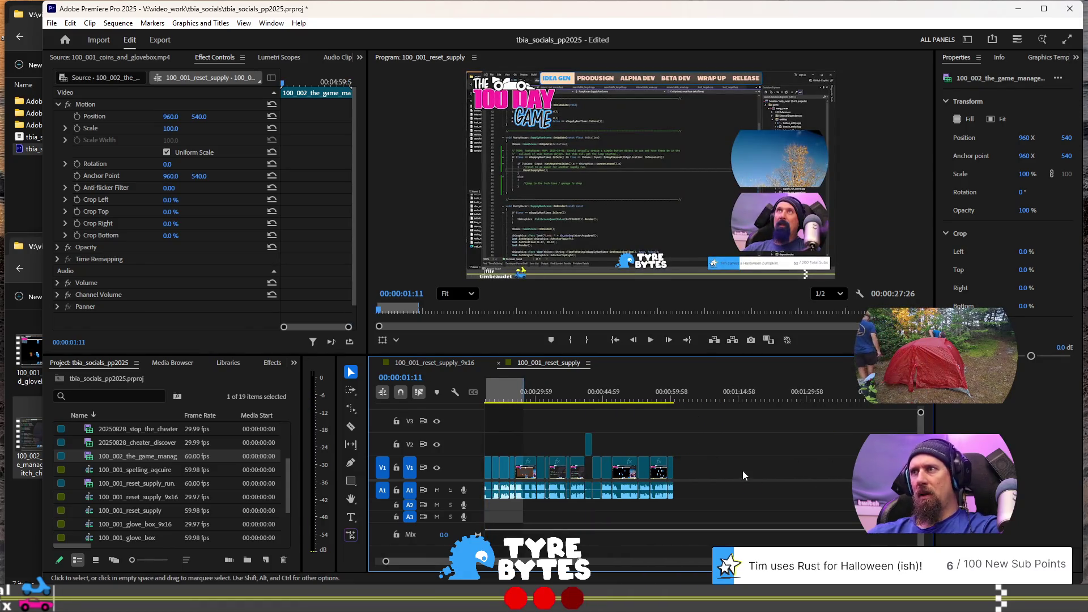
scroll(737, 441, down, 3)
scroll(703, 465, up, 2)
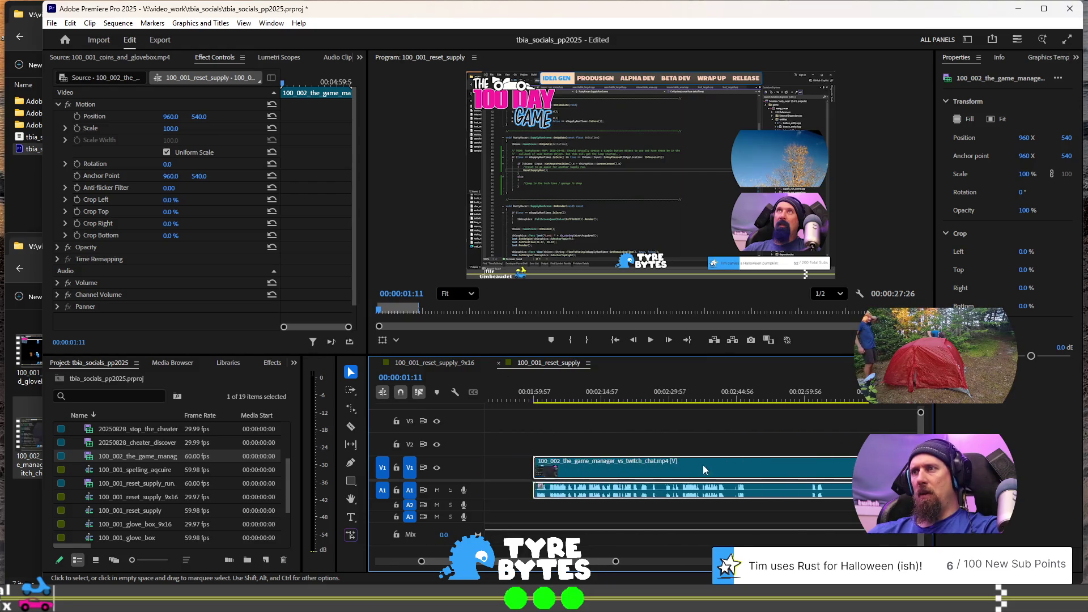
scroll(851, 466, down, 6)
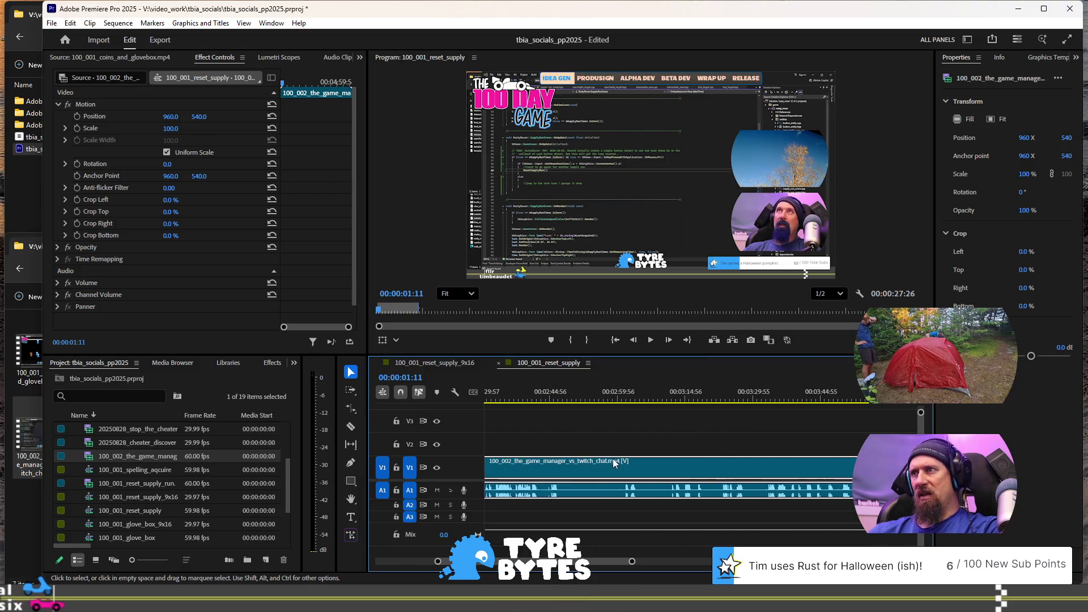
scroll(719, 460, down, 3)
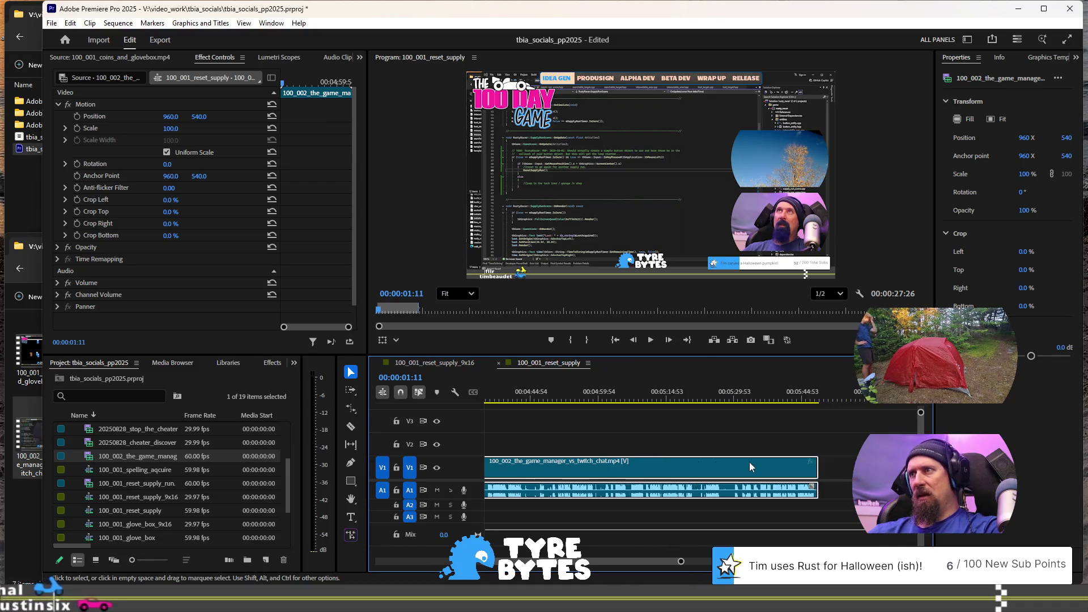
key(Down)
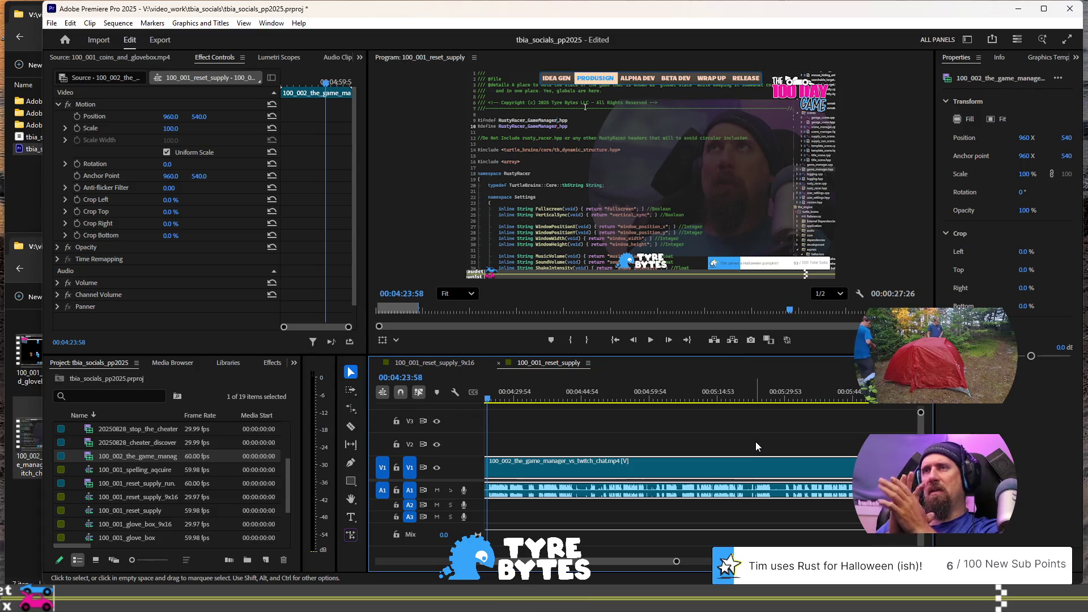
key(super)
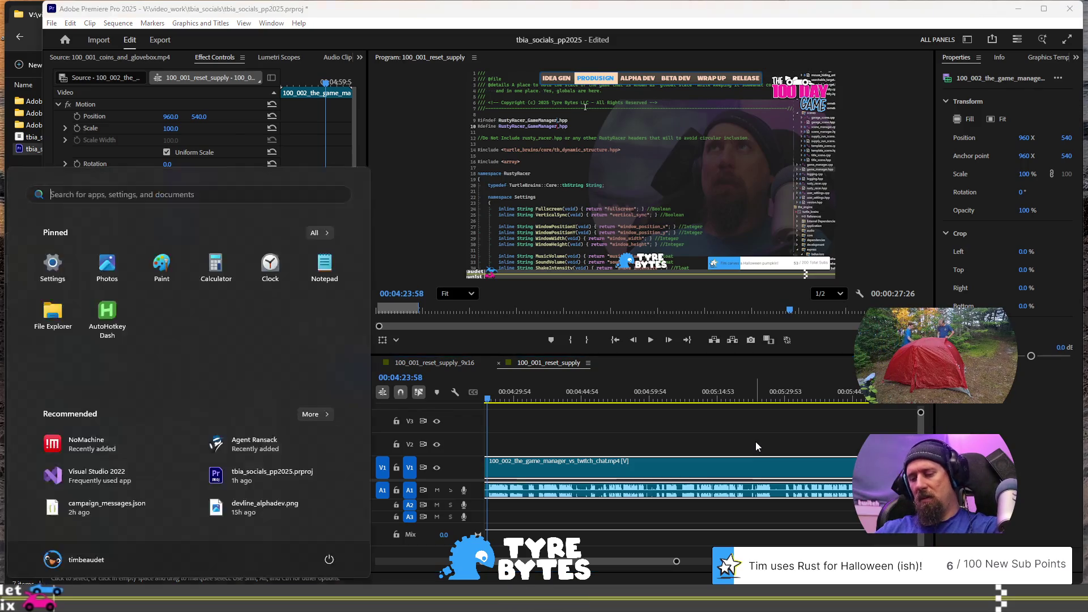
Step: Search the Start menu for 'obs' and open the OBS Studio shortcut's file location
text(obsr)
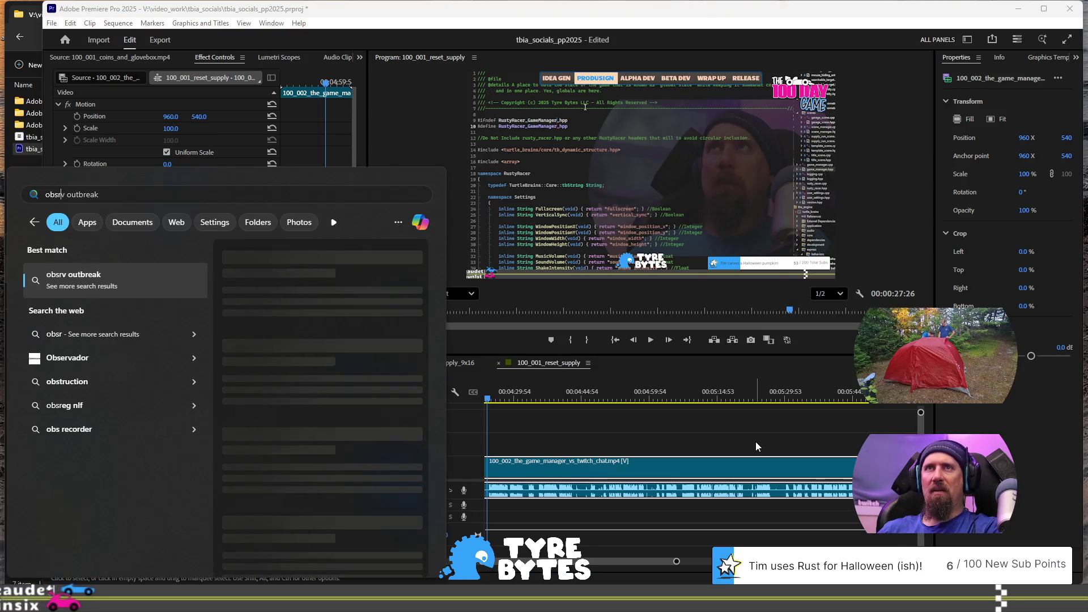
key(BackSpace)
key(BackSpace)
key(BackSpace)
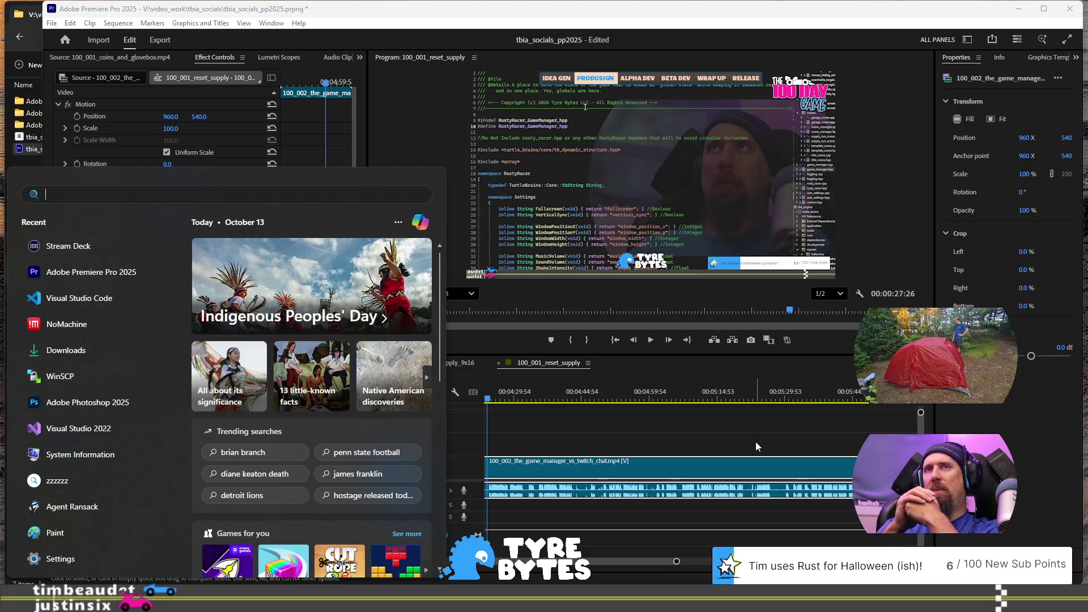
key(Escape)
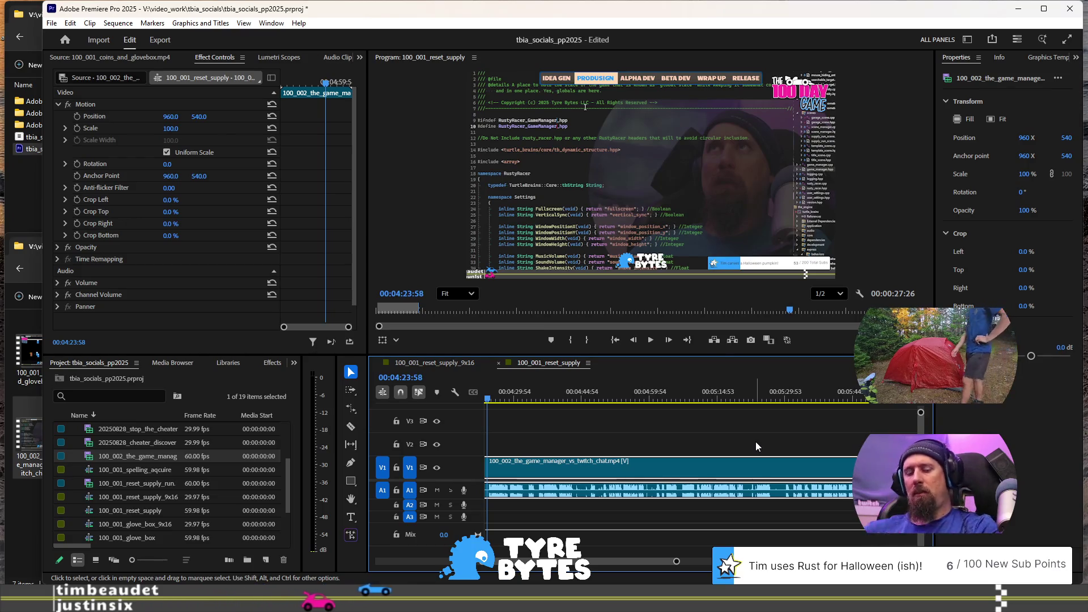
key(super)
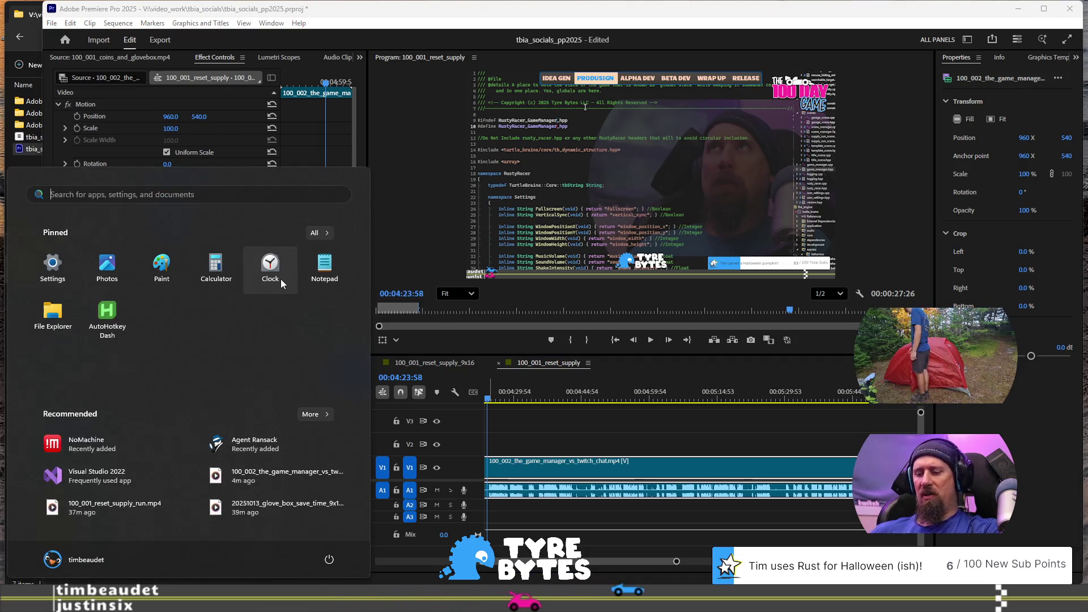
text(ob)
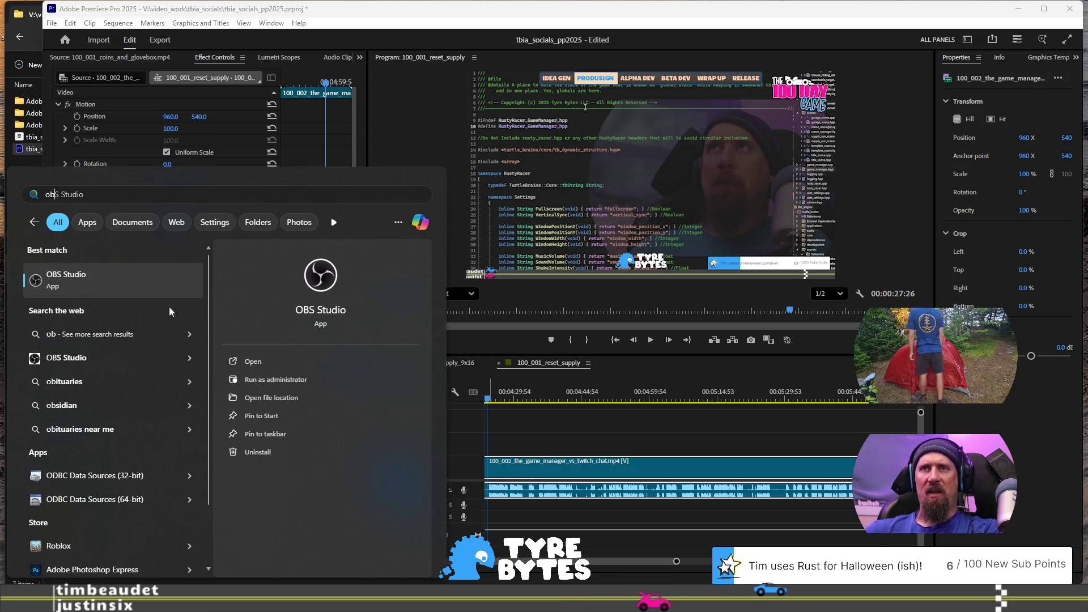
text(s)
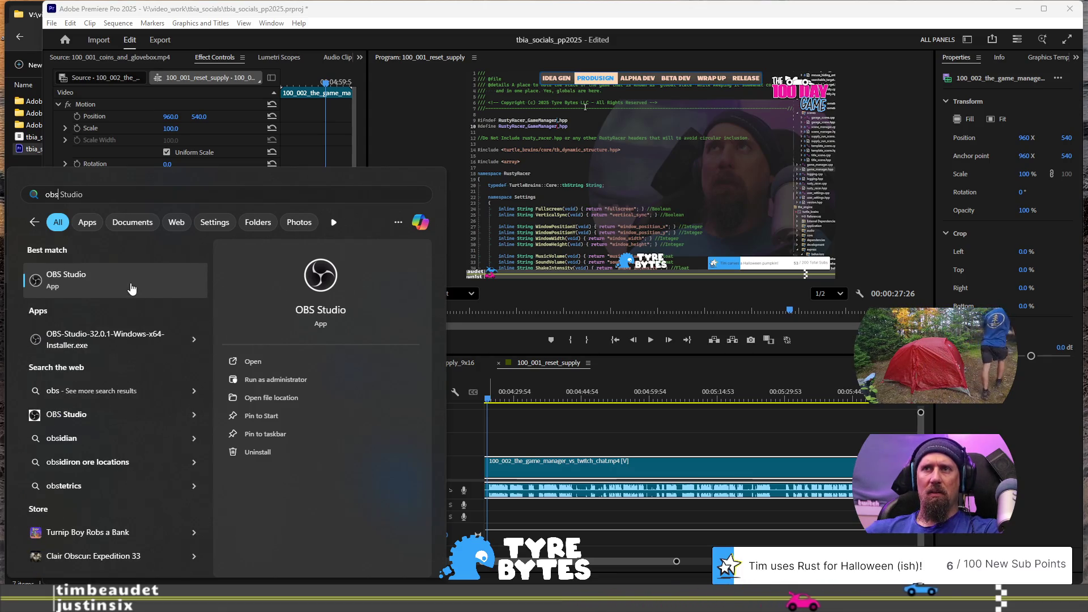
click(271, 397)
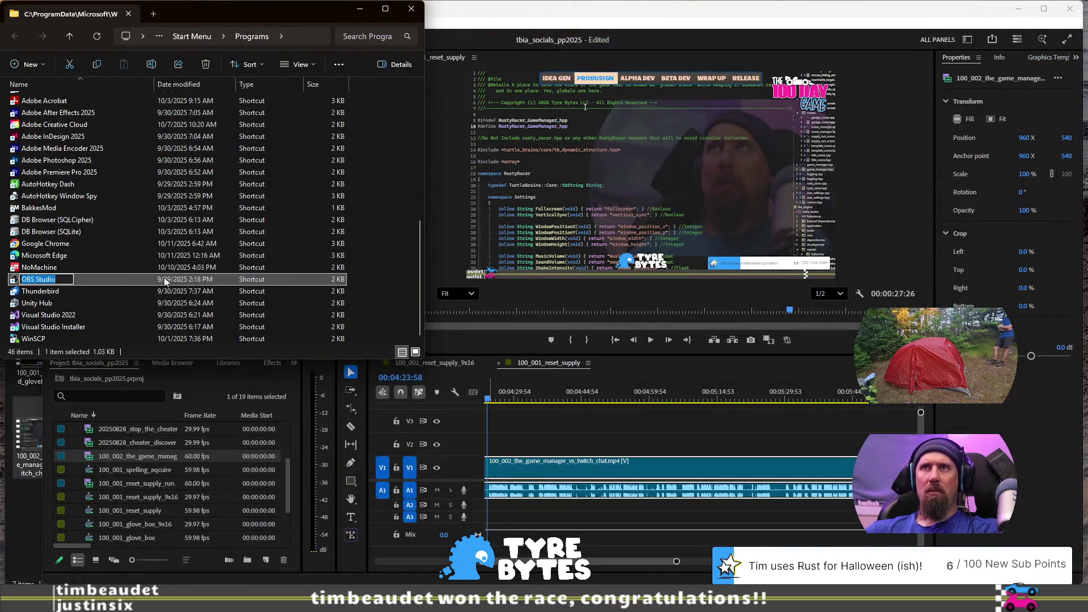
Step: Duplicate the OBS Studio shortcut in the Programs folder, approving the permission prompt
click(114, 280)
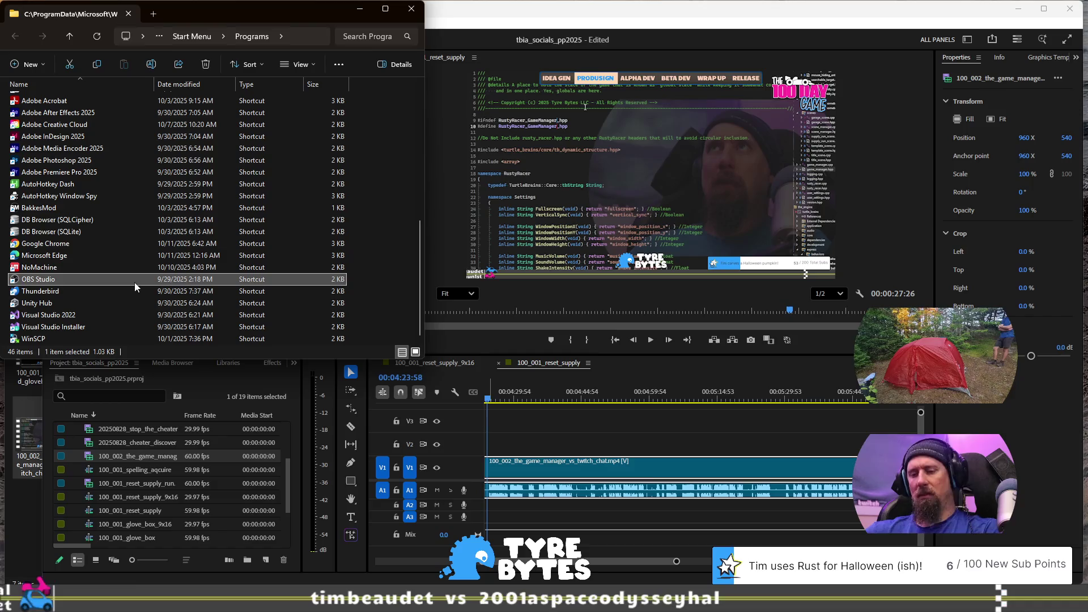
key(ctrl+c)
key(ctrl+v)
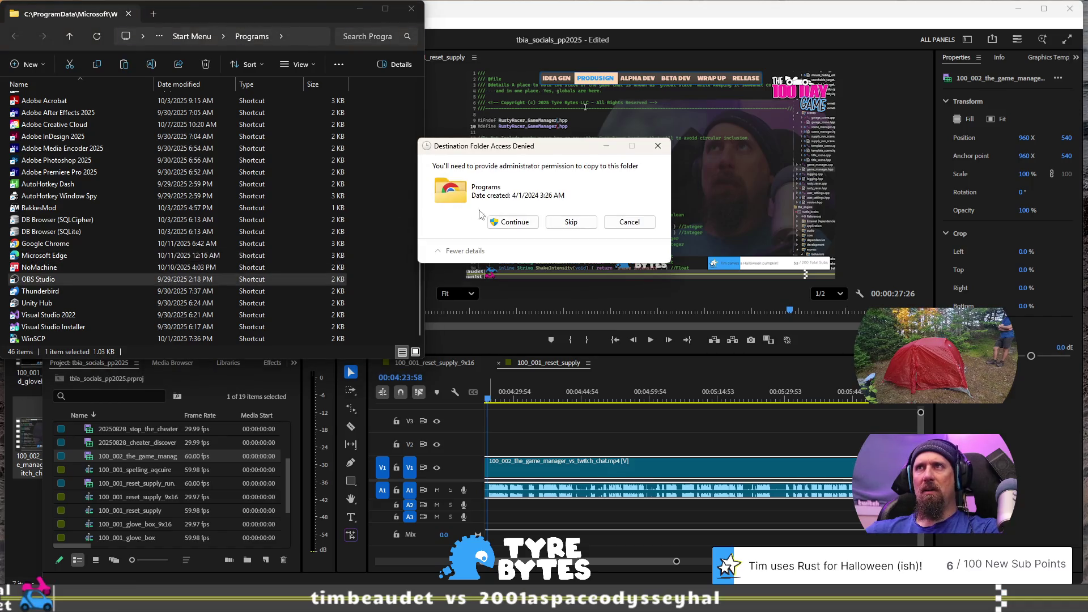
click(506, 222)
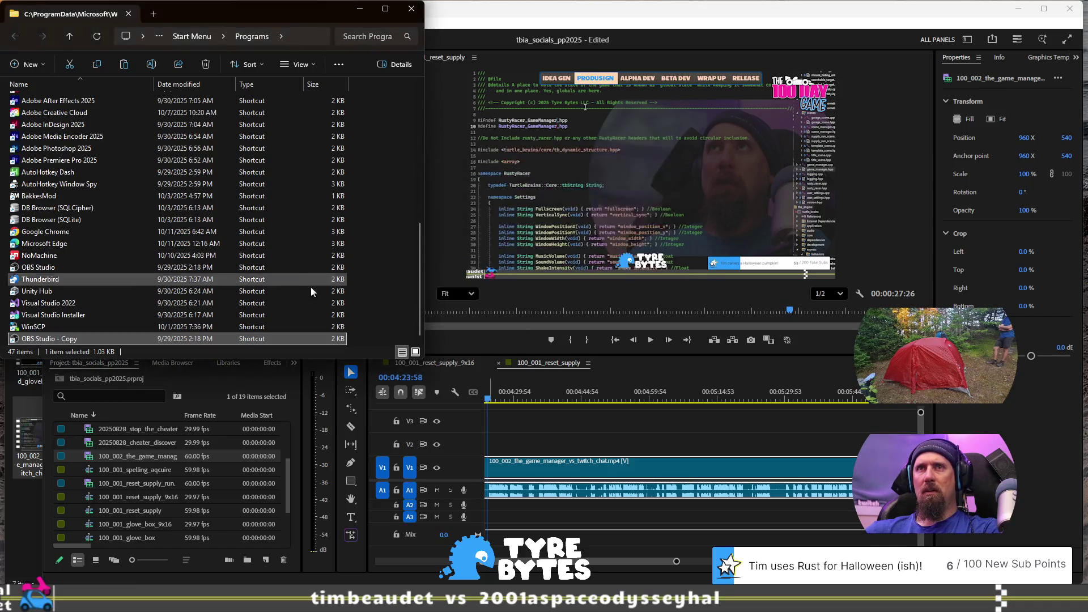
Step: Rename the duplicated shortcut to OBSR
key(F2)
key(End)
key(BackSpace)
key(BackSpace)
key(BackSpace)
key(BackSpace)
key(BackSpace)
key(BackSpace)
text(R)
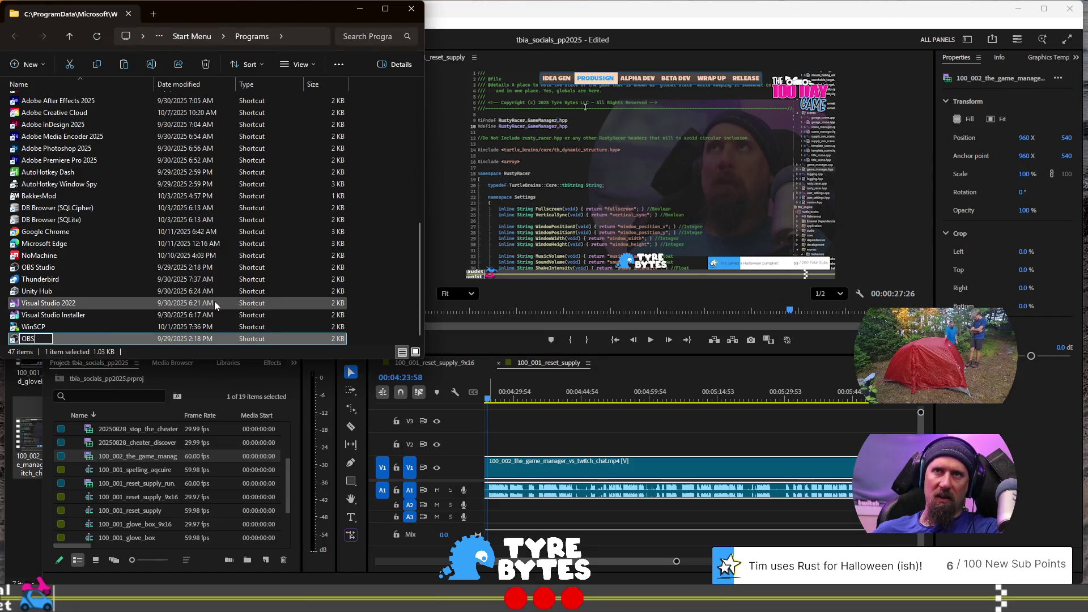
key(Return)
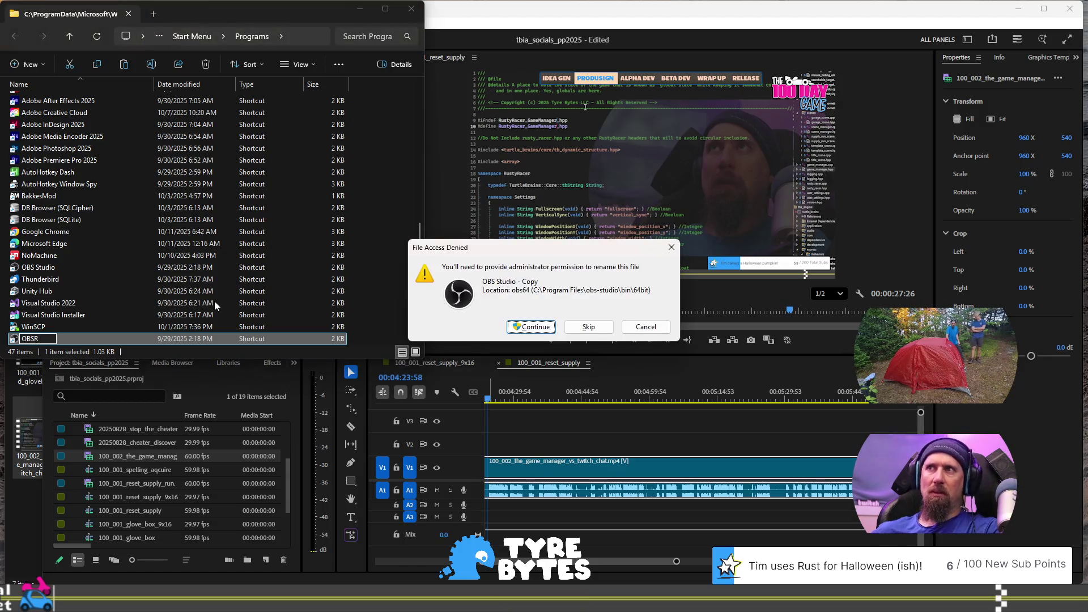
click(531, 327)
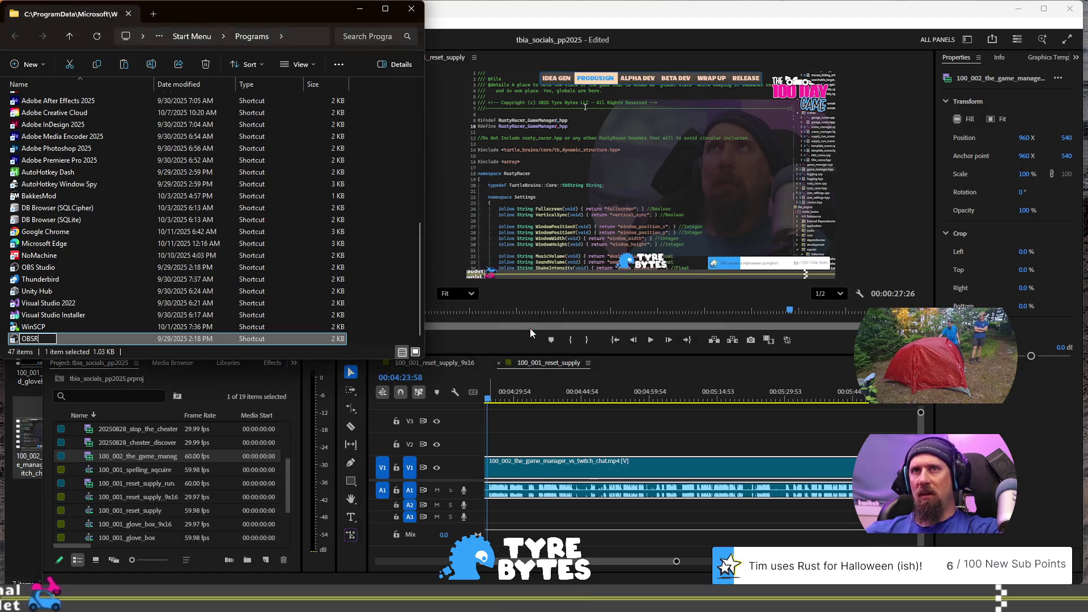
Step: Open the OBSR shortcut's Properties and focus its Start in path
right_click(39, 336)
click(21, 341)
right_click(26, 338)
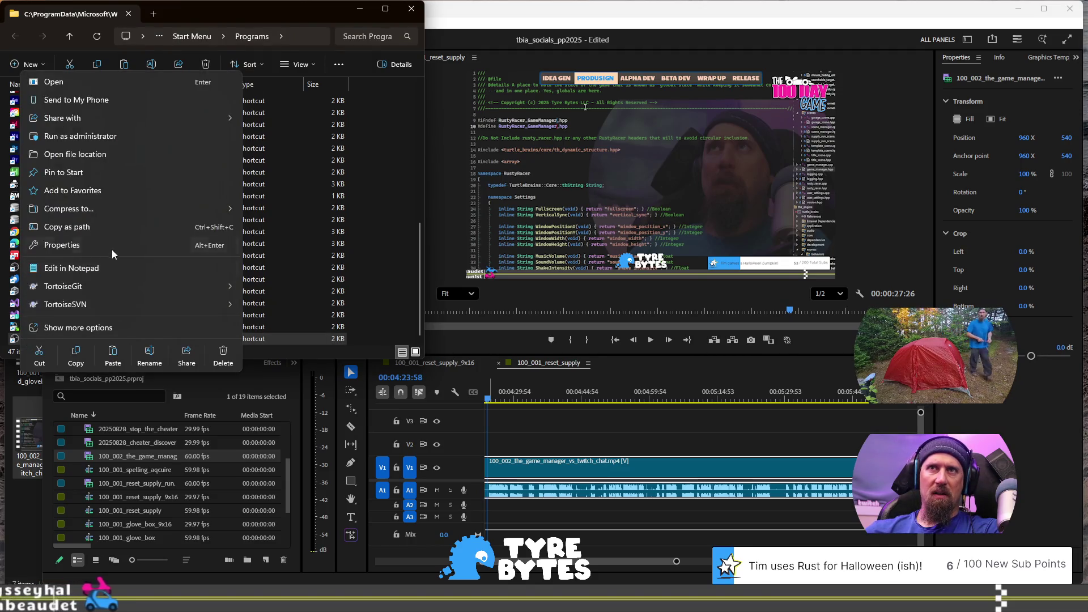
click(111, 248)
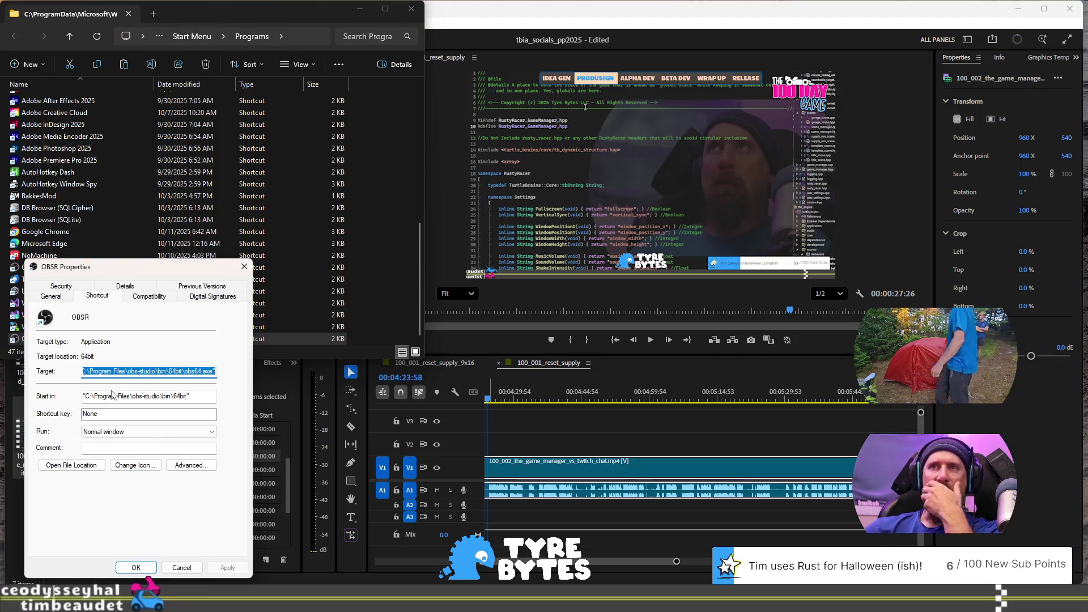
click(203, 399)
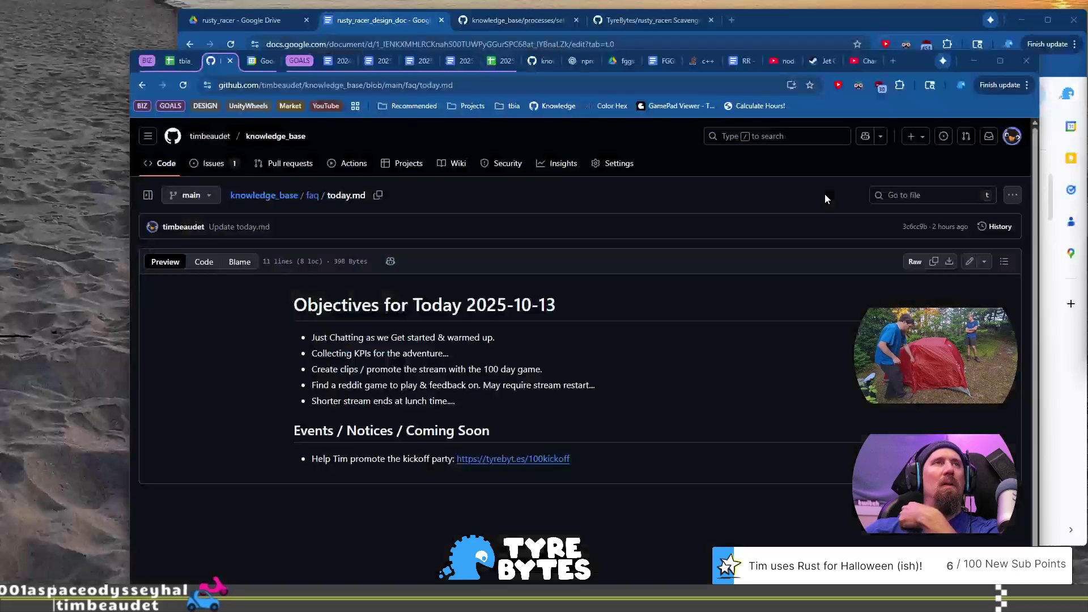
Step: In a new tab, open knowledge_base/software/obs.md and read through the OBS setup notes
click(893, 61)
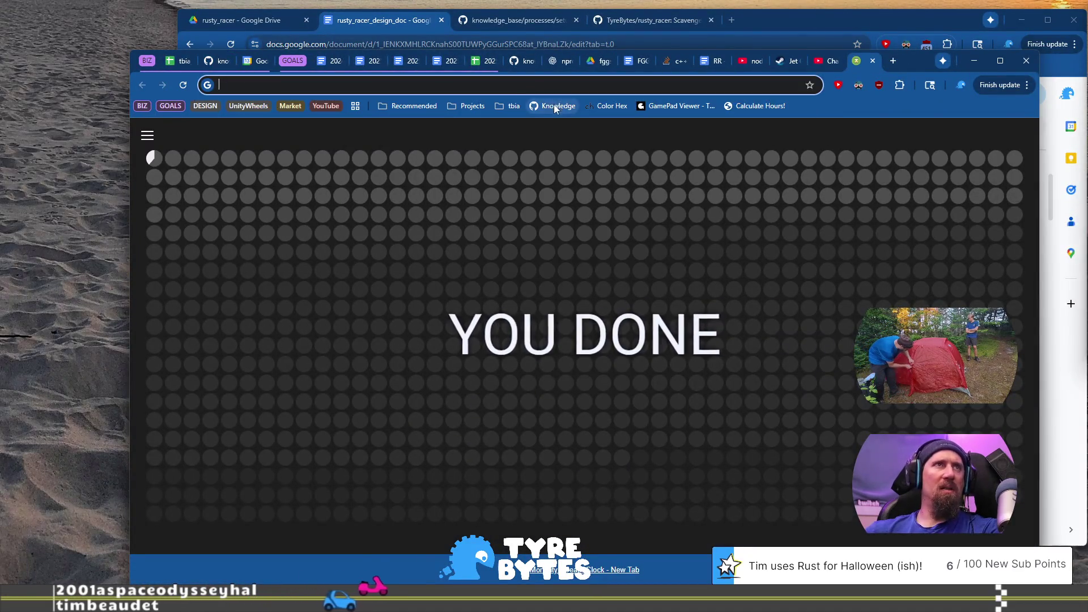
click(554, 104)
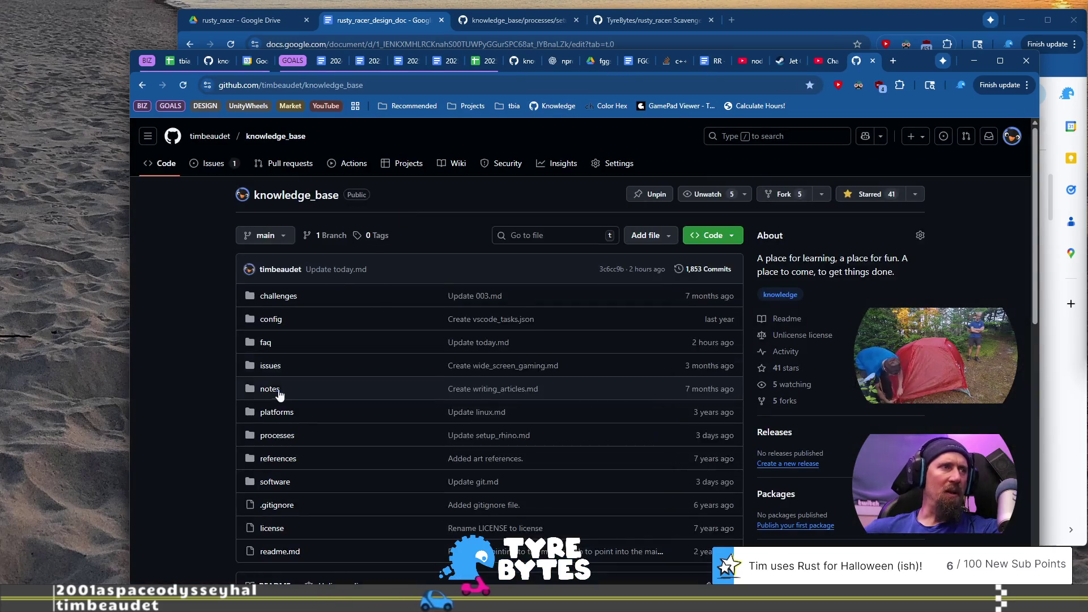
click(277, 424)
scroll(237, 385, down, 3)
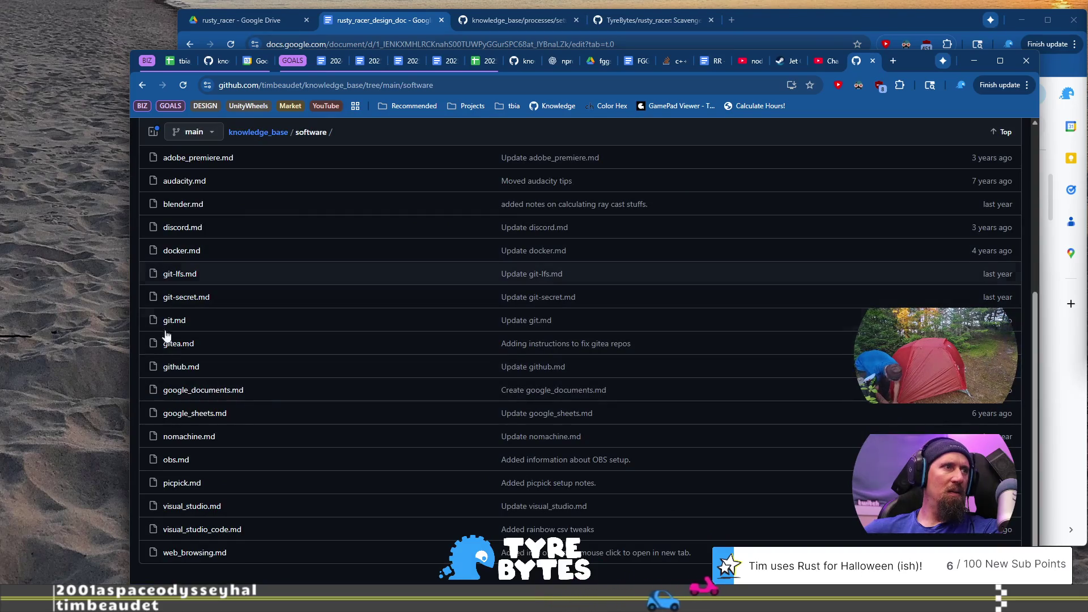
click(176, 458)
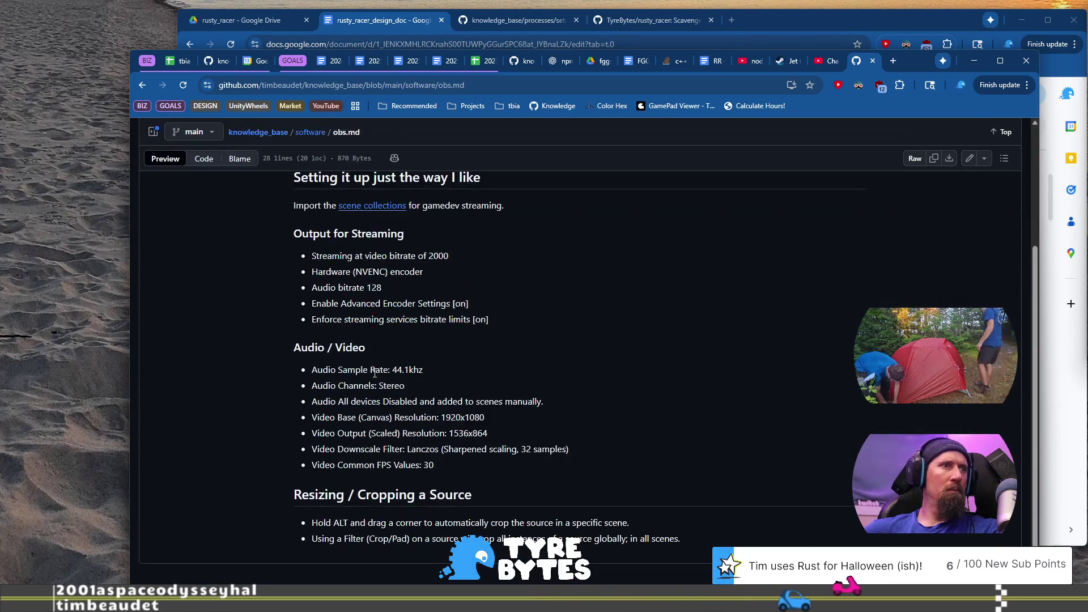
scroll(445, 432, up, 2)
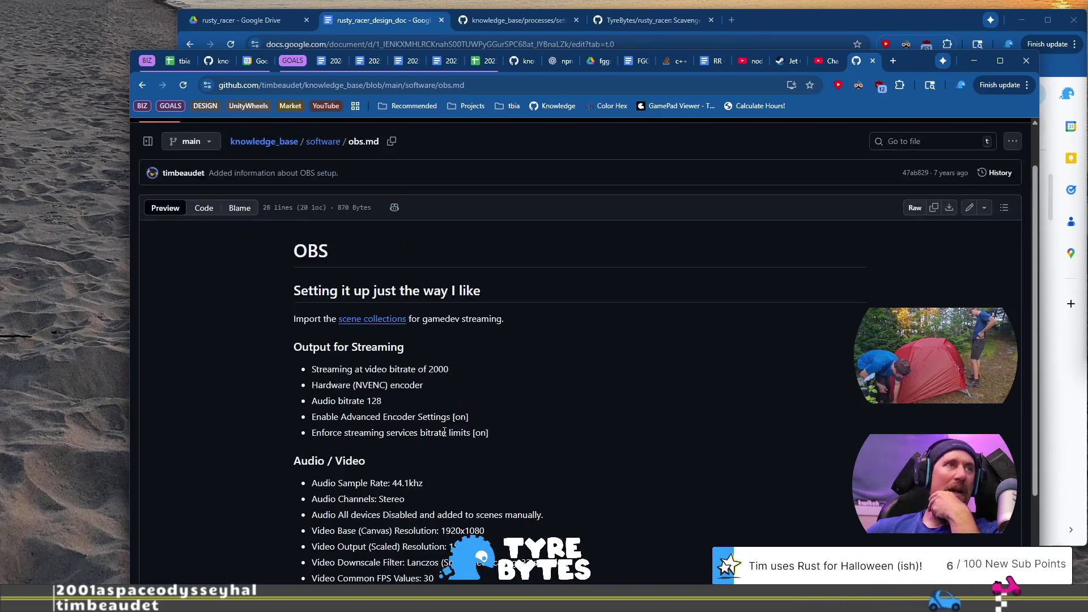
scroll(482, 419, down, 2)
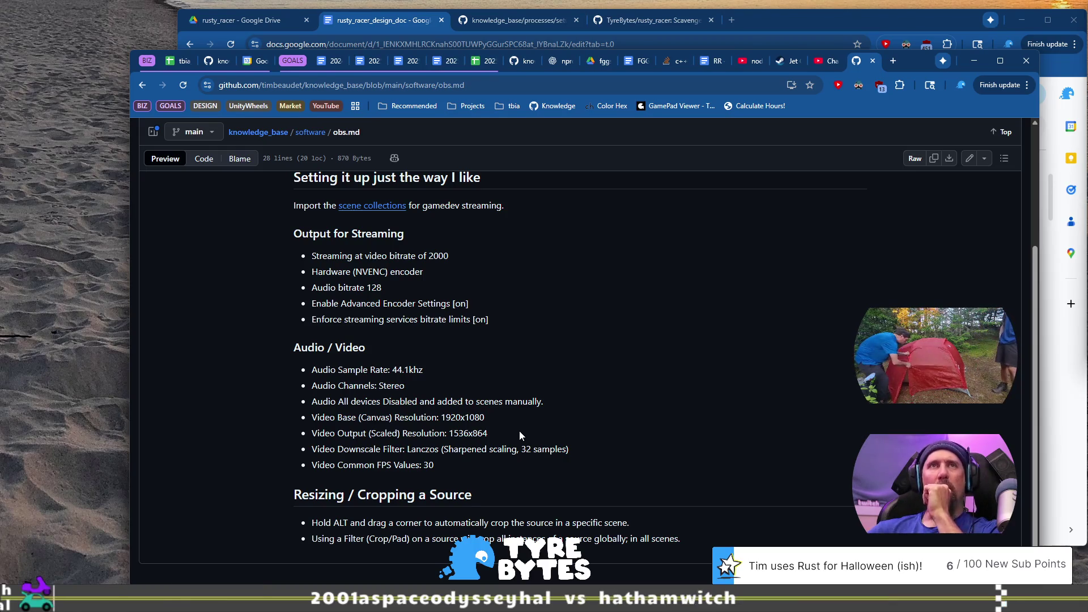
Step: Search Google for 'obs startup parameters' in a new tab
click(894, 59)
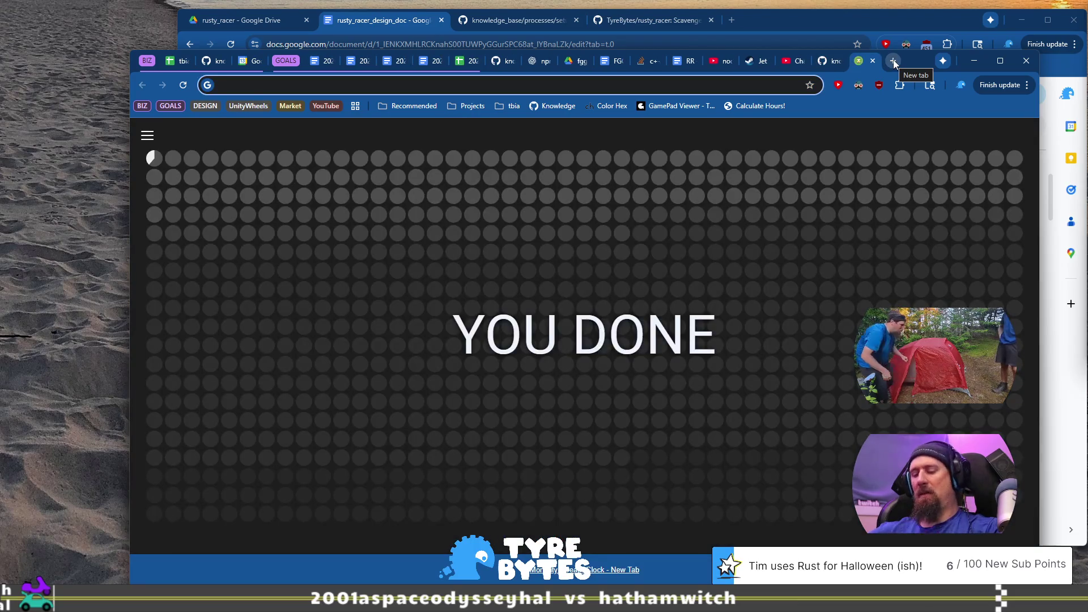
text(obs)
key(Delete)
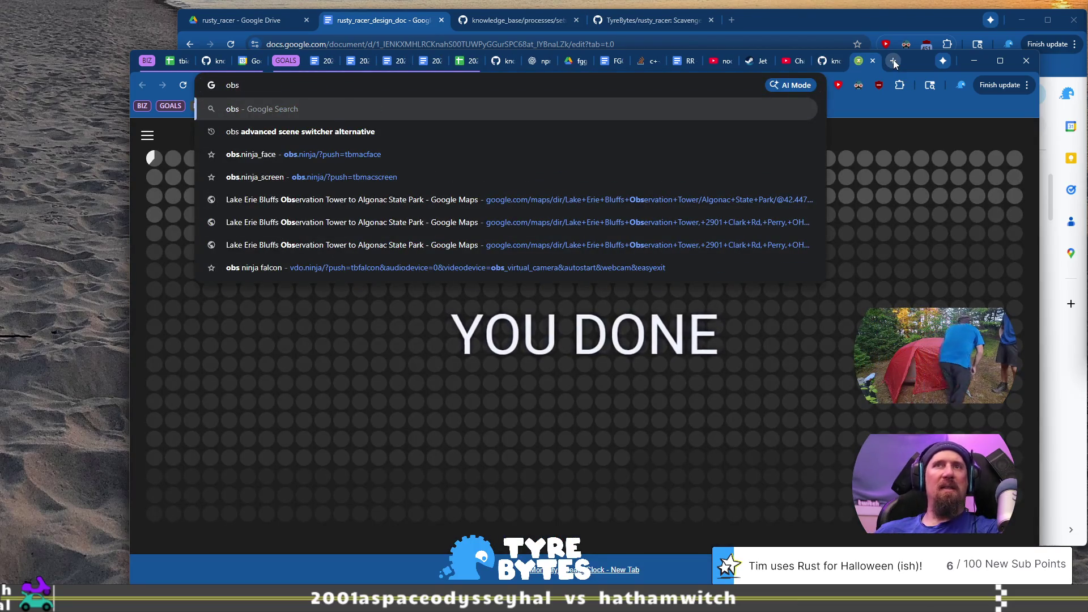
text( startup)
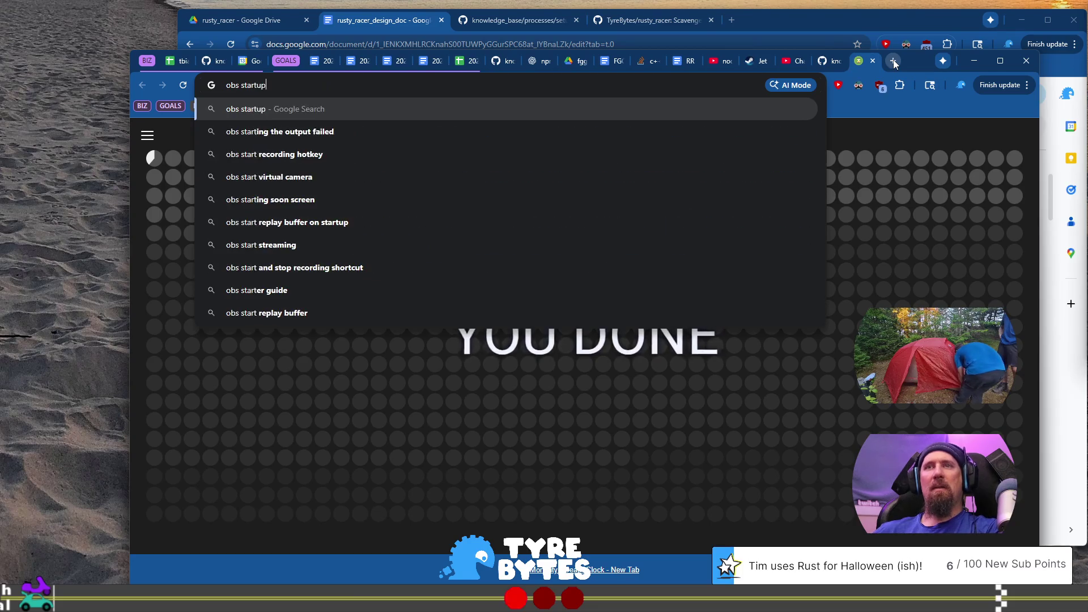
text( co)
key(BackSpace)
key(BackSpace)
key(BackSpace)
text(par)
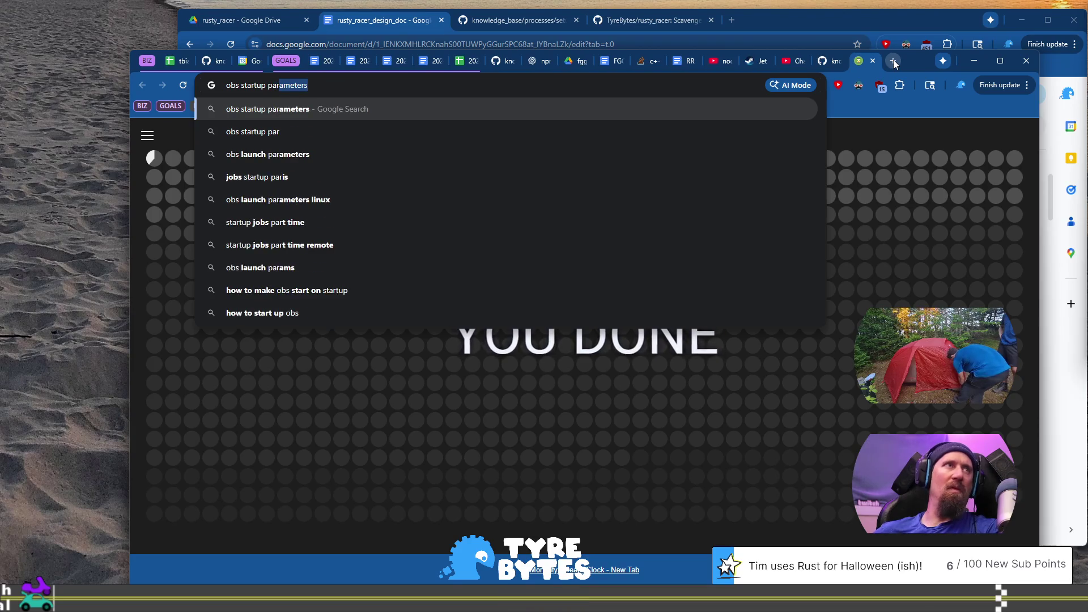
key(Return)
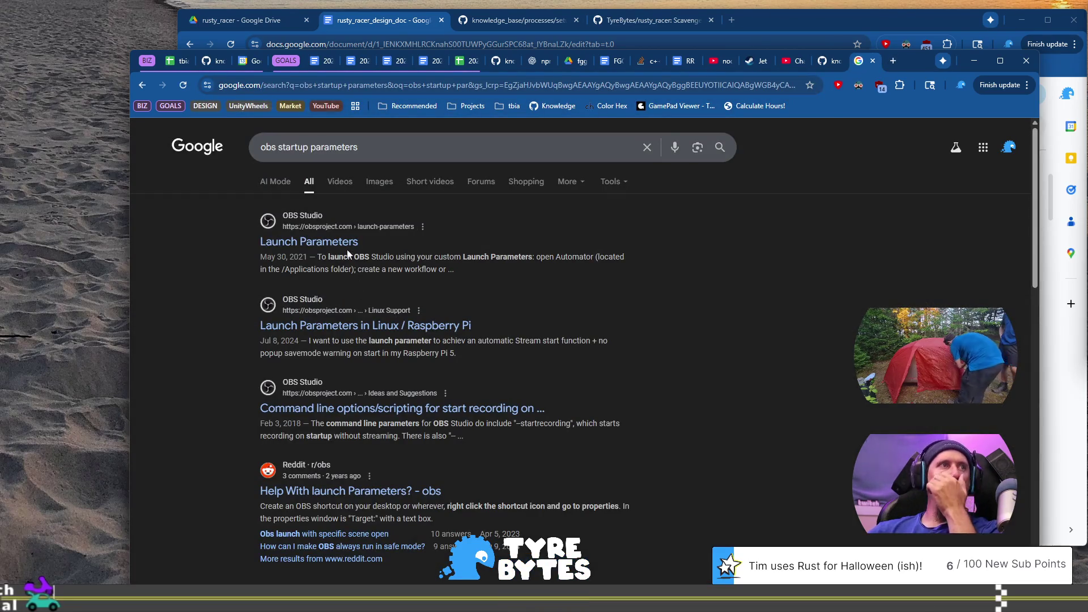
Step: Open the obsproject.com Launch Parameters page and scroll through its options table
click(339, 244)
scroll(576, 355, down, 3)
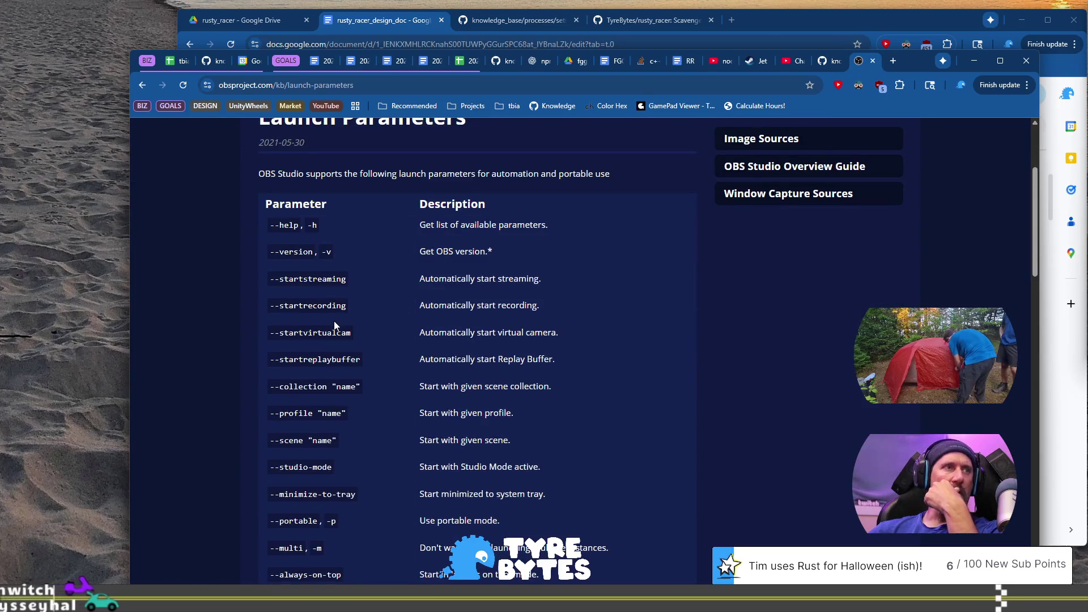
scroll(333, 340, down, 7)
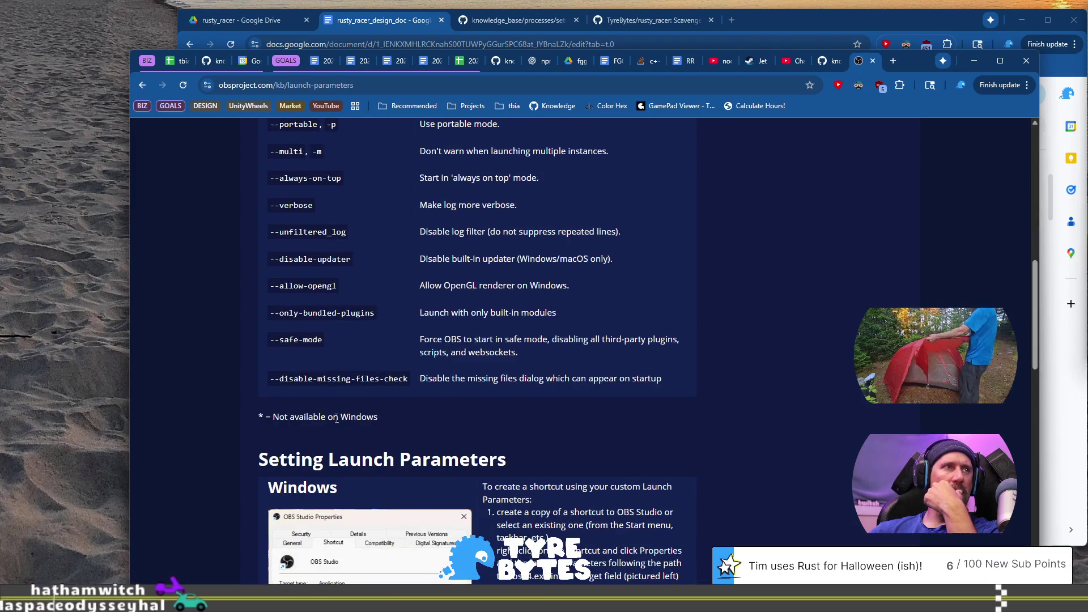
scroll(333, 408, up, 1)
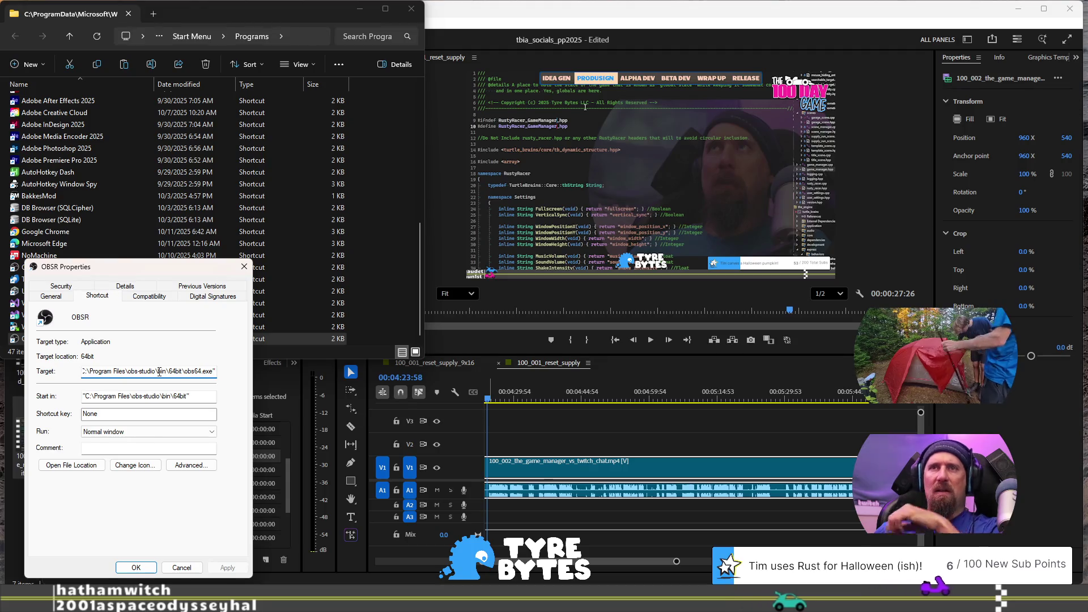
Step: Append --multi --scene bottom_center_only" to the OBSR shortcut's Target field
text(-)
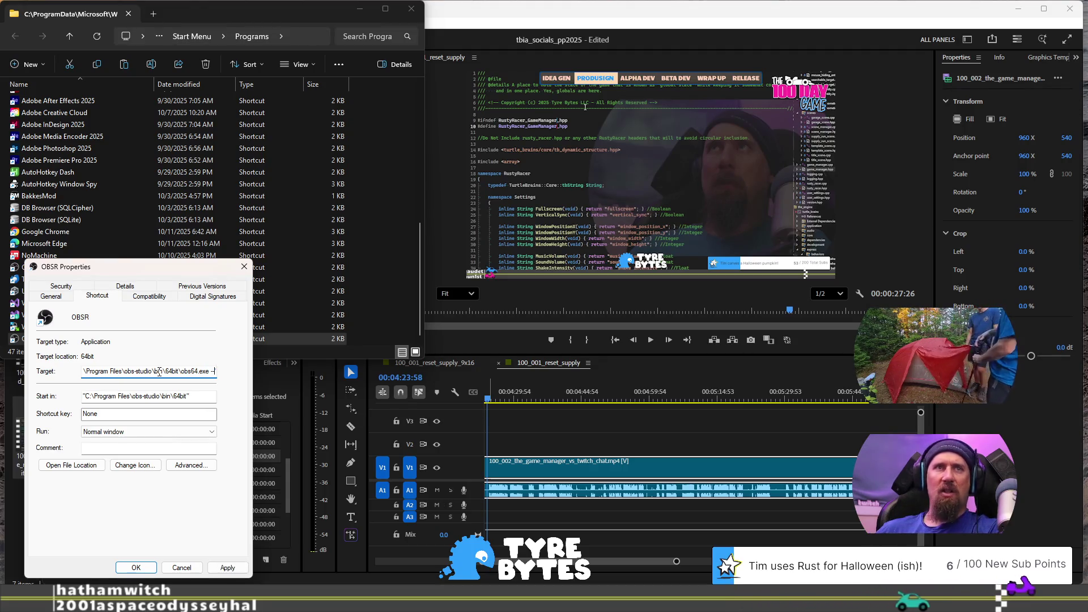
text(mul)
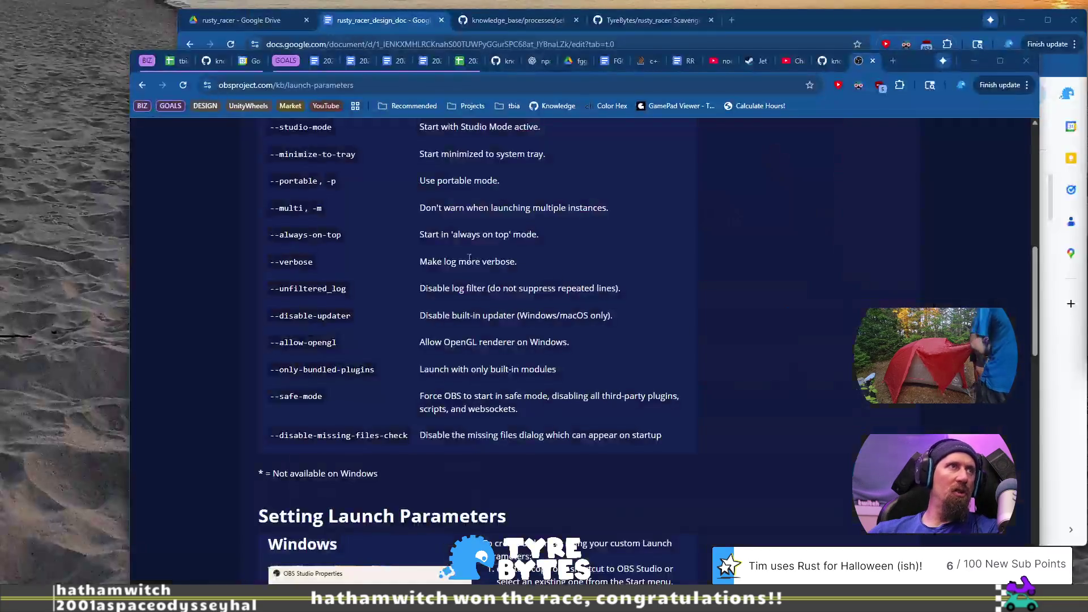
scroll(419, 268, up, 1)
scroll(398, 274, up, 1)
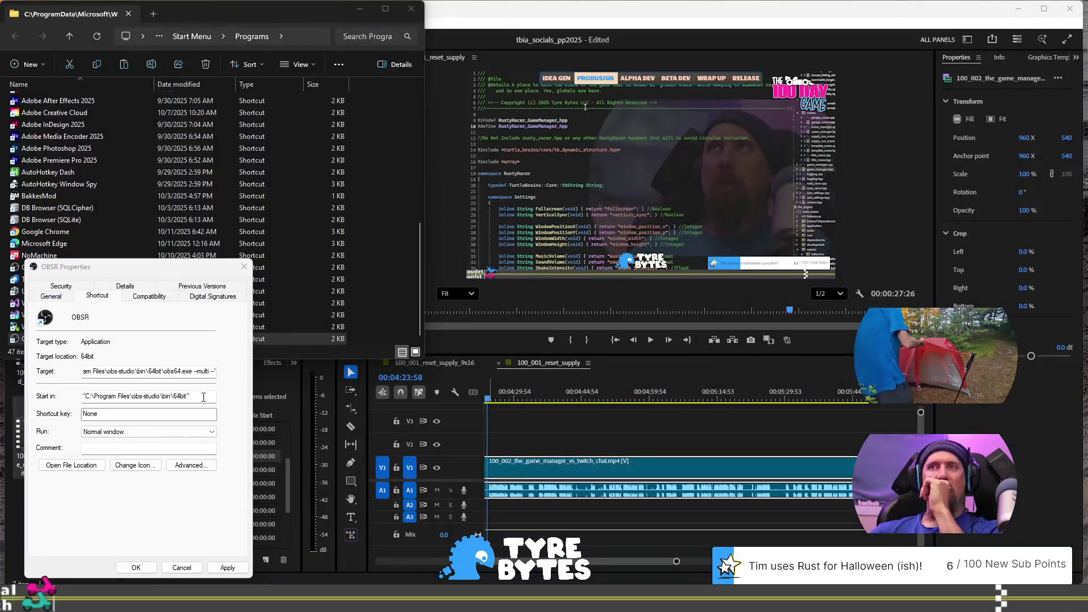
click(215, 371)
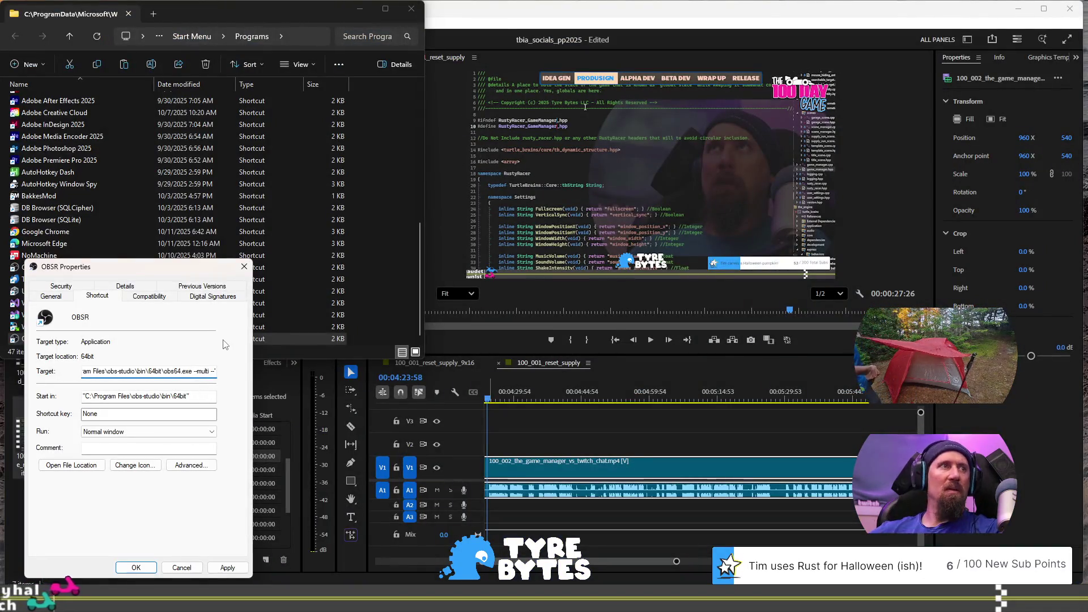
text(scene )
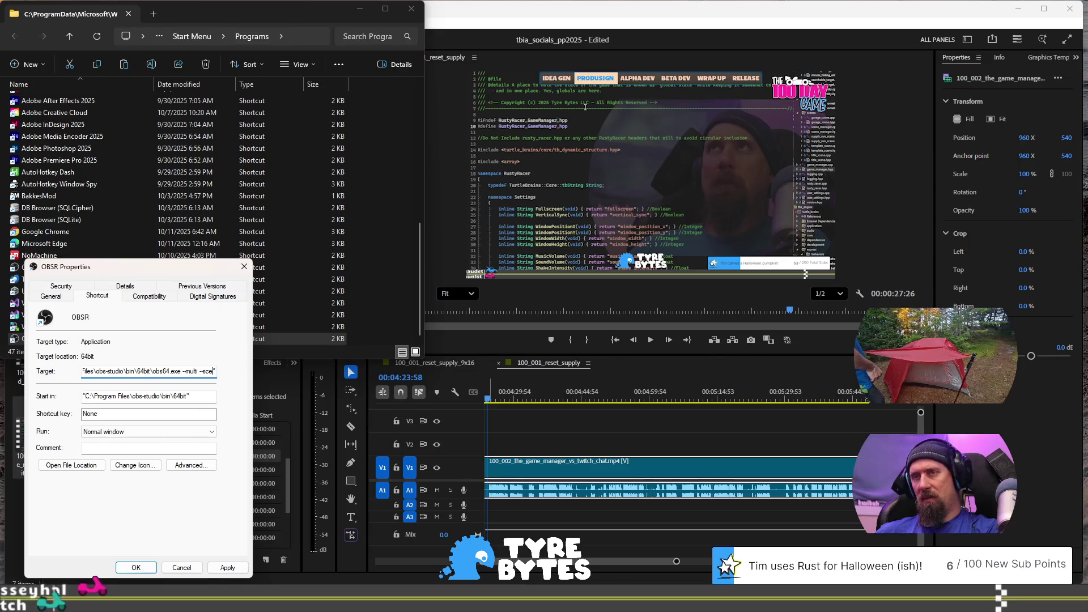
text(bottom)
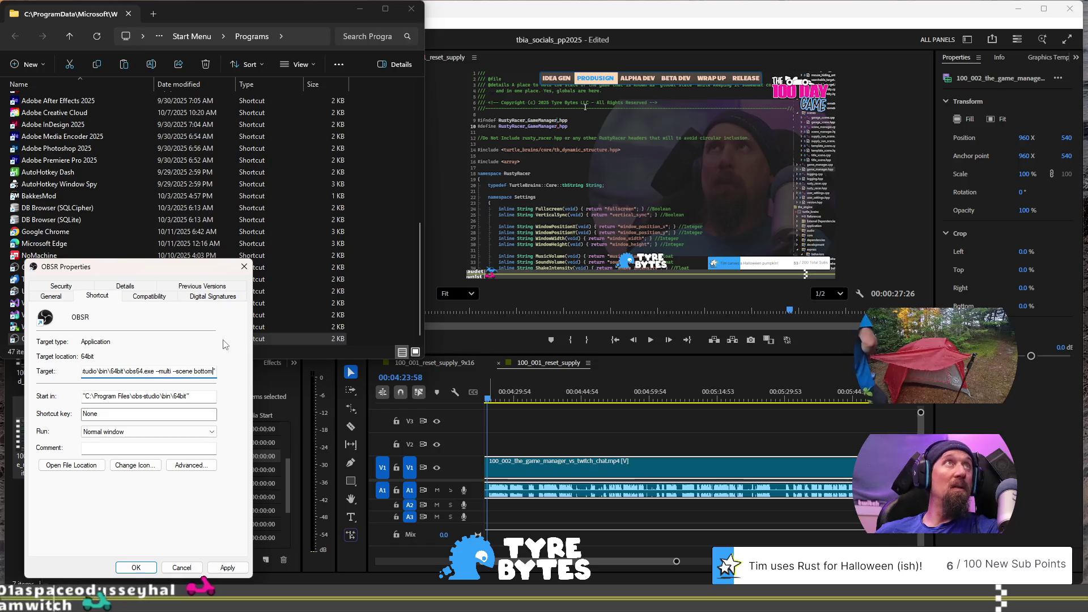
text(_center_only")
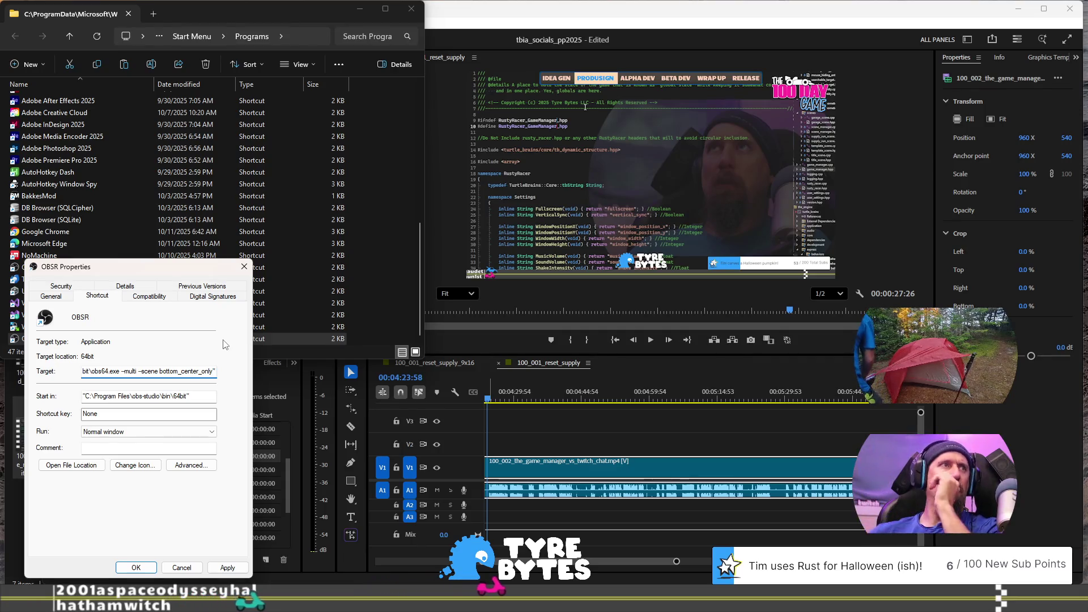
key(ctrl+super+Left)
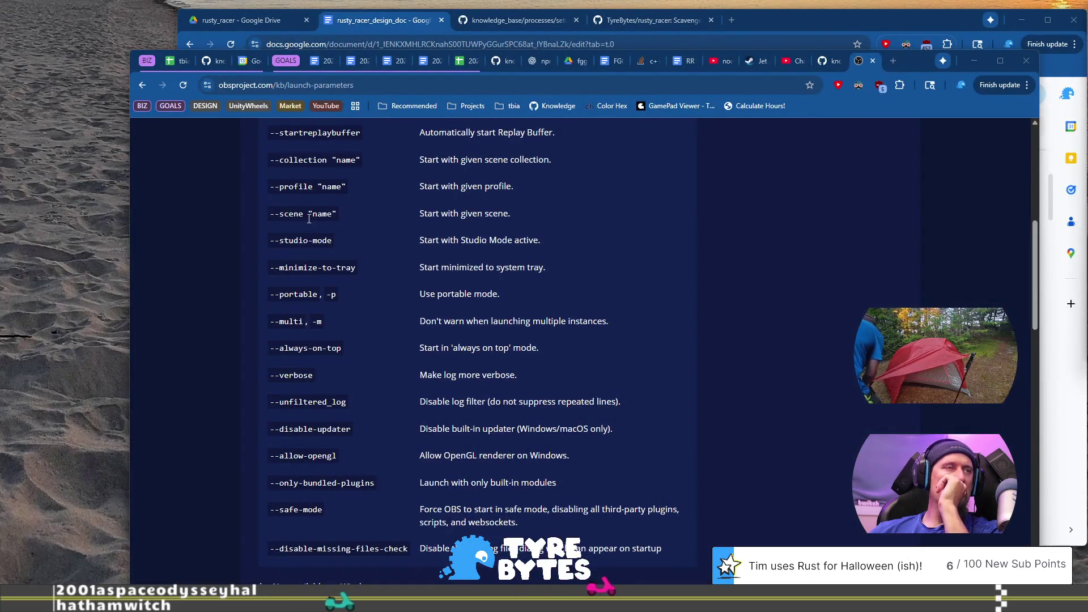
Step: Review the --scene and --multi entries, then apply the edited OBSR shortcut target
scroll(310, 219, up, 1)
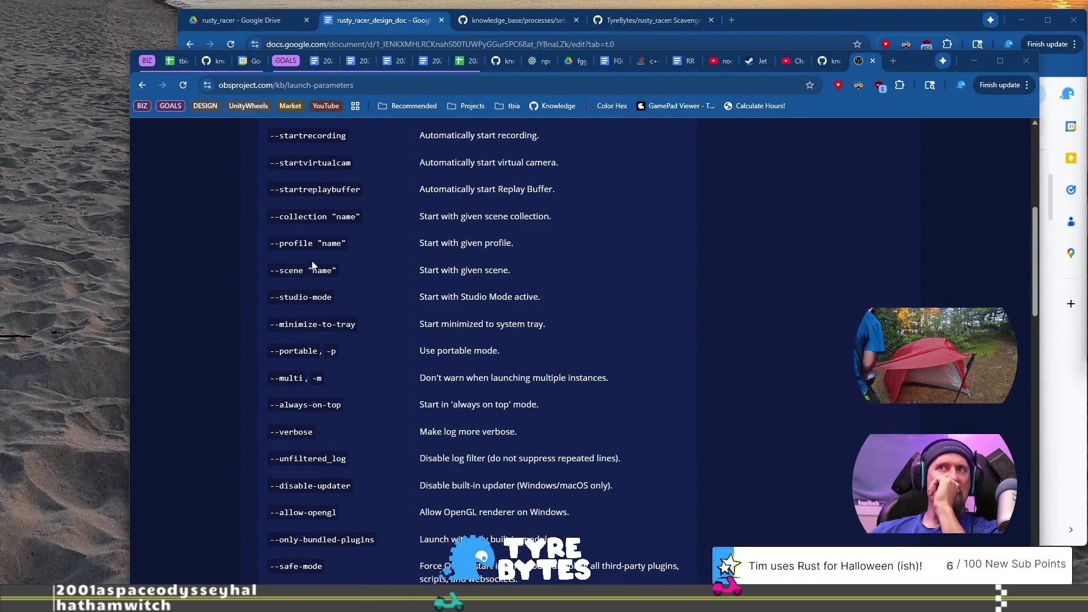
key(ctrl+super+Right)
key(ctrl+super+Left)
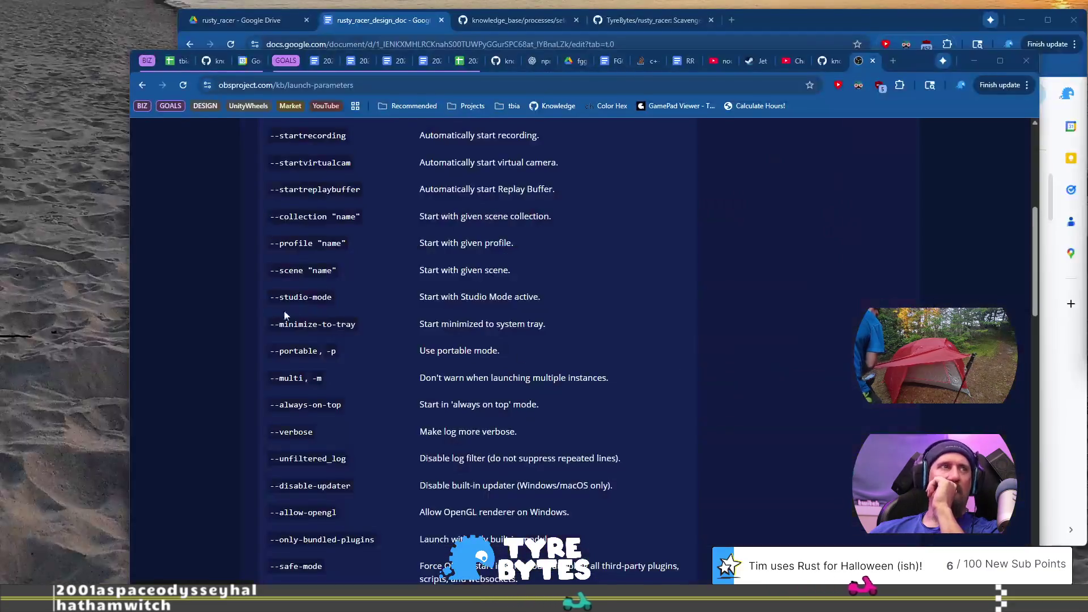
scroll(318, 227, up, 1)
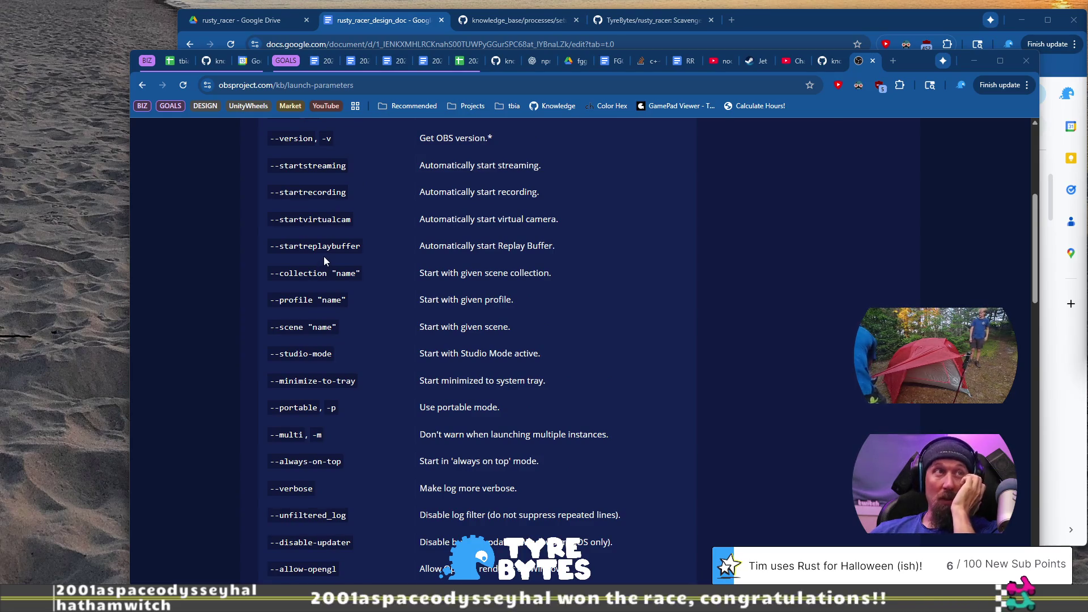
scroll(324, 258, up, 1)
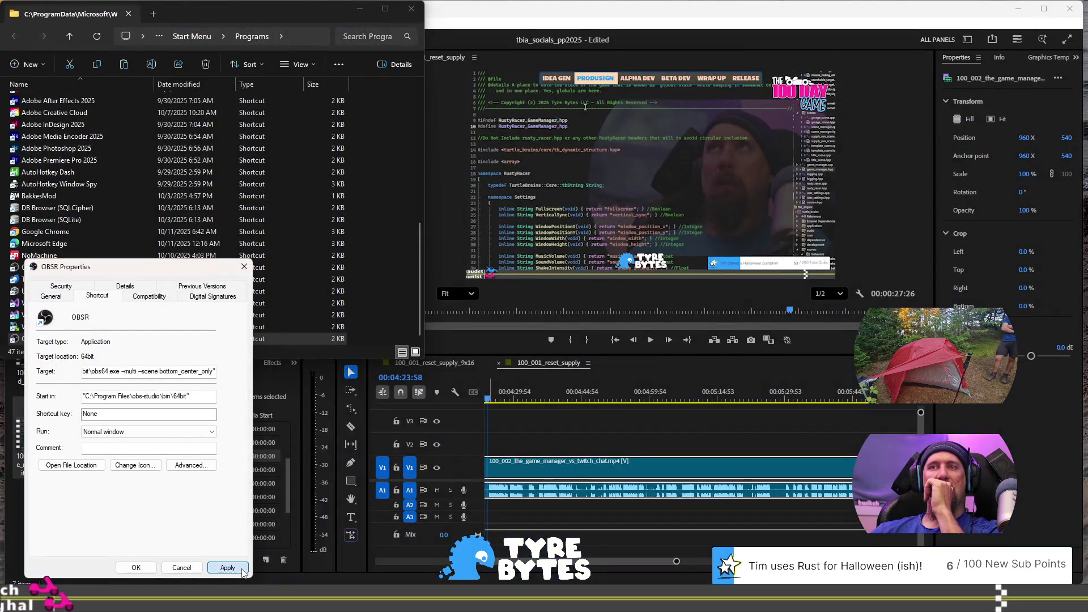
click(243, 570)
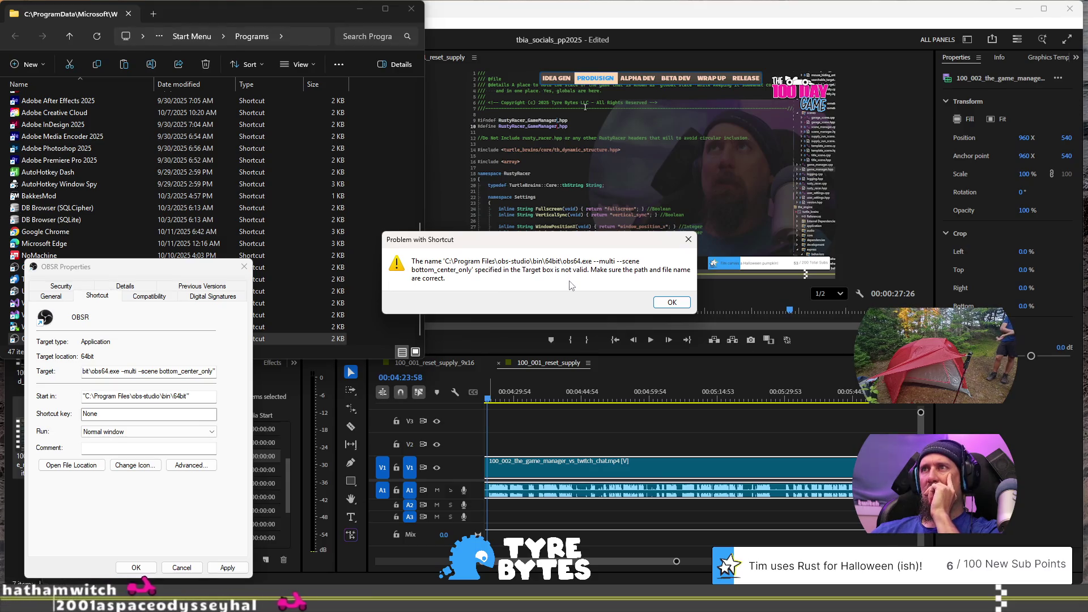
Step: Dismiss the invalid-target error and strip the added launch options from the Target
click(672, 303)
click(120, 371)
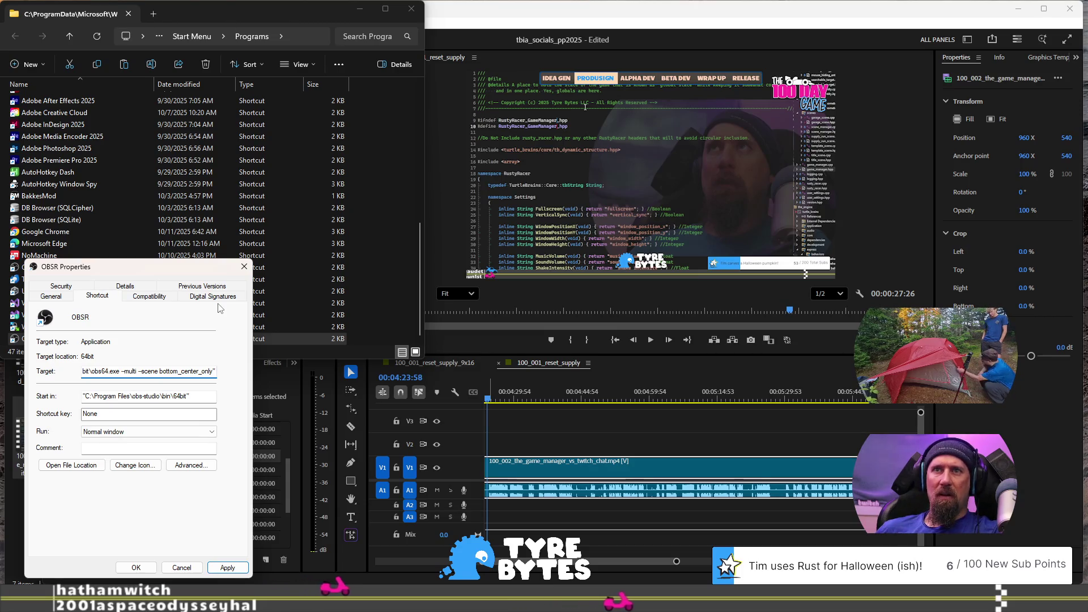
key(shift+End)
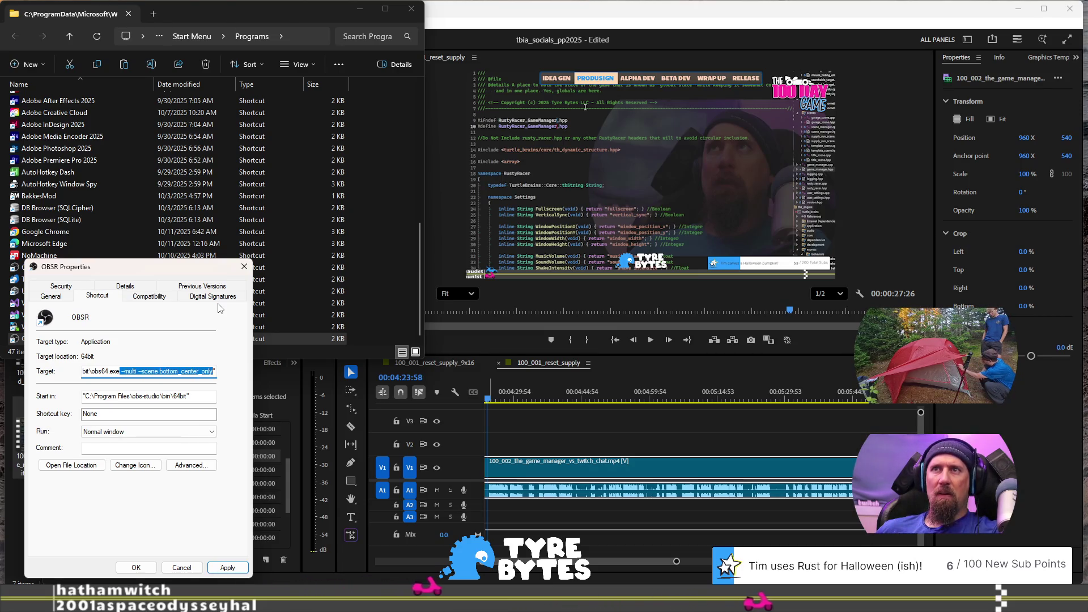
key(Delete)
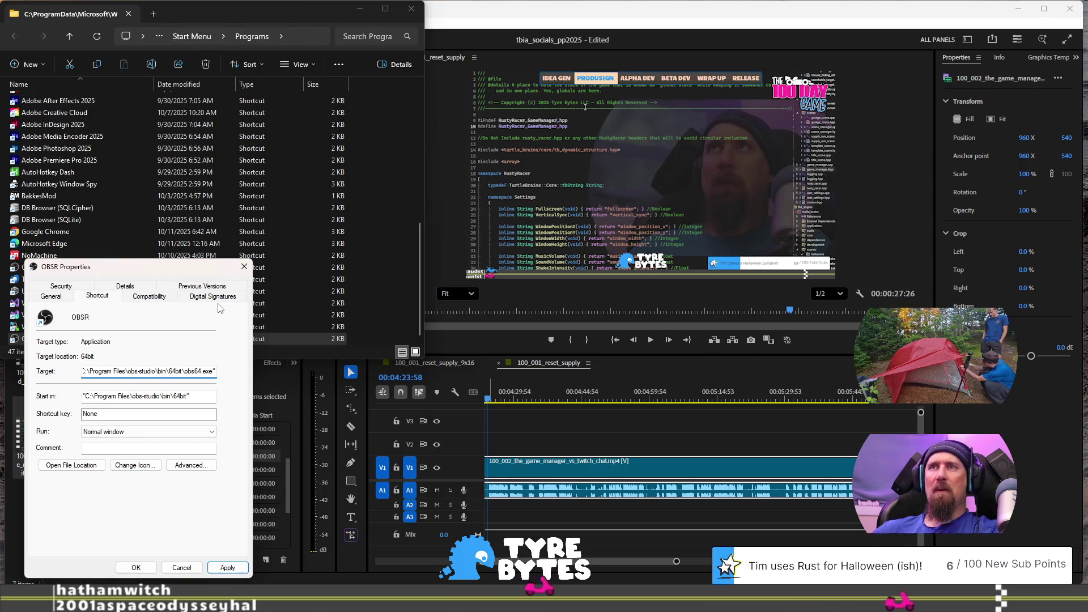
click(190, 465)
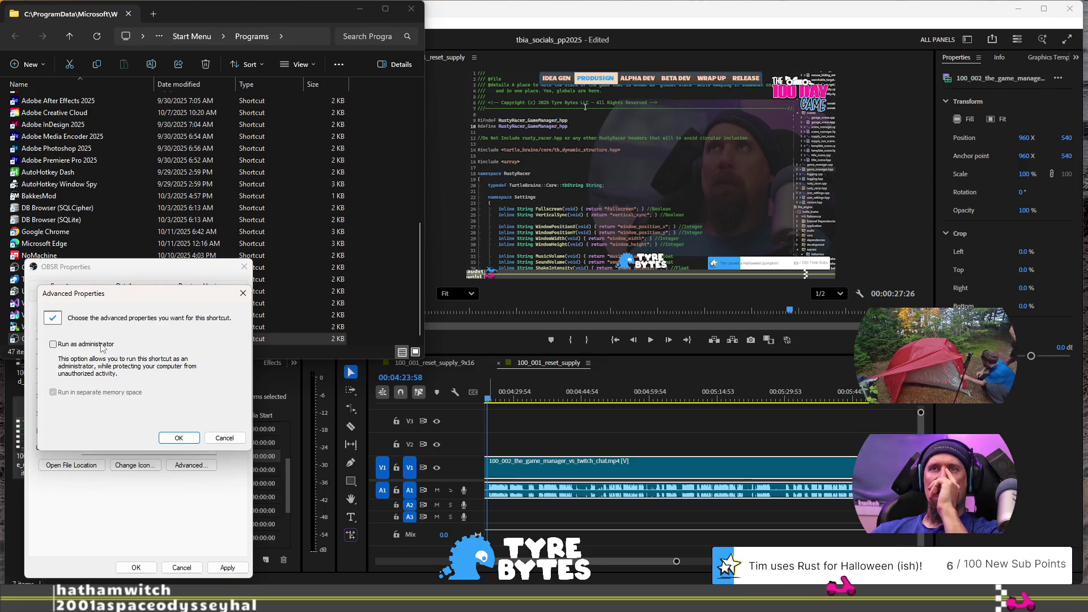
click(222, 438)
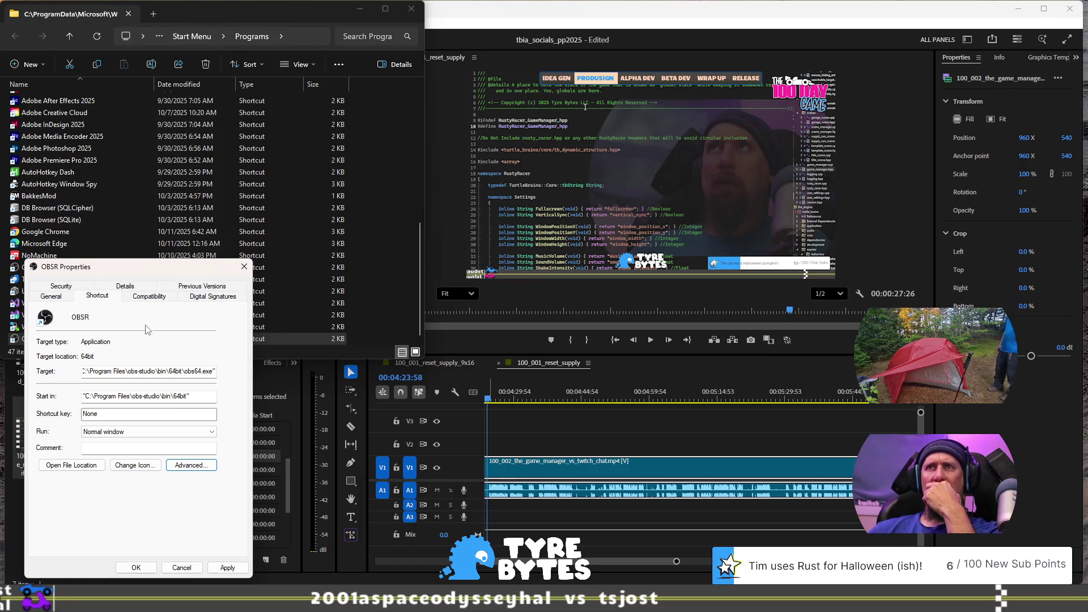
Step: Look through the shortcut's Compatibility, Previous Versions, Details and Security tabs
click(97, 297)
click(152, 298)
click(202, 287)
click(139, 298)
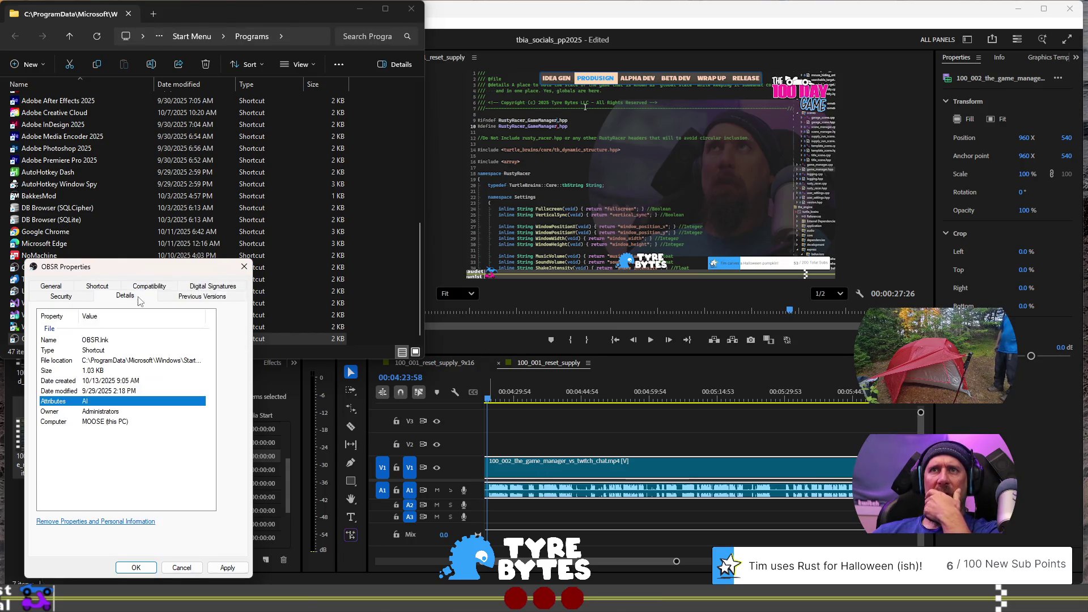
click(59, 297)
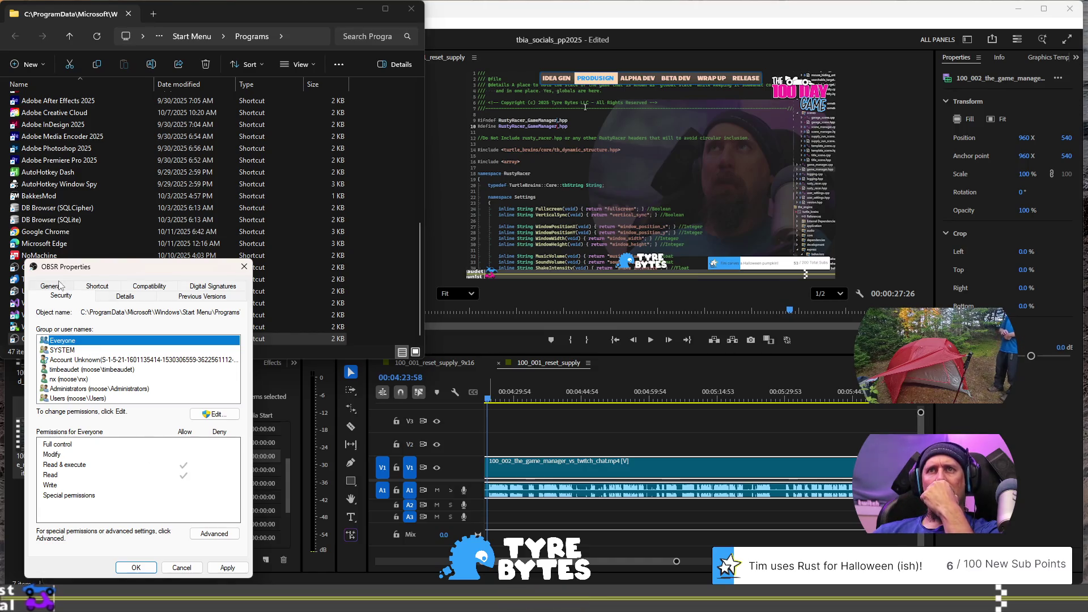
Step: Keep the shortcut's Run setting on Normal window and open a new browser tab
click(98, 287)
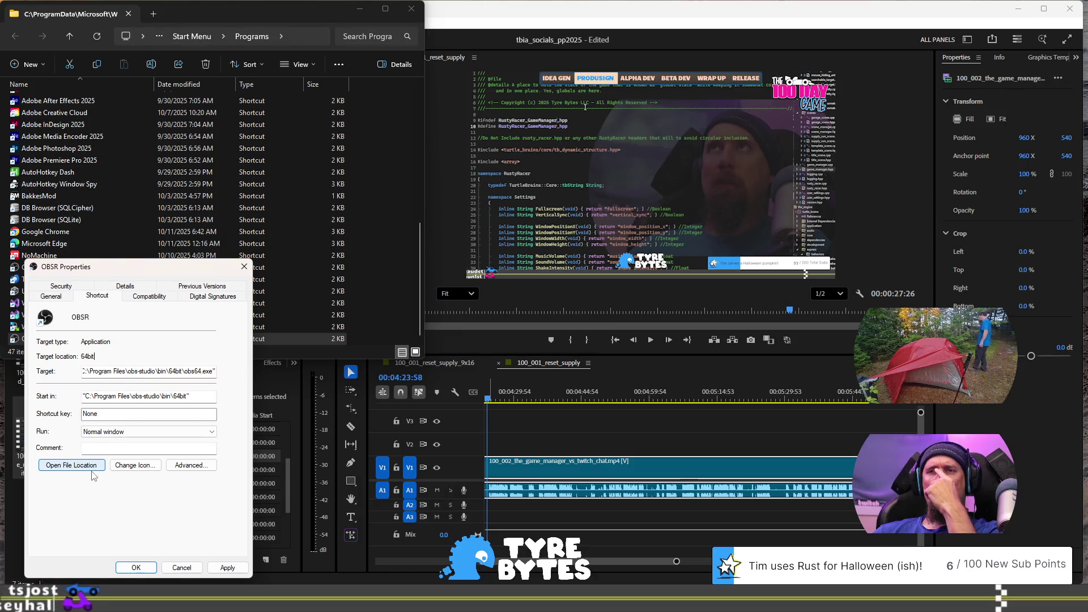
click(213, 432)
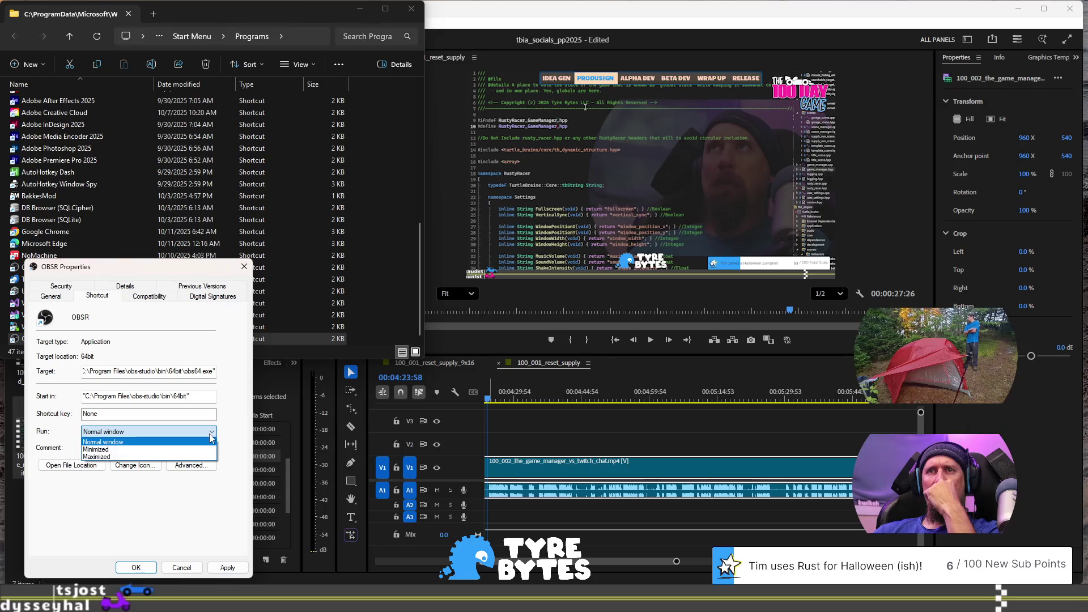
click(170, 438)
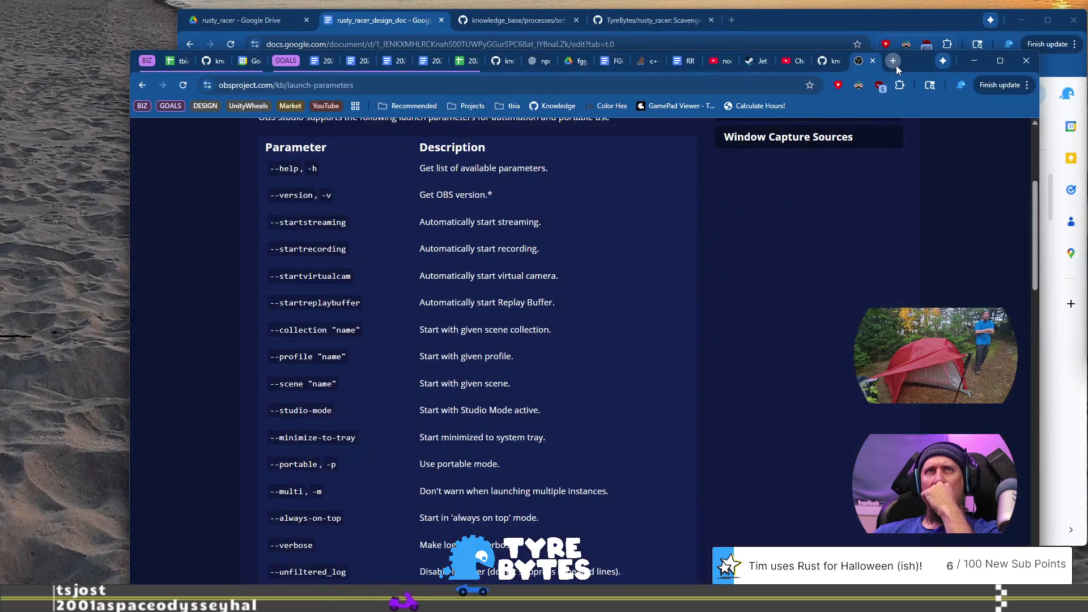
click(896, 66)
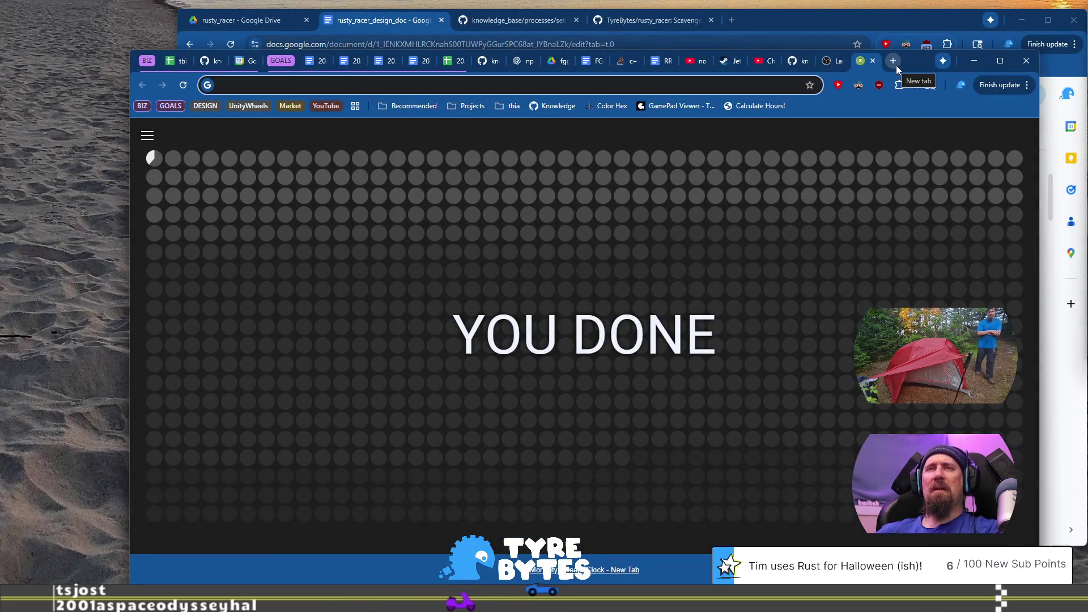
Step: Search 'add launch params application shortcut windows 11' and check the Microsoft Learn article and other answers
text(add l)
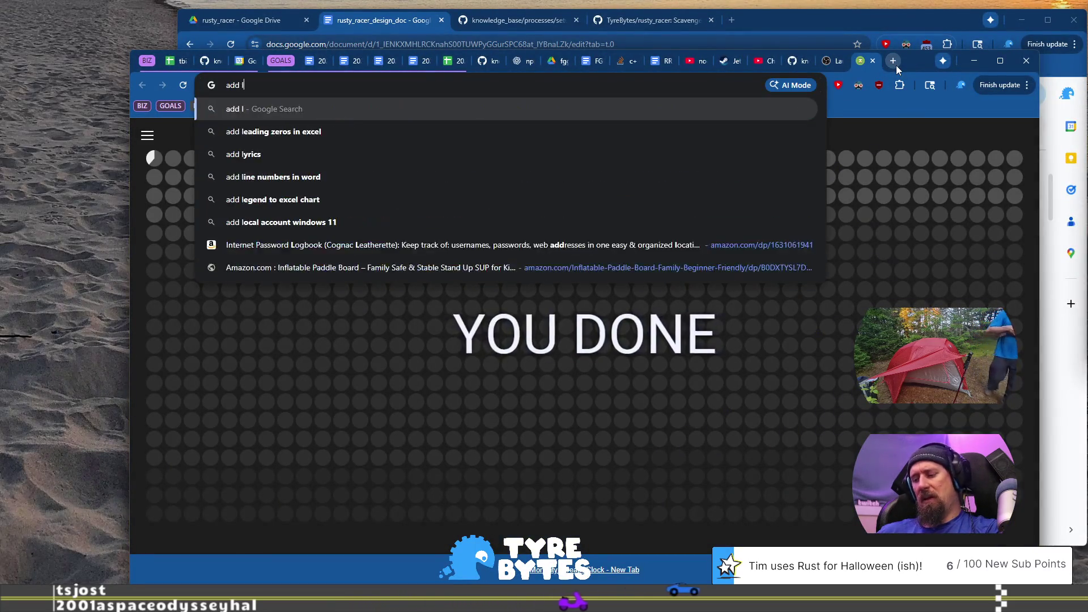
text(aunch params )
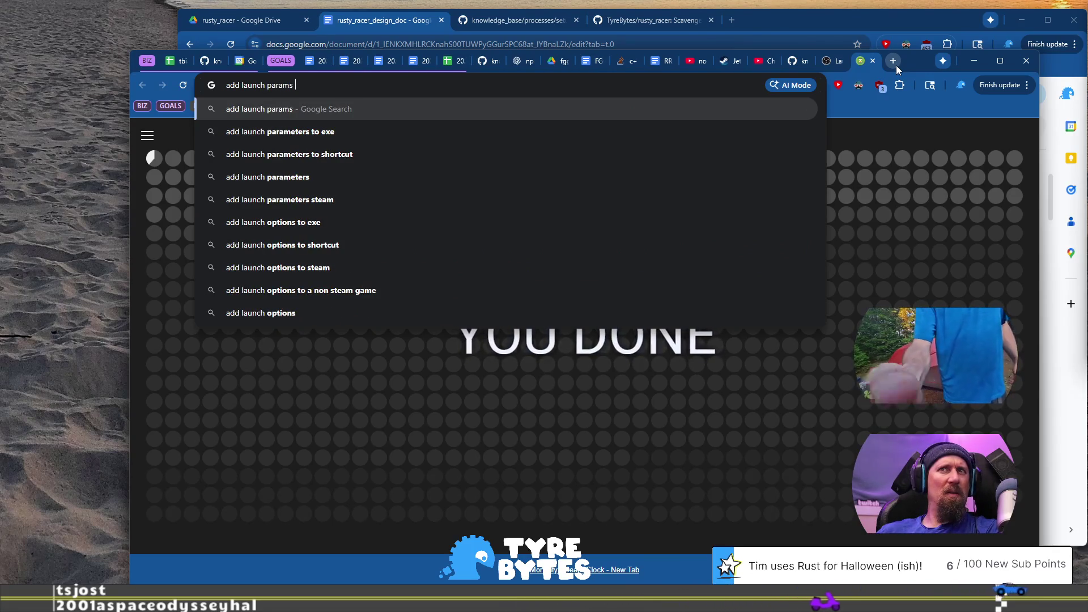
text(application shortcur)
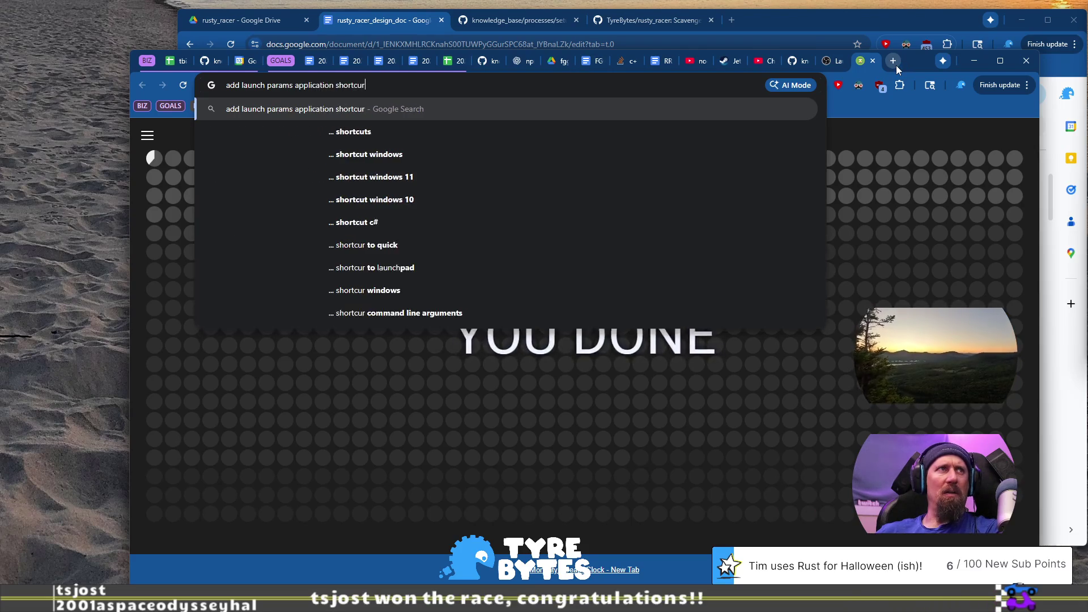
text(t)
key(Down)
key(Down)
key(Down)
key(Return)
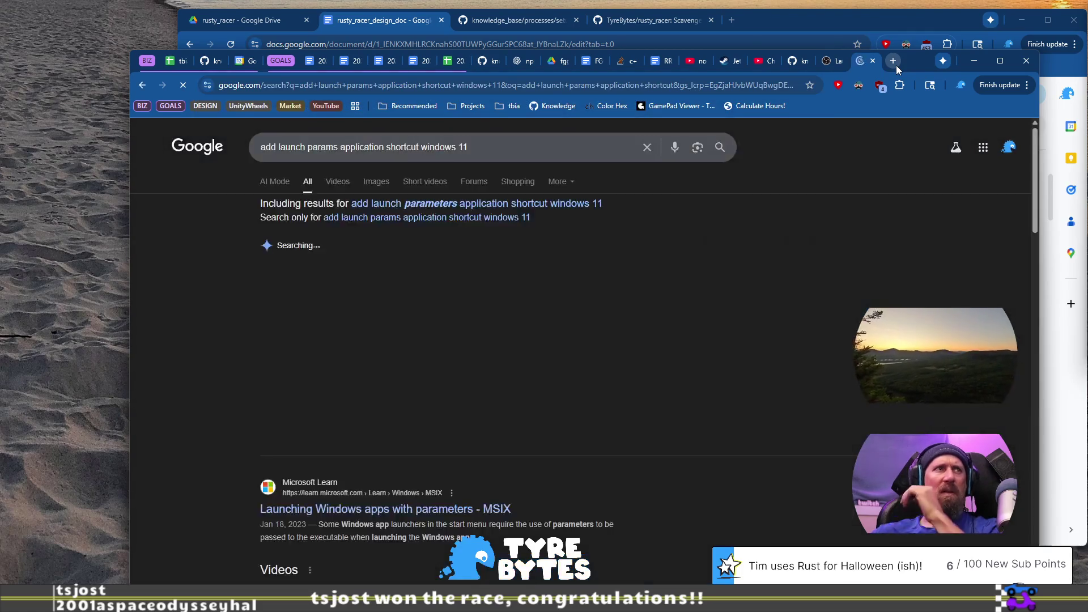
scroll(709, 345, down, 5)
click(426, 283)
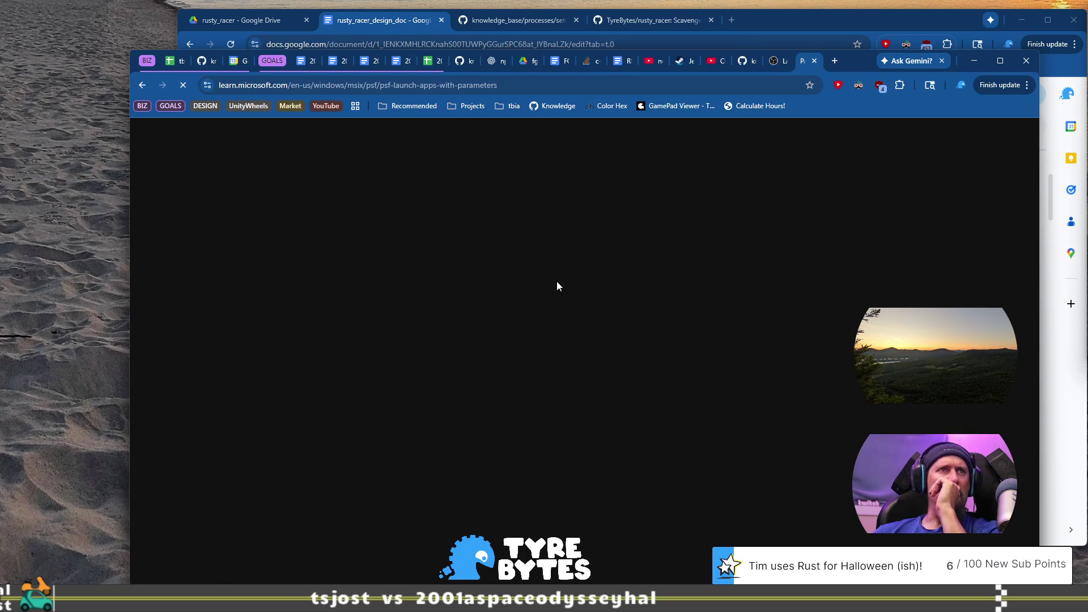
scroll(556, 286, down, 4)
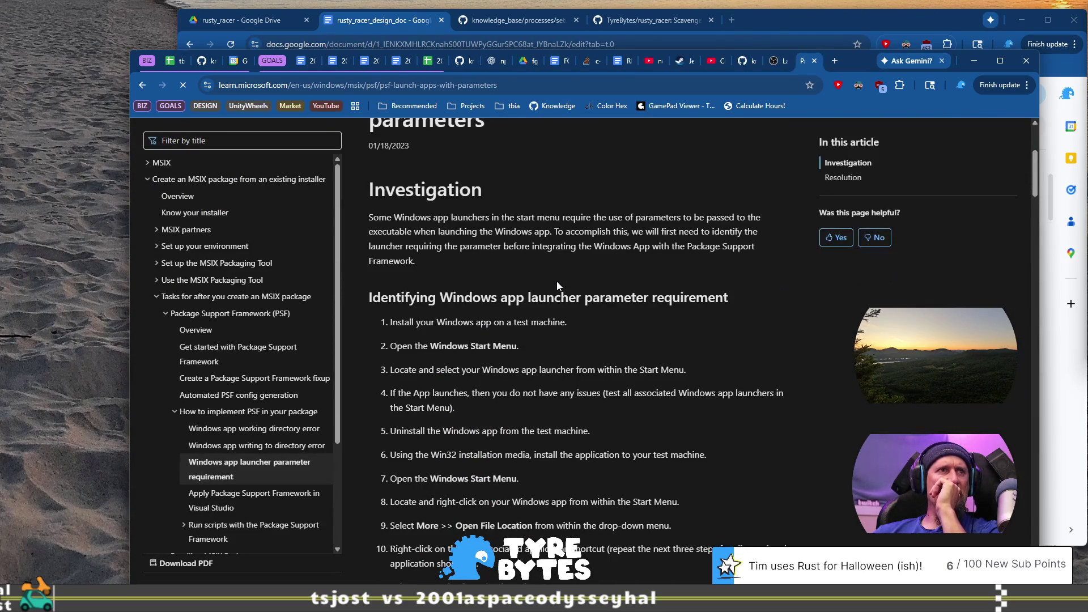
click(142, 86)
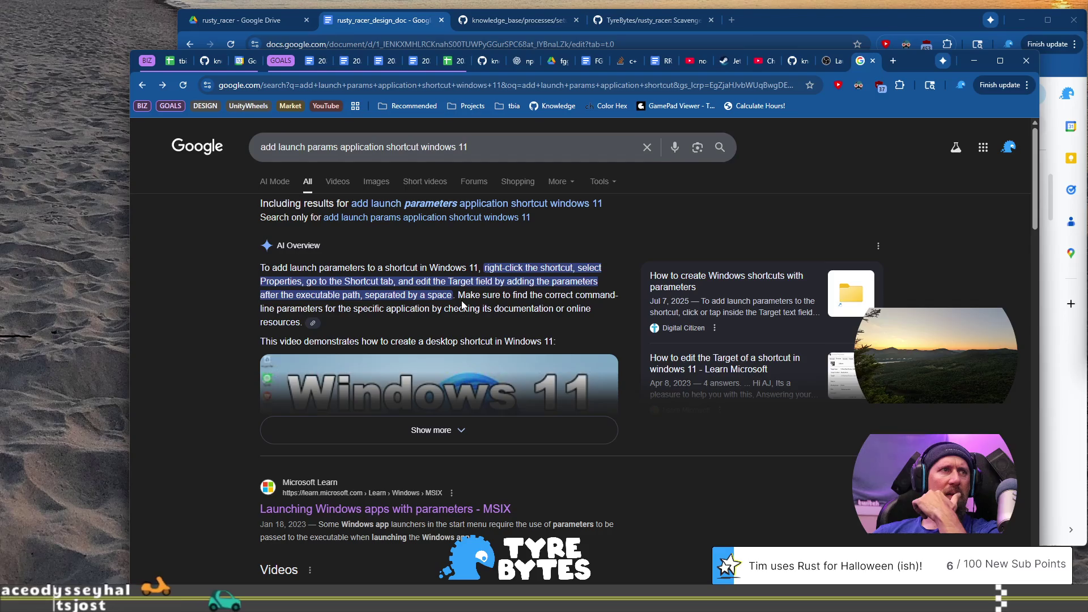
scroll(463, 306, down, 3)
scroll(461, 306, down, 7)
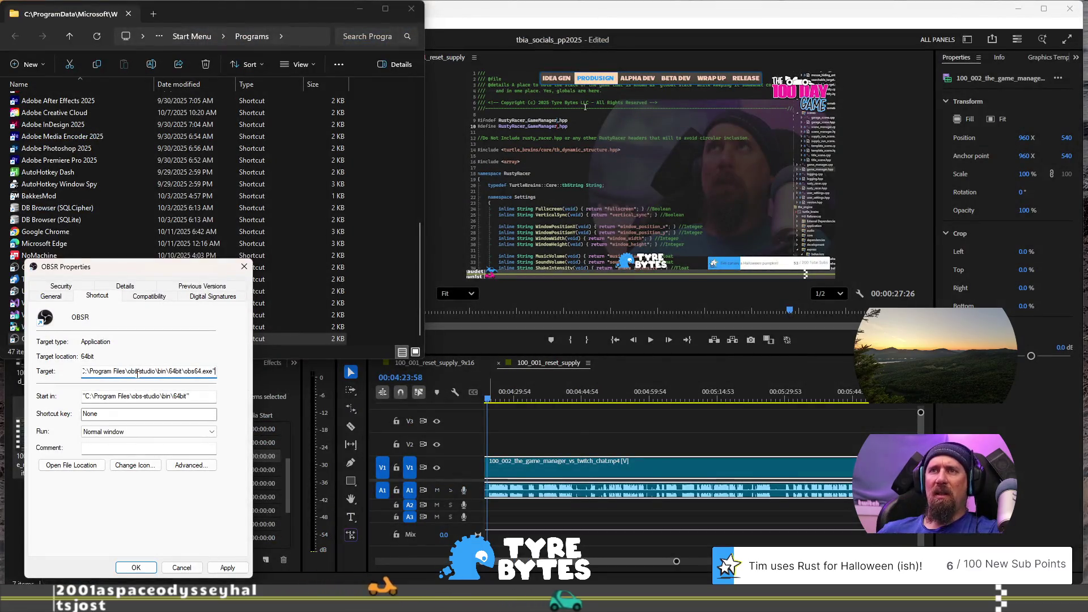
Step: Paste --multi --scene "bottom_center_only" into the OBSR Target and save it with admin permission
click(138, 374)
text(--multi --scene bottom_center_only)
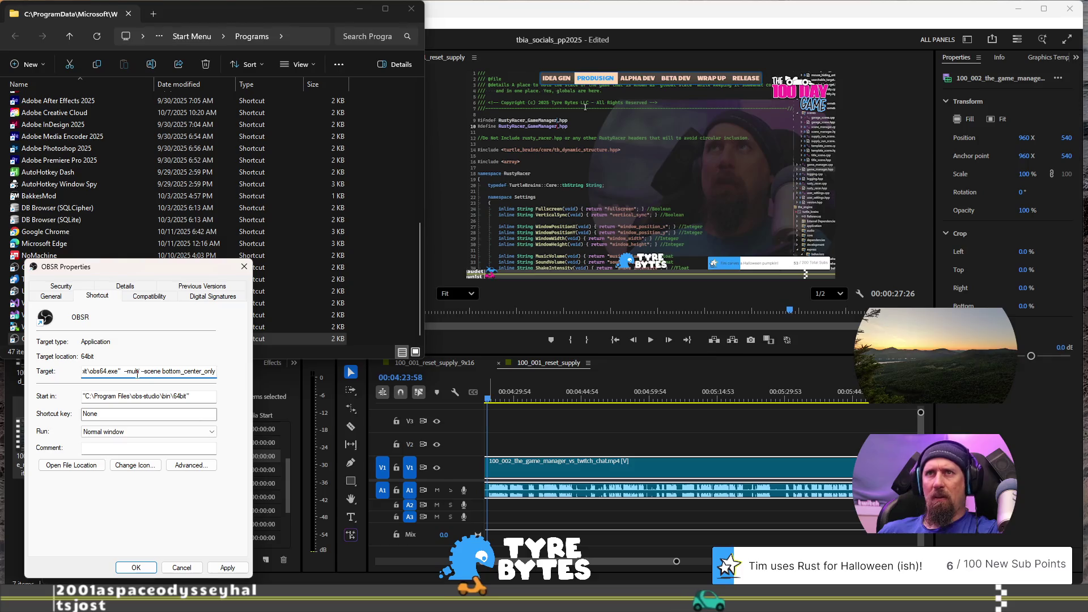
text(")
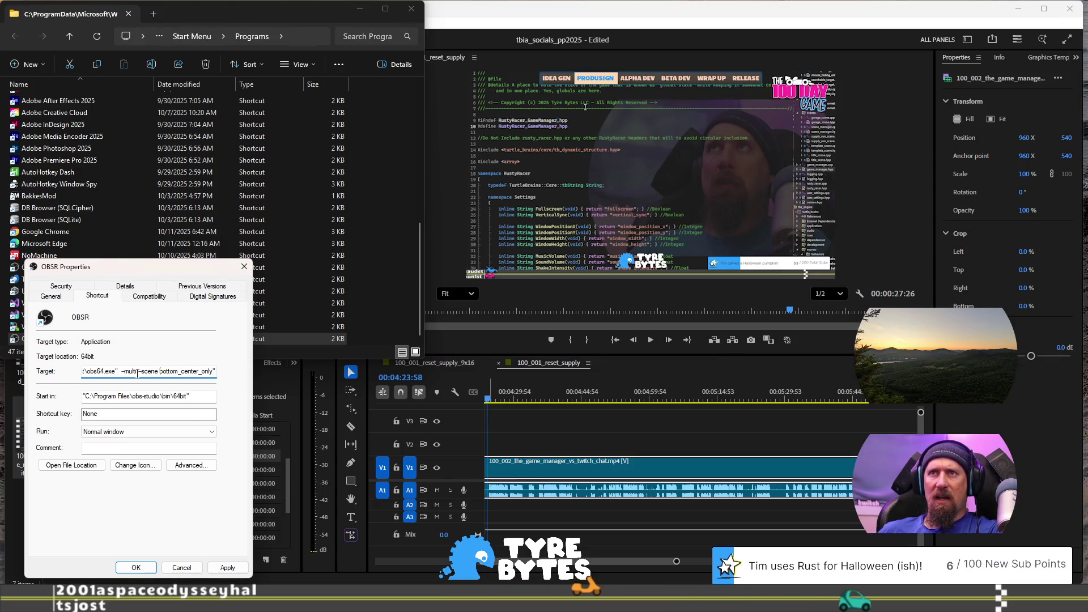
text(")
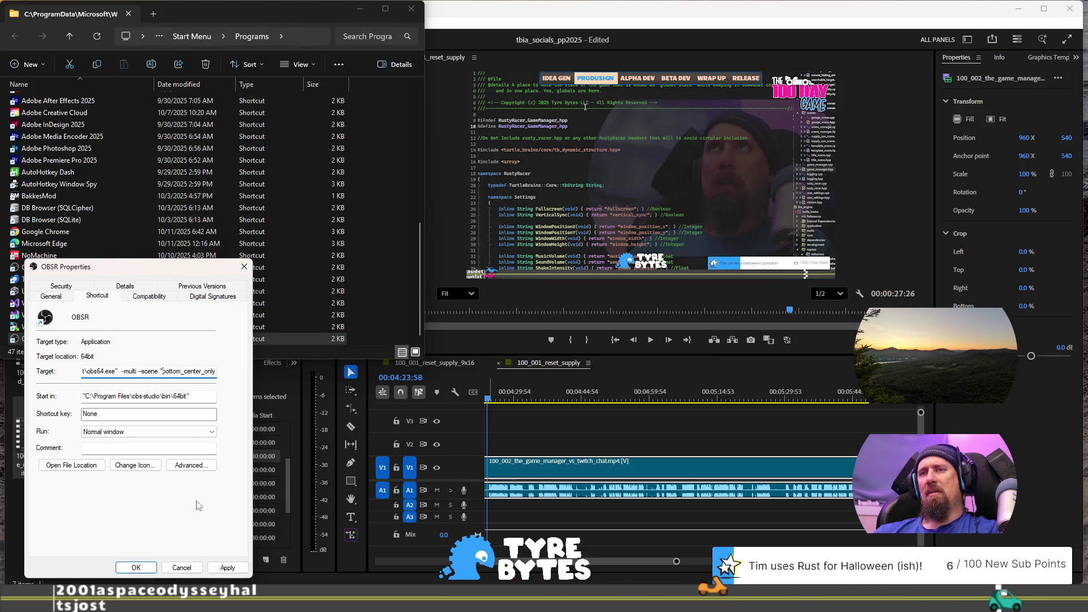
key(ctrl+a)
click(225, 568)
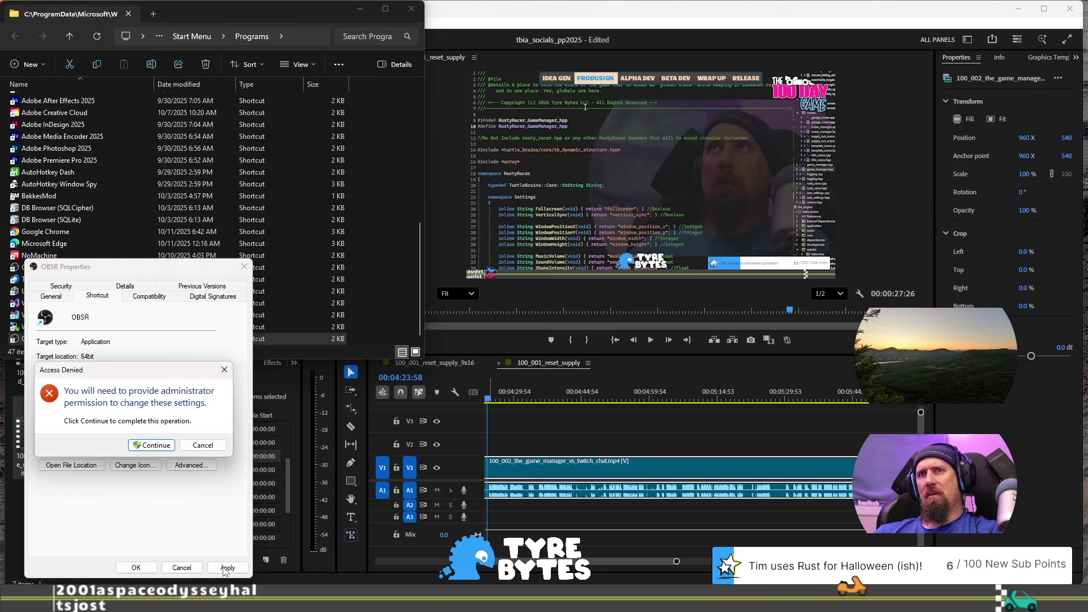
click(147, 446)
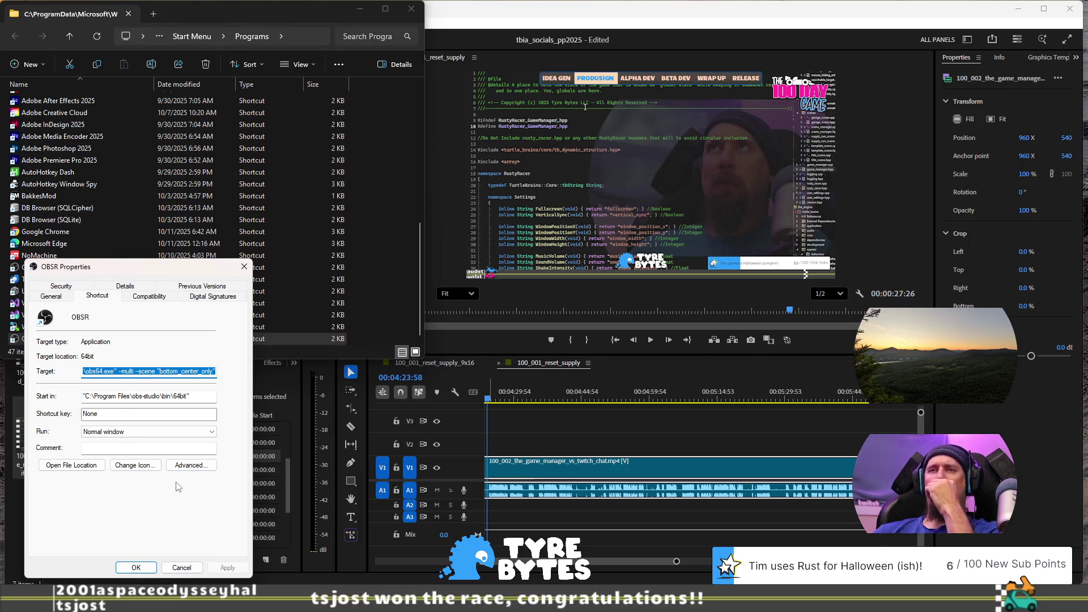
click(136, 568)
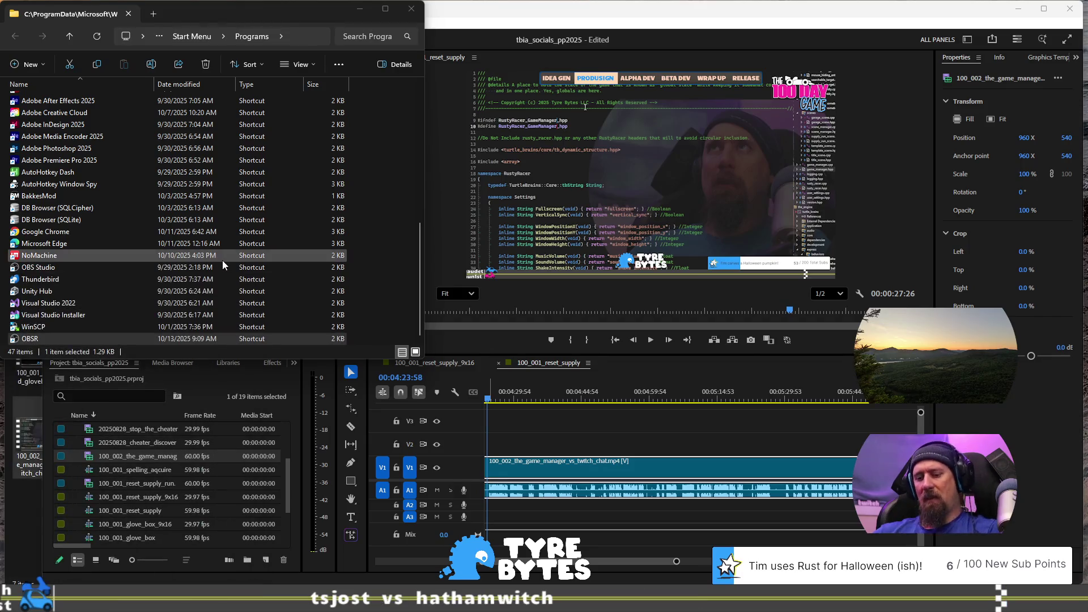
key(super)
Step: Launch OBSR from Start search and check that OBS uses the Twitch (GameDev) profile
text(obsr)
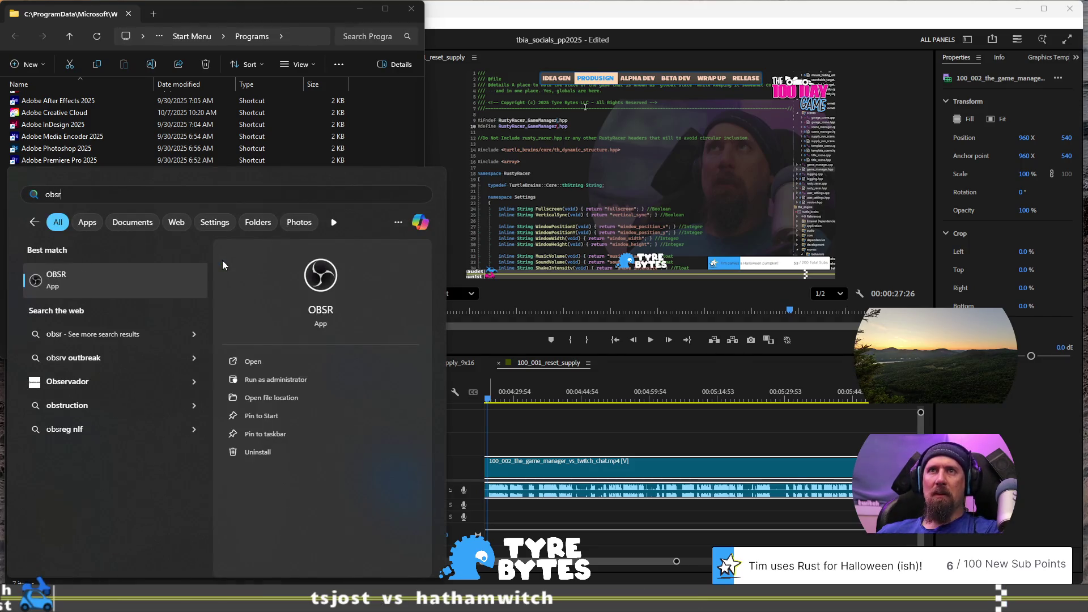
key(Return)
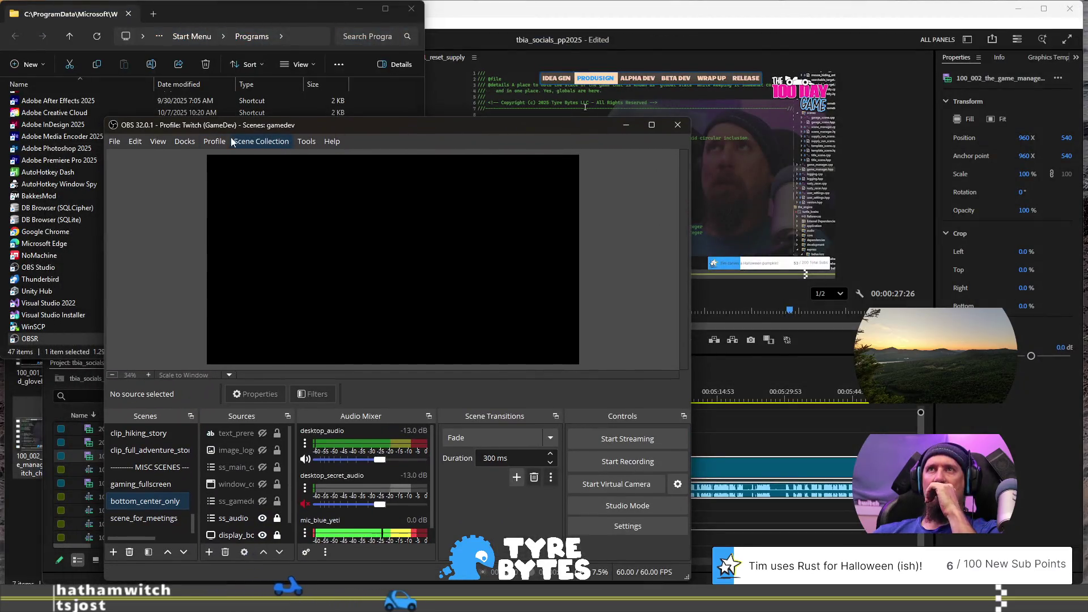
click(214, 142)
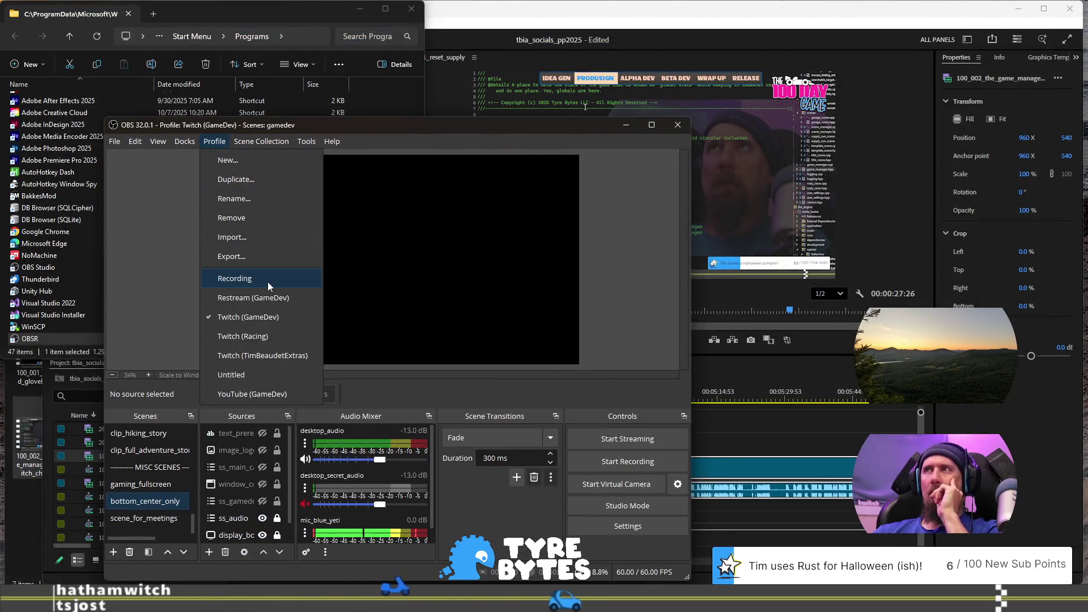
Step: Close the profile menu, move OBS aside, and bring up the OBSR shortcut's context menu
click(505, 140)
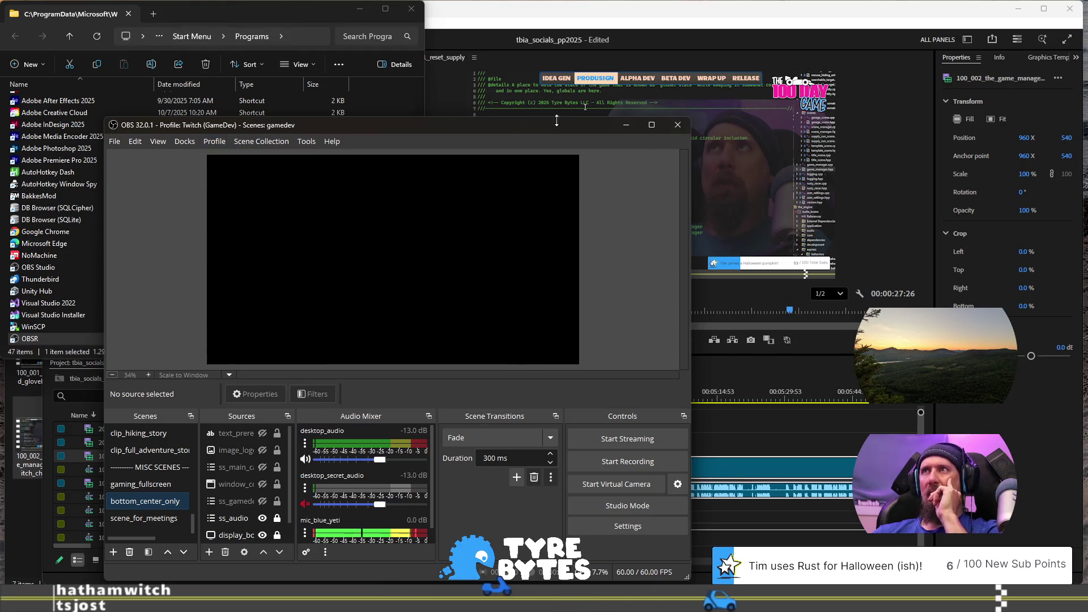
drag(430, 128, 718, 57)
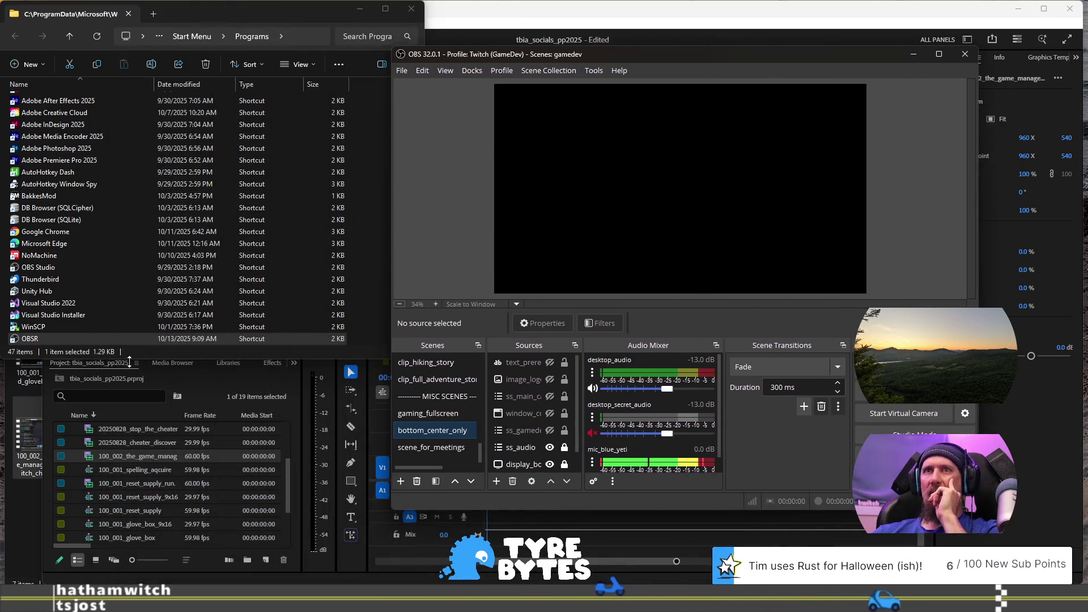
right_click(37, 340)
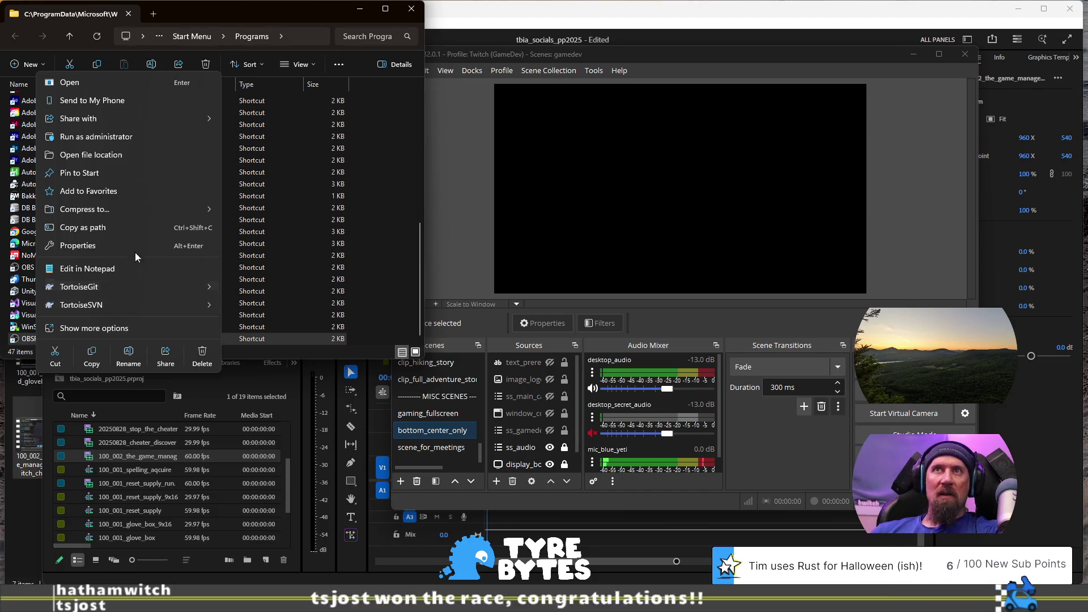
click(136, 192)
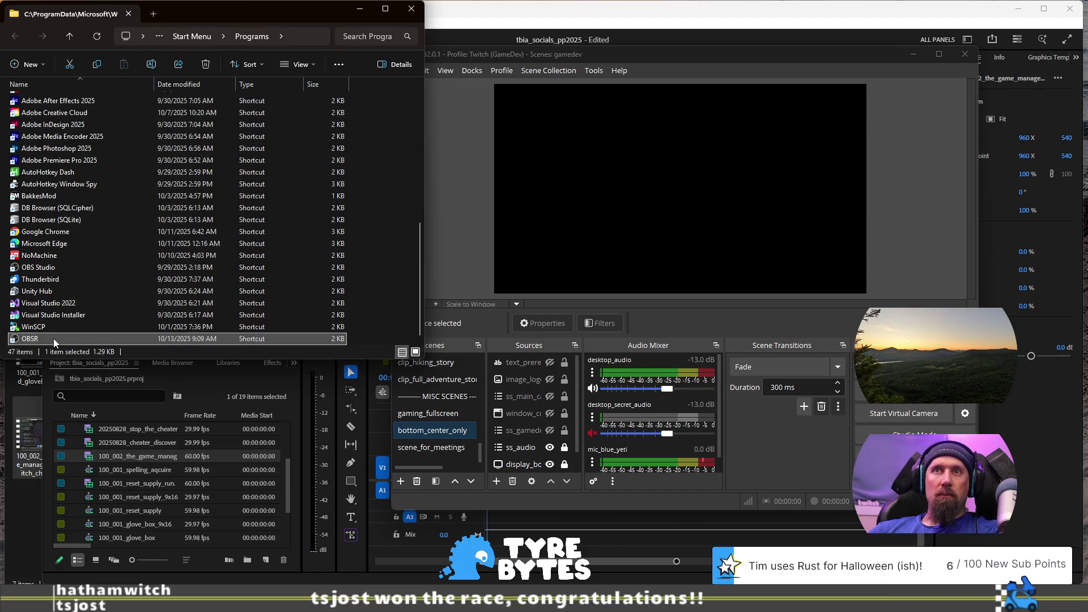
right_click(53, 339)
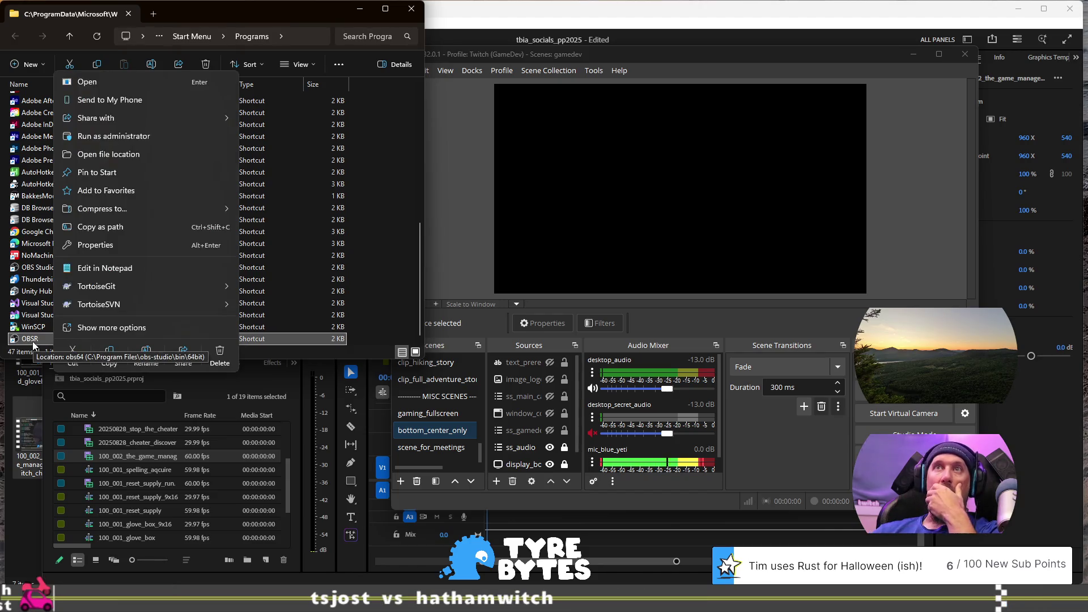
Step: Add --profile "Recording" after --multi in the OBSR Target, apply it, and close OBS
click(145, 247)
click(168, 371)
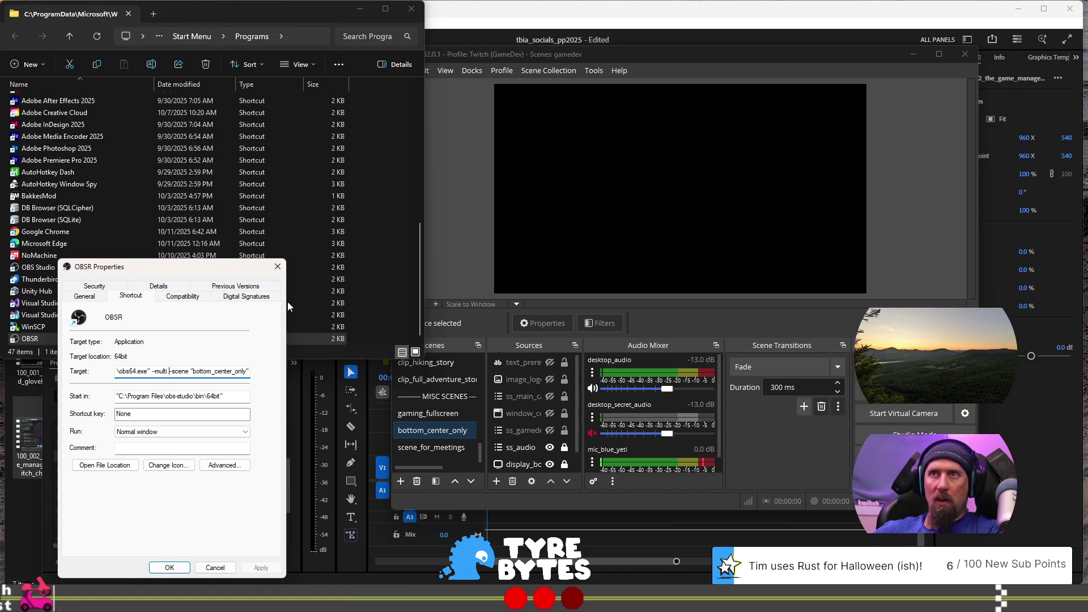
text(--profi)
text(le "R)
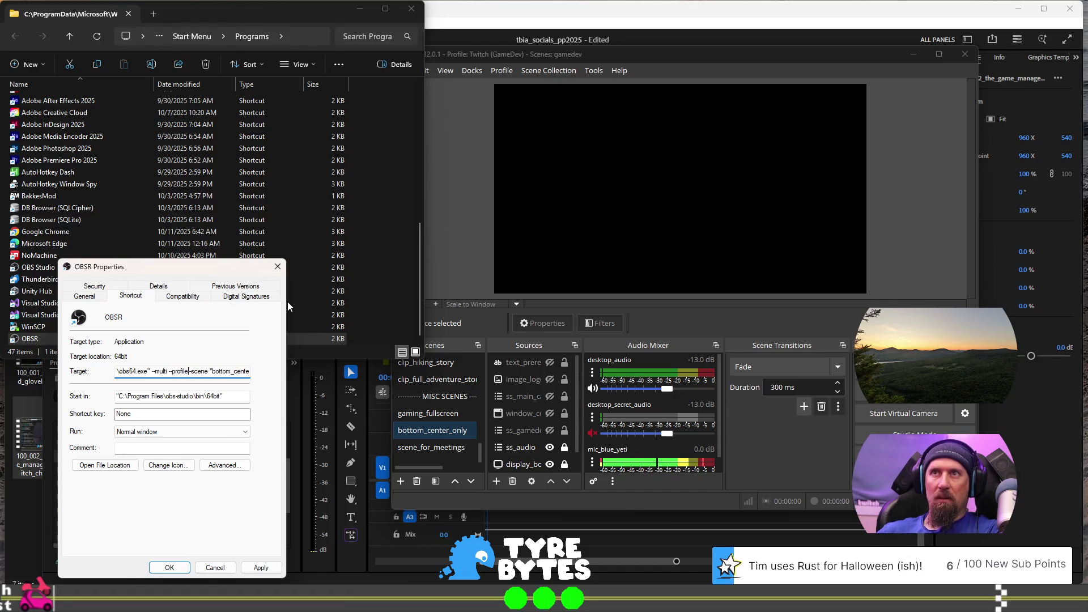
text(ecording")
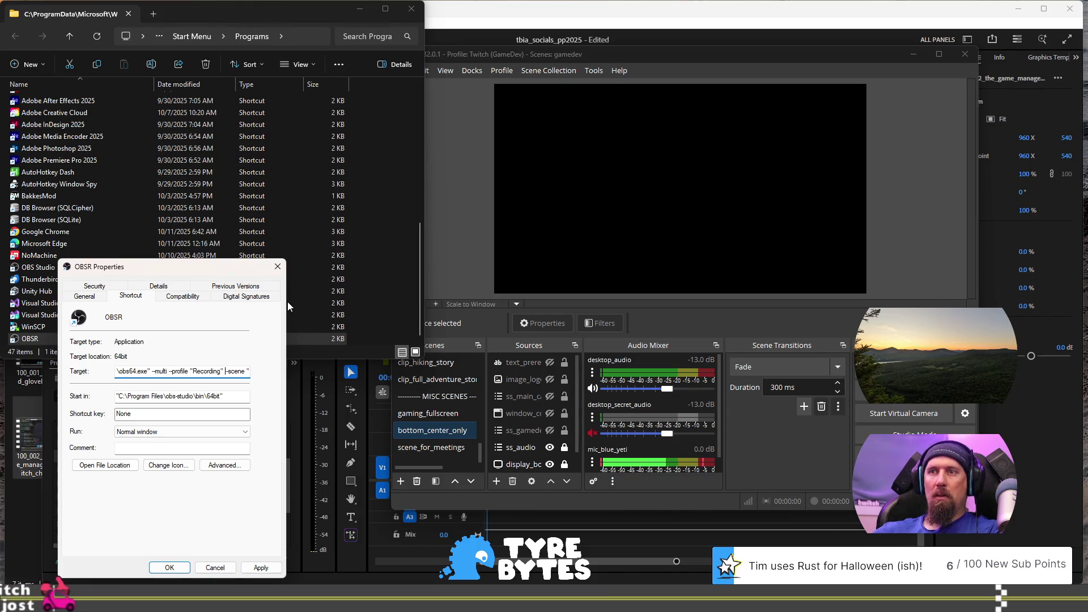
click(260, 567)
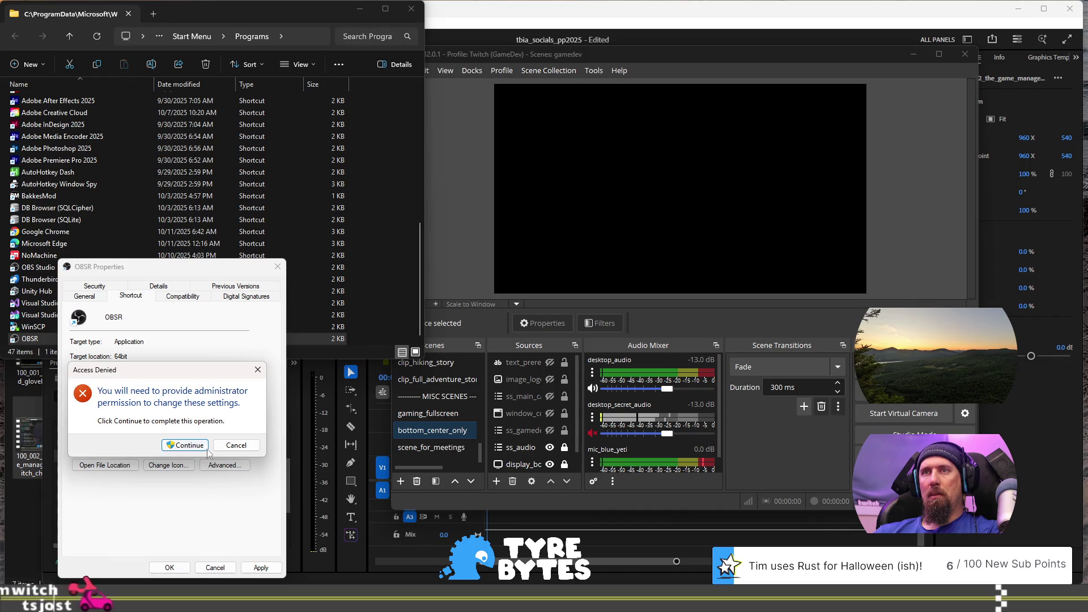
key(Return)
click(965, 54)
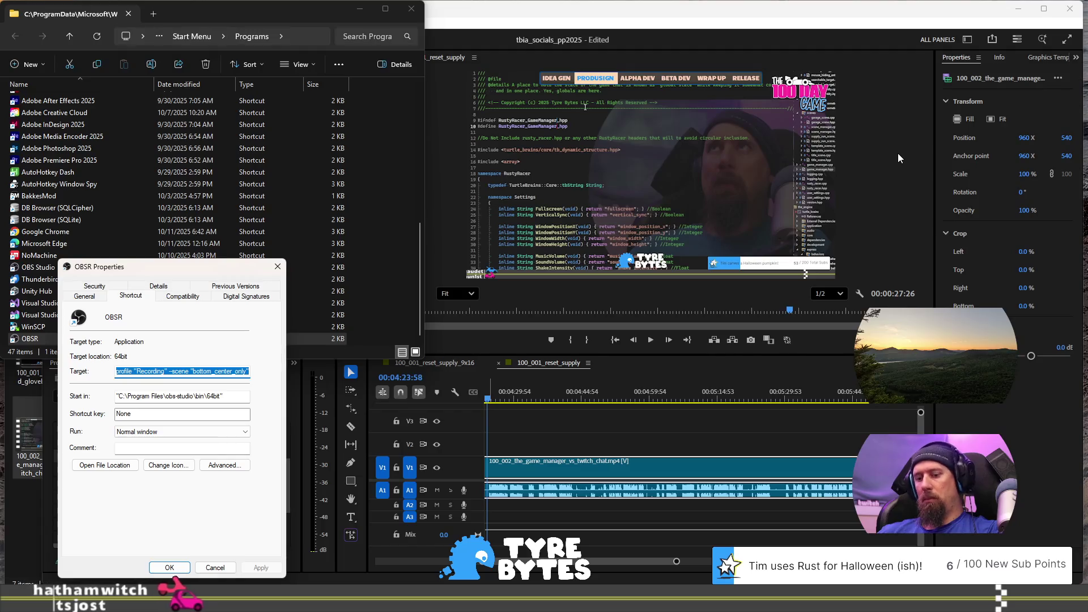
key(super)
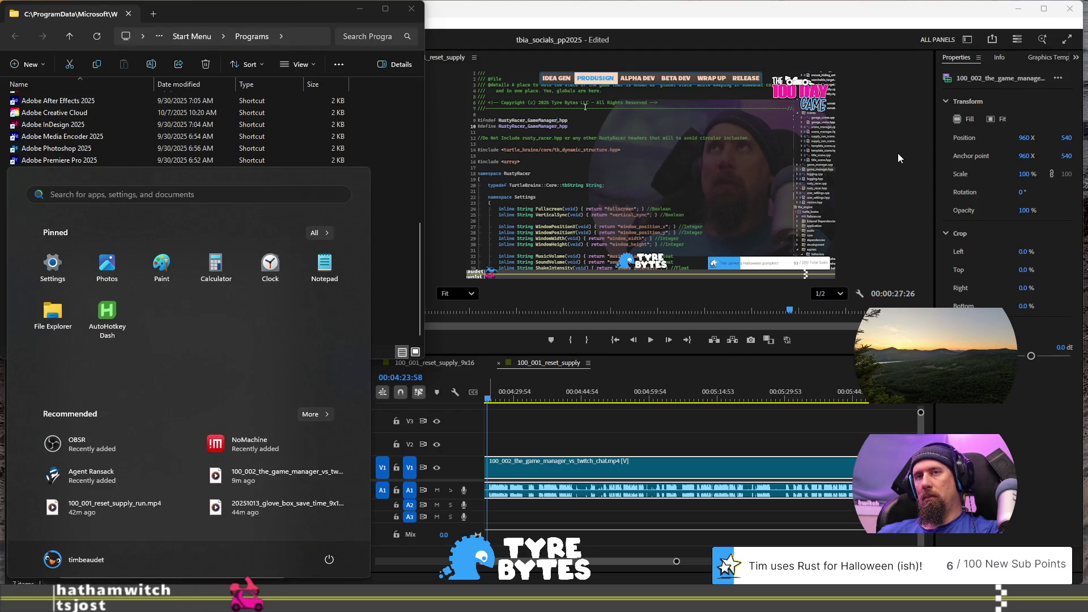
Step: Correct the Windows search to 'obsr' and launch OBSR on the Recording profile
text(obra)
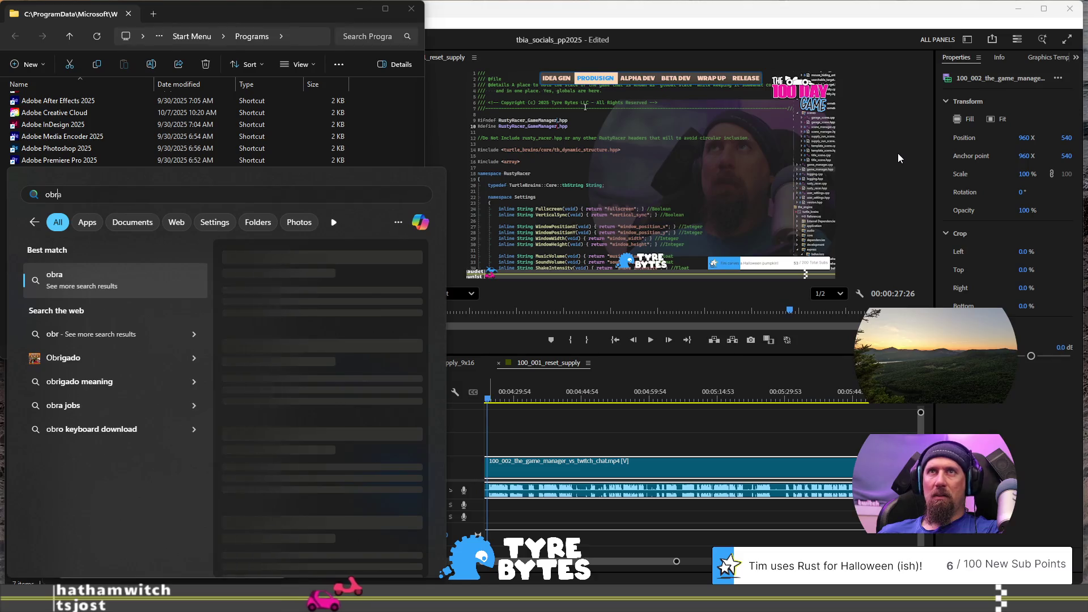
key(BackSpace)
key(BackSpace)
text(sr)
key(Escape)
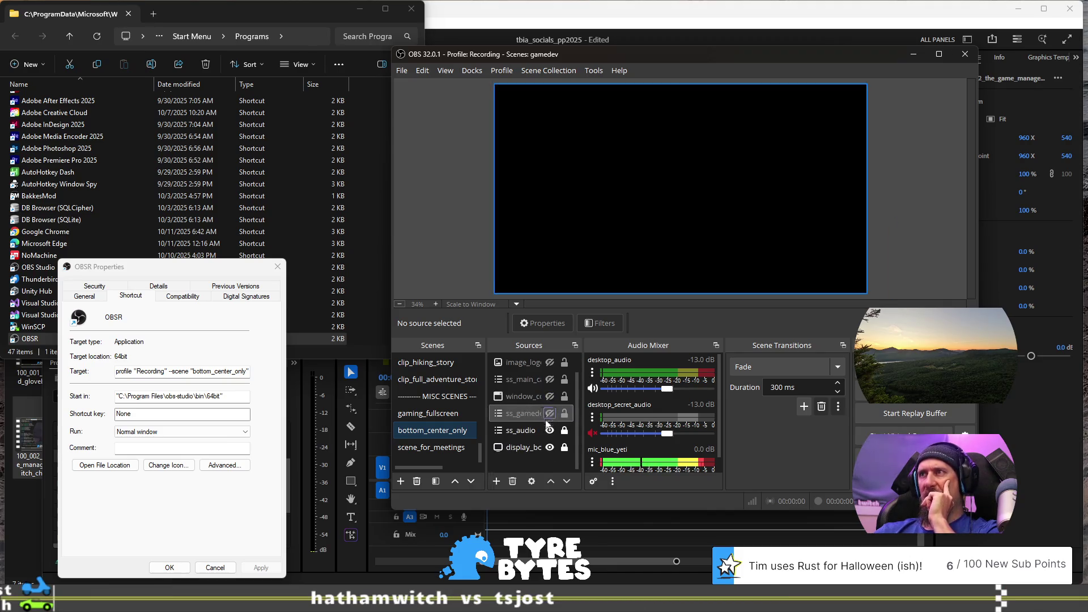
Step: Add the existing display_bottom_center_only Display Capture to the bottom_center_only scene
scroll(547, 416, down, 1)
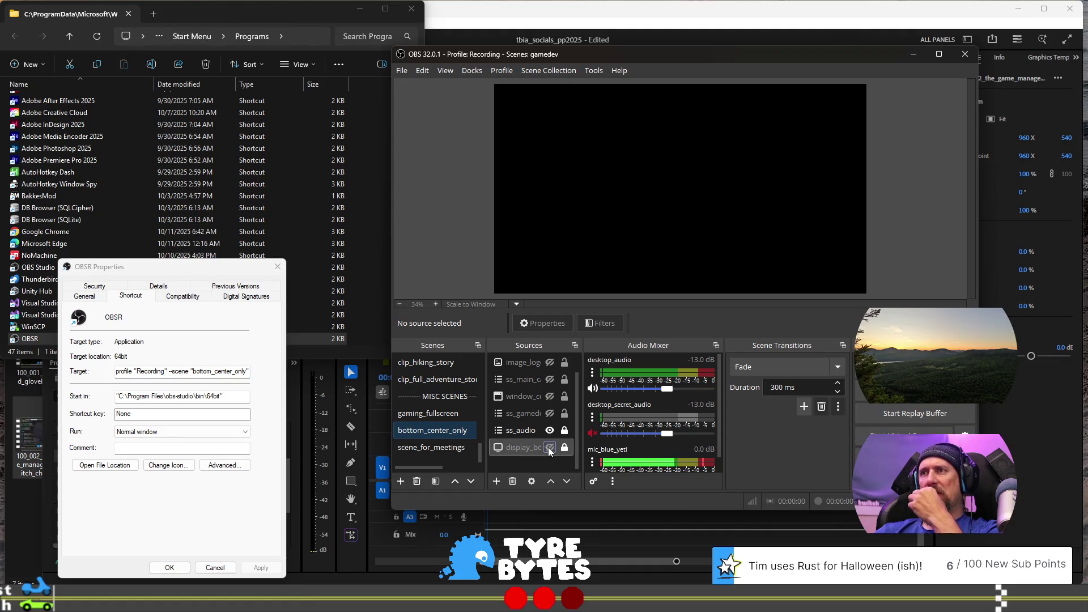
right_click(522, 450)
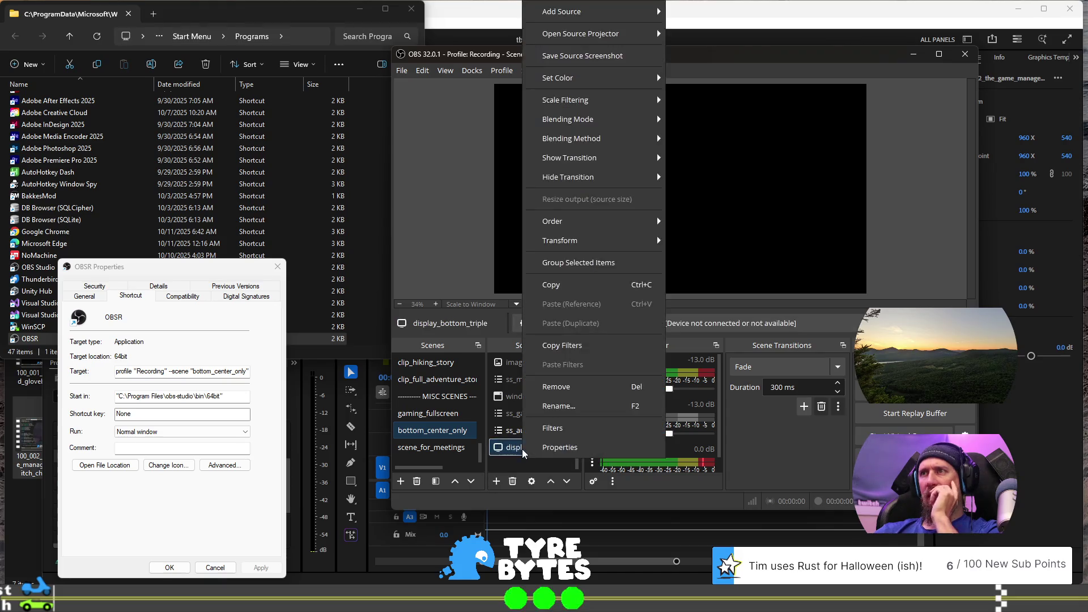
click(513, 448)
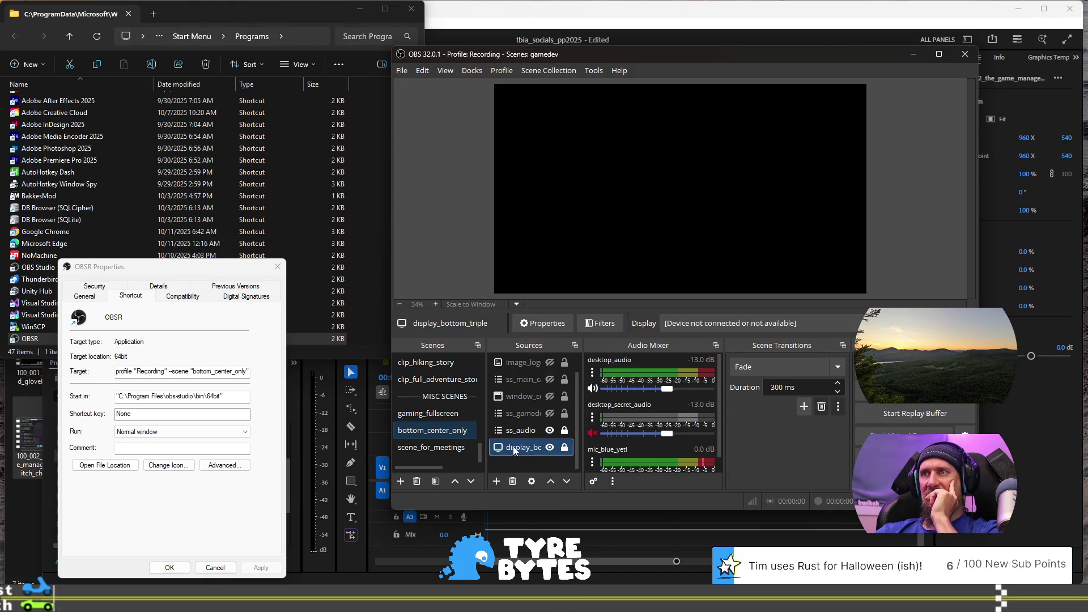
click(498, 482)
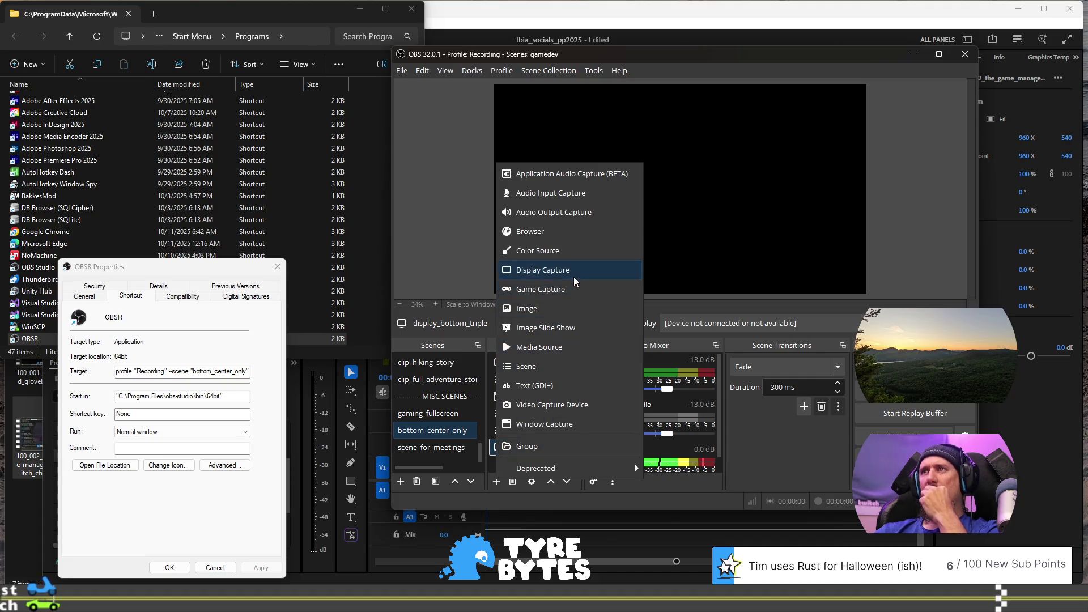
click(575, 272)
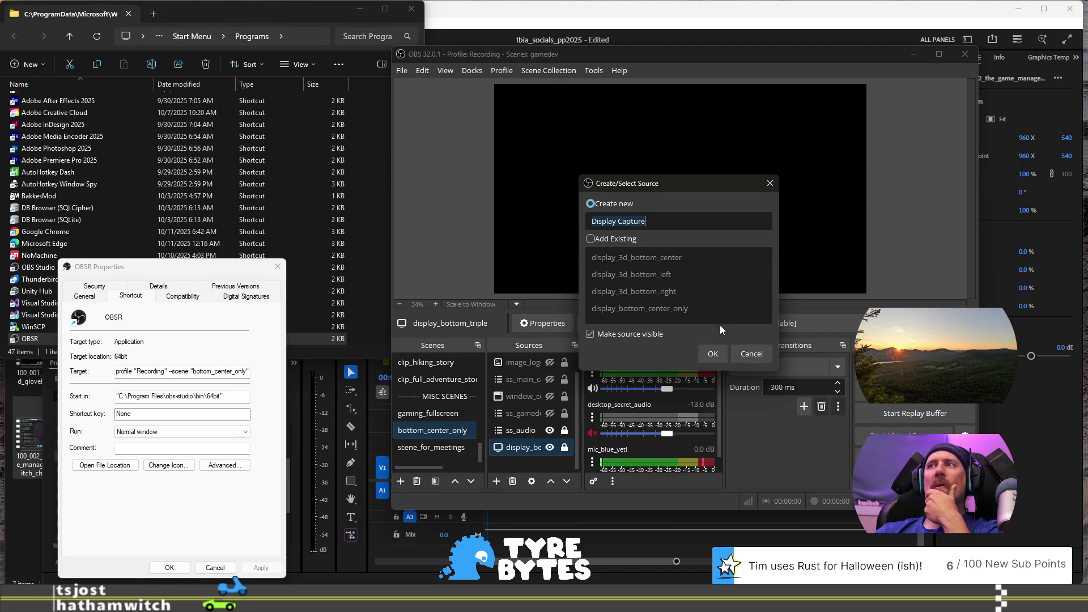
click(612, 239)
click(678, 308)
click(712, 352)
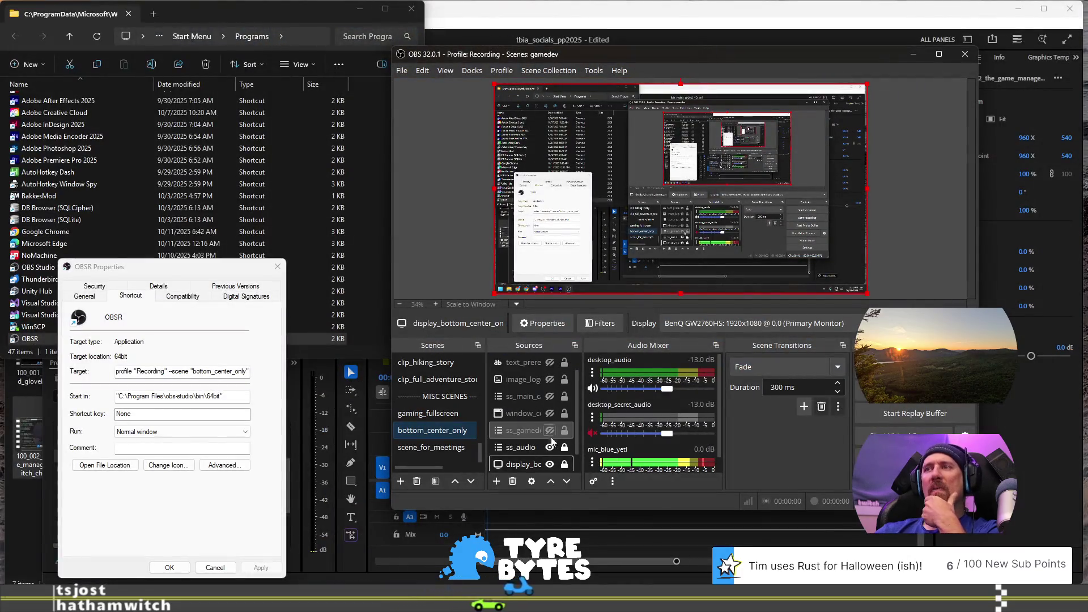
Step: Move the display capture to the bottom of Sources, lock it, and close the OBSR shortcut properties
drag(527, 464, 527, 363)
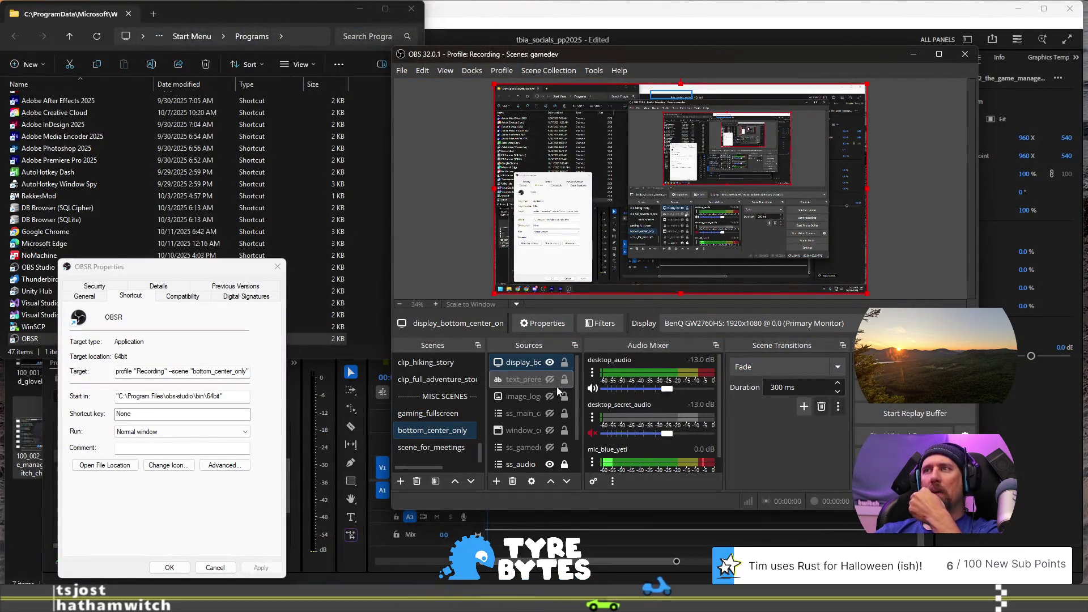
click(567, 481)
click(567, 481)
click(567, 481)
click(567, 481)
click(567, 481)
click(566, 481)
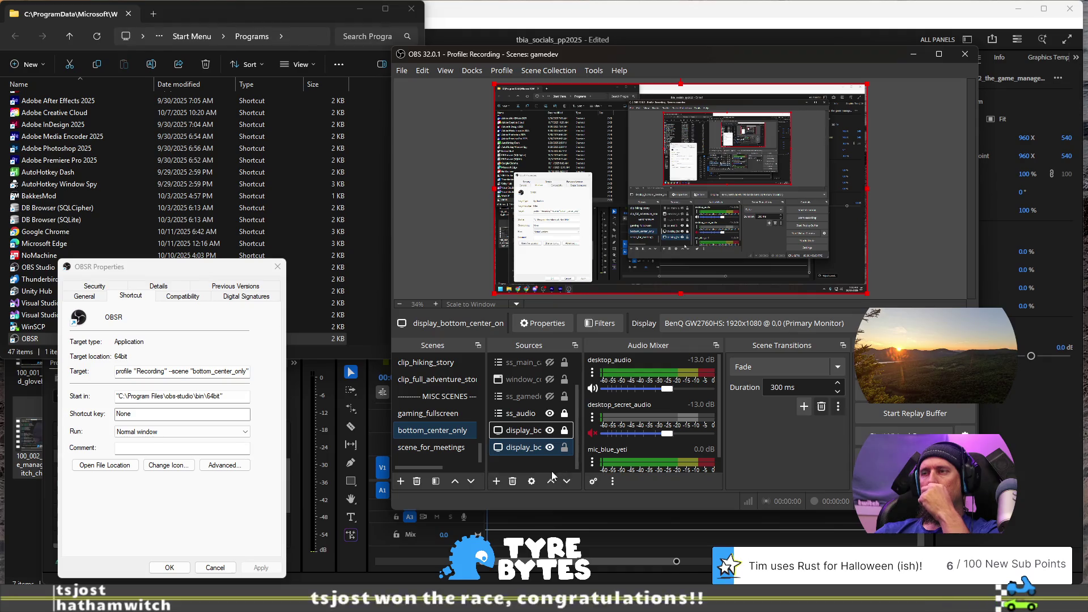
click(519, 461)
click(565, 451)
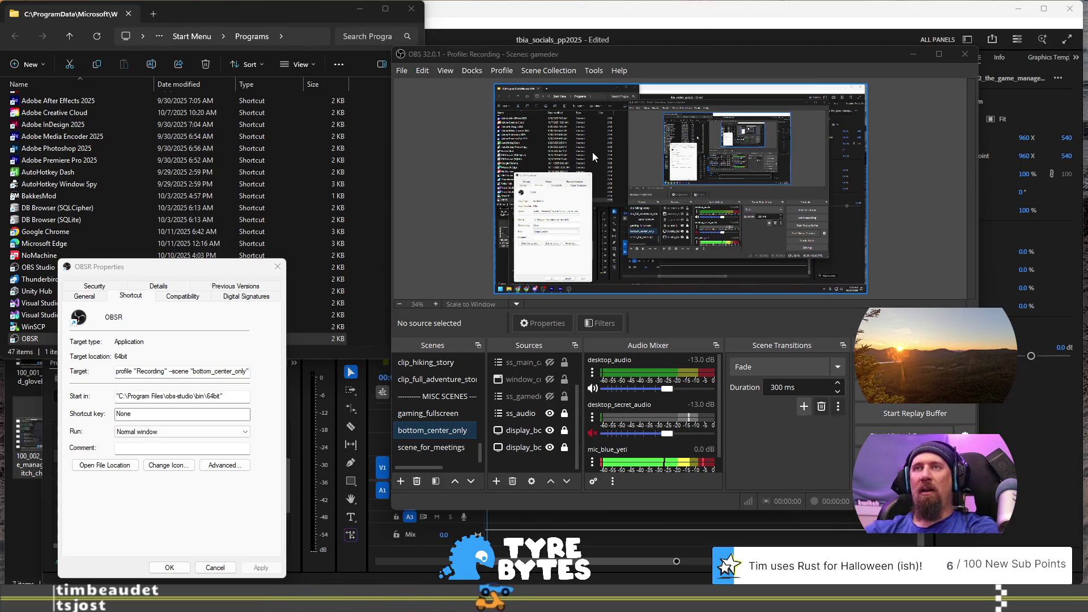
click(278, 266)
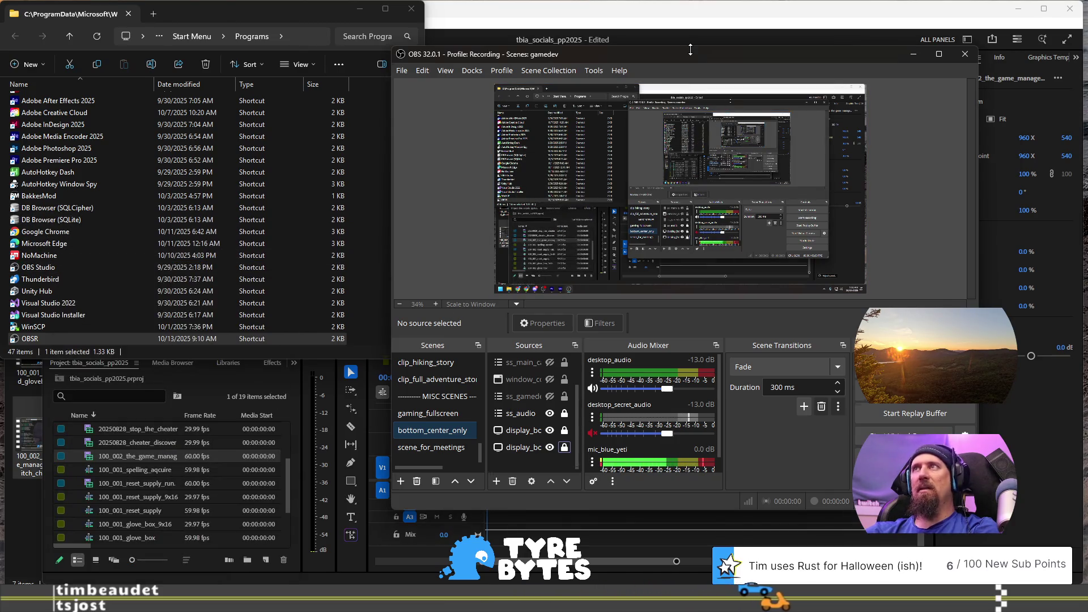
Step: Minimize OBS, close the Programs folder window, and switch to the tyre_bytes development desktop
key(super+Down)
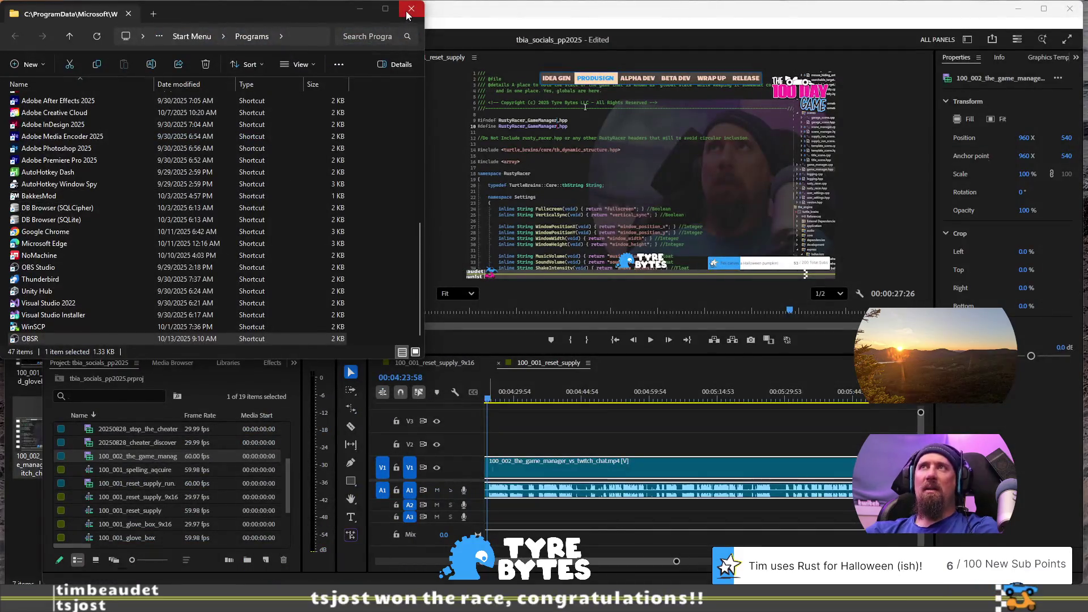
drag(285, 15, 362, 41)
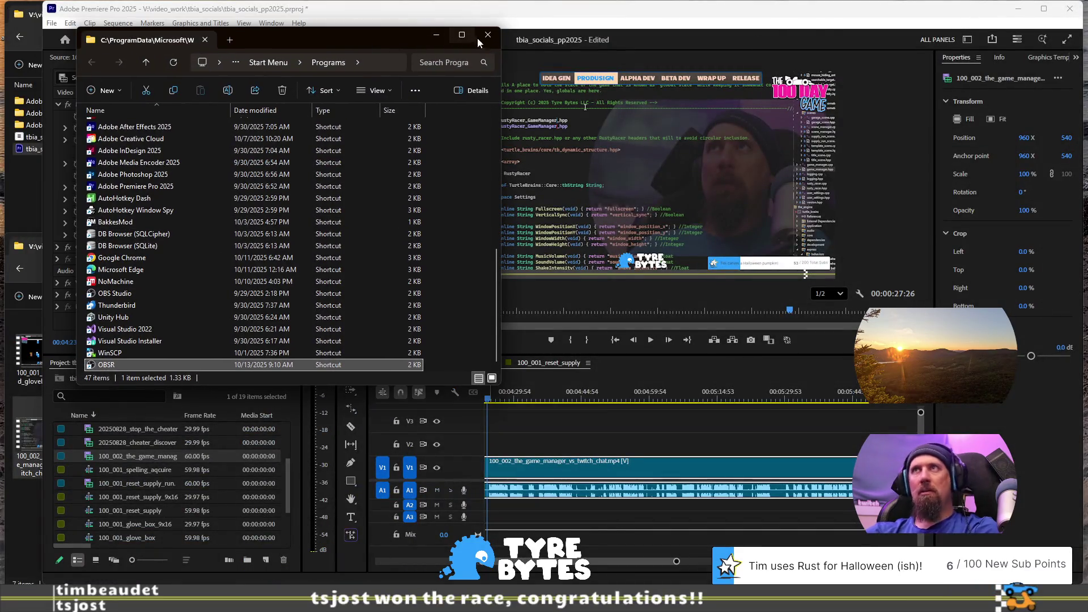
click(485, 34)
click(32, 180)
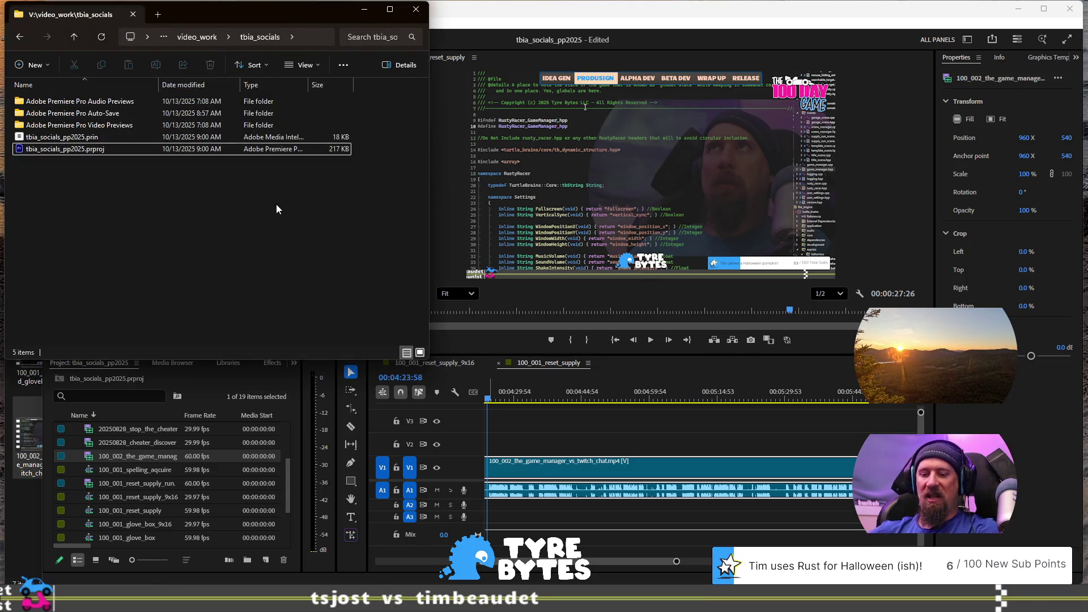
key(ctrl+super+Right)
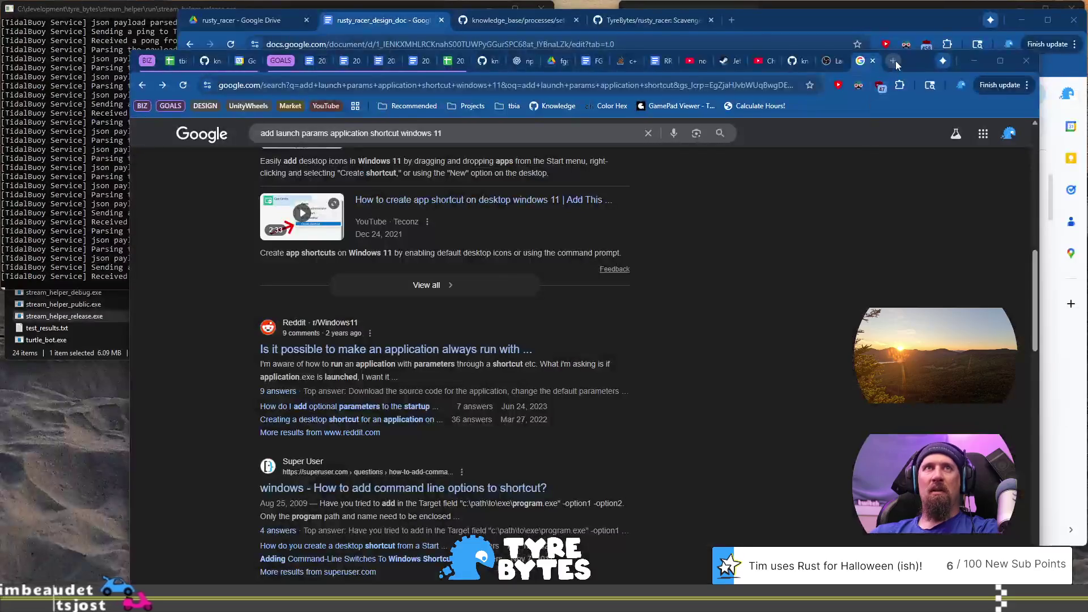
click(894, 61)
Step: Search 'wheel of time season 4' and highlight the sentence saying there's no fourth season
text(we)
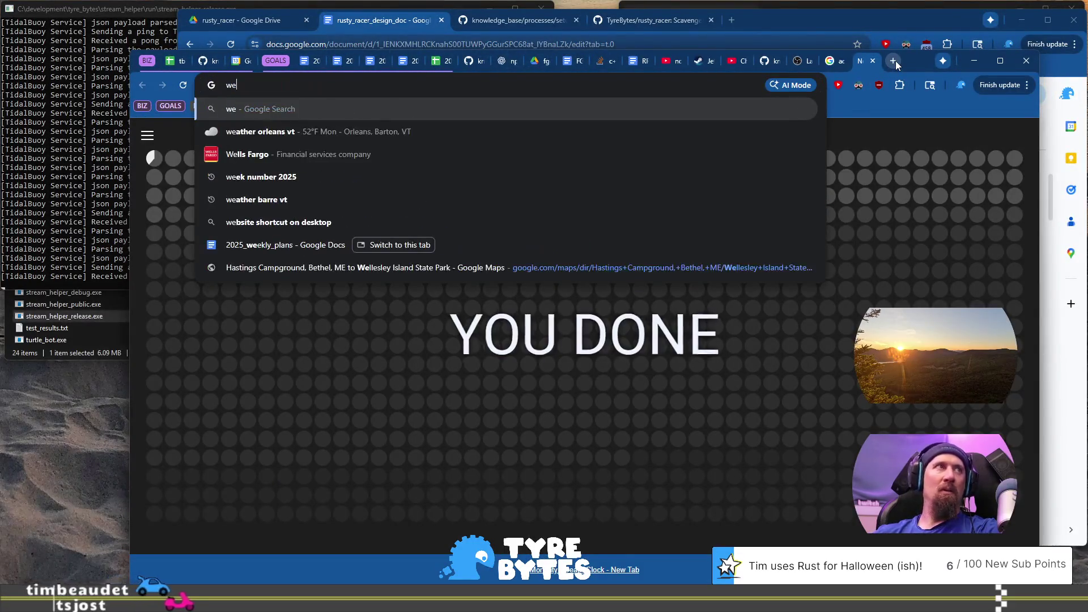
text(heel )
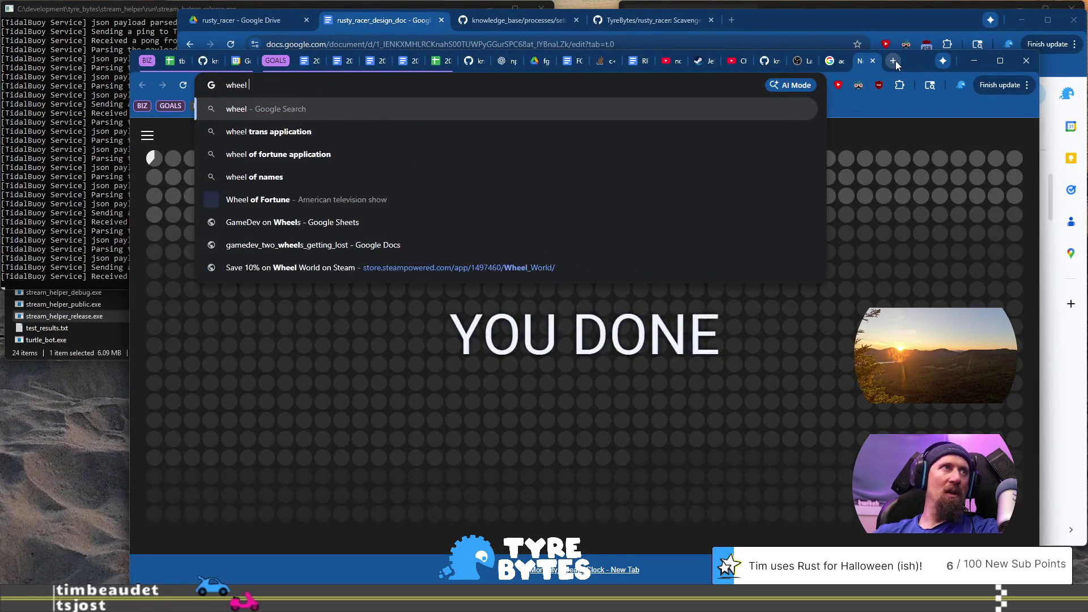
text(of time sea)
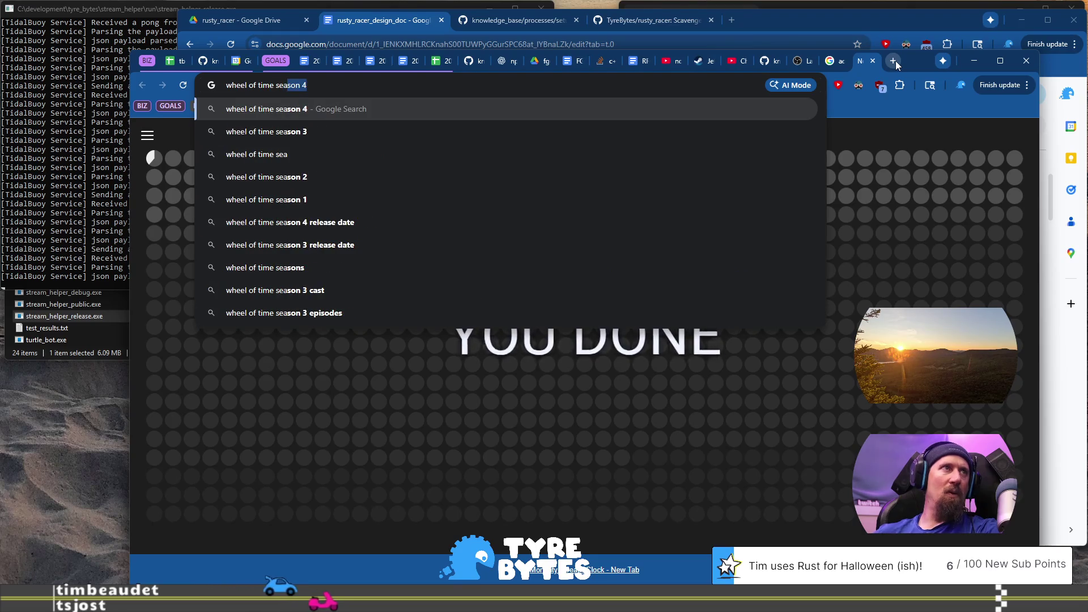
key(Return)
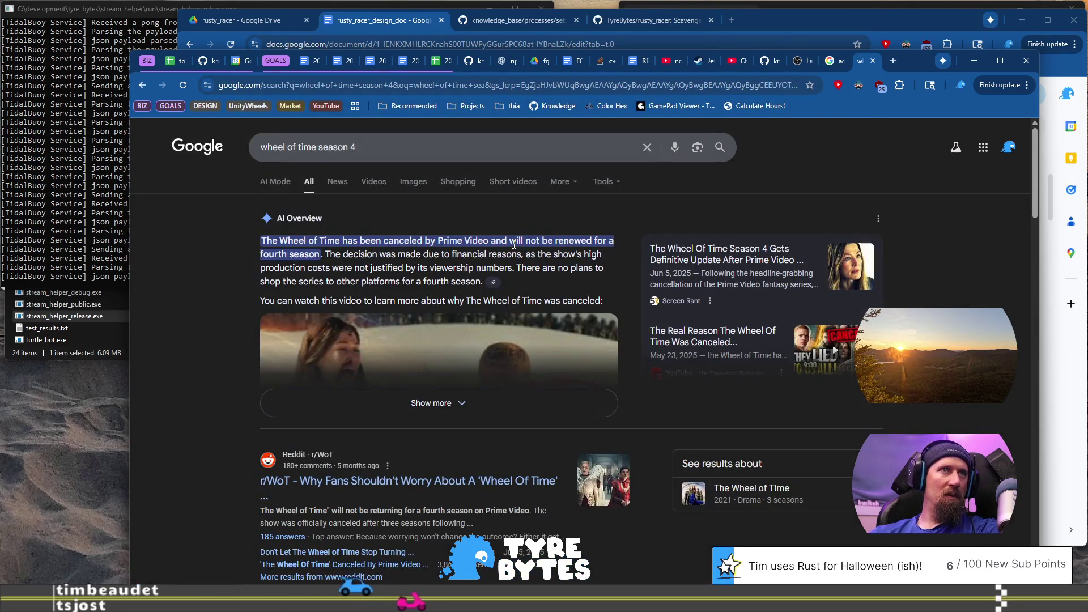
scroll(500, 262, down, 4)
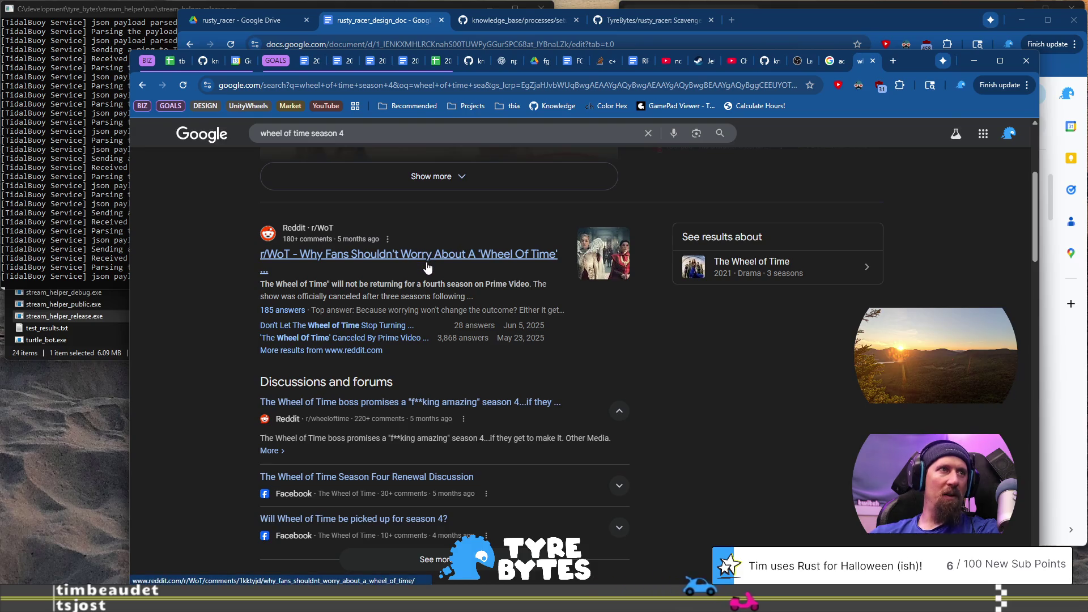
mouse_move(369, 283)
mouse_down()
mouse_move(365, 296)
mouse_move(467, 298)
mouse_up()
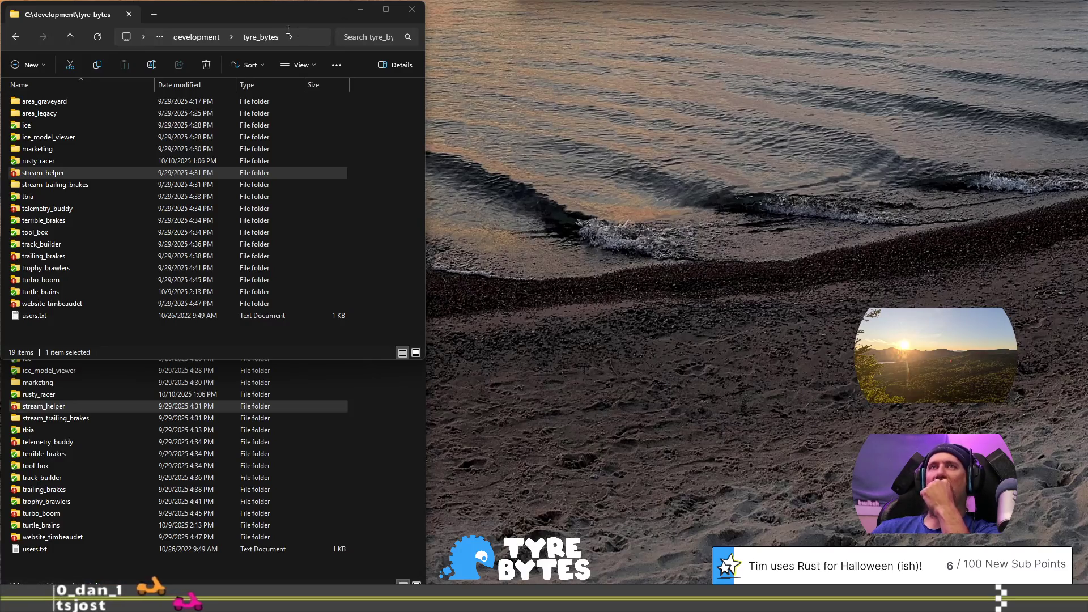
Step: Focus the tyre_bytes folder window before moving to the campaign_messages.json desktop
click(253, 17)
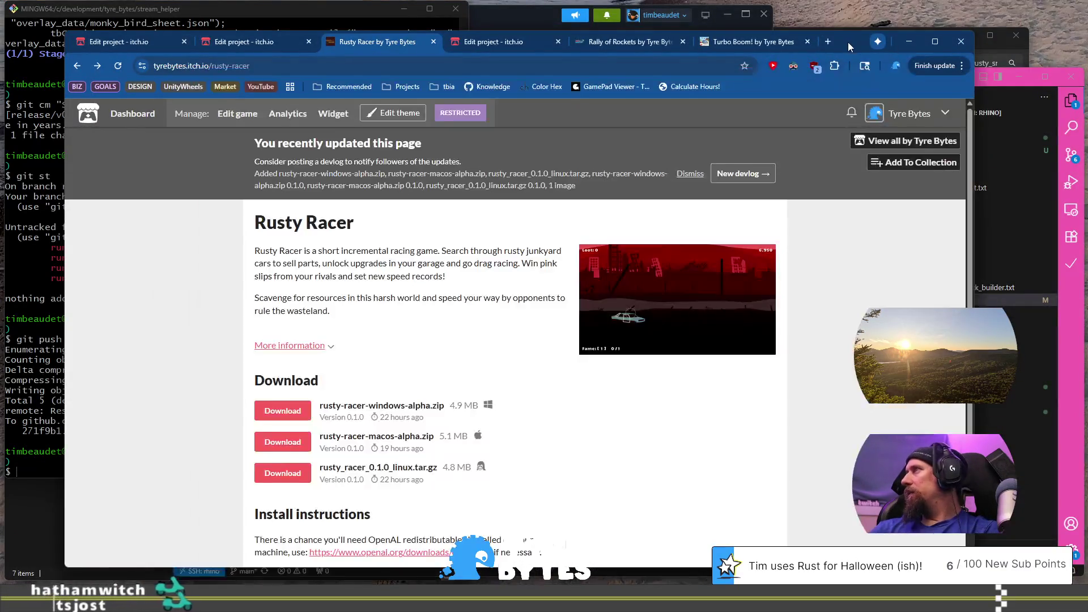
Step: Bring the Rusty Racer itch.io page forward, then return to the campaign messages file
drag(847, 42, 829, 36)
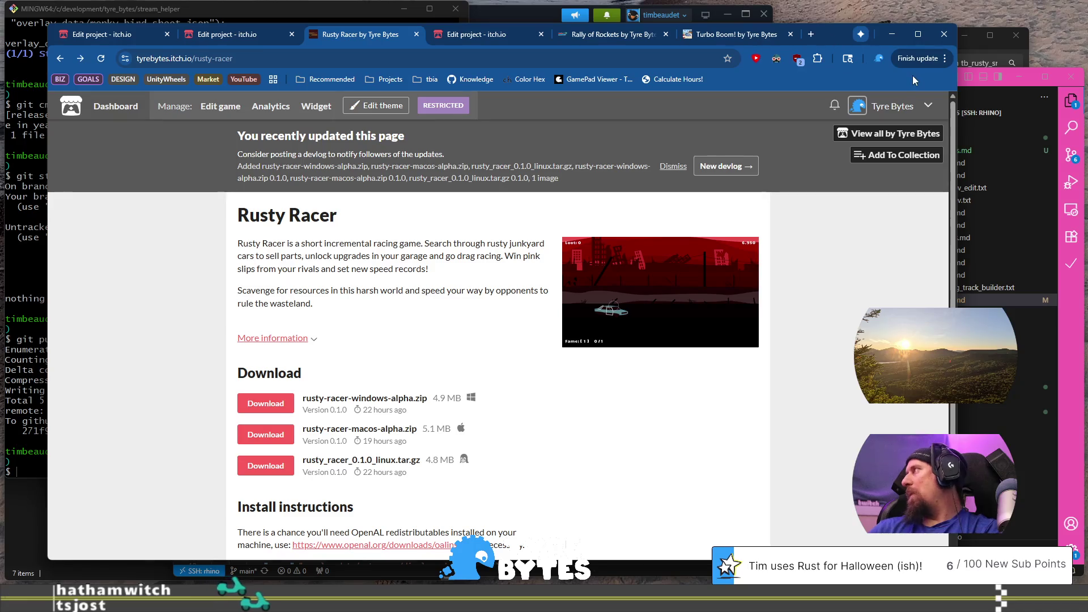
click(1082, 403)
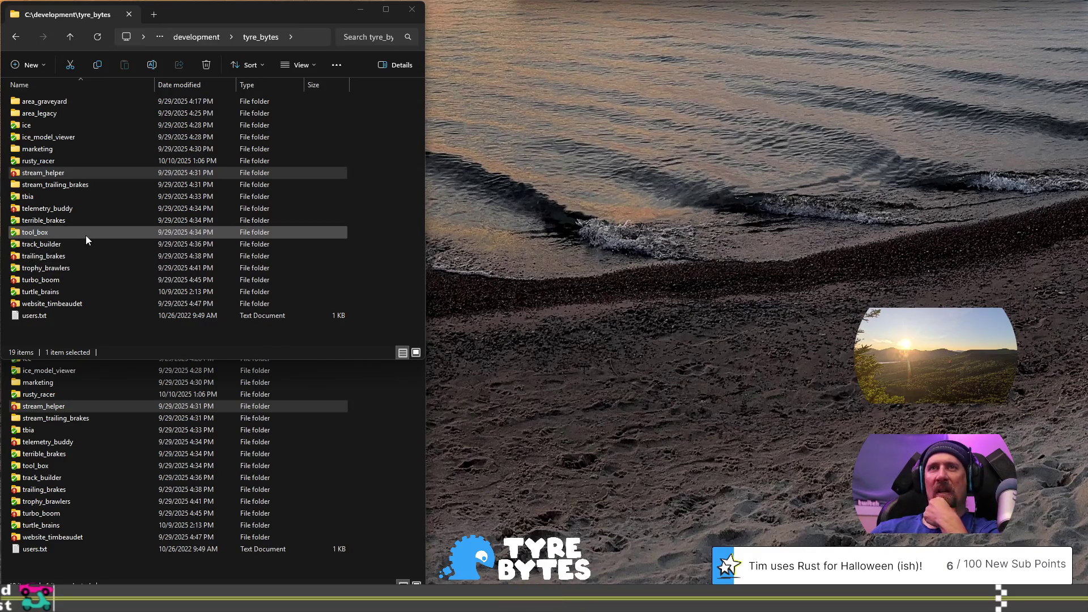
Step: Open the rusty_racer run folder and launch rusty_racer_public.exe
click(78, 152)
double_click(75, 162)
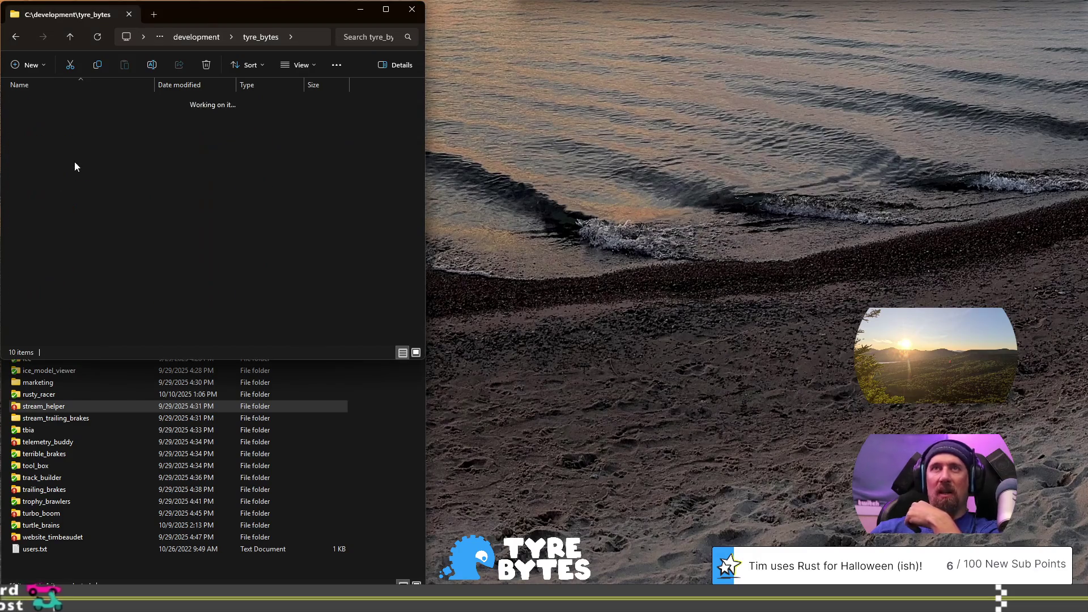
double_click(108, 177)
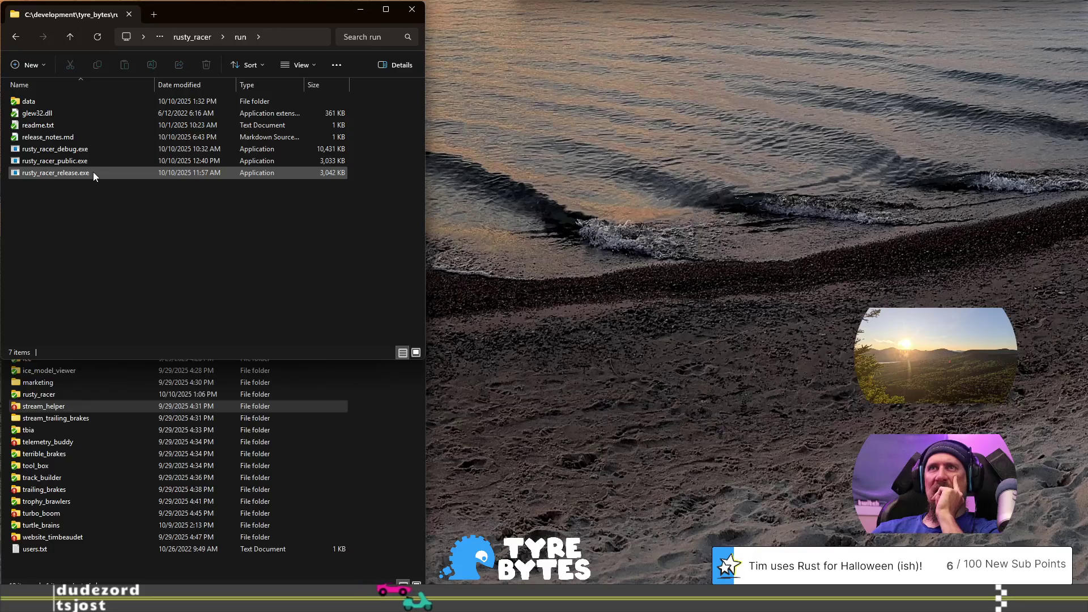
double_click(74, 161)
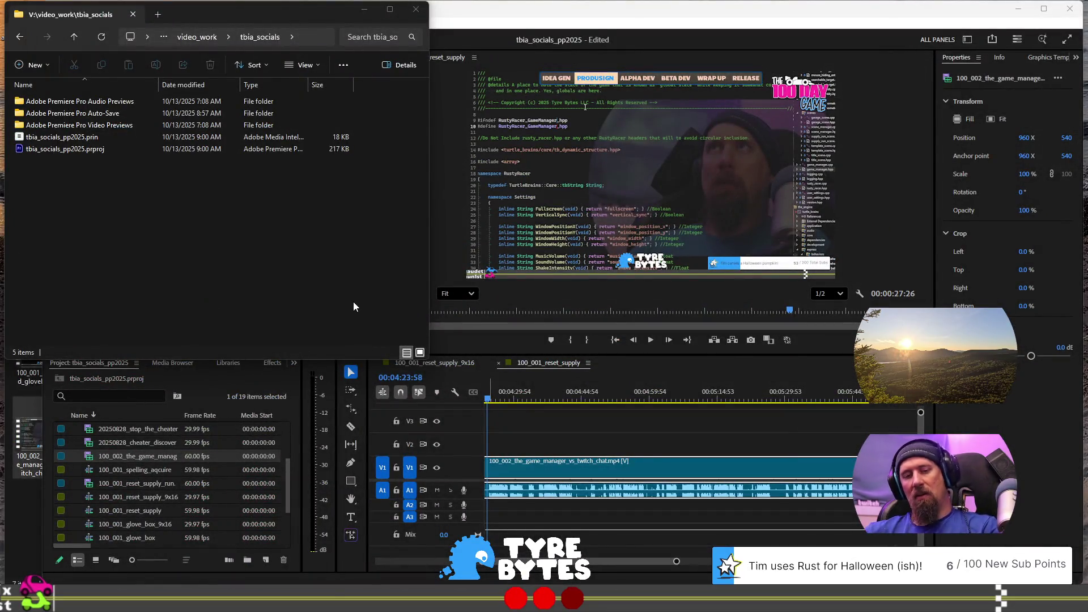
Step: Use Task View to switch to the desktop showing Rusty Racer's Click To Play screen
key(super+Tab)
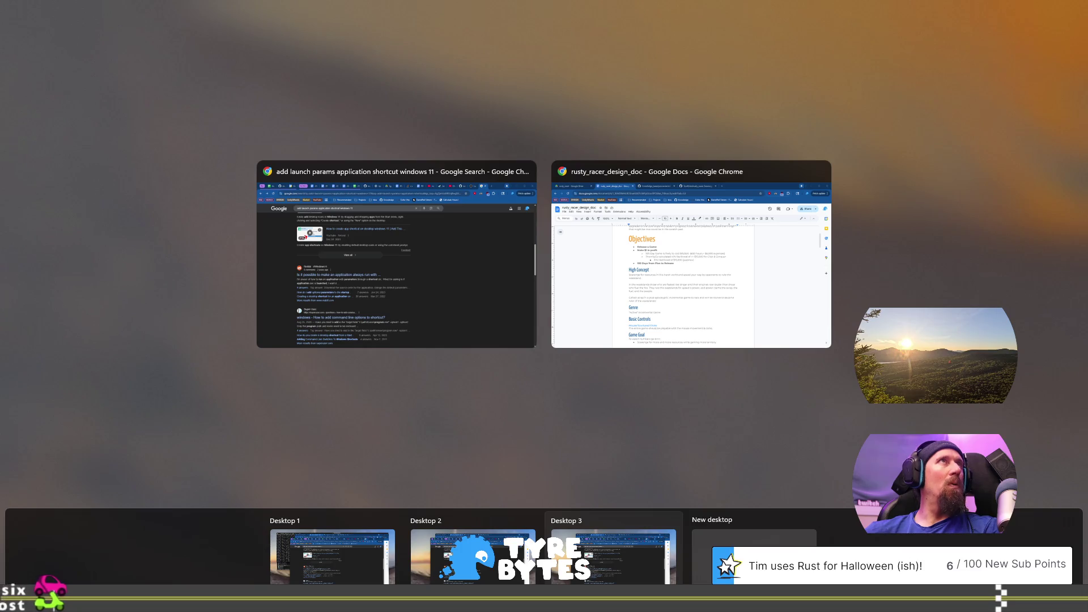
key(ctrl+super+Left)
key(ctrl+super+Left)
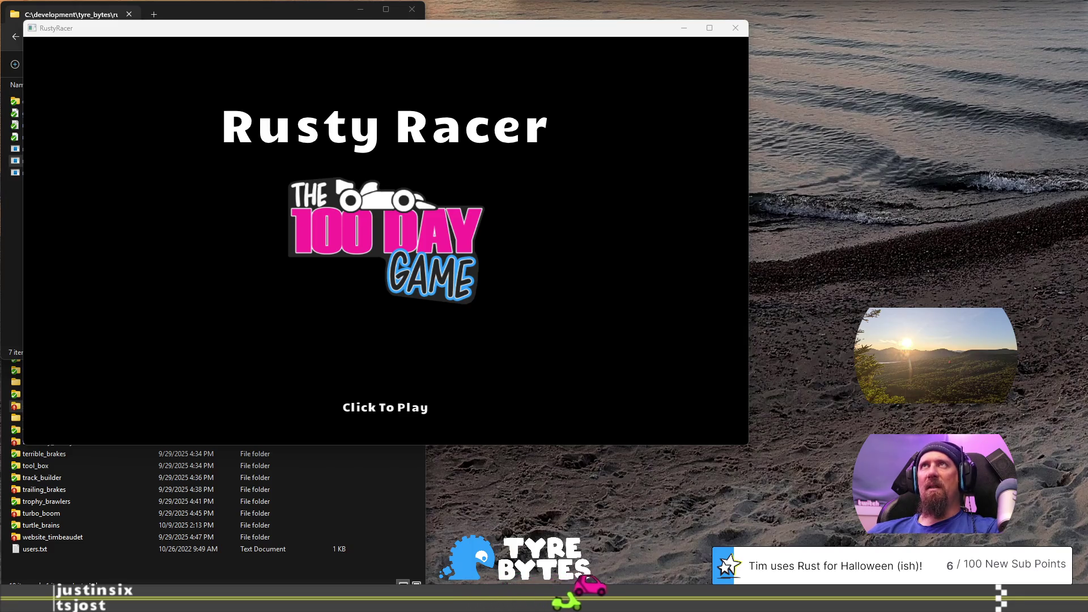
Step: Start Rusty Racer, close and relaunch rusty_racer_public.exe, then click Click To Play again
click(390, 362)
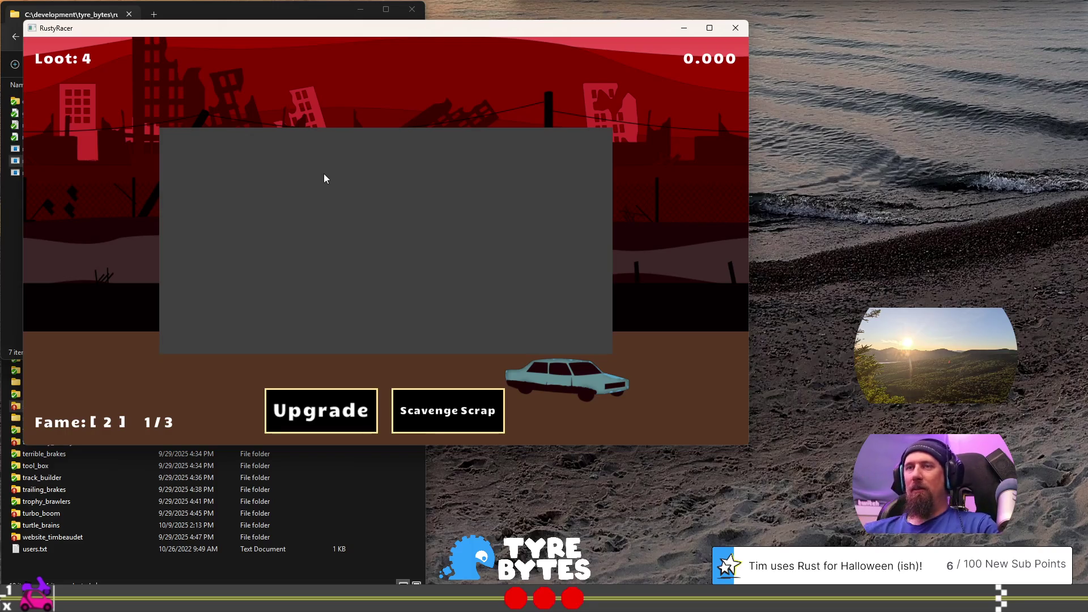
click(736, 31)
double_click(81, 161)
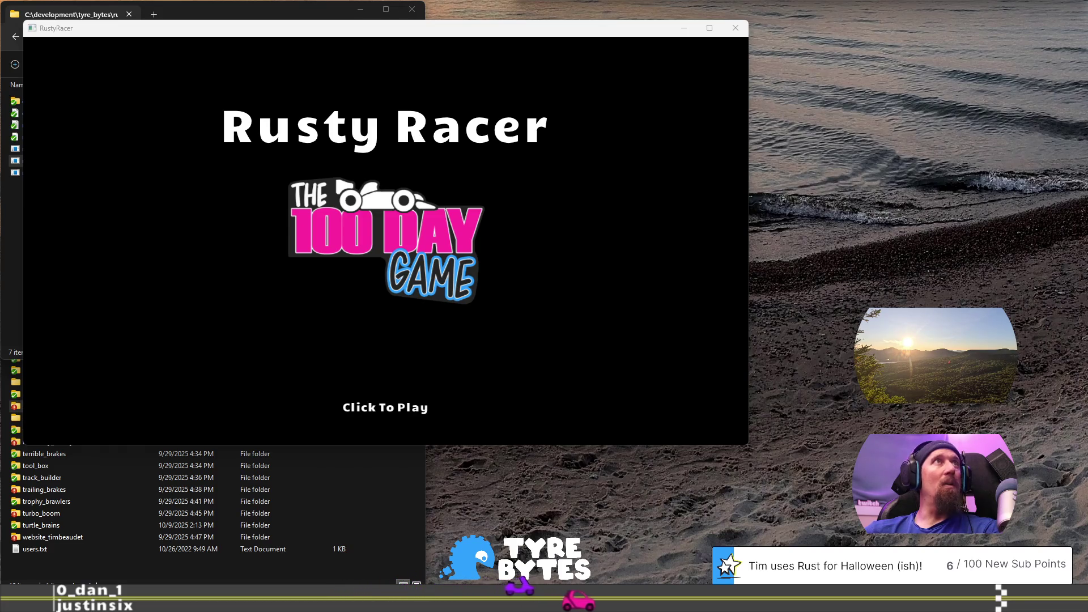
click(415, 280)
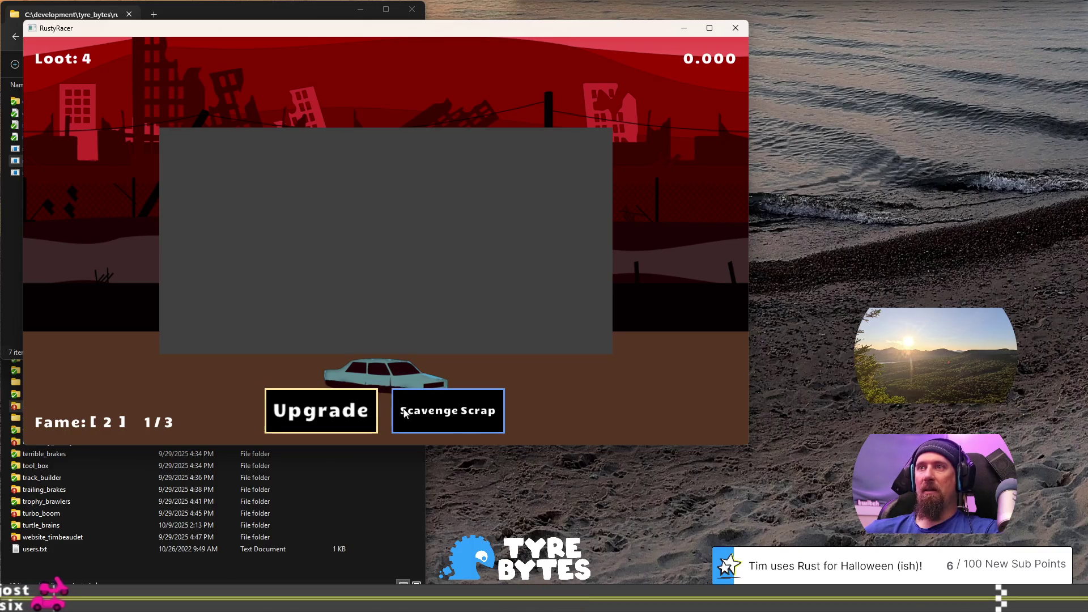
Step: Buy the Better Loot upgrade, then scavenge a round by prying the parked car and collecting its scrap
click(358, 410)
mouse_move(387, 250)
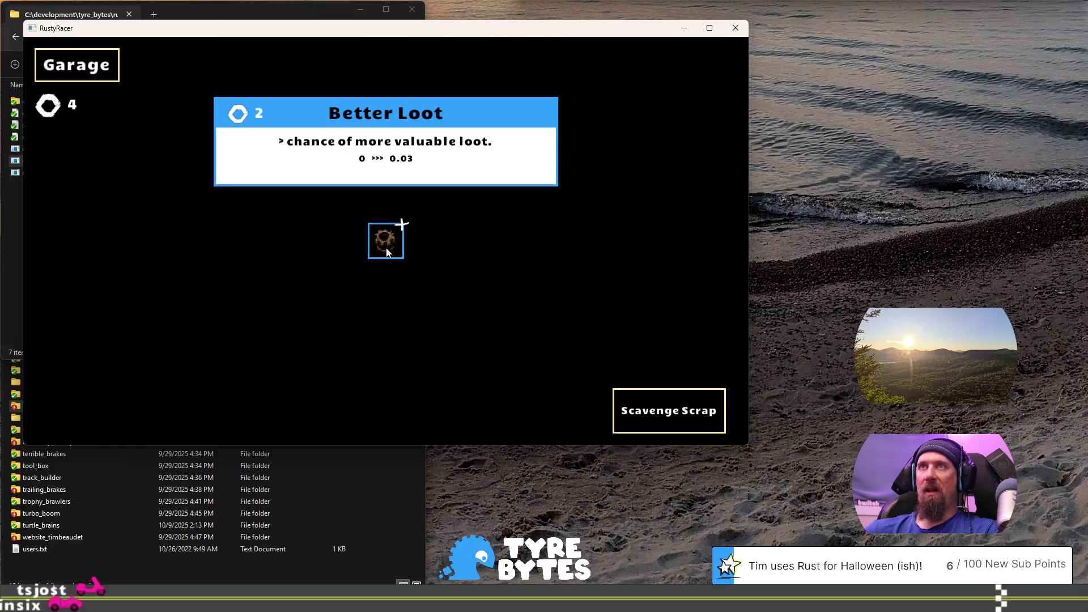
click(387, 251)
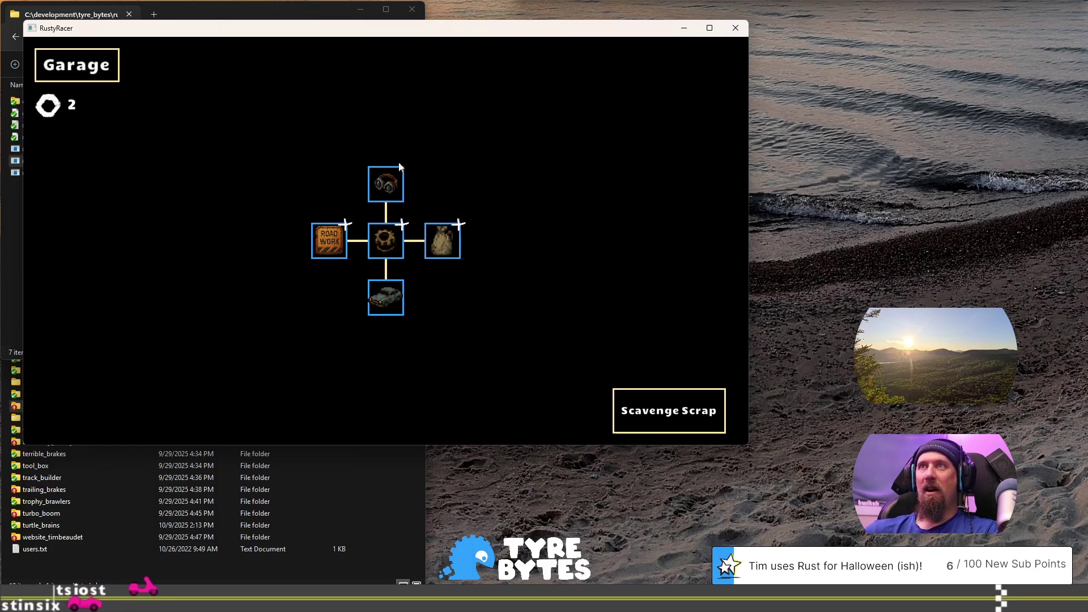
click(685, 414)
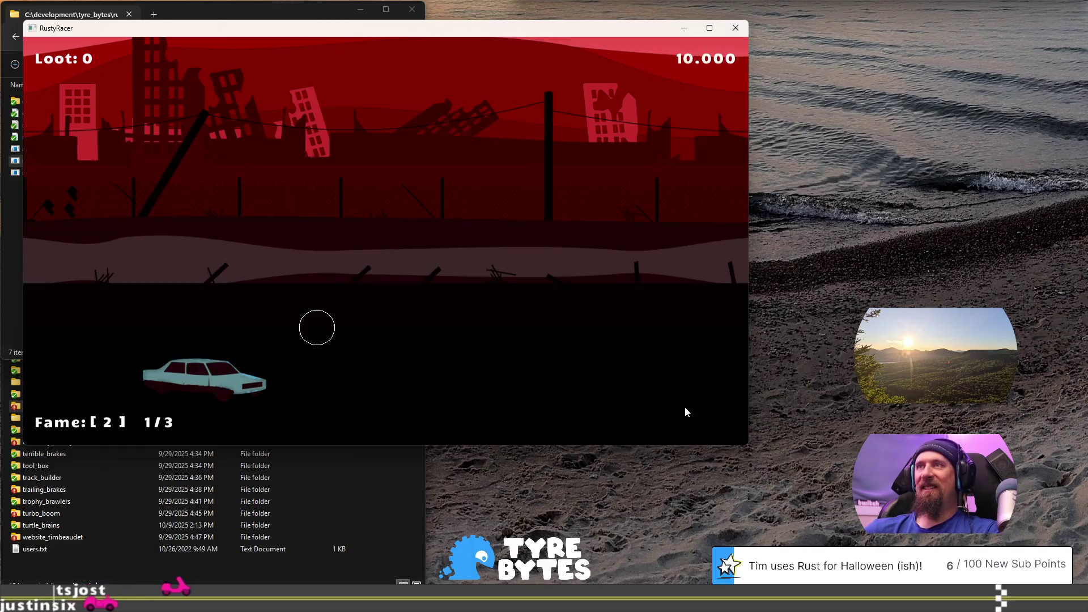
click(199, 381)
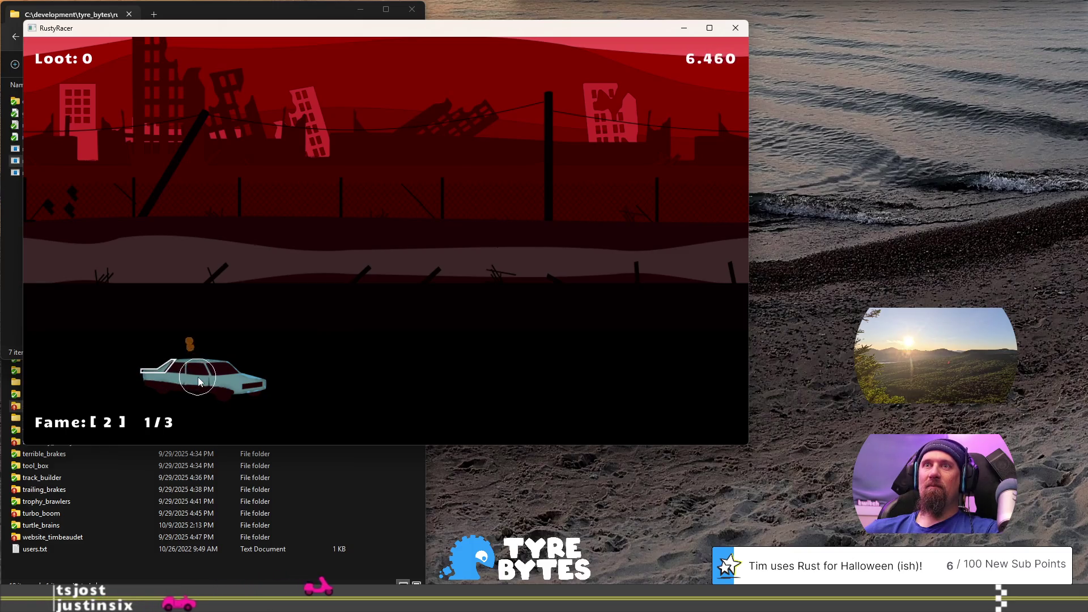
click(161, 377)
click(161, 377)
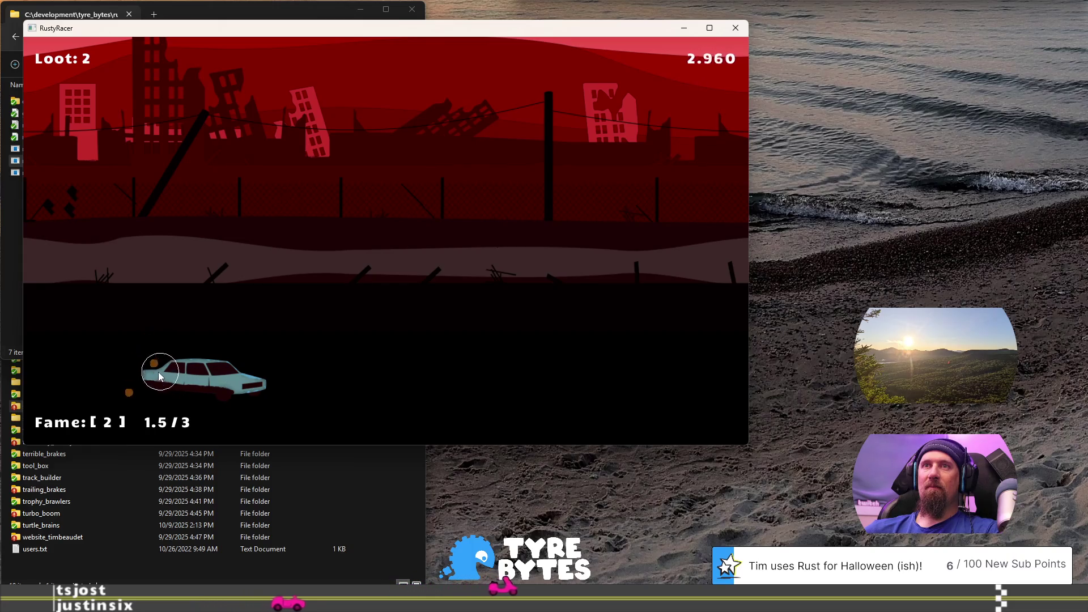
click(138, 392)
click(153, 391)
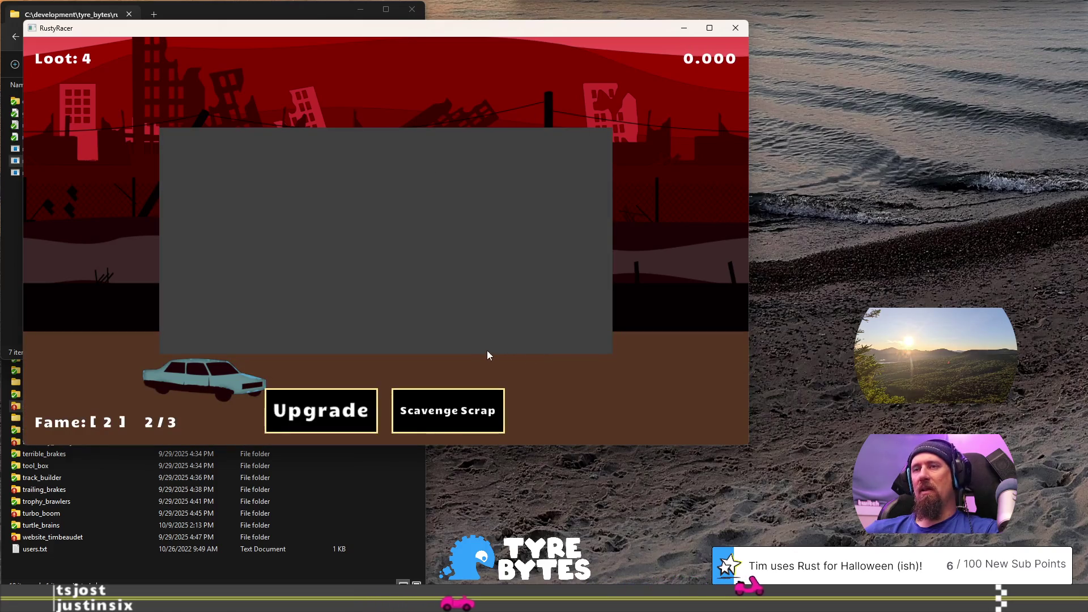
Step: Buy the More Cars upgrade and scavenge scrap from the lower car
click(320, 417)
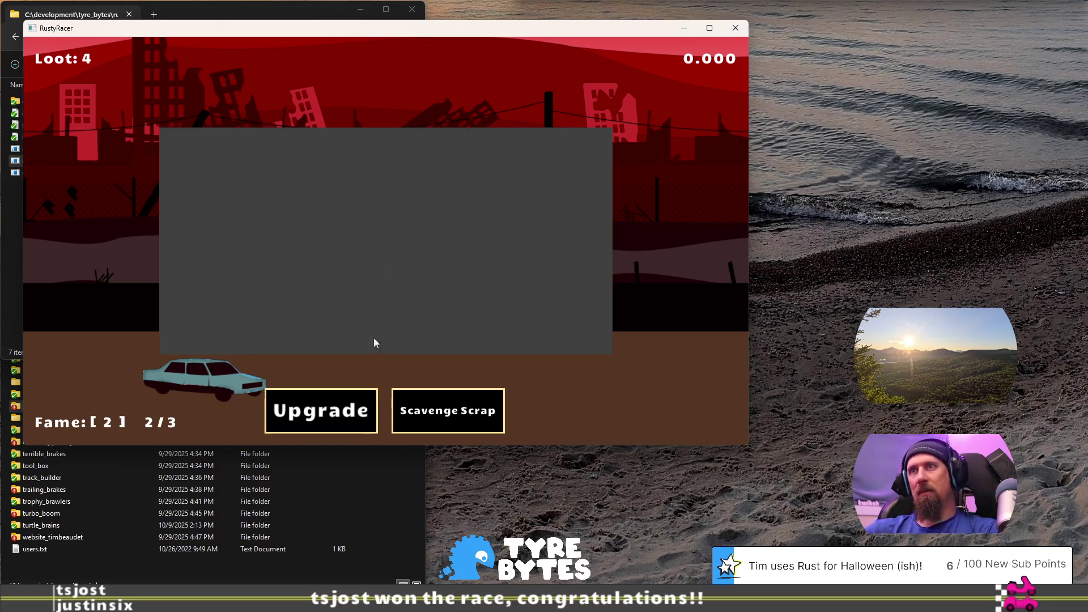
click(359, 408)
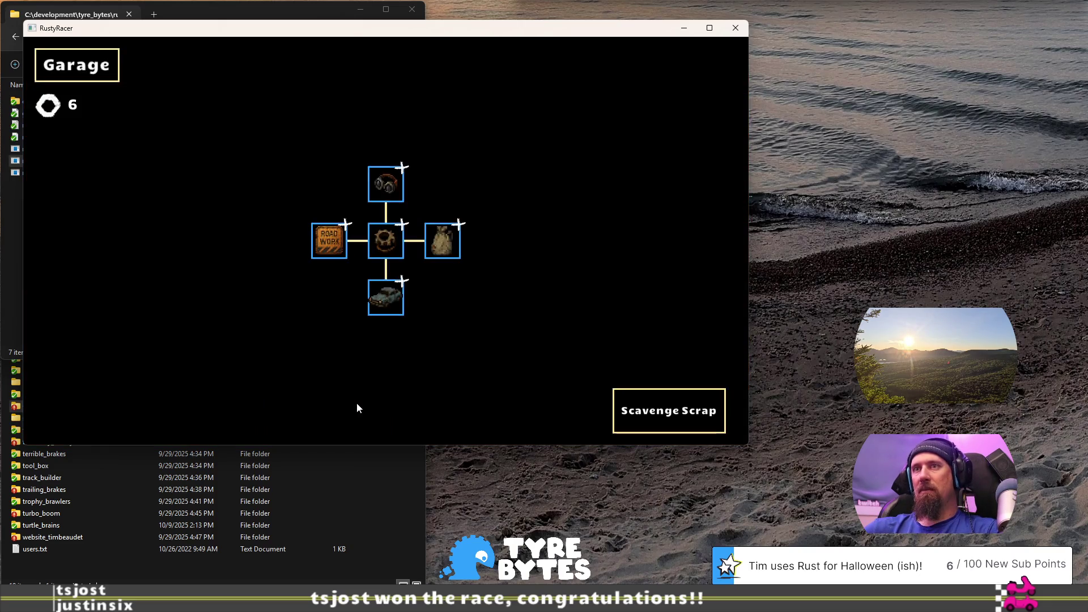
click(380, 295)
click(663, 411)
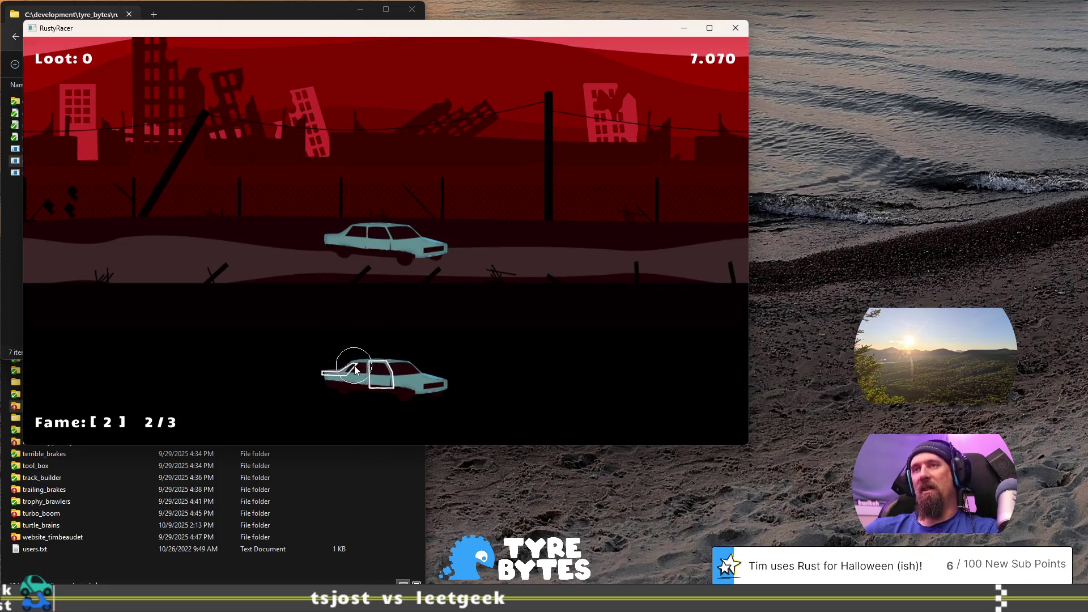
click(382, 393)
click(327, 392)
click(329, 391)
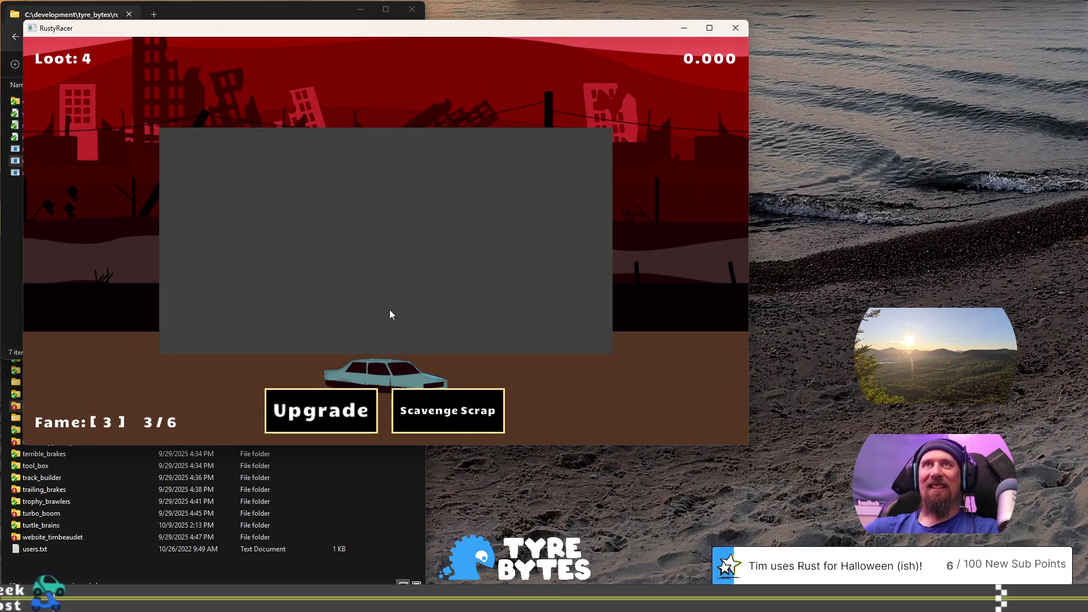
Step: Buy the Crow Bar and Bag upgrades in the Garage
click(340, 411)
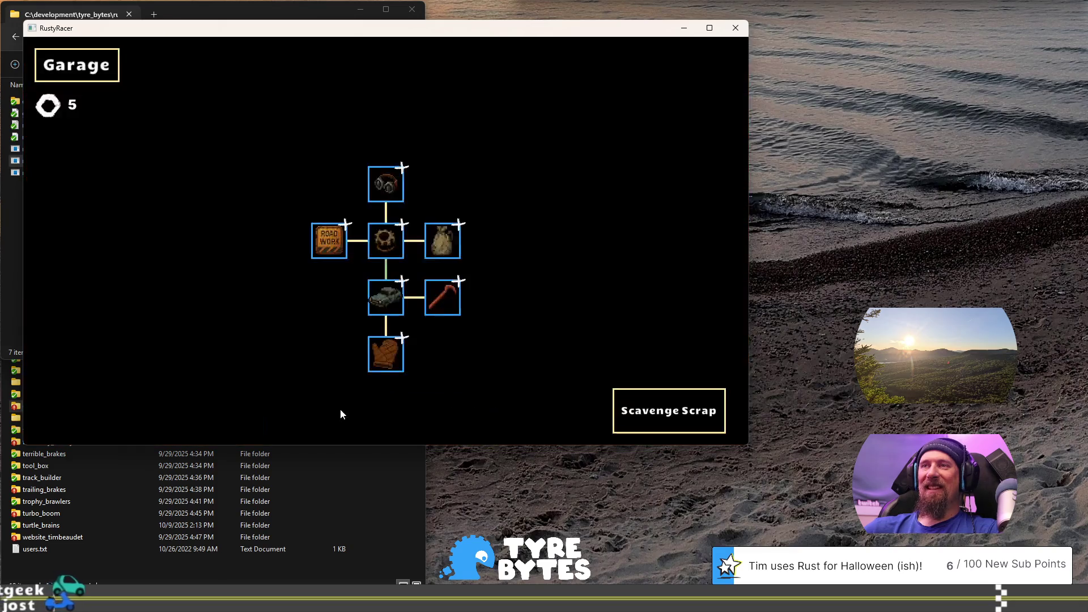
click(448, 291)
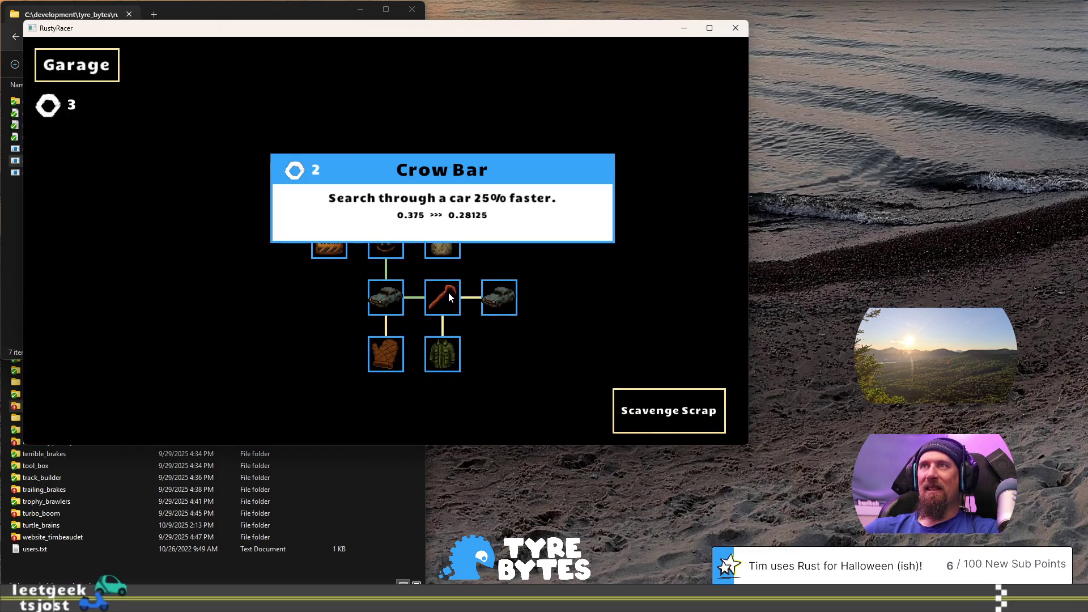
click(445, 242)
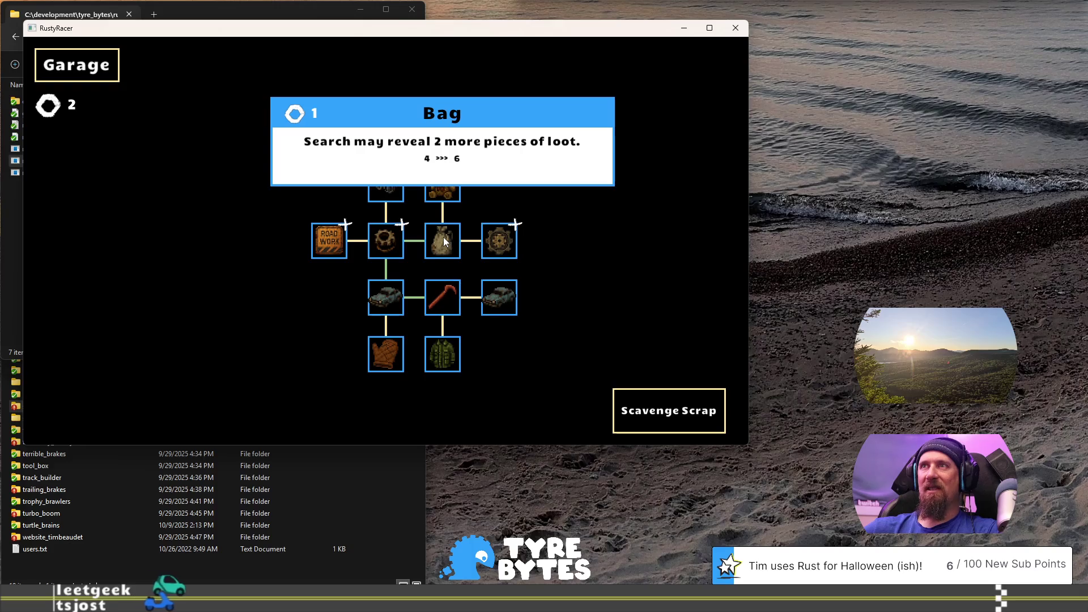
Step: Break two parts off the lower car for scrap, then buy the stuffed bear upgrade
click(628, 407)
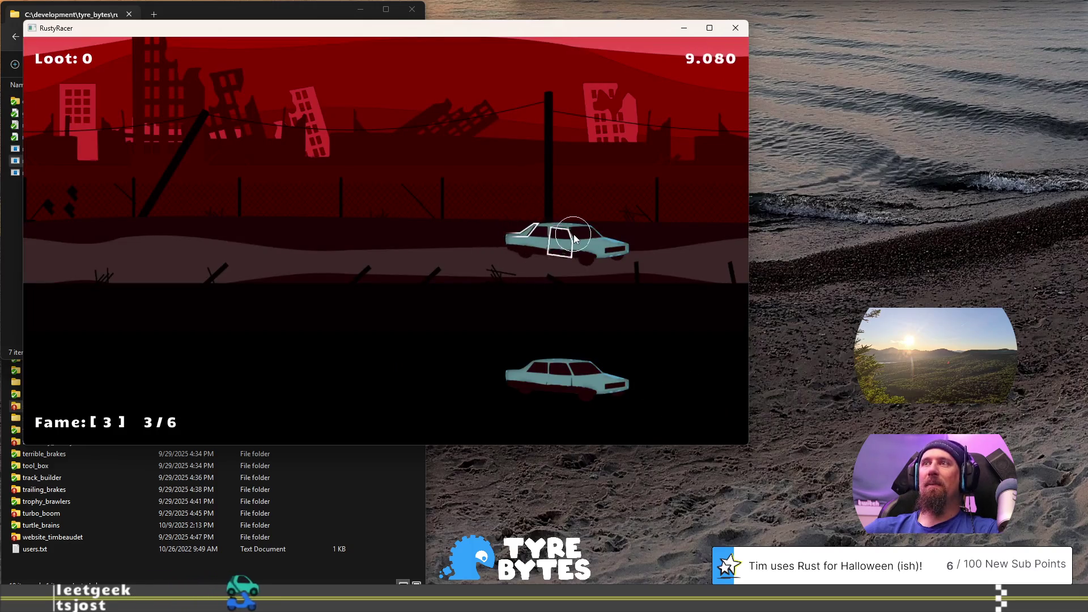
click(538, 233)
click(487, 304)
click(540, 304)
click(510, 301)
click(517, 304)
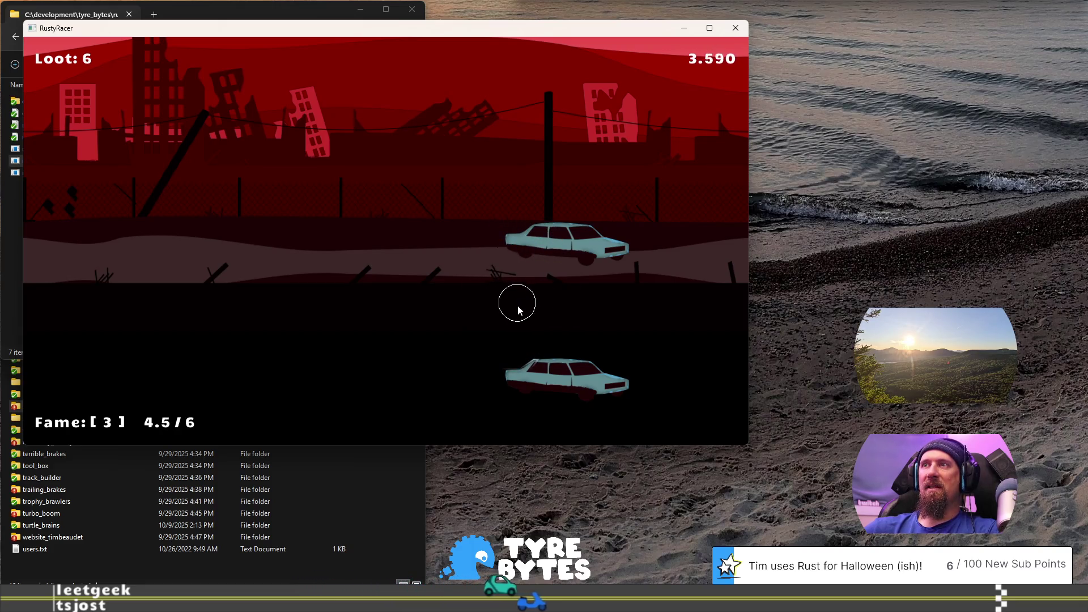
click(539, 370)
click(540, 389)
click(564, 389)
click(566, 393)
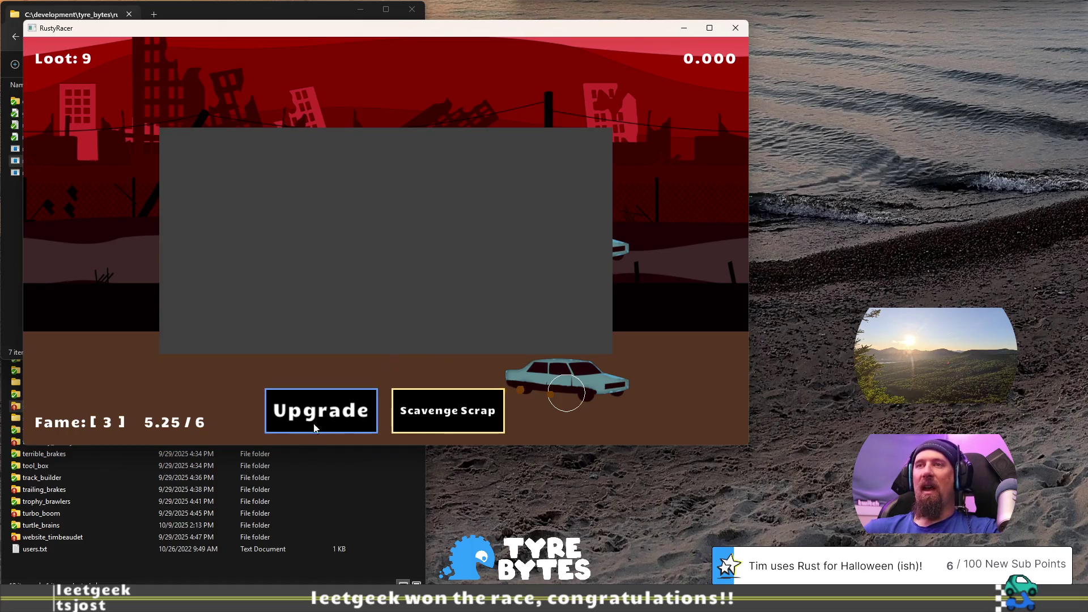
click(336, 420)
click(452, 189)
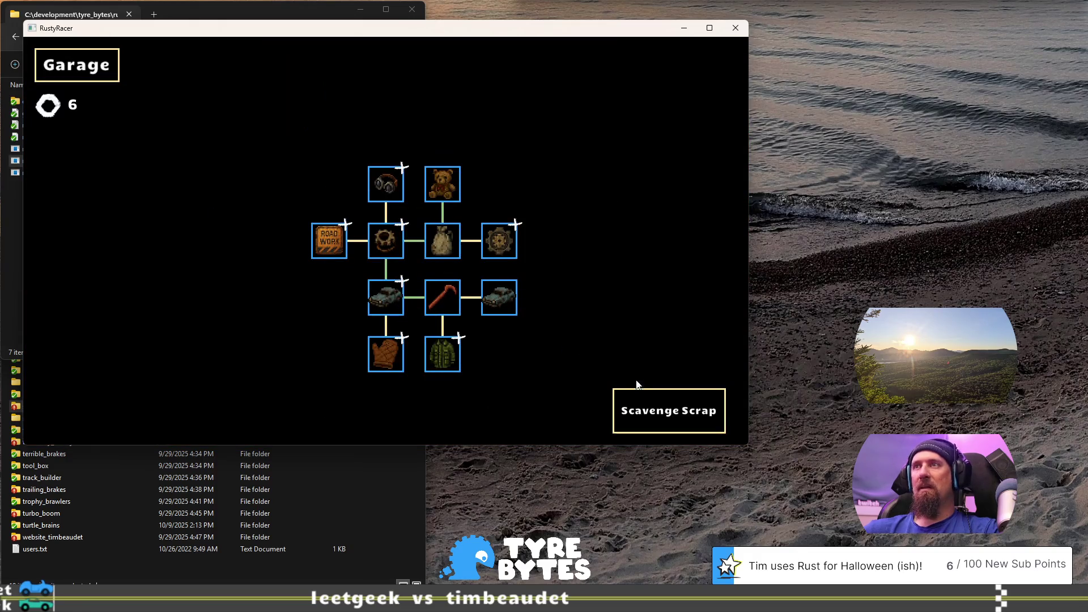
Step: Run a scavenging round, swinging car doors open and collecting the scattered scrap
click(673, 408)
mouse_move(393, 246)
mouse_down()
mouse_move(326, 214)
mouse_move(320, 312)
mouse_up()
click(318, 301)
click(341, 304)
click(293, 297)
drag(190, 236, 178, 237)
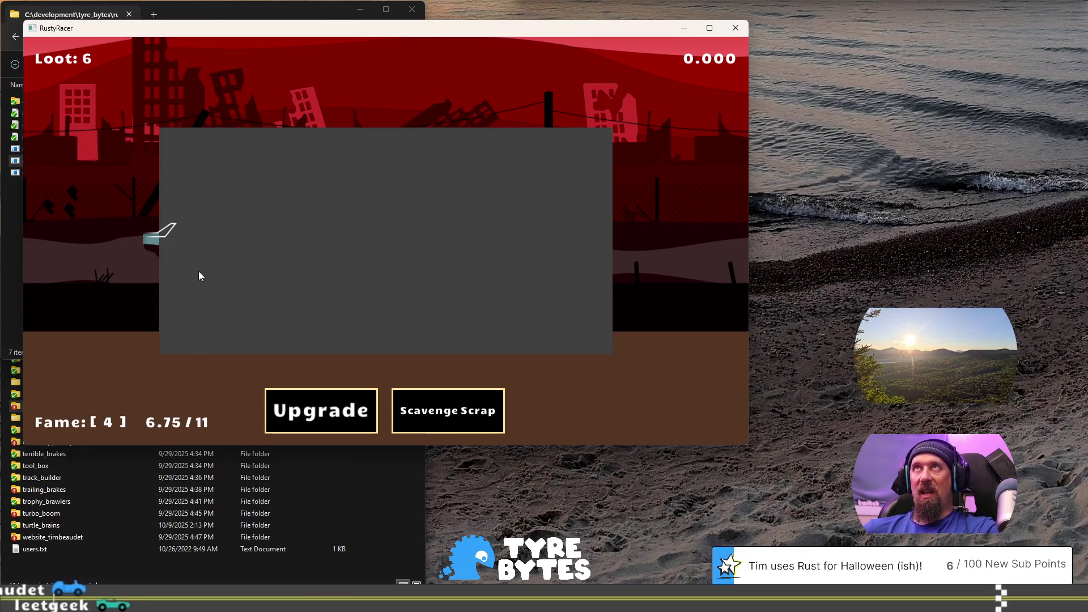
Step: Buy Better Car, then break parts off the lower and upper cars for scrap
click(348, 425)
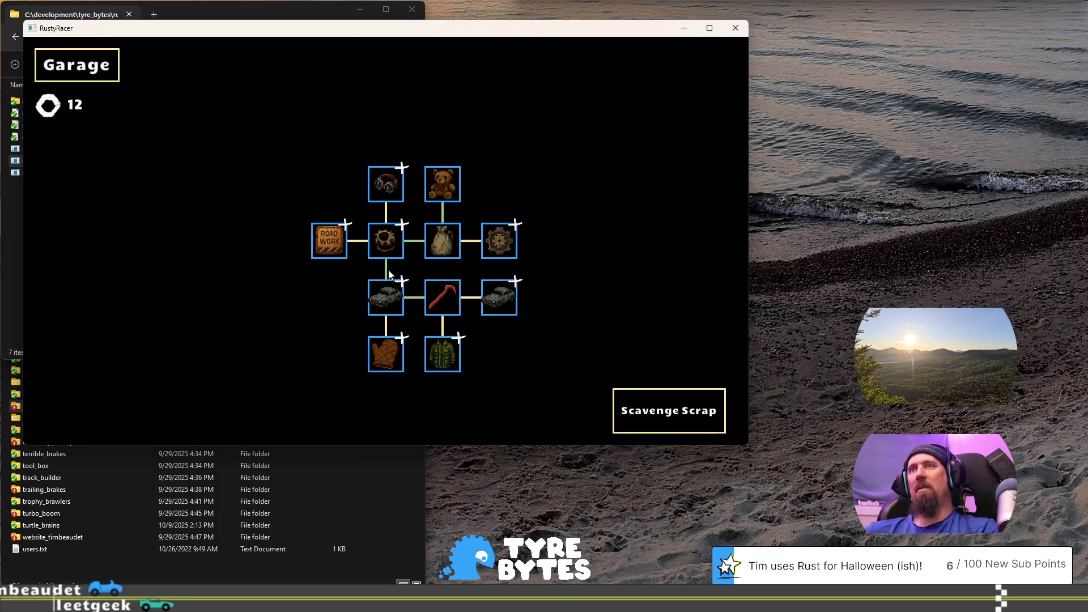
click(489, 291)
click(675, 410)
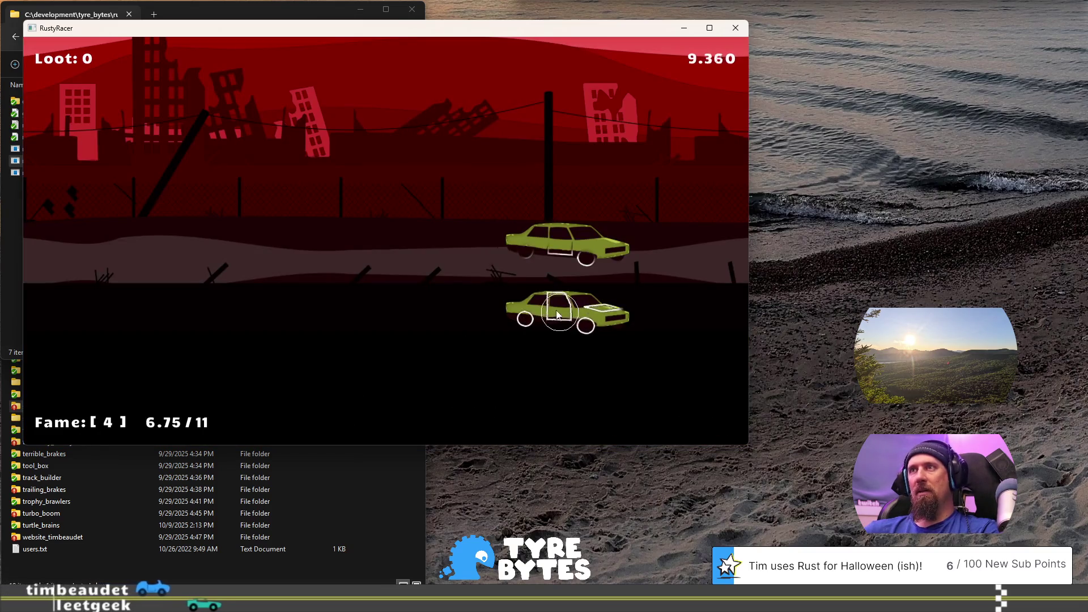
click(583, 318)
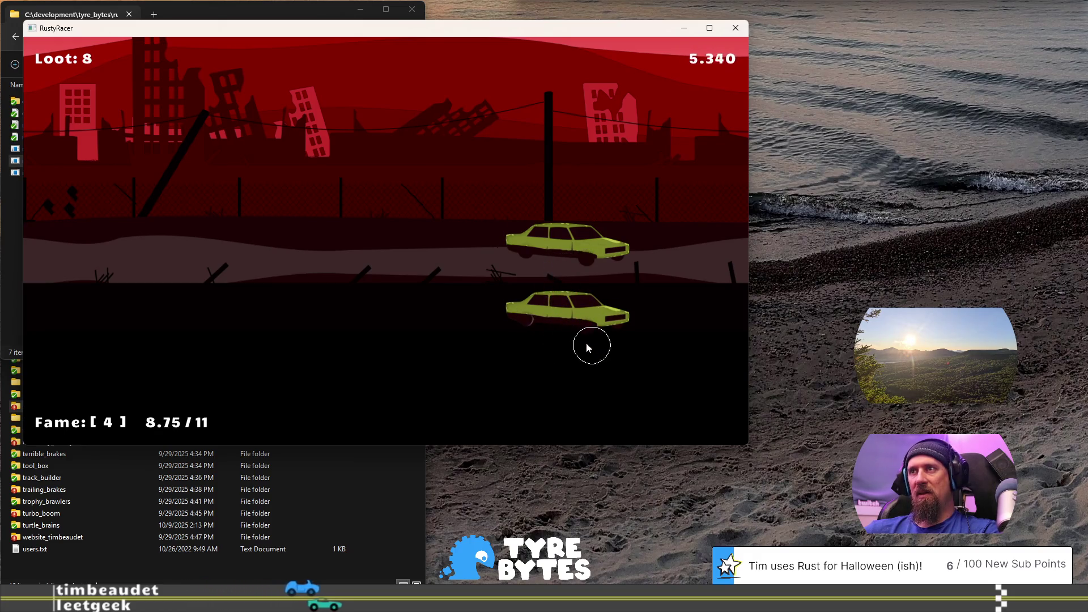
click(520, 314)
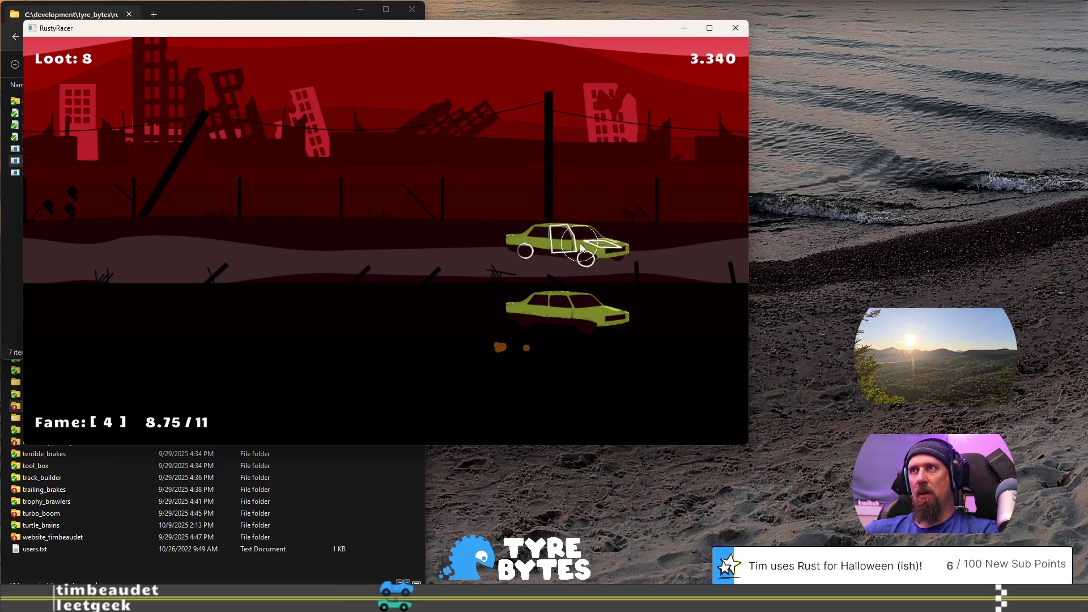
click(586, 248)
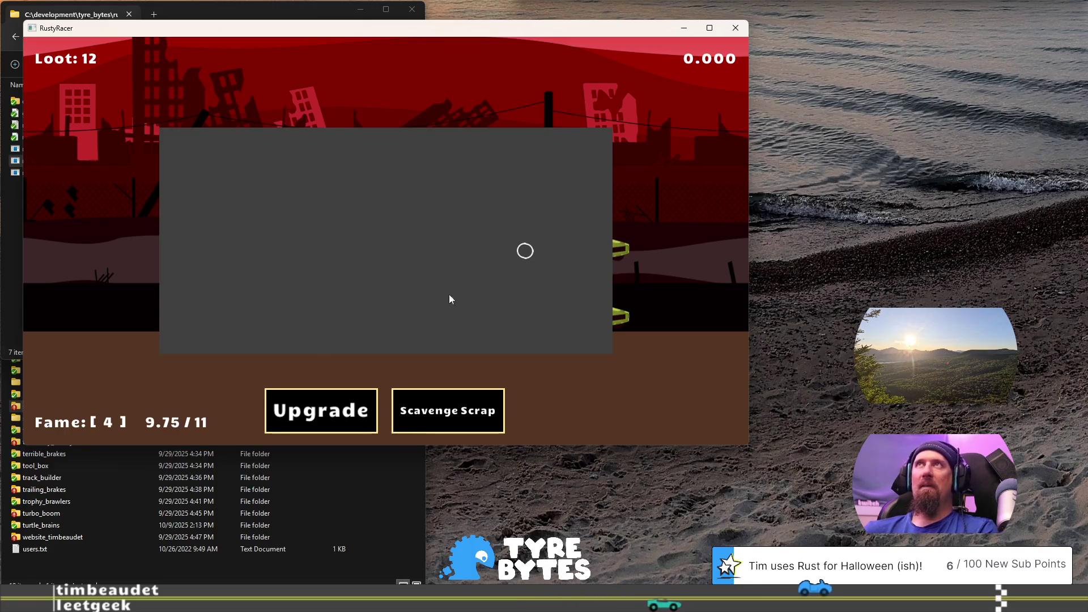
click(356, 419)
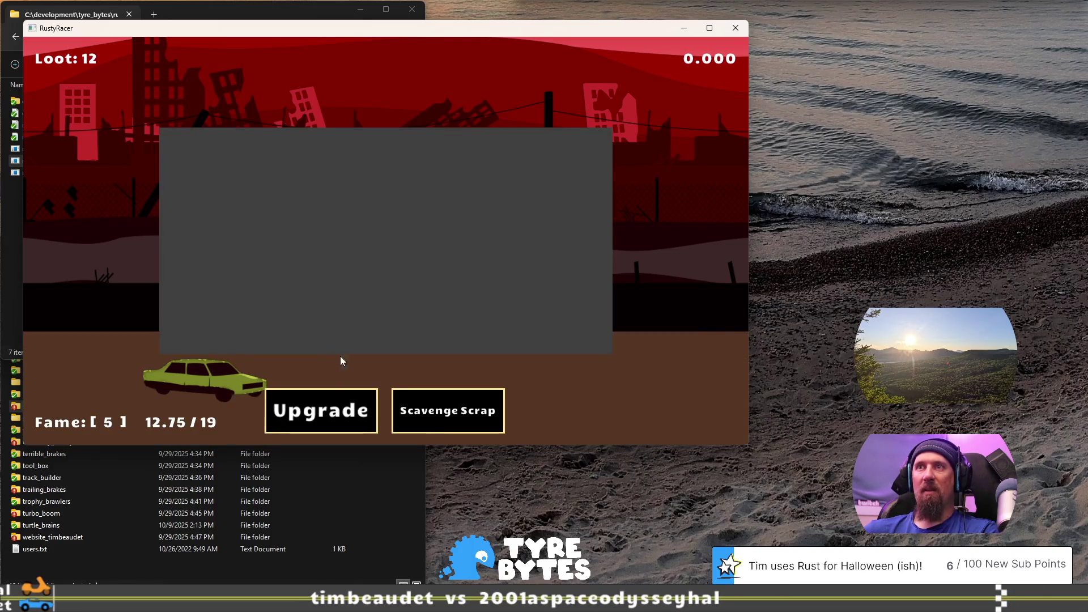
Step: Buy four more levels of Better Loot in the Garage
click(315, 409)
click(499, 241)
click(501, 242)
click(504, 244)
click(503, 244)
click(504, 243)
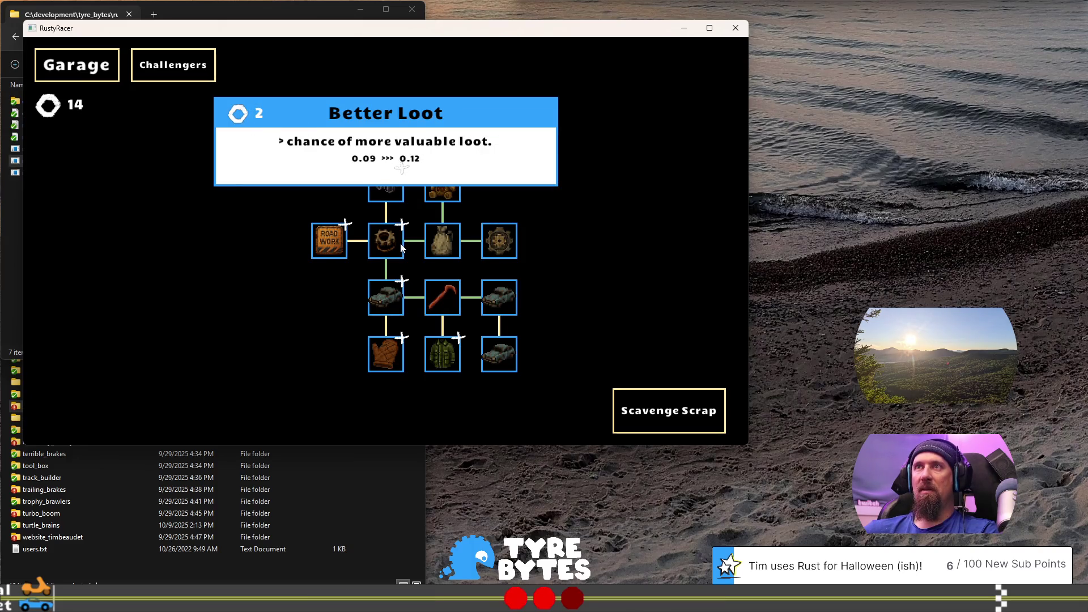
Step: Scavenge a round, prying parts off the middle and left cars and collecting their scrap
click(663, 410)
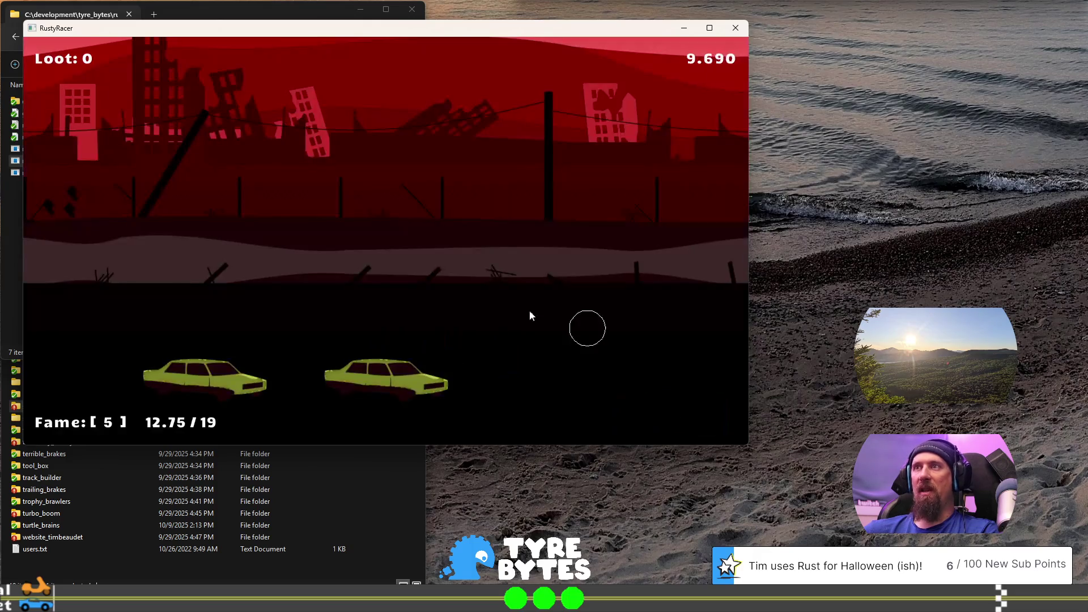
click(402, 390)
click(416, 390)
click(365, 389)
click(370, 387)
click(334, 382)
click(218, 384)
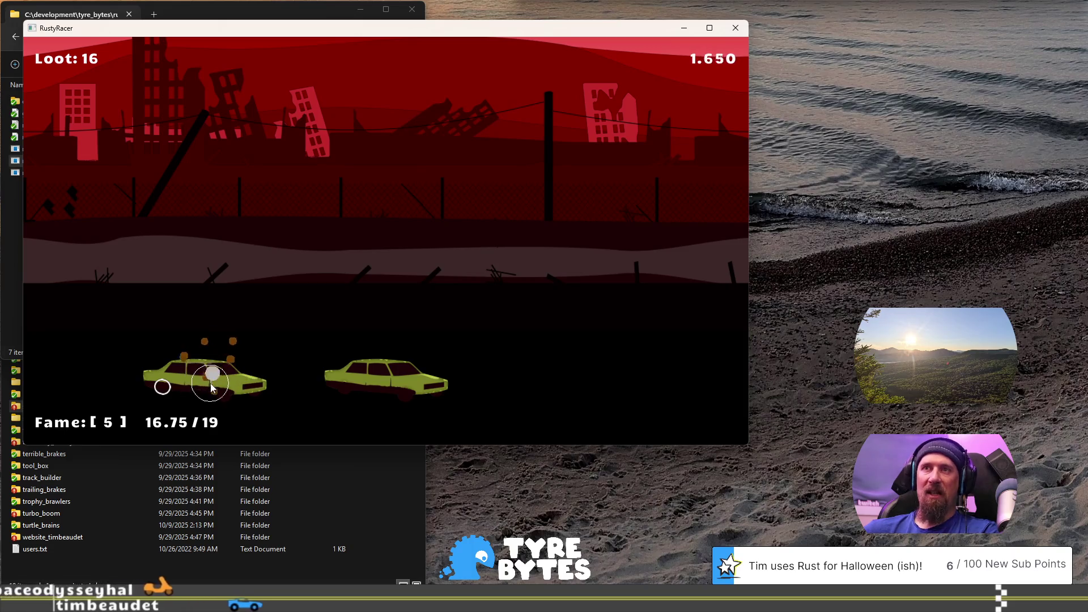
click(215, 386)
click(224, 387)
click(231, 388)
click(164, 389)
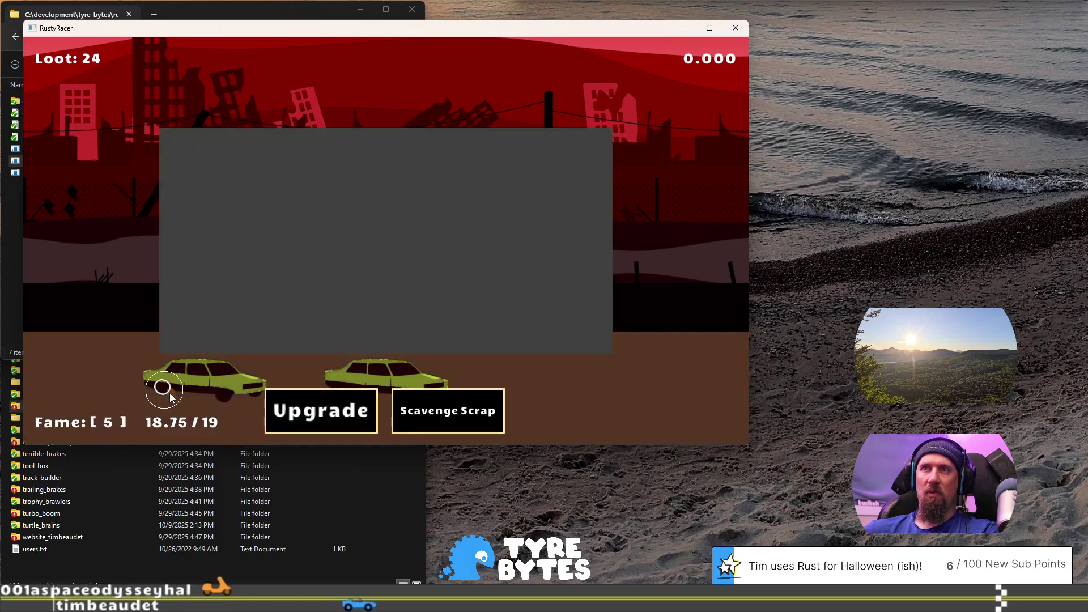
Step: Buy Road Work, a Glasses search-radius level and another More Cars level
click(285, 411)
click(331, 241)
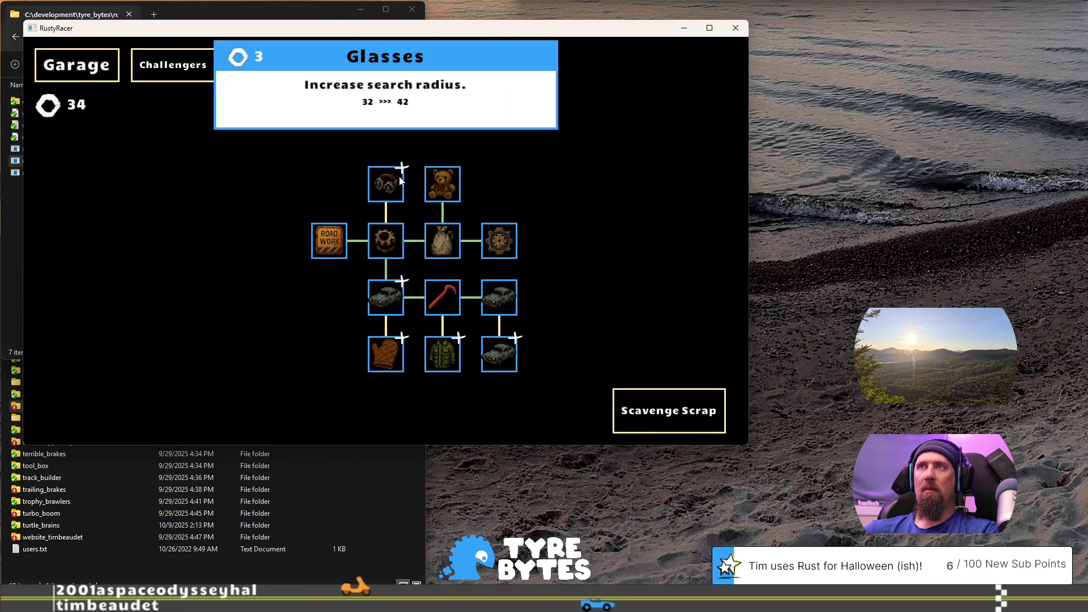
click(391, 185)
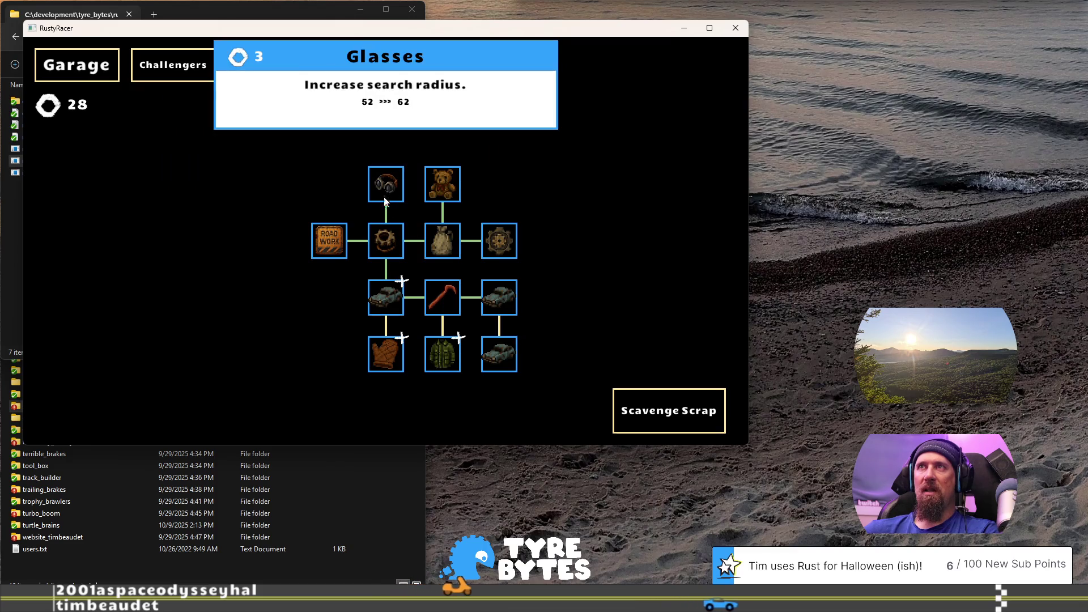
mouse_move(393, 303)
click(393, 298)
mouse_move(440, 357)
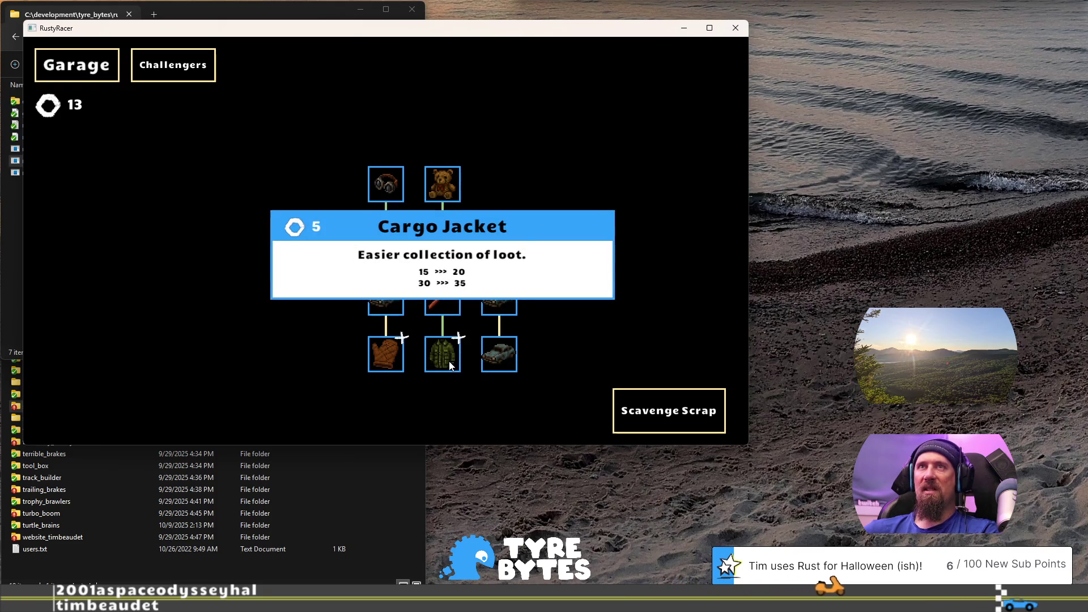
Step: Loot the right car in a new round, then buy the Better Car upgrade
click(643, 406)
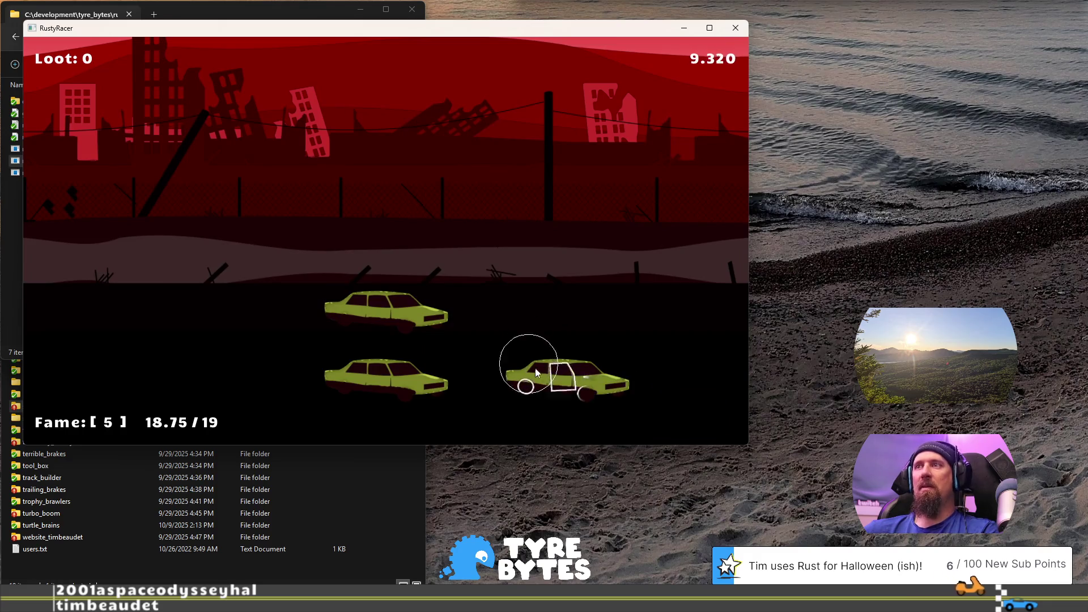
click(553, 379)
mouse_move(553, 378)
mouse_down()
mouse_move(513, 398)
mouse_move(569, 396)
mouse_move(404, 365)
mouse_move(344, 383)
mouse_up()
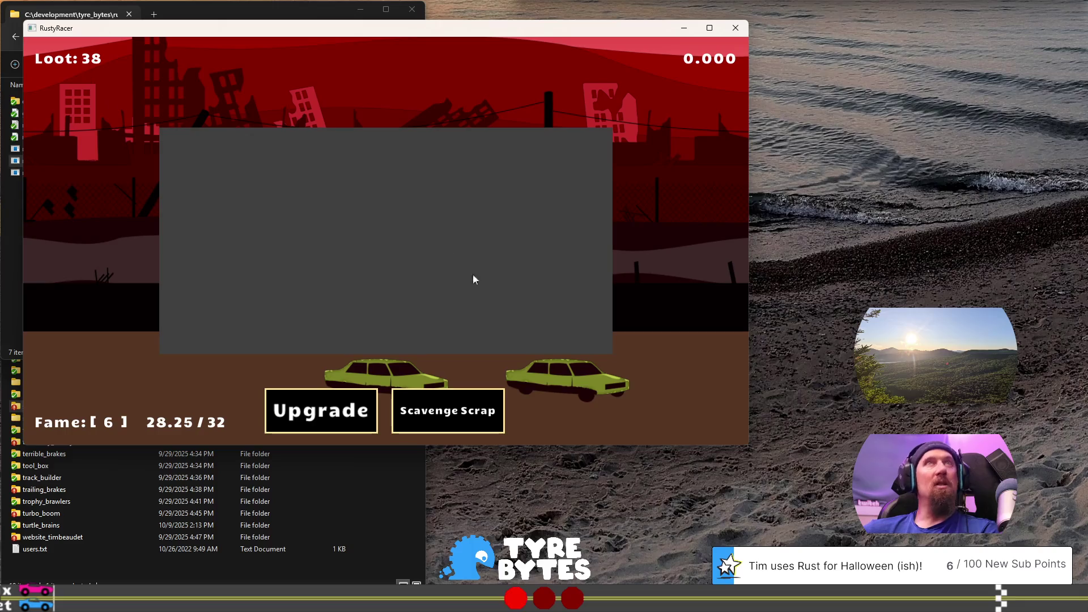
click(356, 410)
click(487, 354)
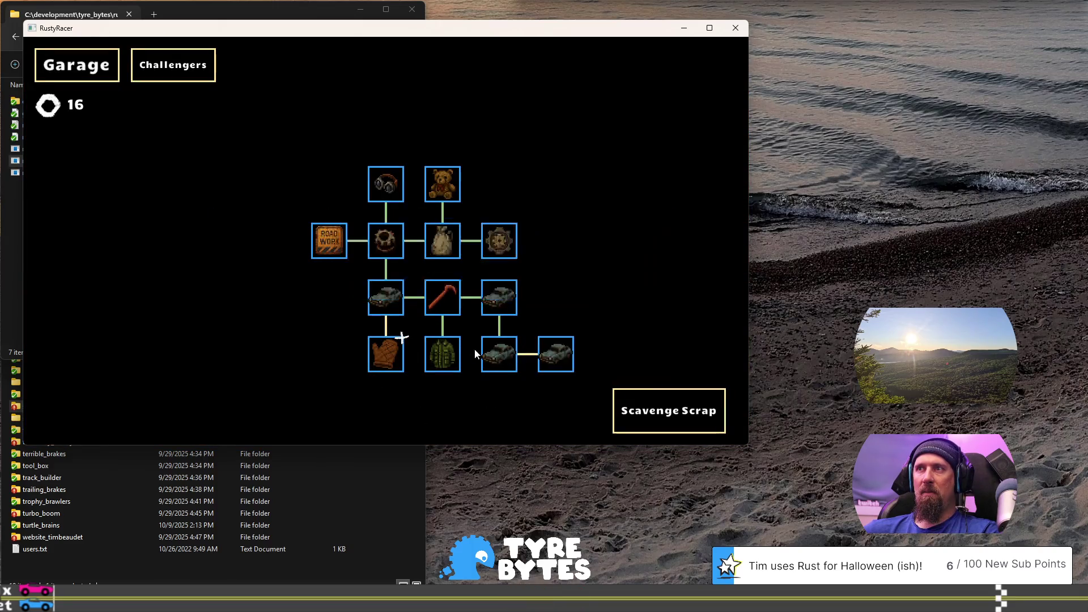
Step: Upgrade the Gloves twice, then loot the yellow car and strip the red car's parts
click(390, 353)
click(392, 350)
click(625, 404)
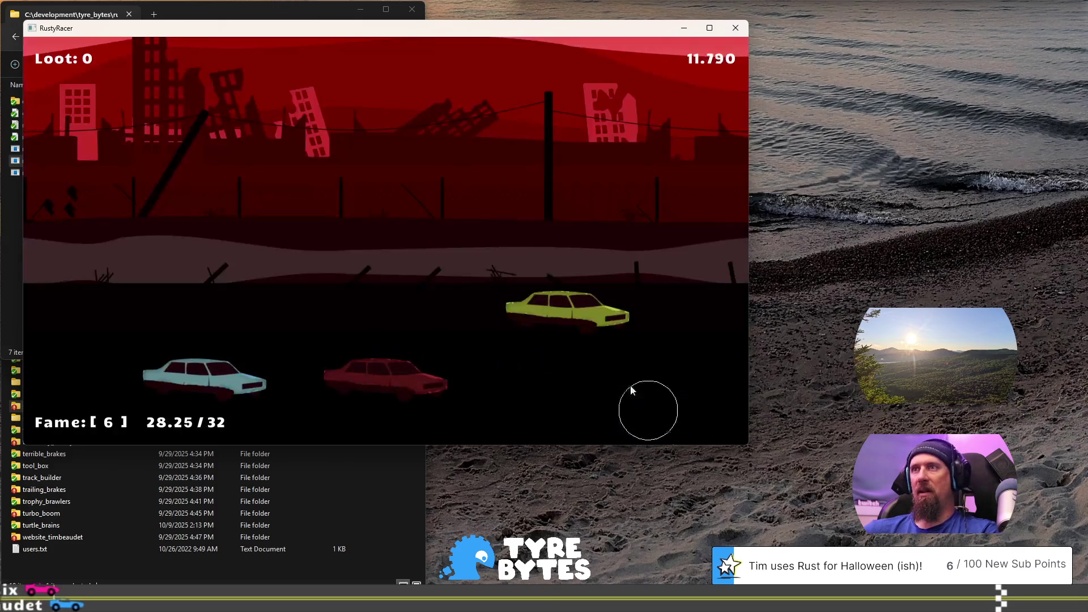
click(554, 307)
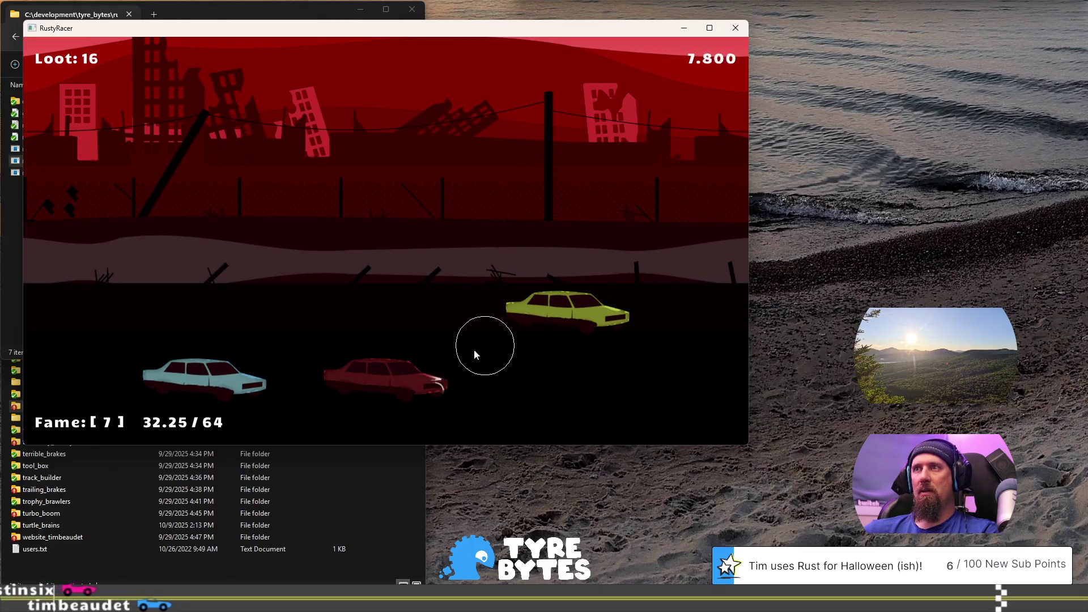
click(382, 379)
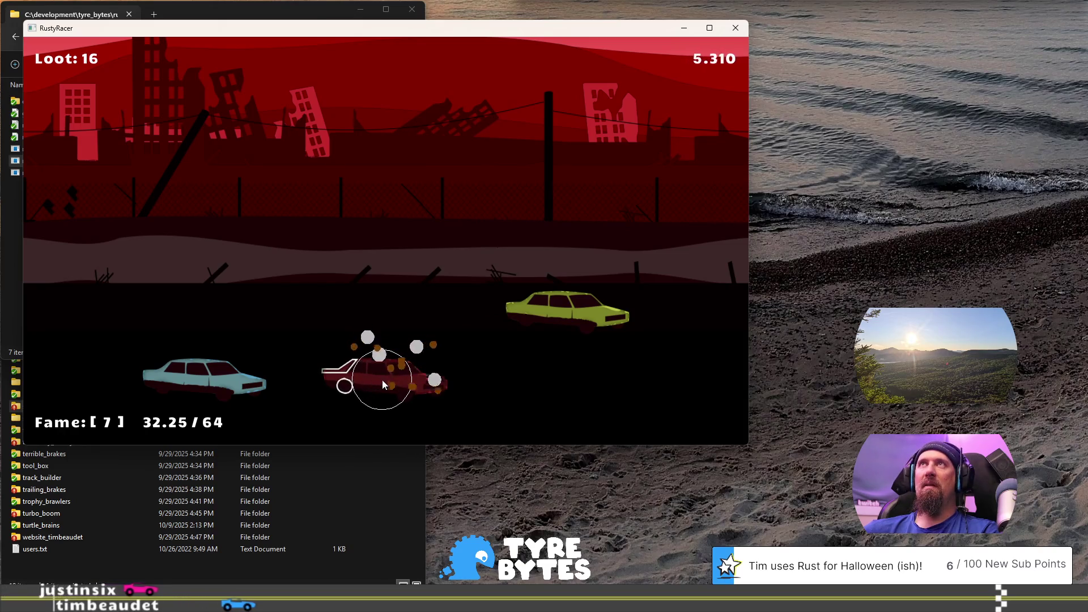
click(344, 381)
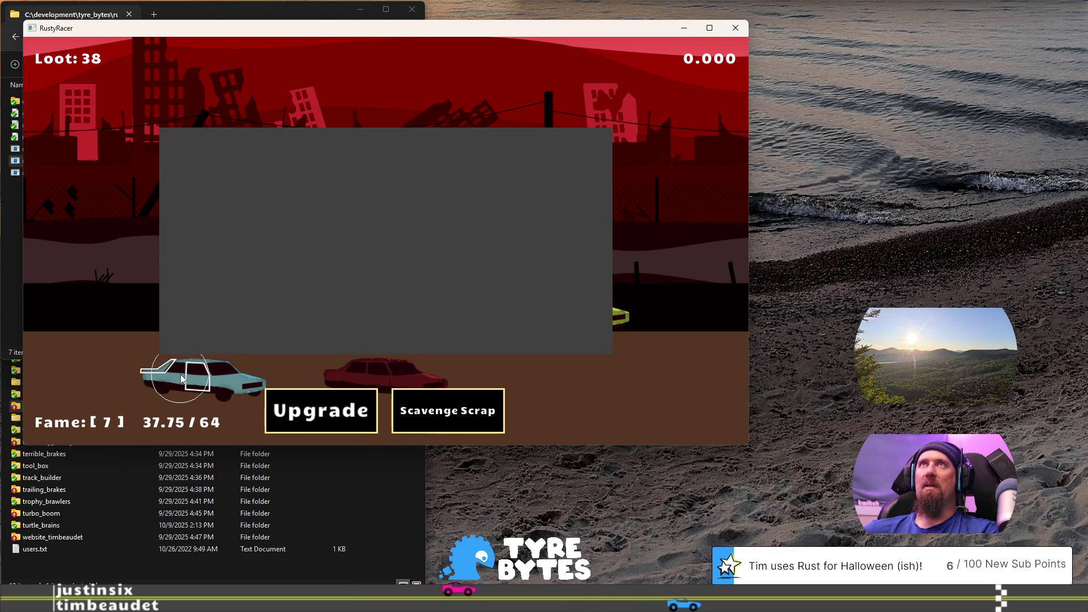
Step: Run another round, looting a car door, the green car's wheel and door, and the blue car
click(347, 407)
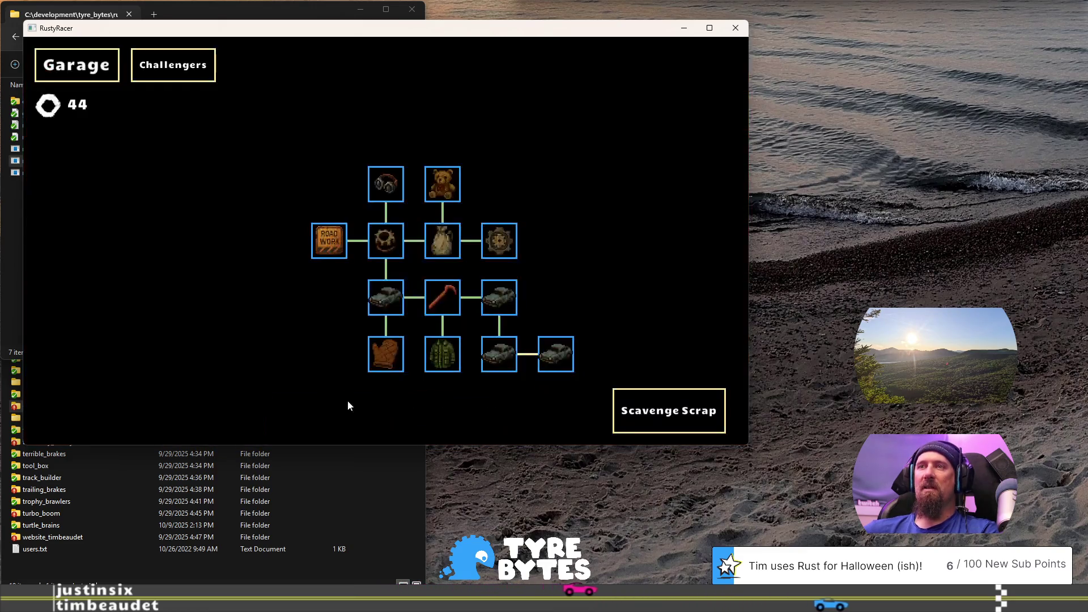
click(651, 401)
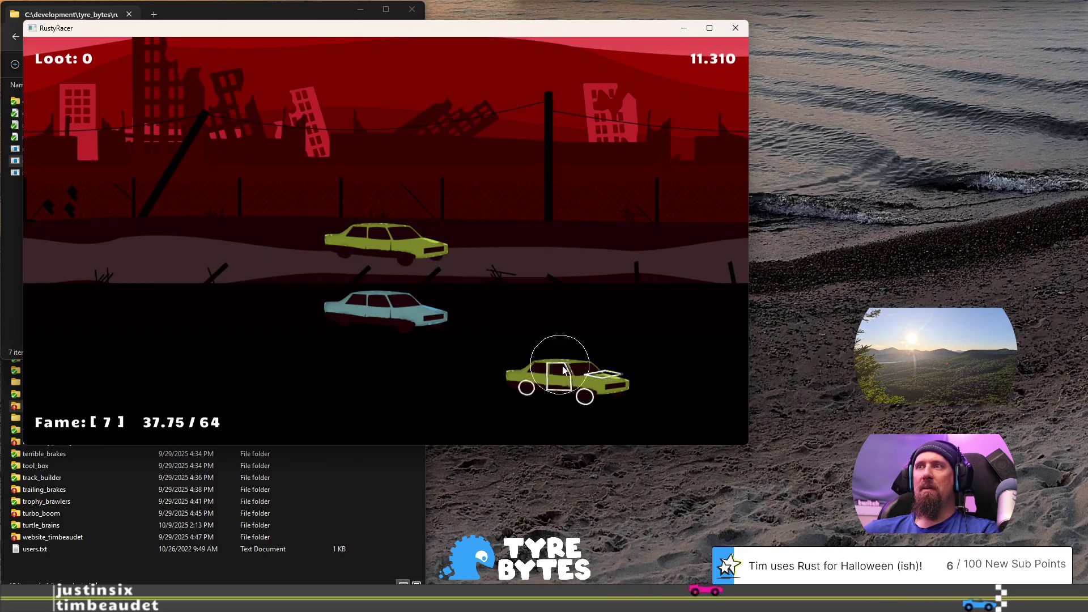
click(561, 388)
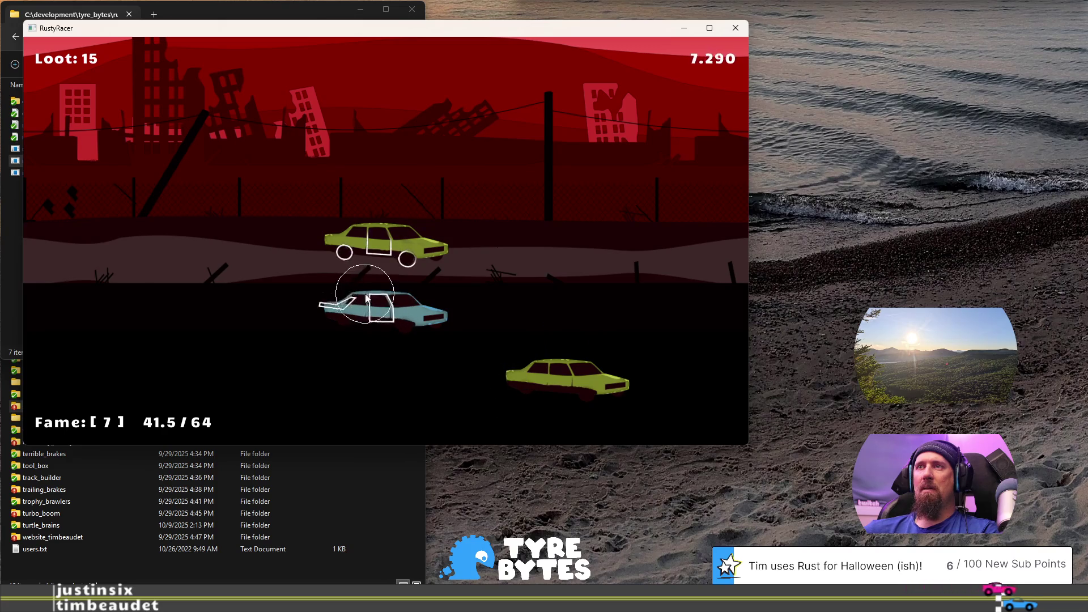
click(378, 247)
click(376, 244)
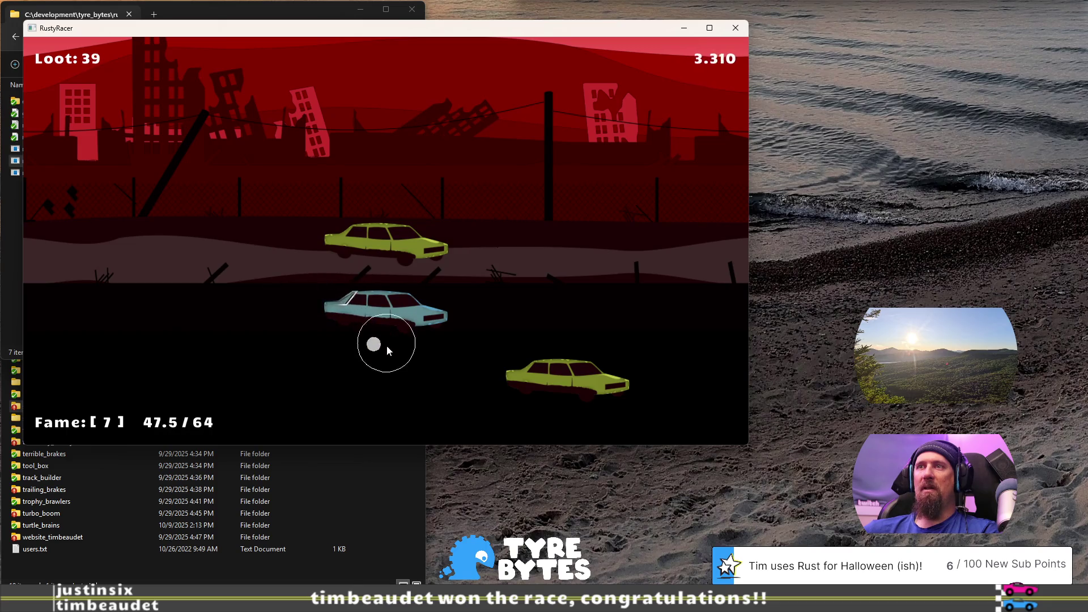
click(338, 305)
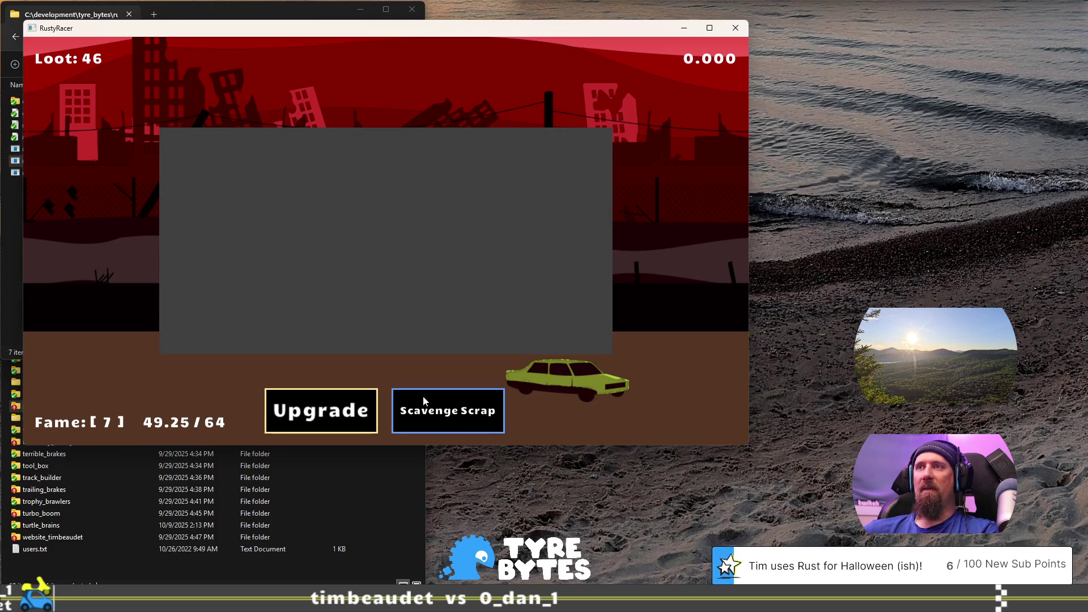
Step: Play one more scavenging round and return to the Garage with 52 scrap
click(324, 419)
mouse_move(544, 367)
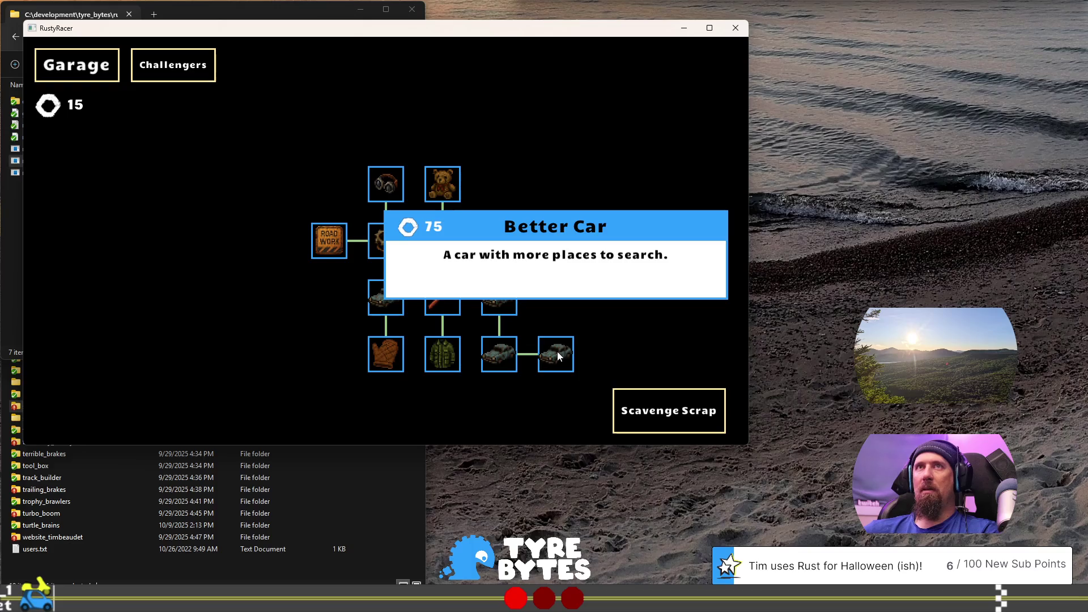
click(659, 410)
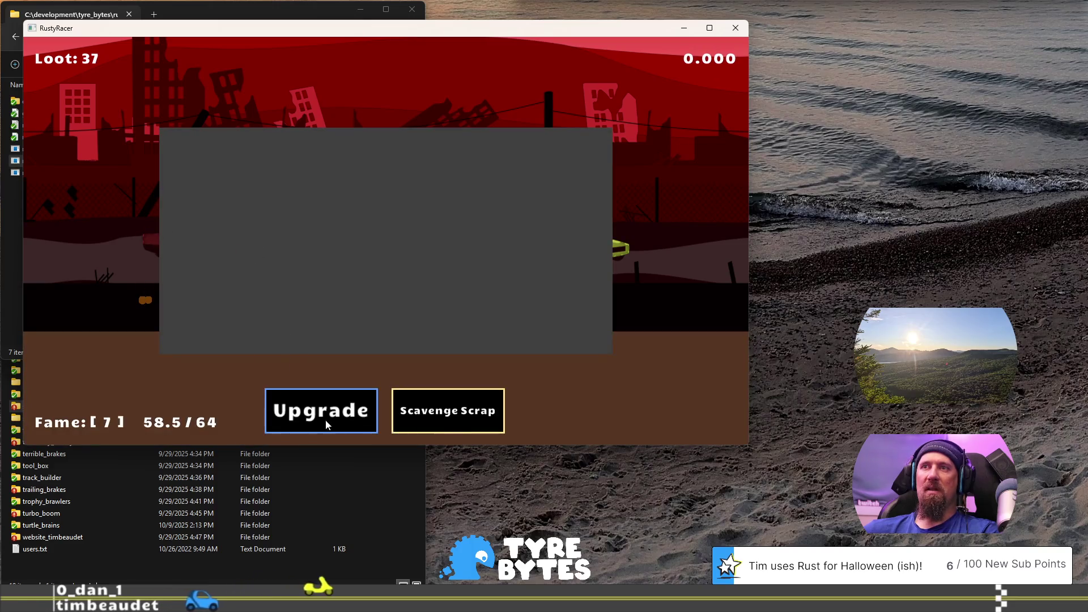
click(345, 417)
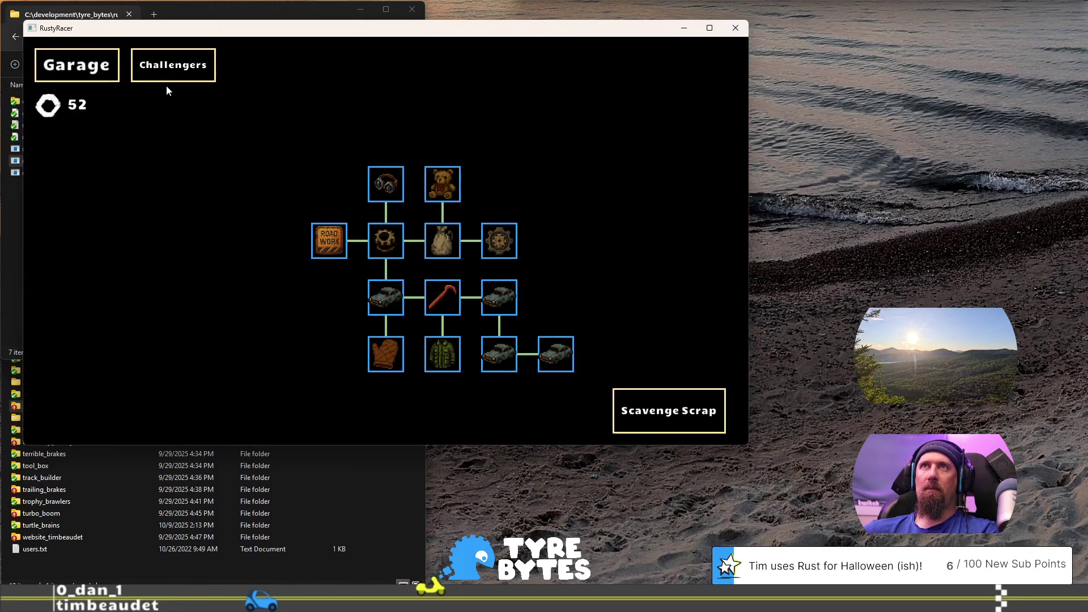
Step: Challenge Fred from the Challengers list and win the race with perfectly timed Up-key shifts
click(168, 66)
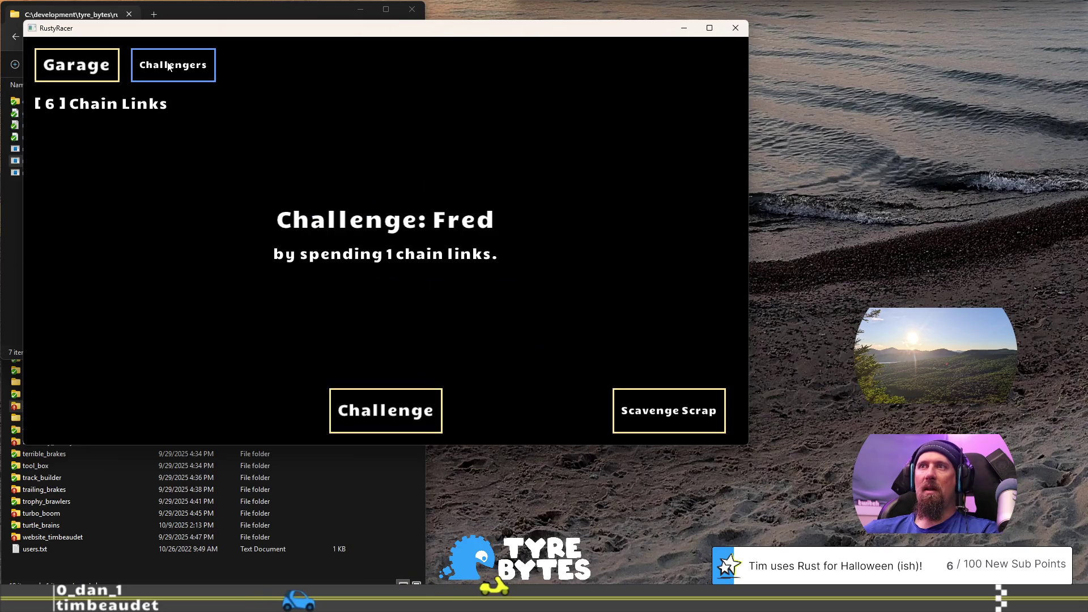
click(415, 405)
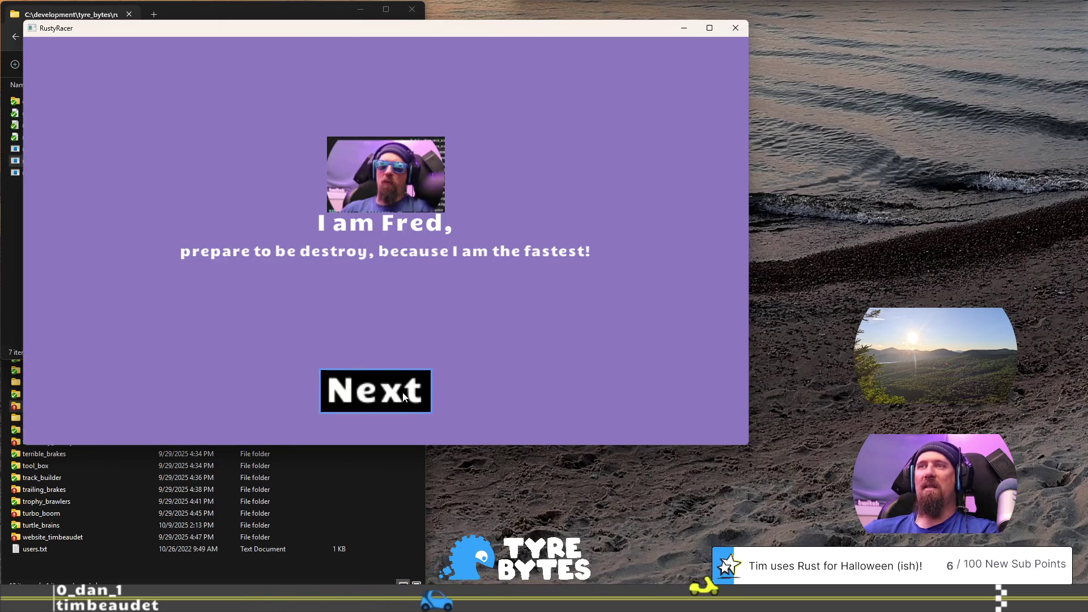
click(404, 395)
click(404, 396)
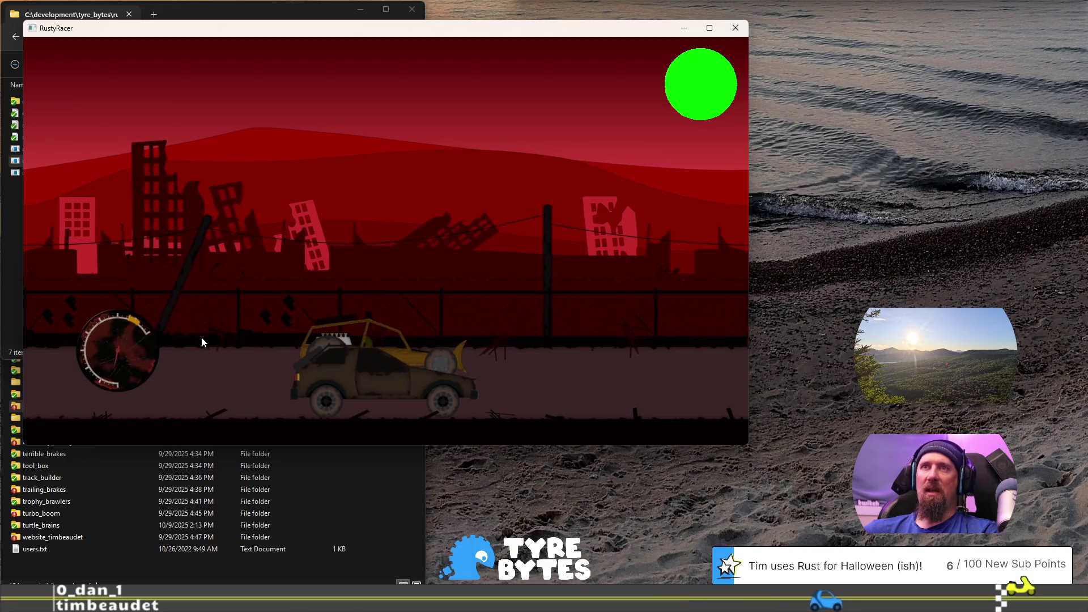
key(Up)
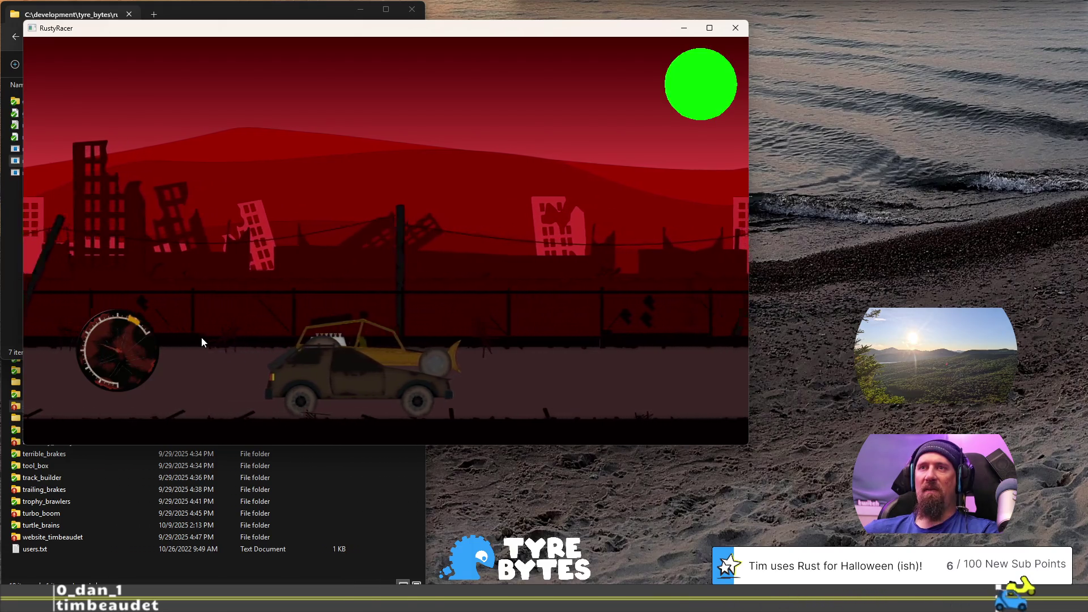
key(Up)
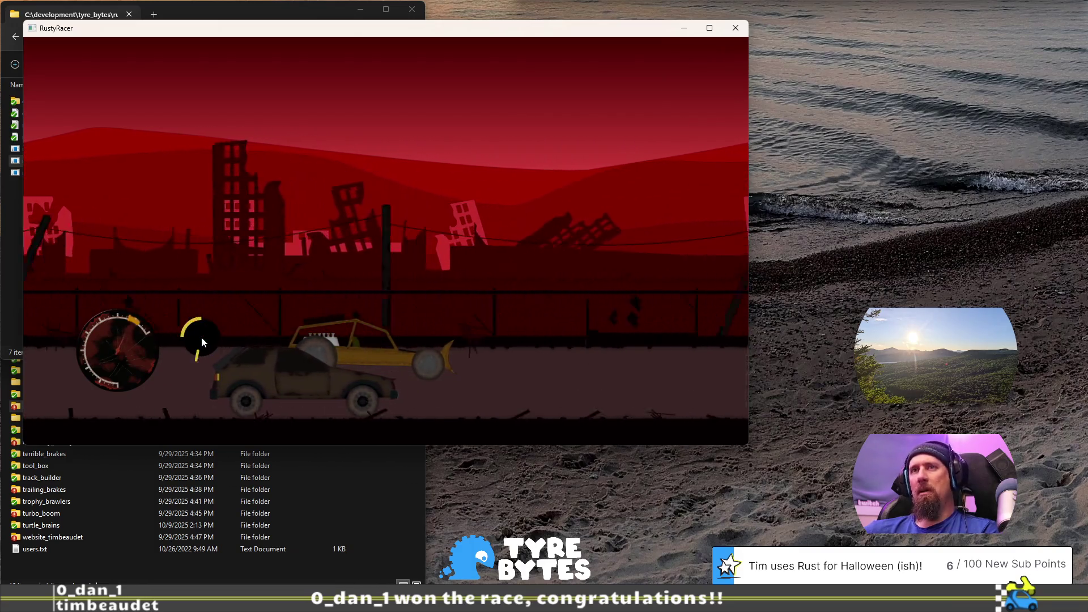
key(Up)
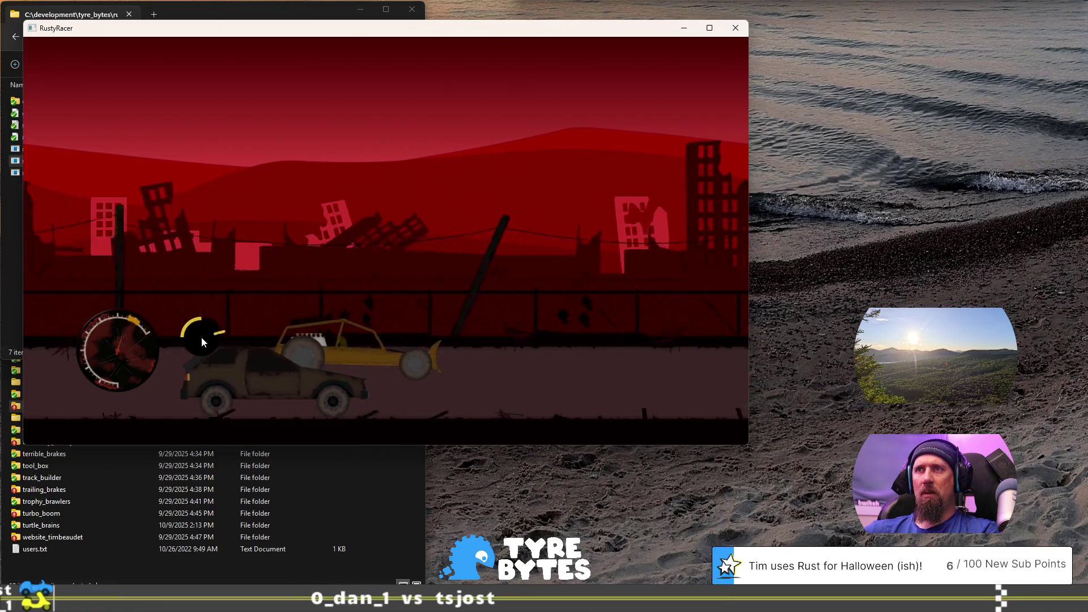
key(Up)
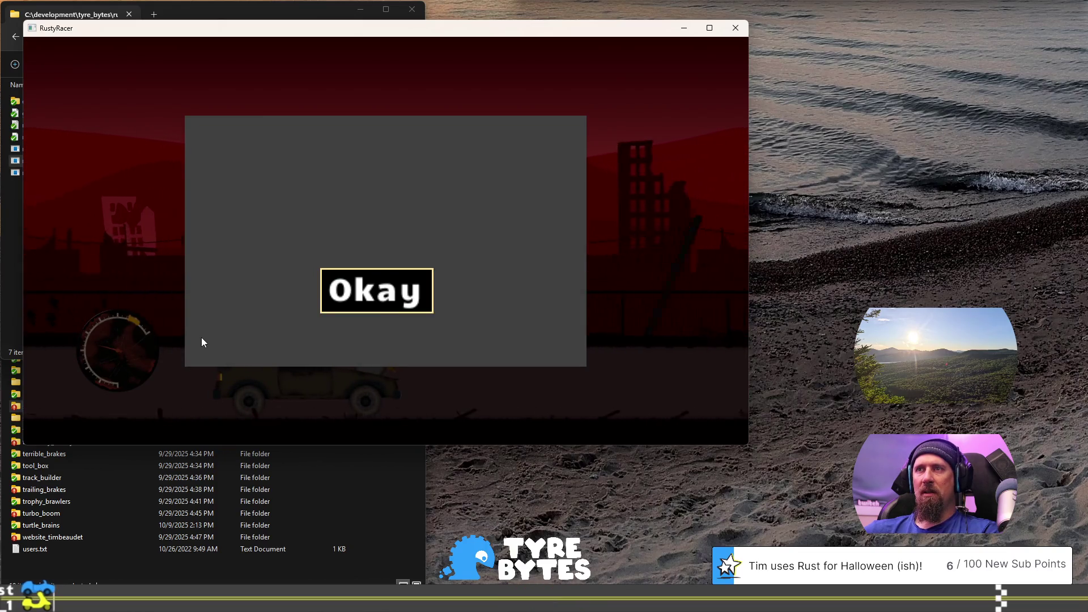
key(Return)
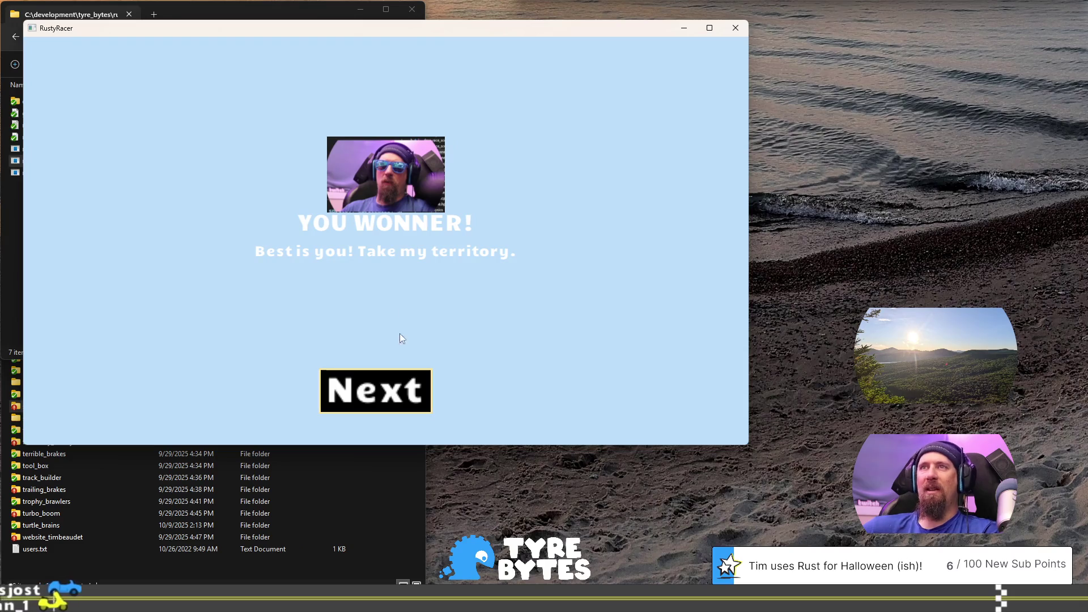
click(404, 391)
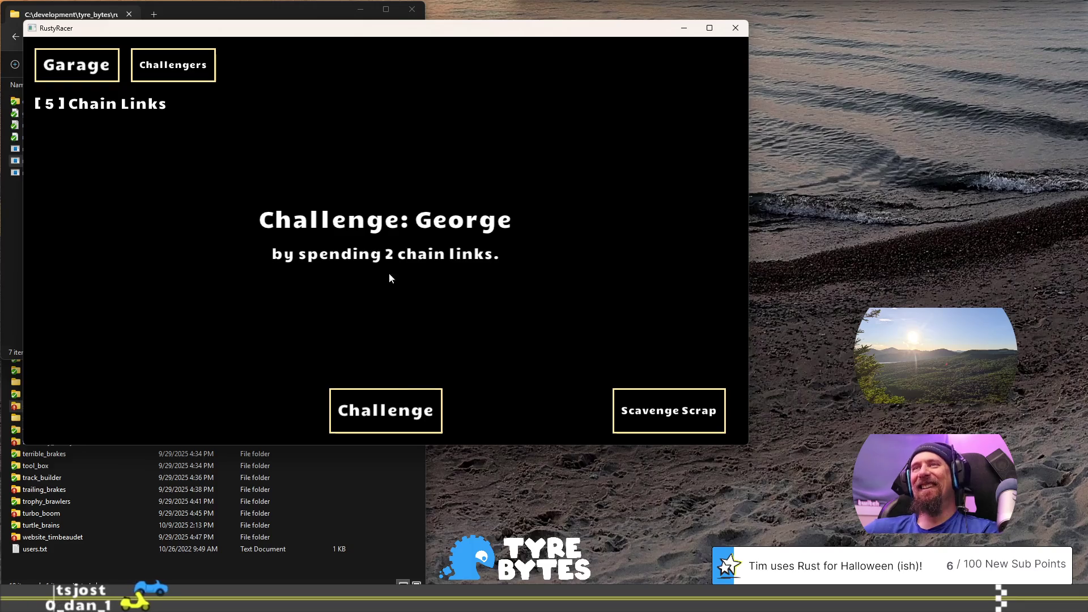
Step: Beat George with perfectly timed gear shifts, then challenge Harrold, spending the last 3 chain links
click(395, 418)
click(400, 409)
click(413, 408)
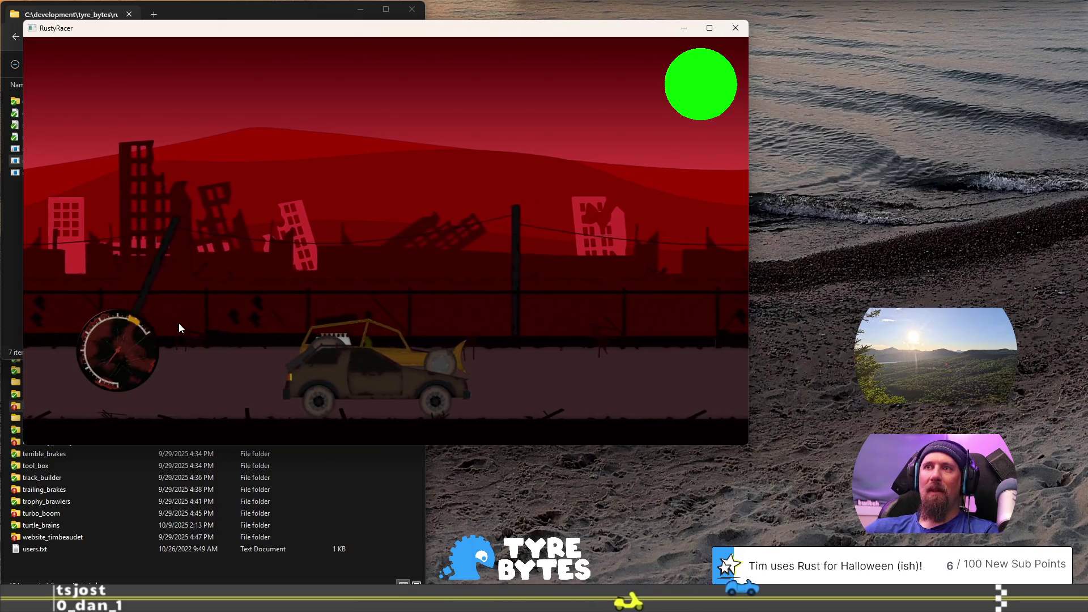
key(Up)
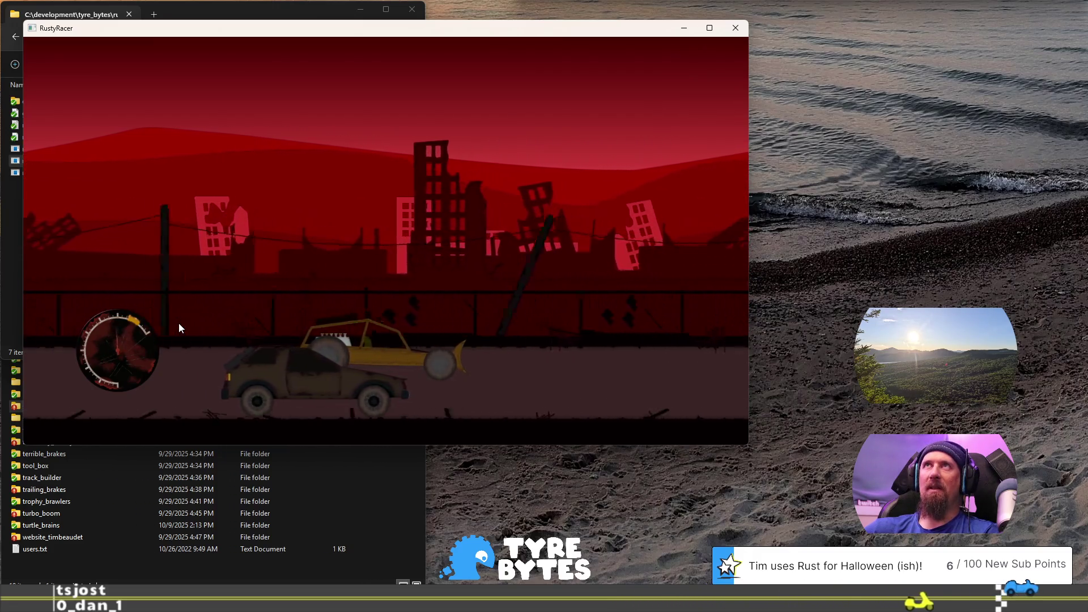
key(Up)
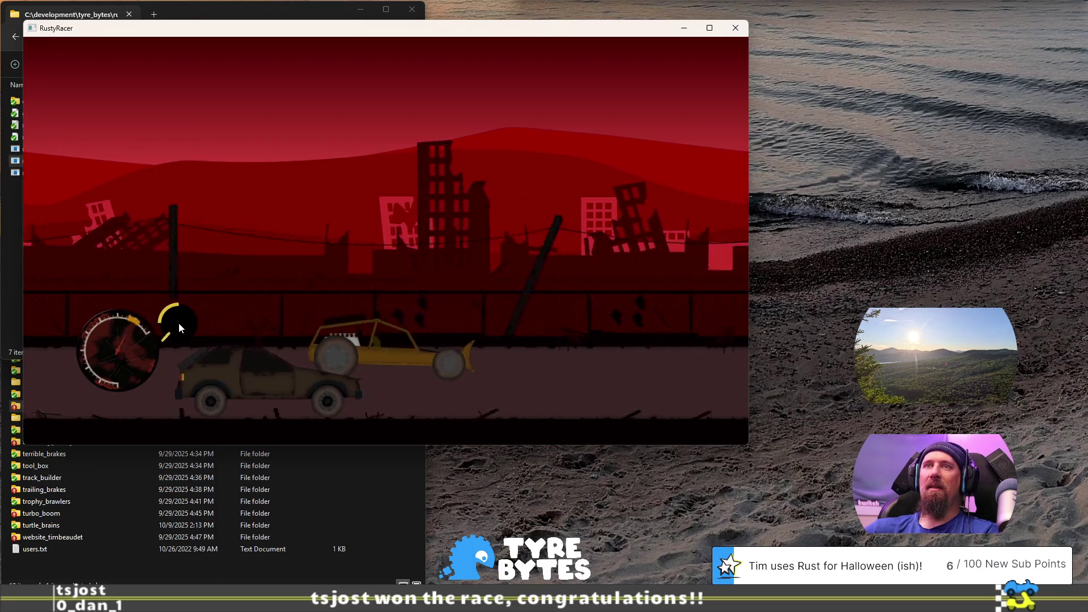
key(Up)
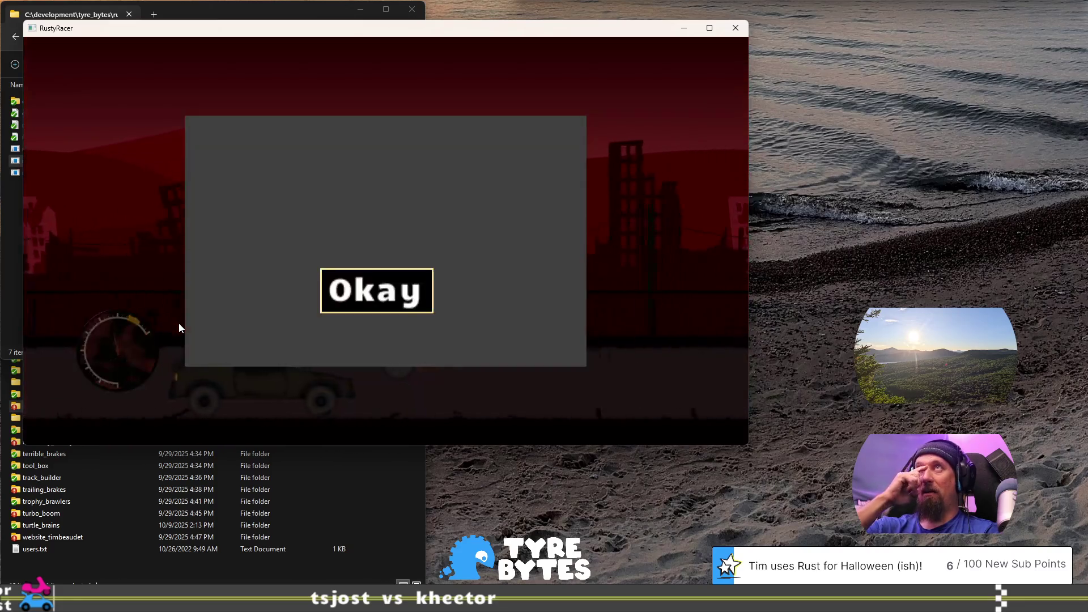
click(337, 270)
click(381, 388)
click(381, 399)
click(379, 386)
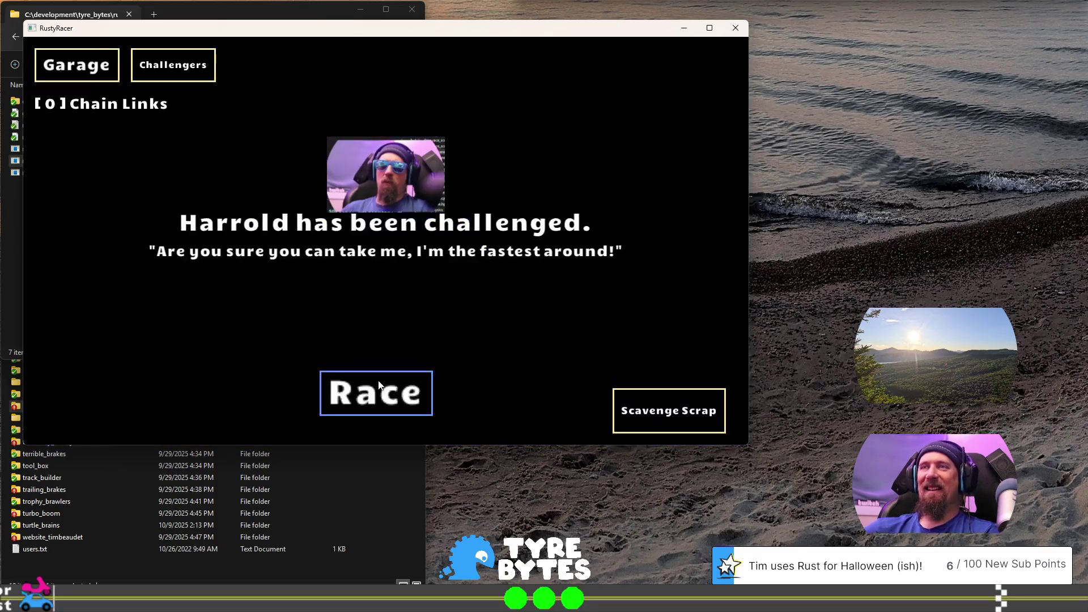
Step: Race Harrold with well-timed shifts and win, moving on to Bob's 5-chain-link challenge
click(383, 389)
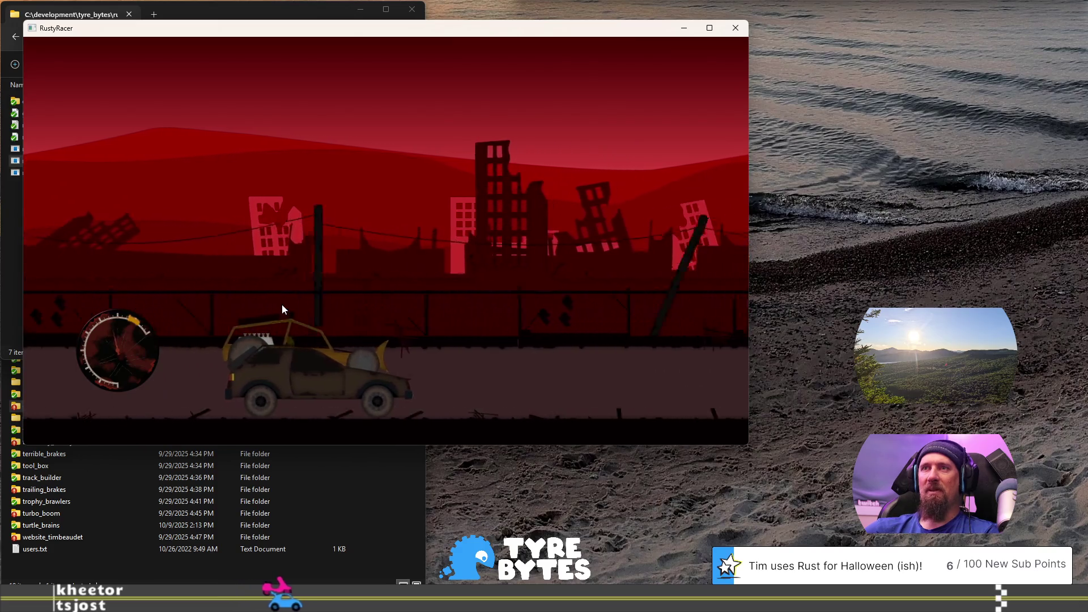
click(282, 309)
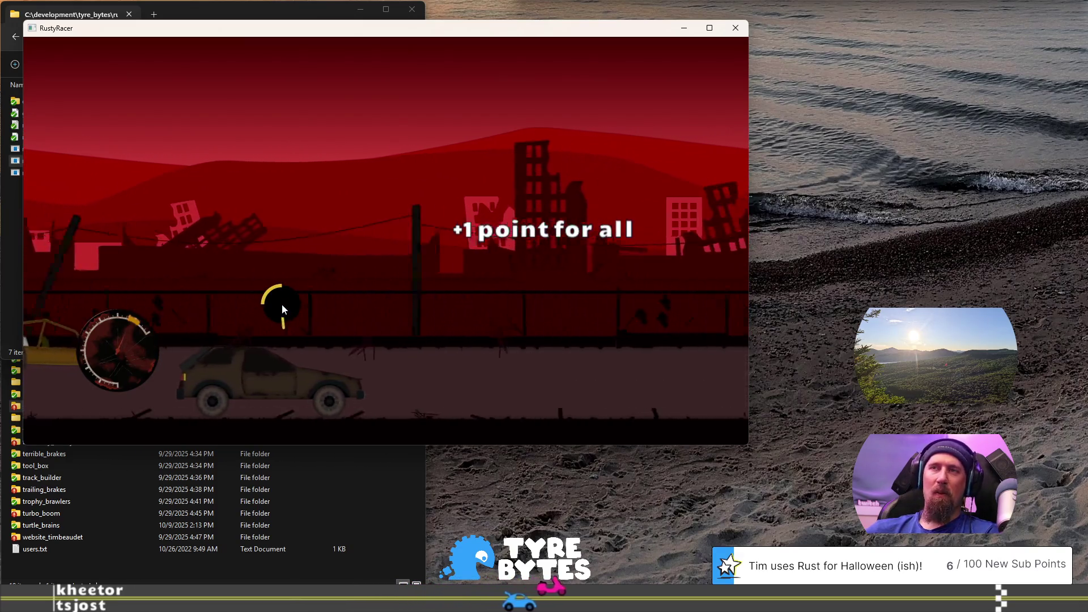
click(283, 309)
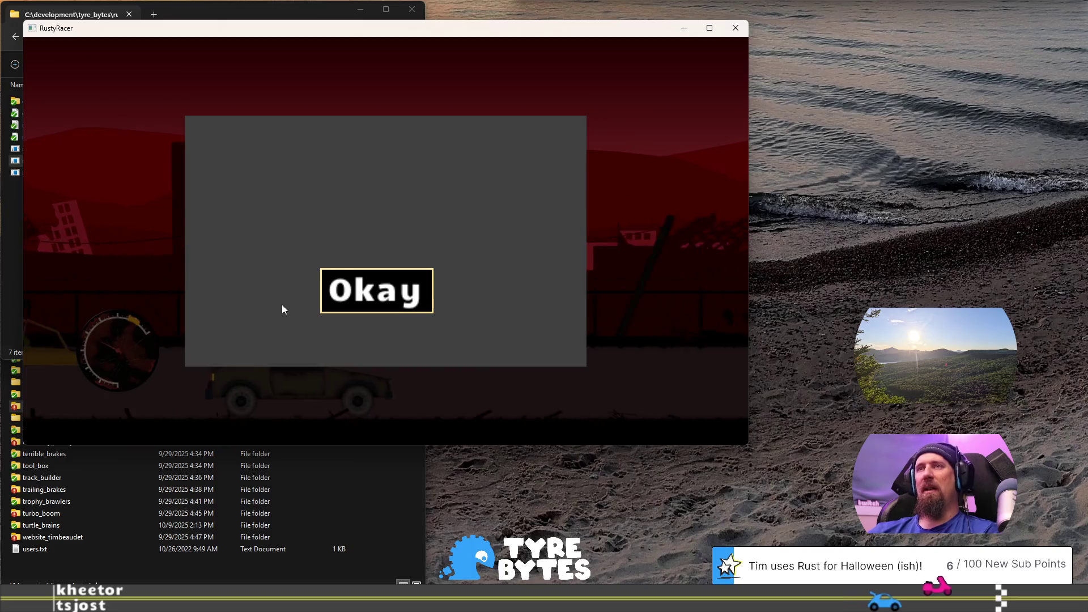
click(389, 296)
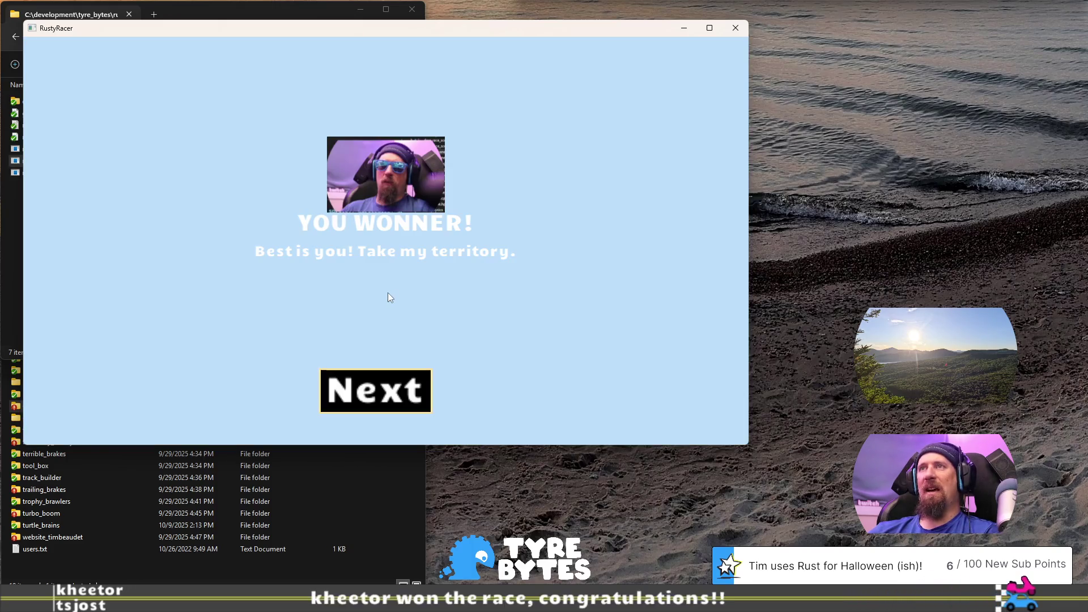
click(409, 397)
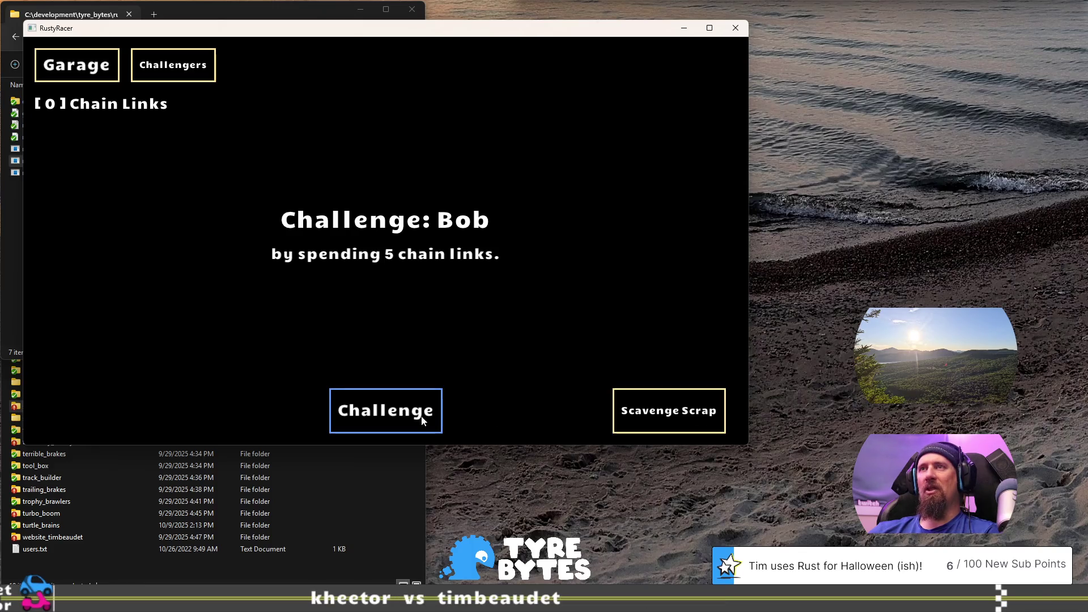
Step: Scavenge the grey beetle and red car for Loot 57, returning to the Garage with 109 scrap
click(680, 413)
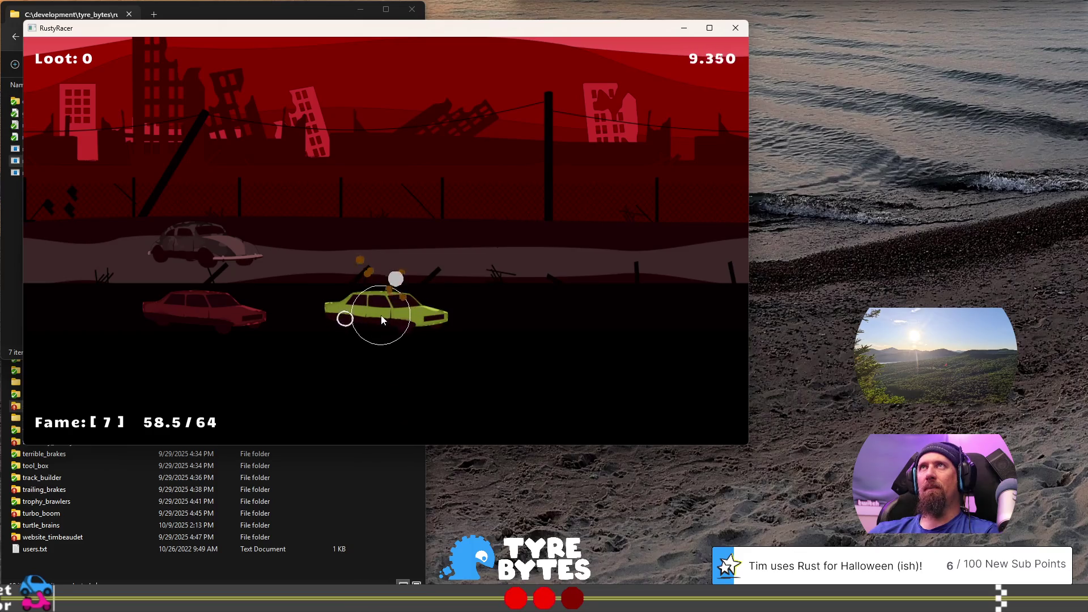
click(195, 254)
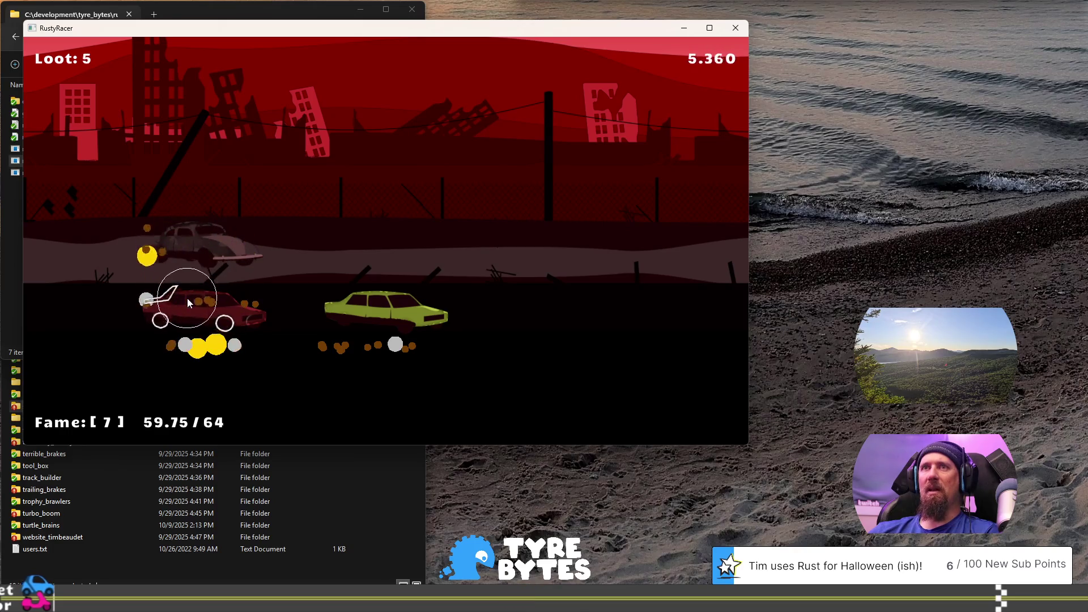
click(176, 310)
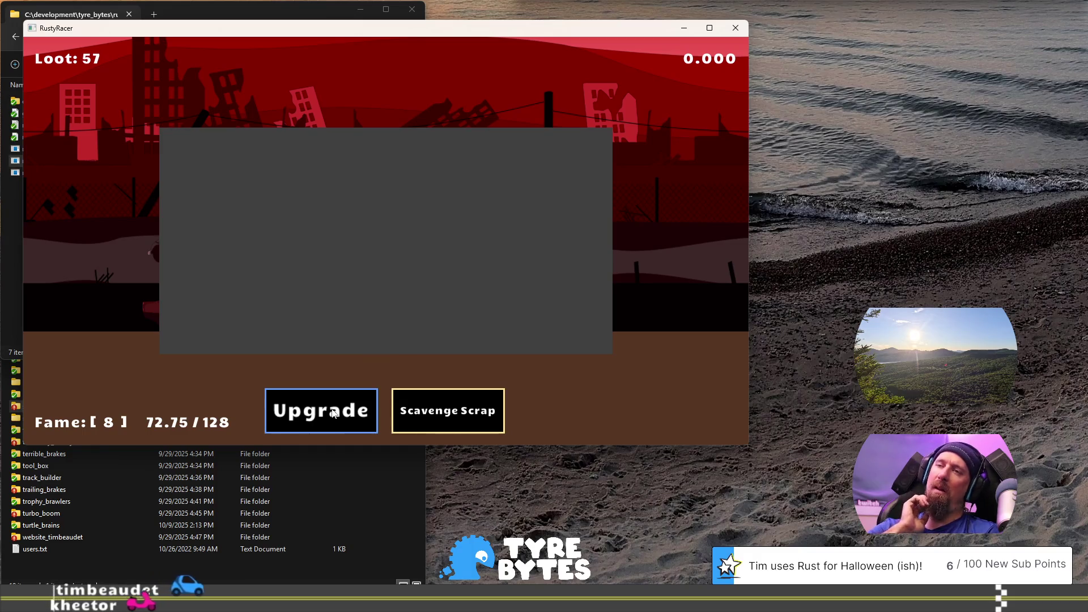
click(334, 414)
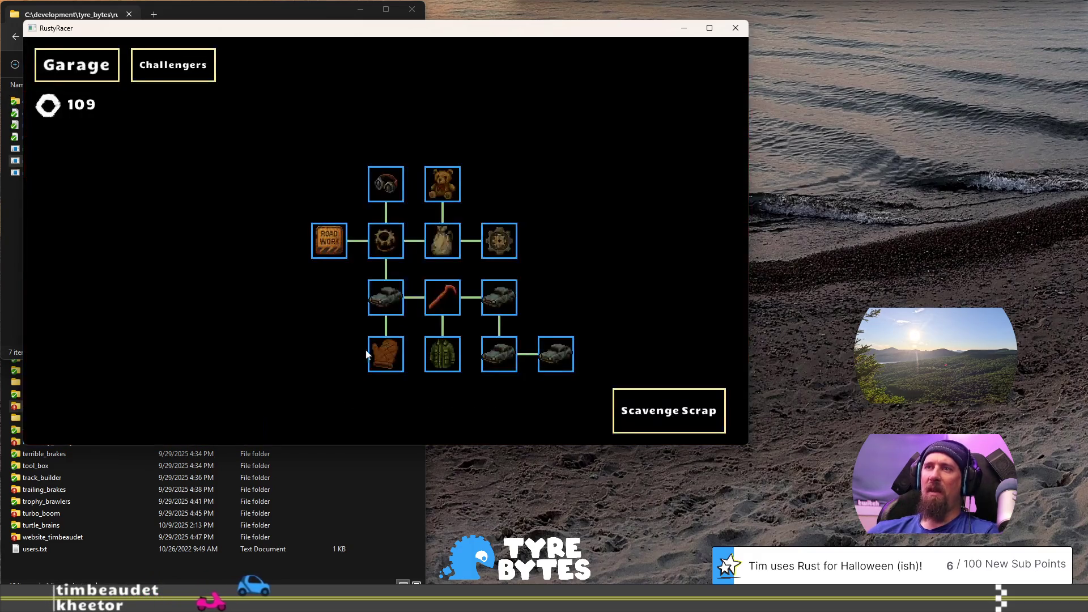
Step: Scavenge the green and brown cars, collecting the falling scrap and coins
click(623, 412)
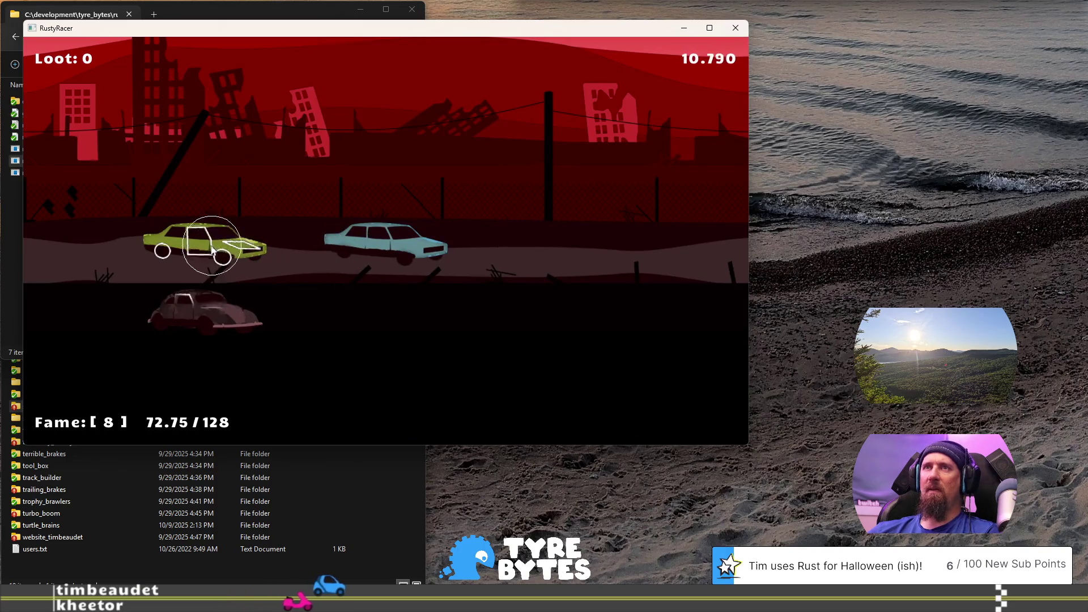
click(192, 250)
click(229, 326)
click(214, 319)
click(195, 319)
click(181, 319)
click(175, 324)
click(189, 332)
click(220, 347)
click(164, 339)
click(147, 298)
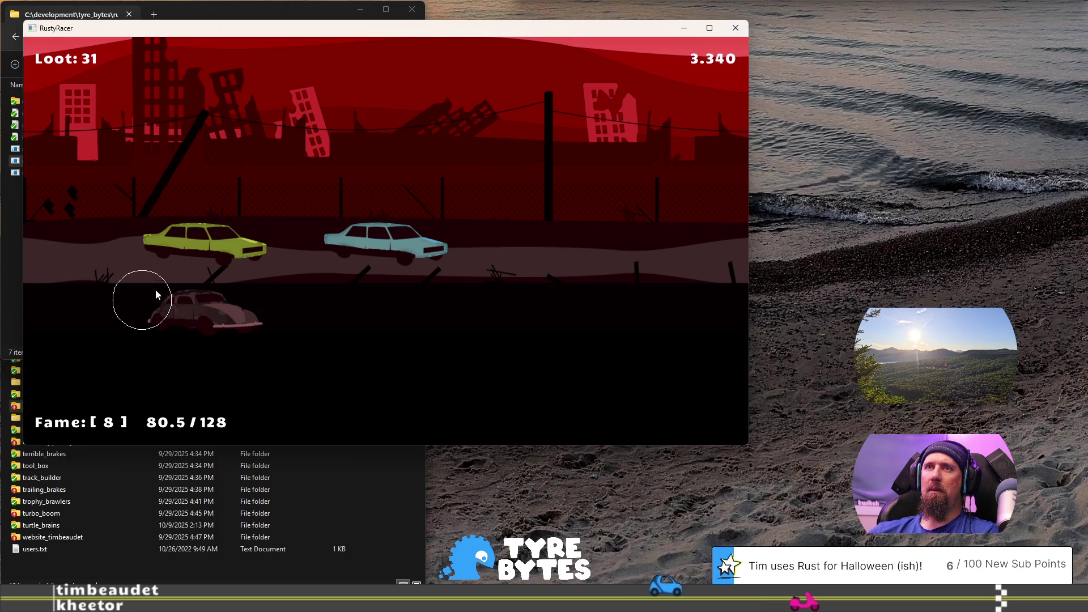
Step: Loot the blue car's coin and scrap, then begin a fresh scavenging run from the Garage
click(355, 238)
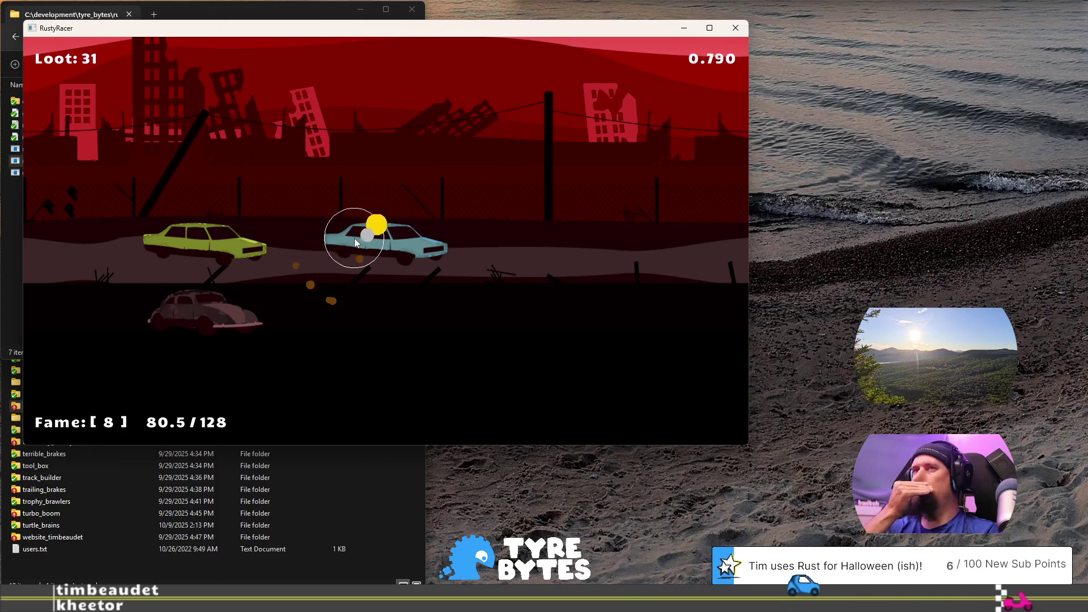
click(360, 309)
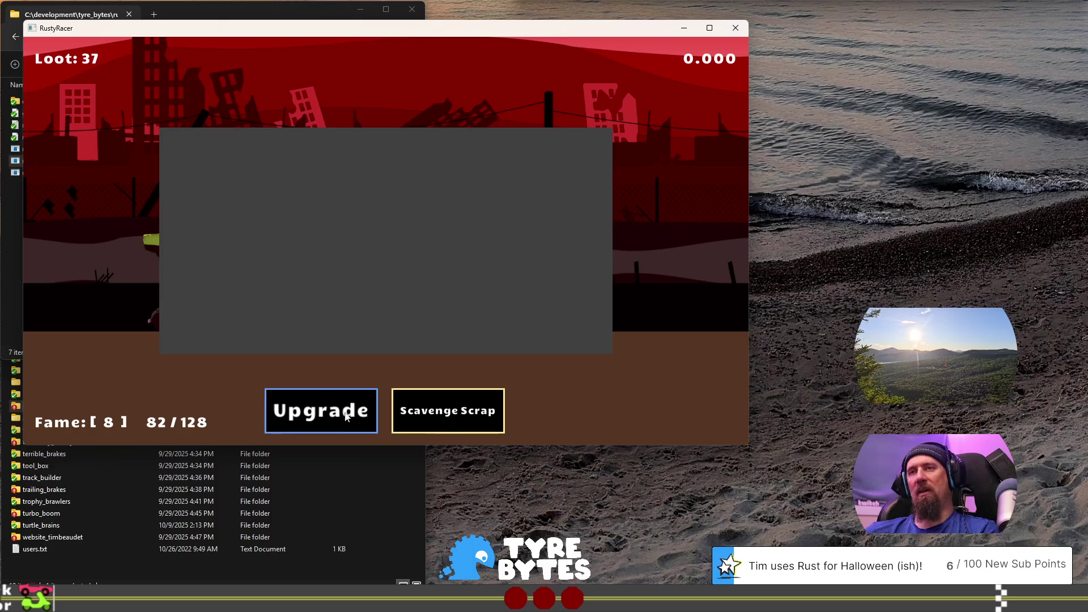
click(346, 414)
click(669, 411)
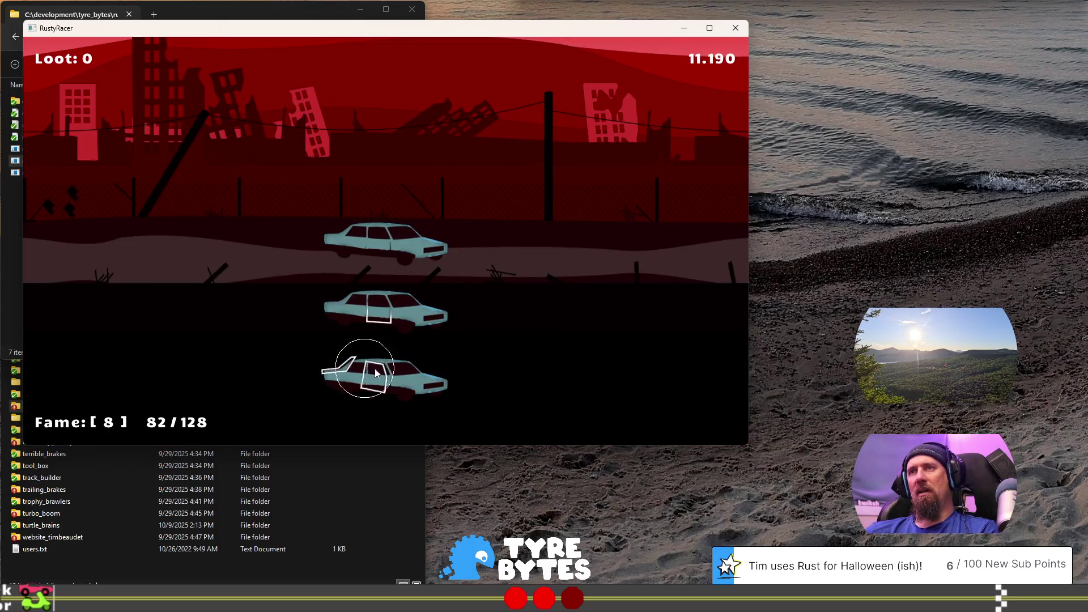
Step: Scavenge the bottom, middle and top cars to Loot 26, then close Rusty Racer
click(355, 371)
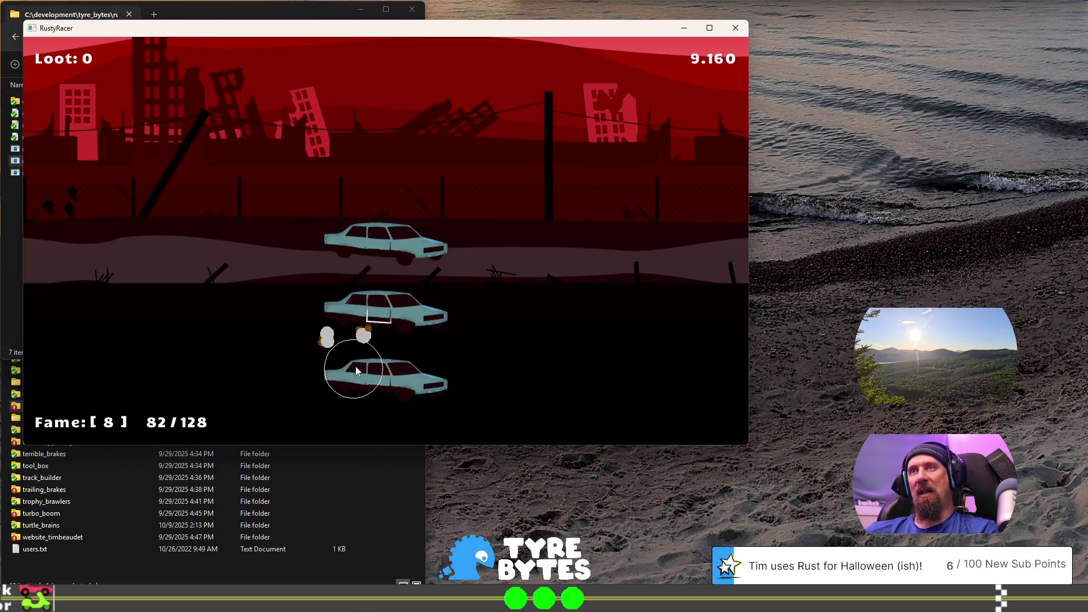
click(356, 264)
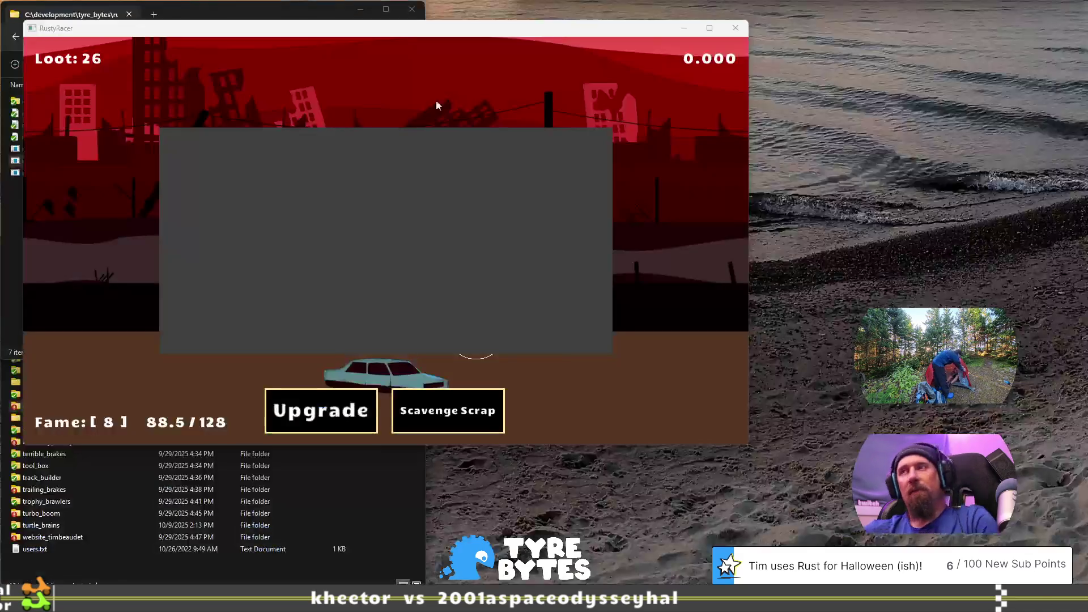
click(735, 28)
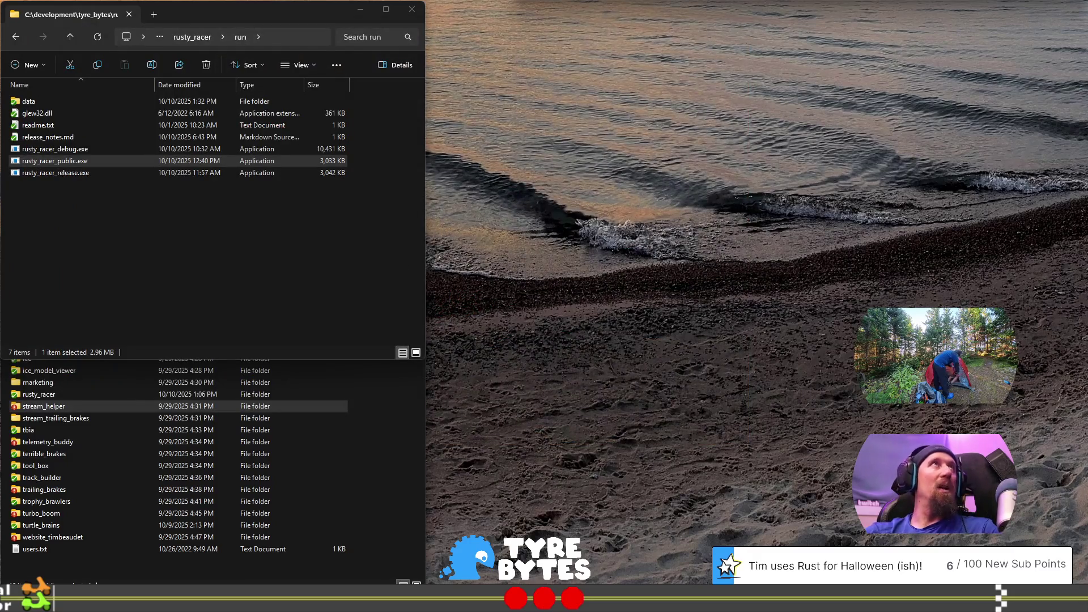
Step: Verify OBS Output settings record MP4 to V:\zone_recording, then close OBS Studio
key(alt+Tab)
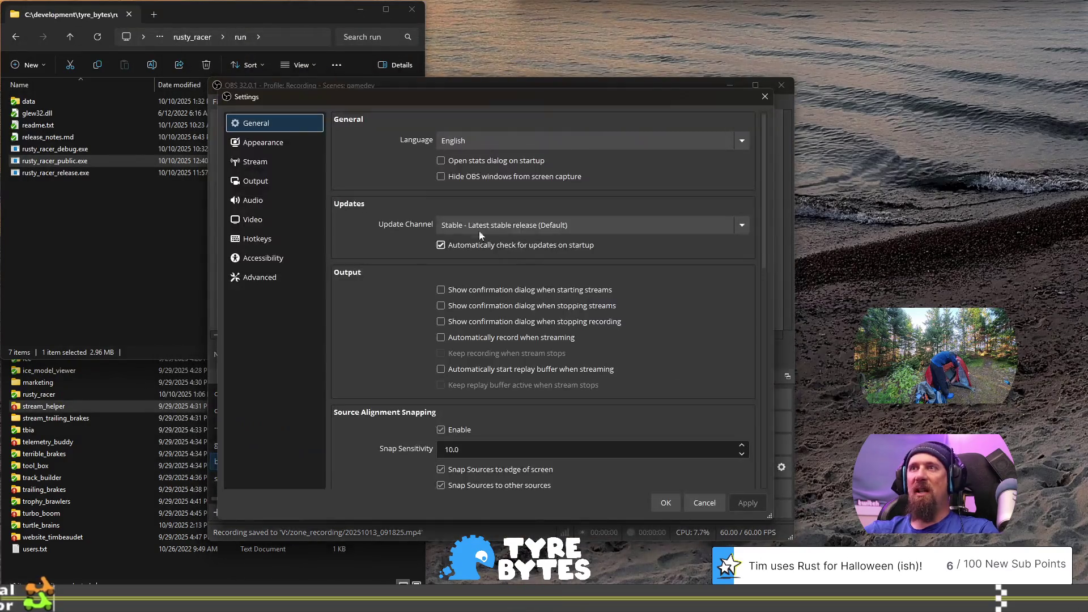
click(270, 184)
click(397, 143)
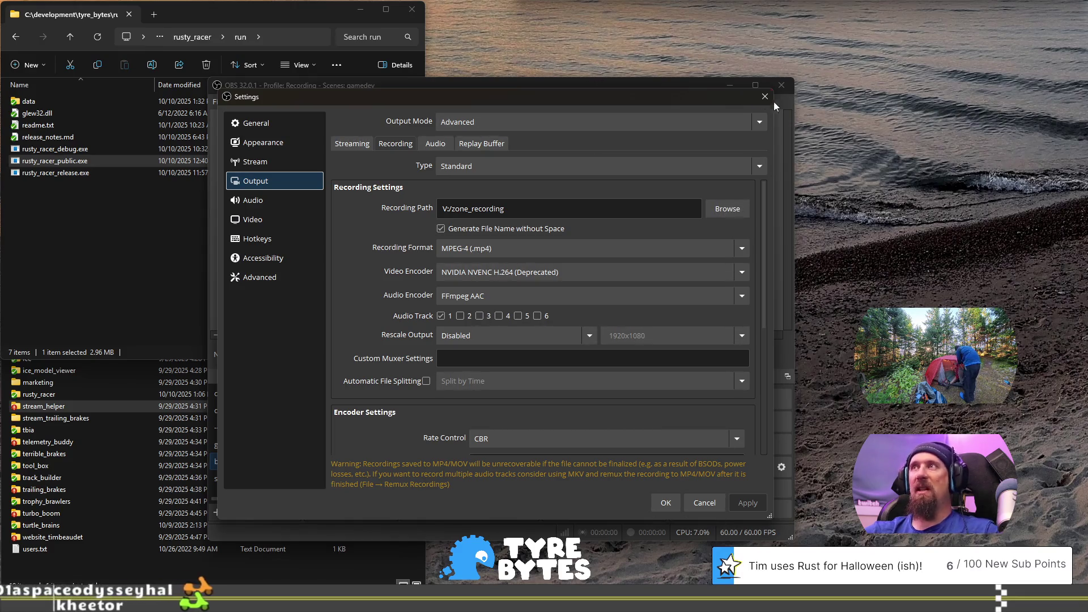
click(664, 504)
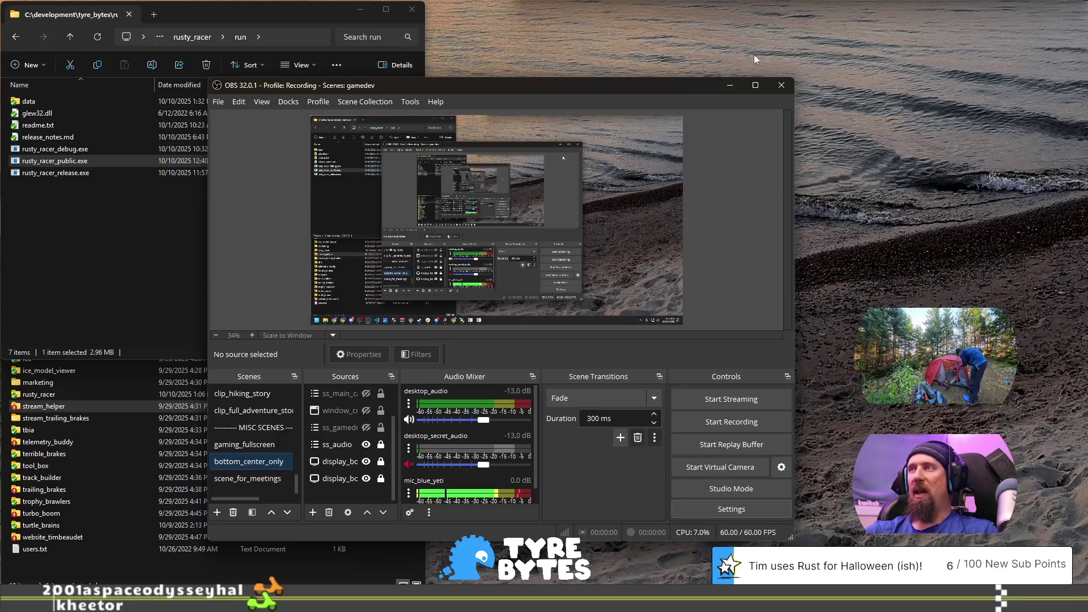
click(782, 85)
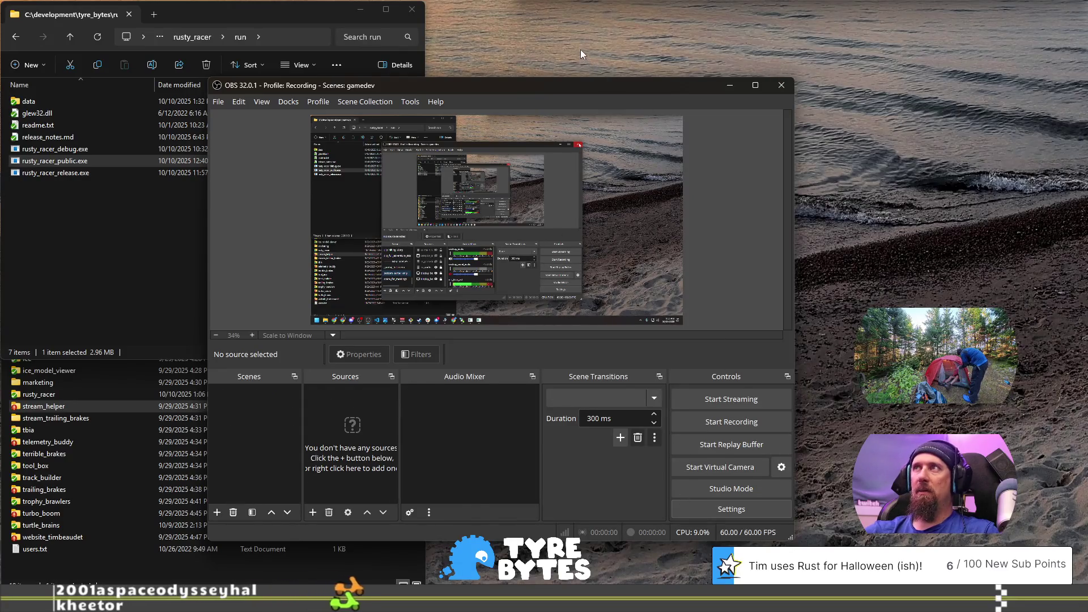
Step: Restore windows, open a File Explorer This PC view, and select Local Disk (C:)
key(super+shift+m)
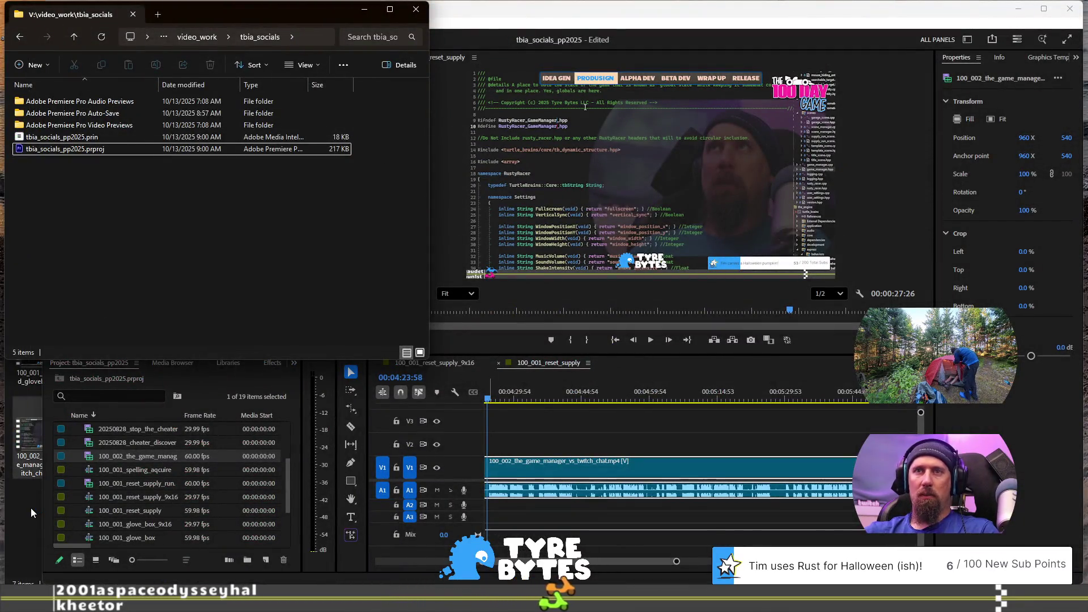
key(super+e)
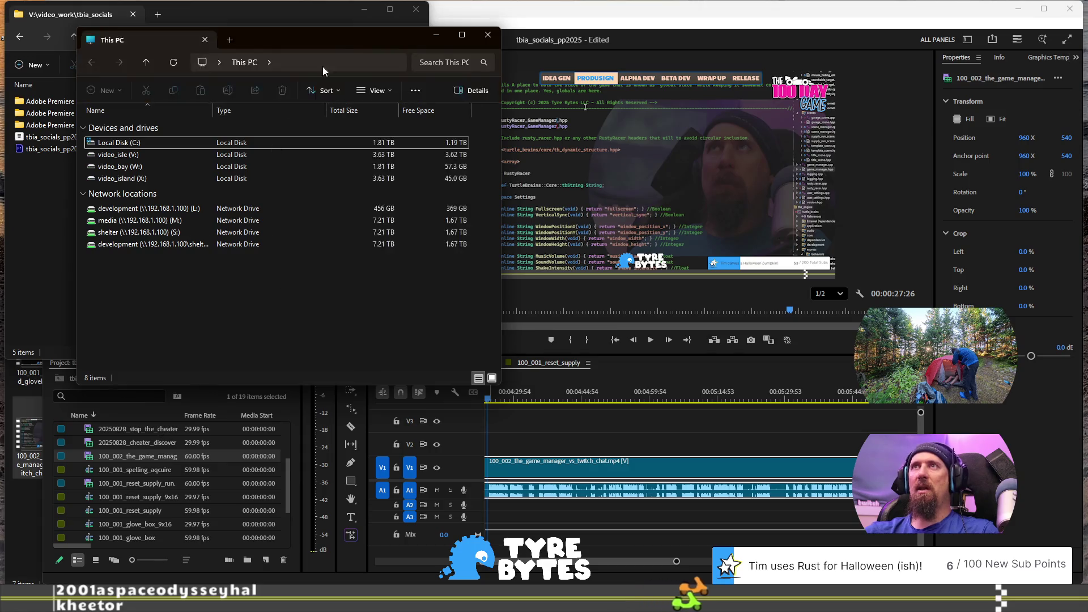
mouse_move(332, 40)
mouse_down()
mouse_move(680, 79)
mouse_move(866, 24)
mouse_move(872, 32)
mouse_move(837, 26)
mouse_move(920, 35)
mouse_move(215, 58)
mouse_move(243, 15)
mouse_move(260, 18)
mouse_up()
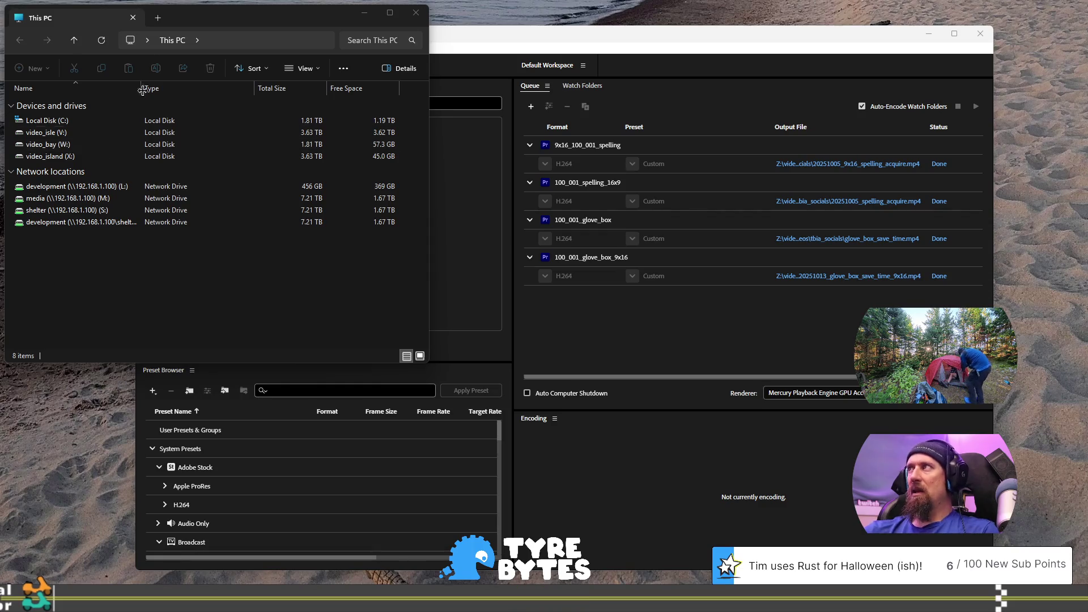
click(51, 126)
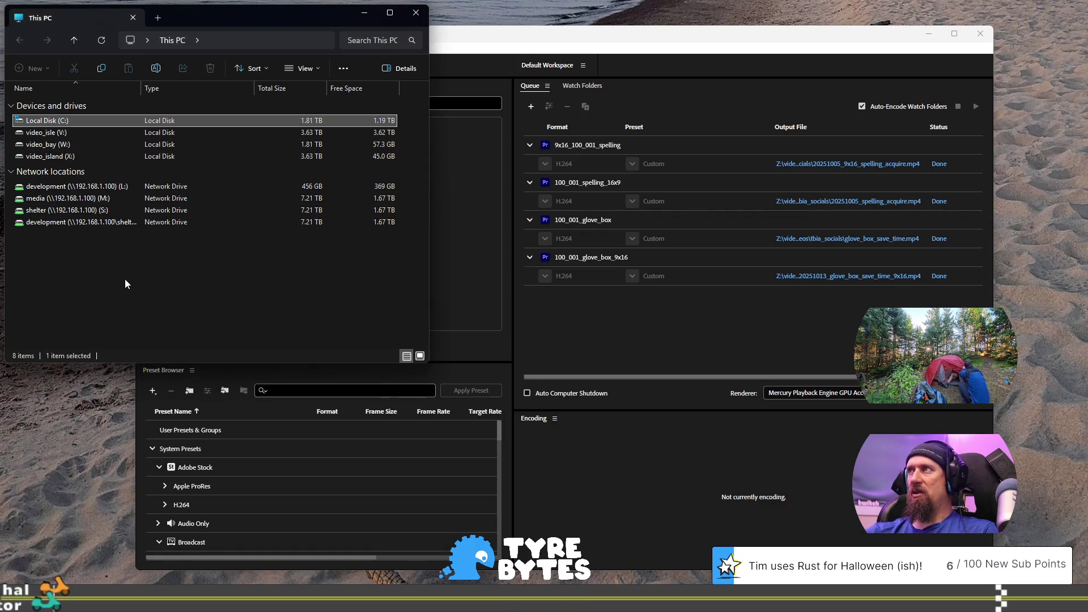
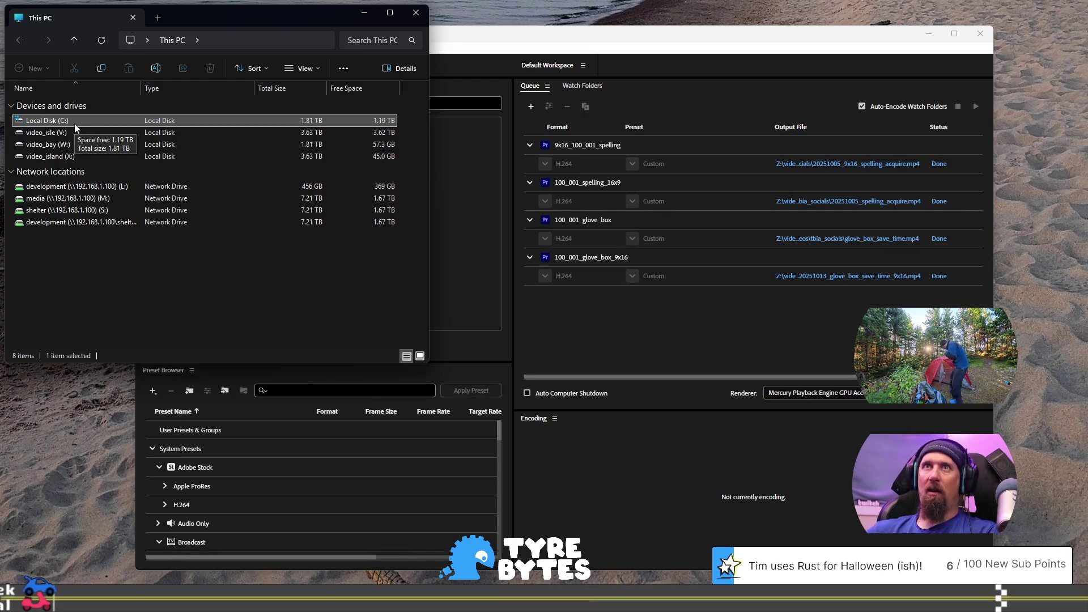
Step: Browse the video_isle (V:) drive, look into video_work, then open the root zone_recording folder
click(117, 294)
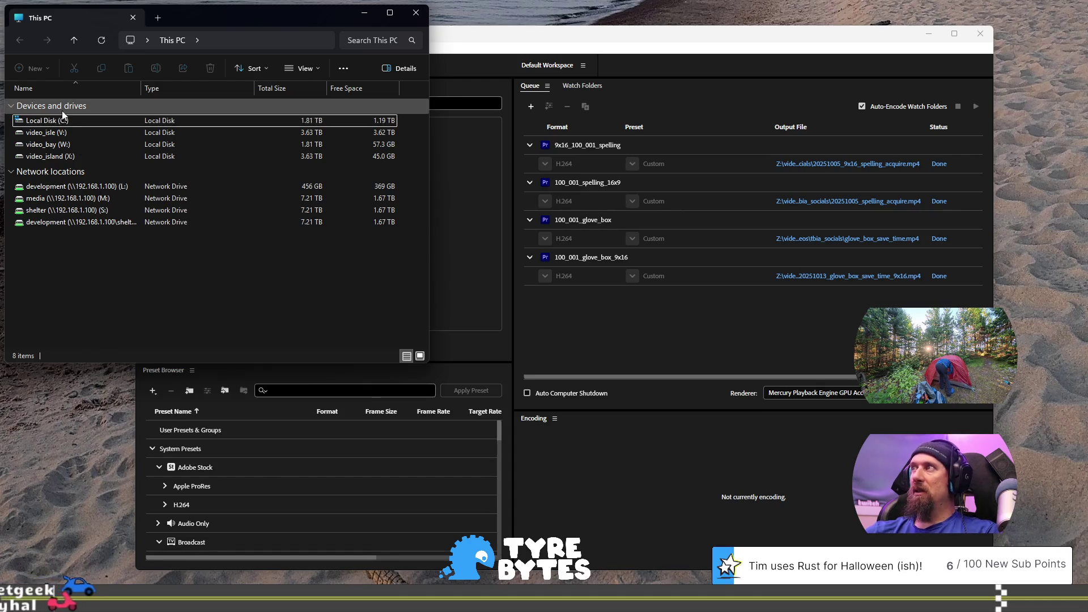
double_click(99, 134)
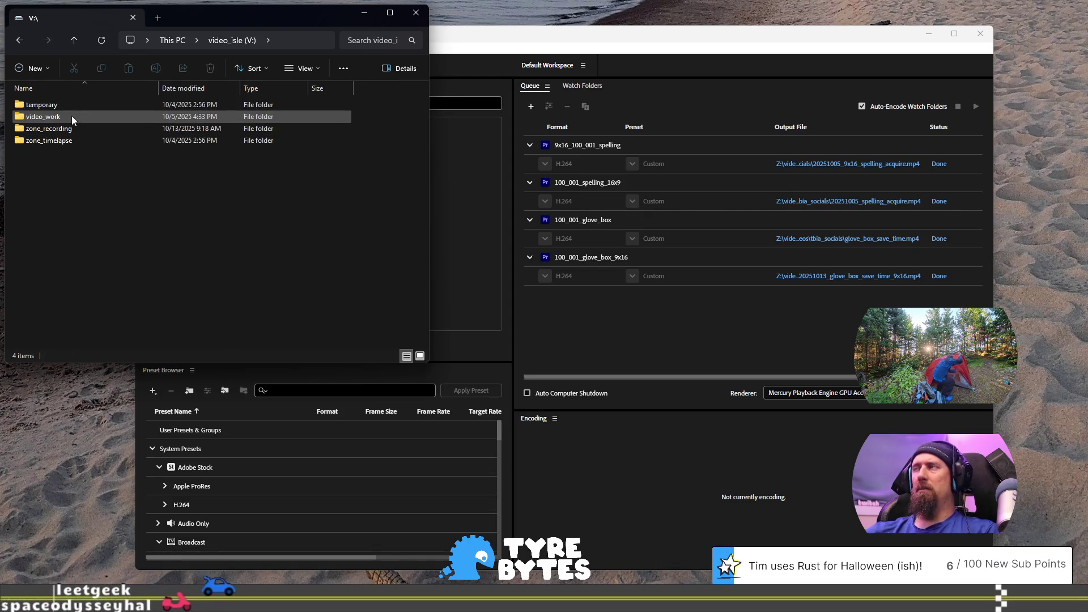
mouse_move(72, 116)
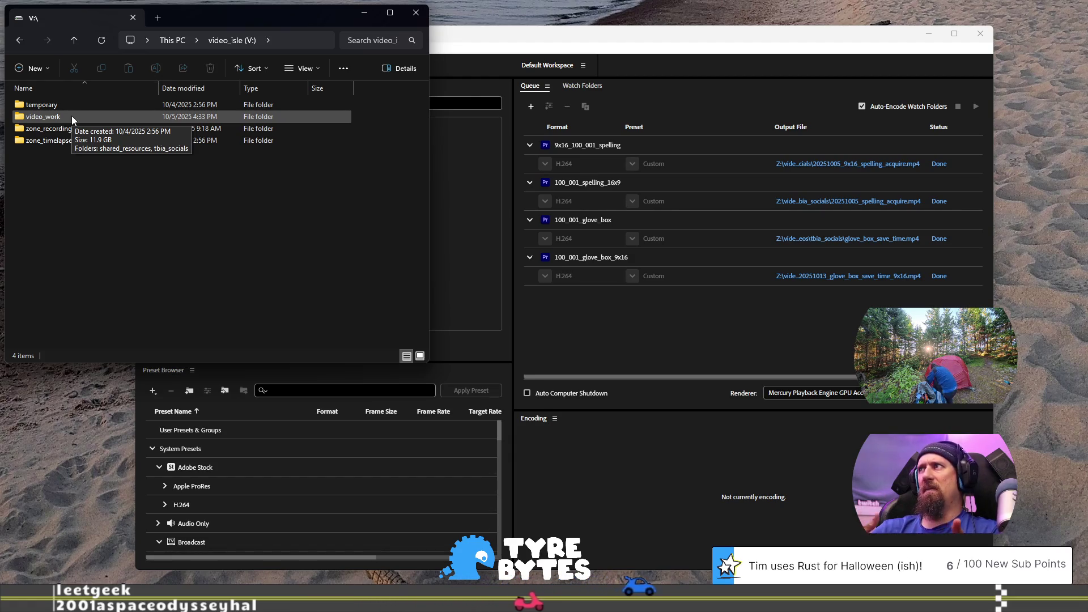
click(81, 115)
double_click(70, 114)
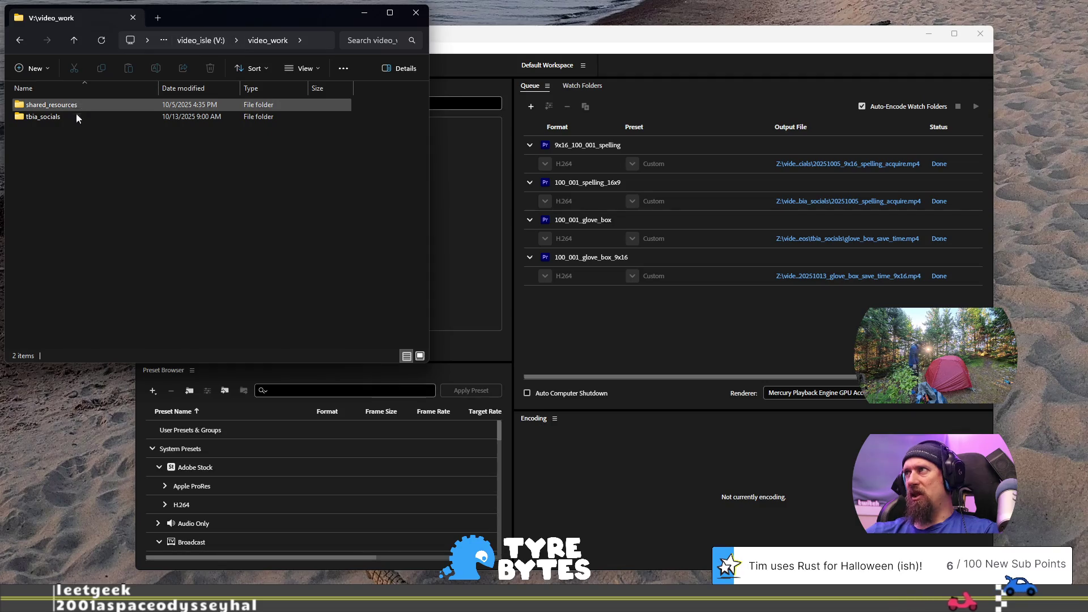
click(74, 117)
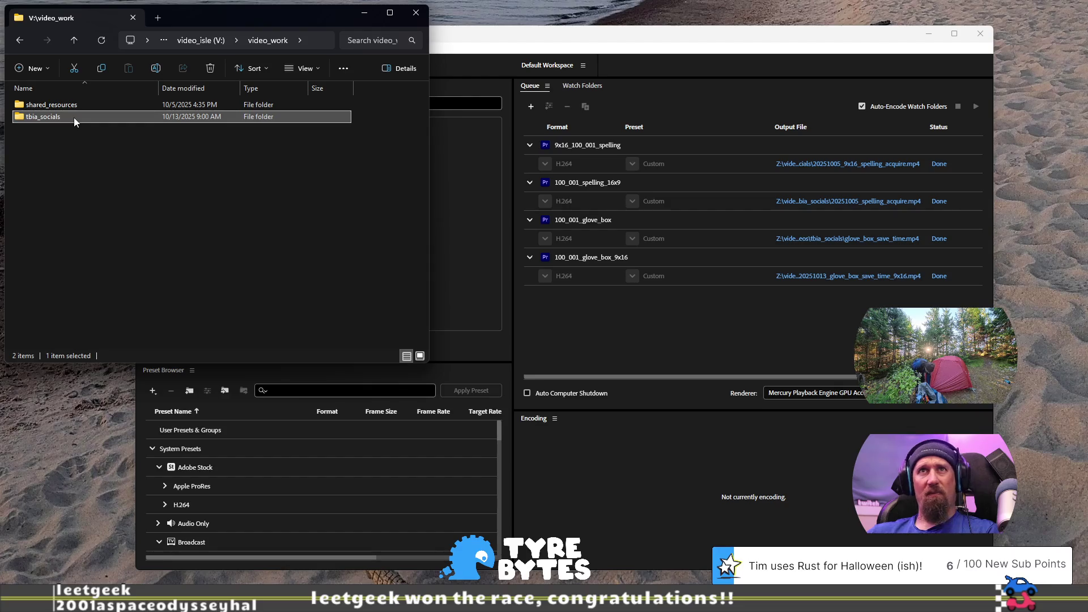
click(73, 128)
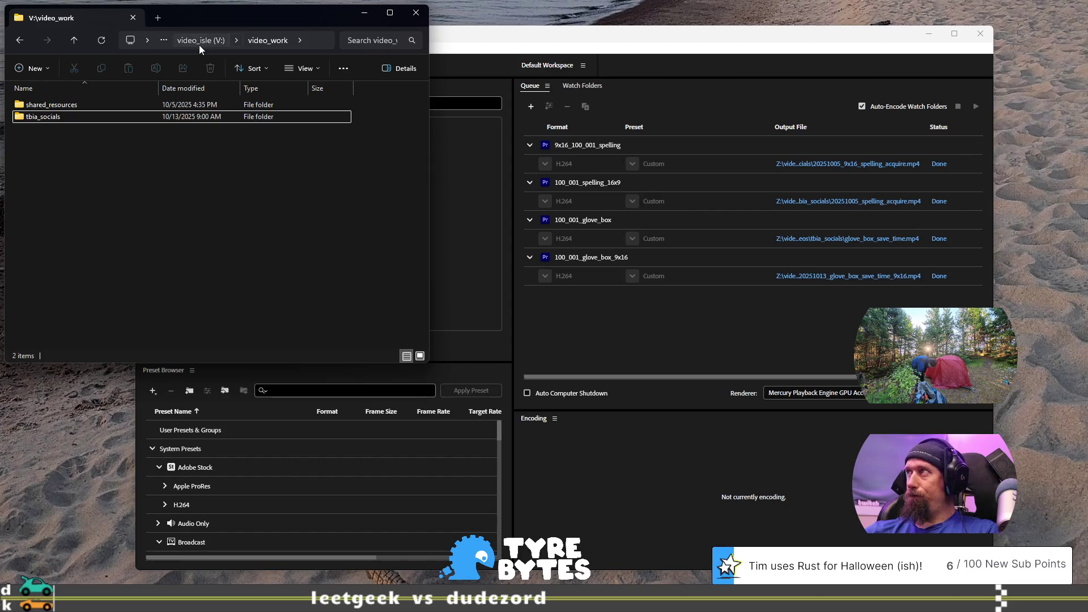
click(199, 41)
double_click(73, 127)
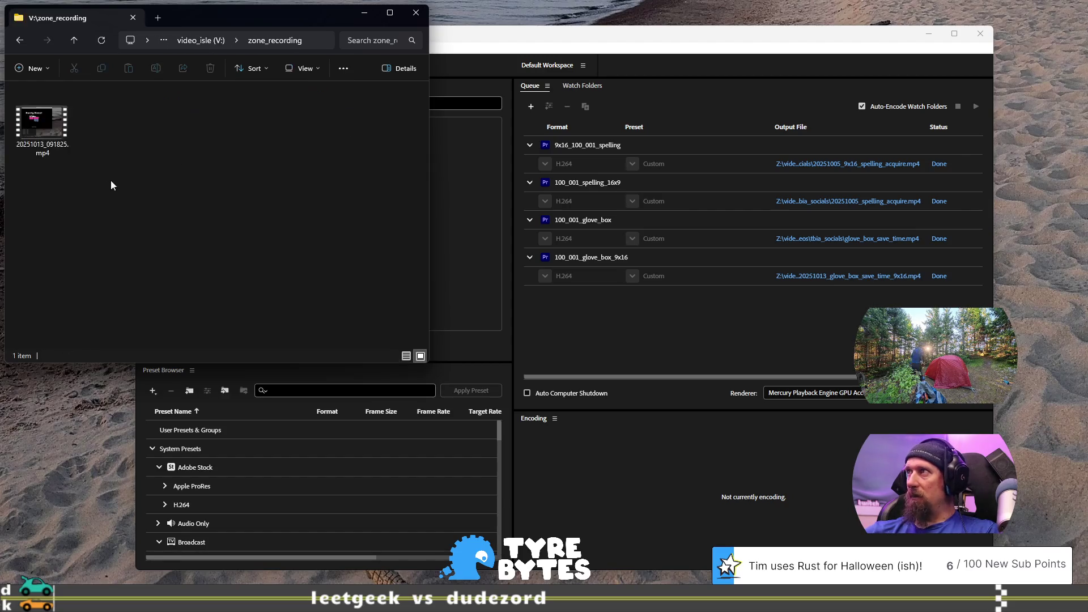
Step: Rename the zone_recording mp4 with F2 to 20251013_rusty_racer_8_days.mp4
click(55, 148)
key(F2)
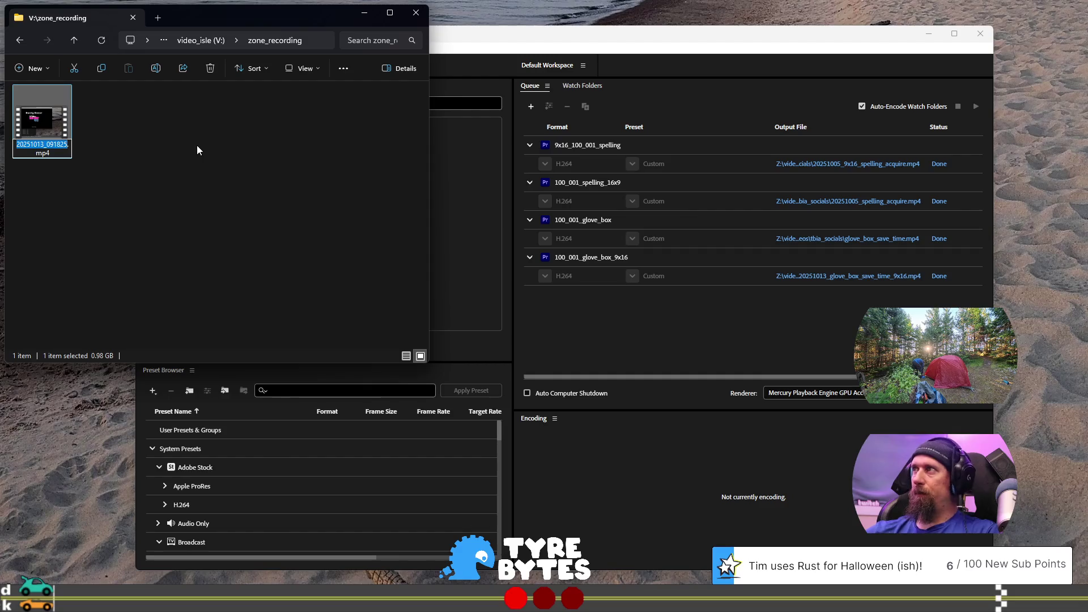
key(Escape)
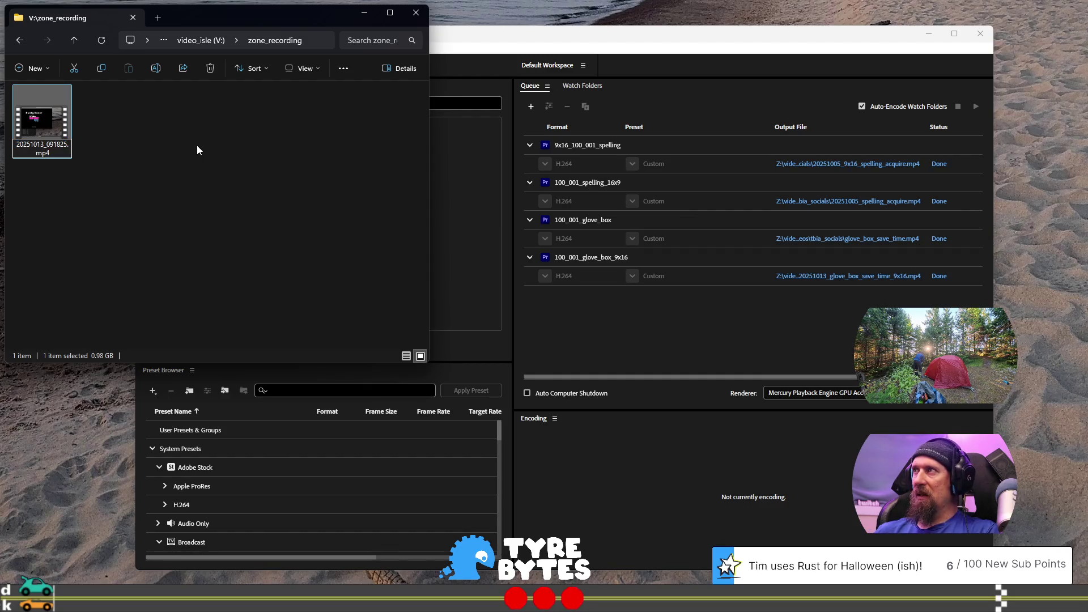
key(BackSpace)
key(BackSpace)
key(BackSpace)
text(rusty_racer_7)
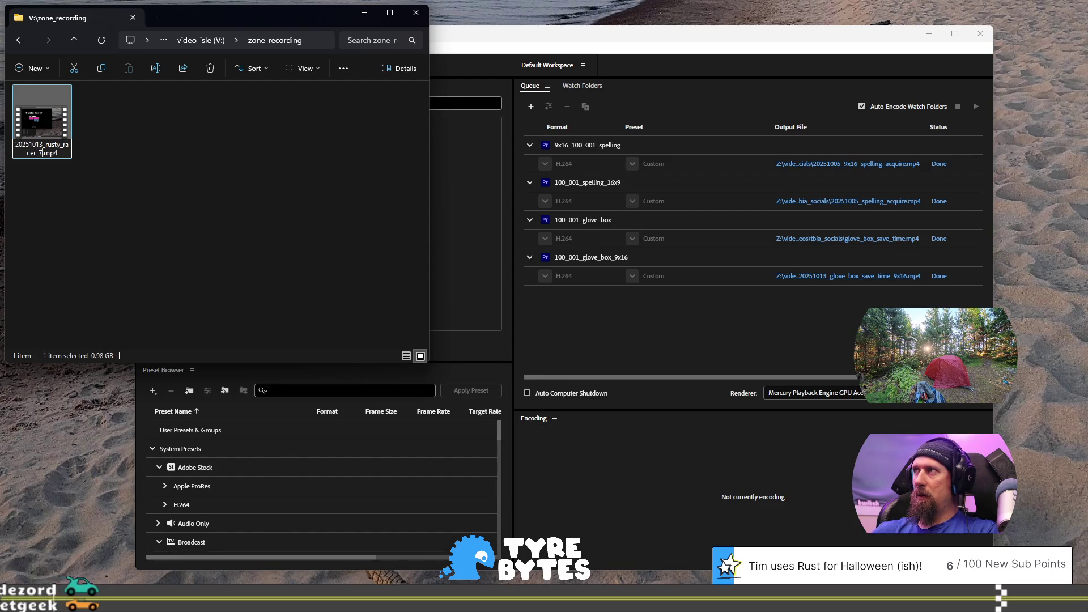
key(BackSpace)
text(8_days)
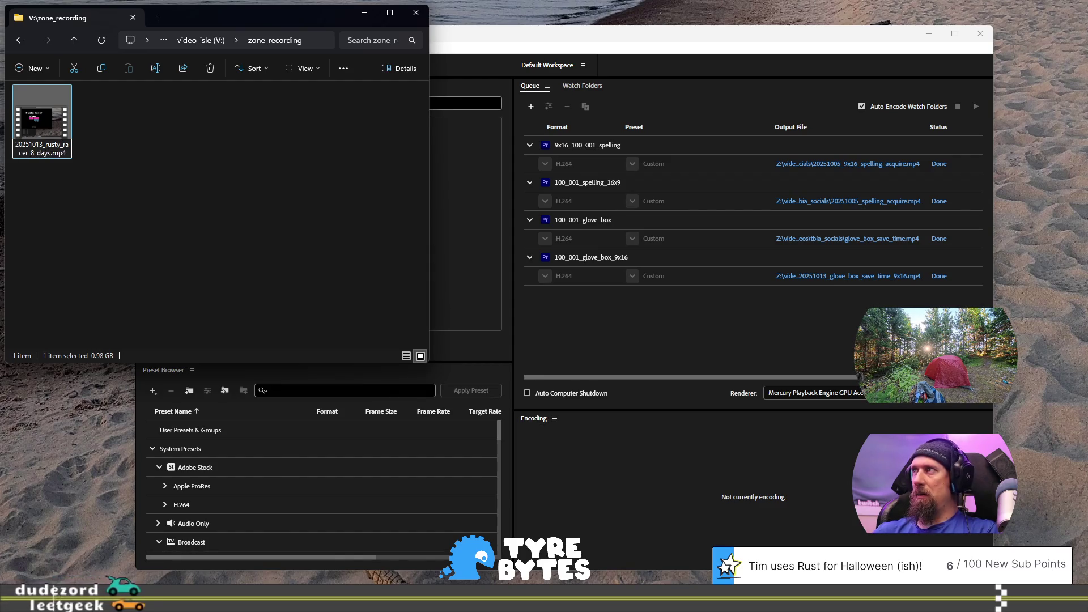
key(Return)
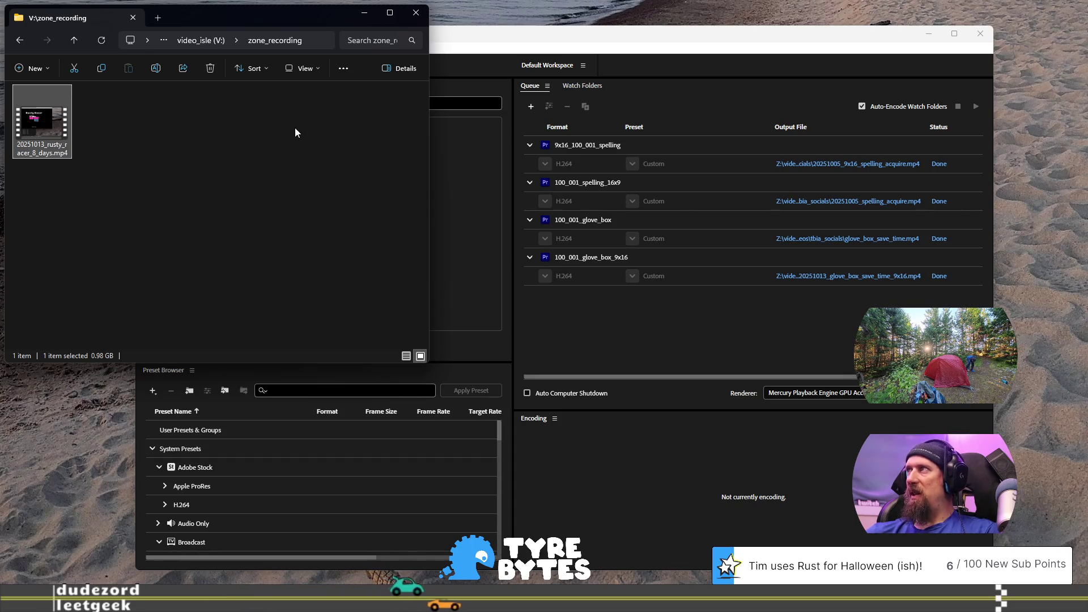
Step: Navigate to V:\video_work\shared_resources\shared_game_clips
click(198, 44)
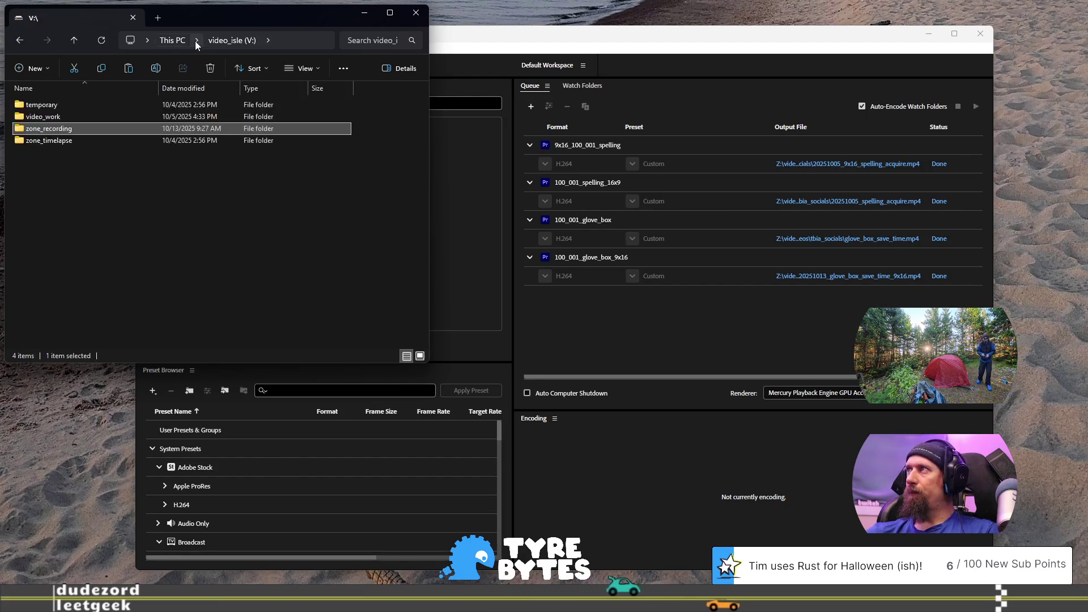
mouse_move(73, 114)
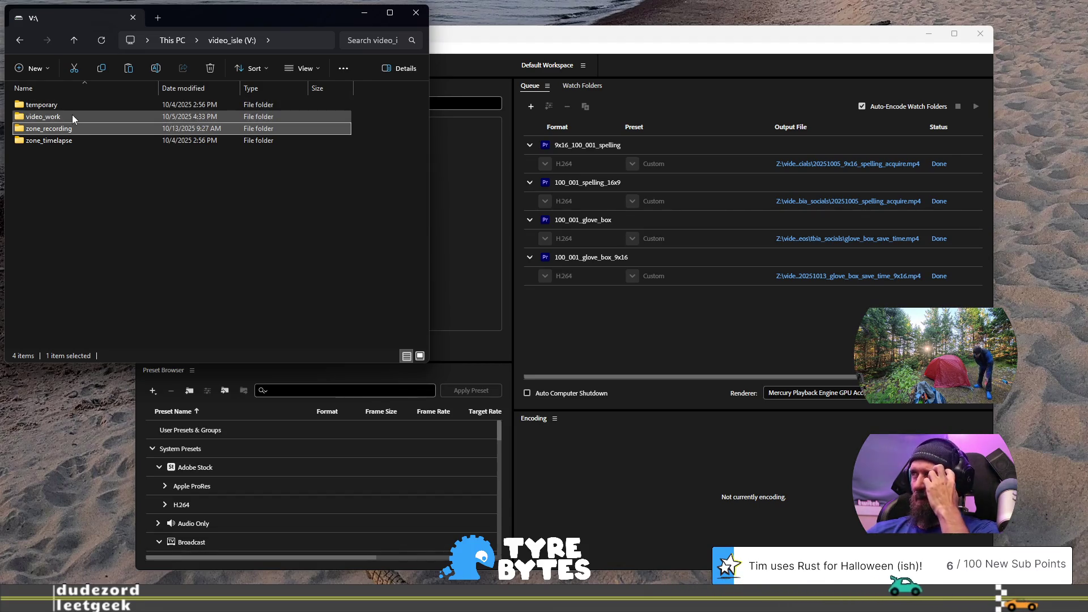
double_click(73, 117)
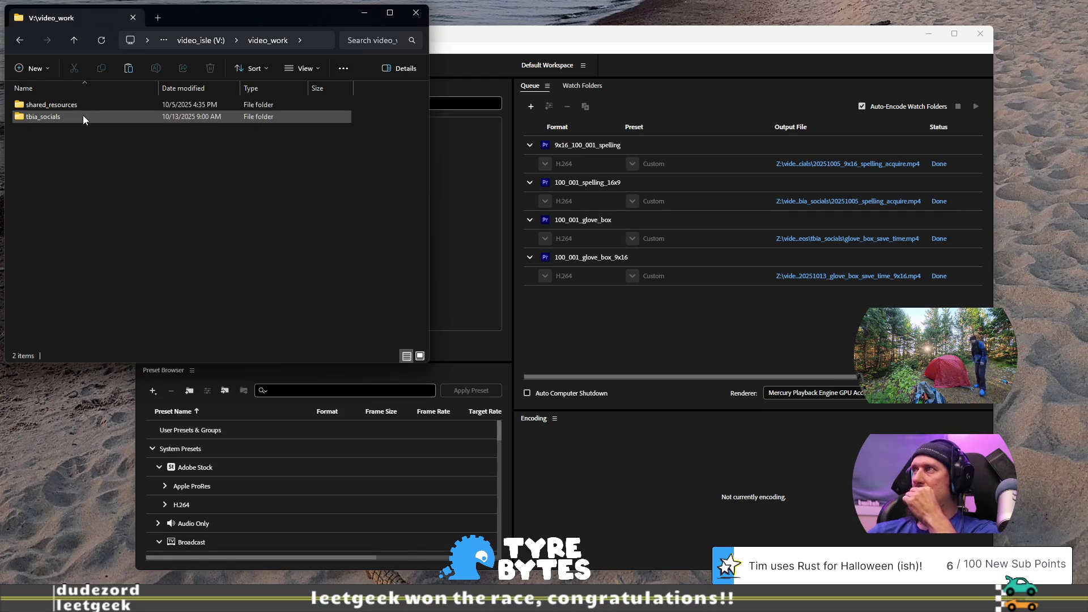
double_click(83, 105)
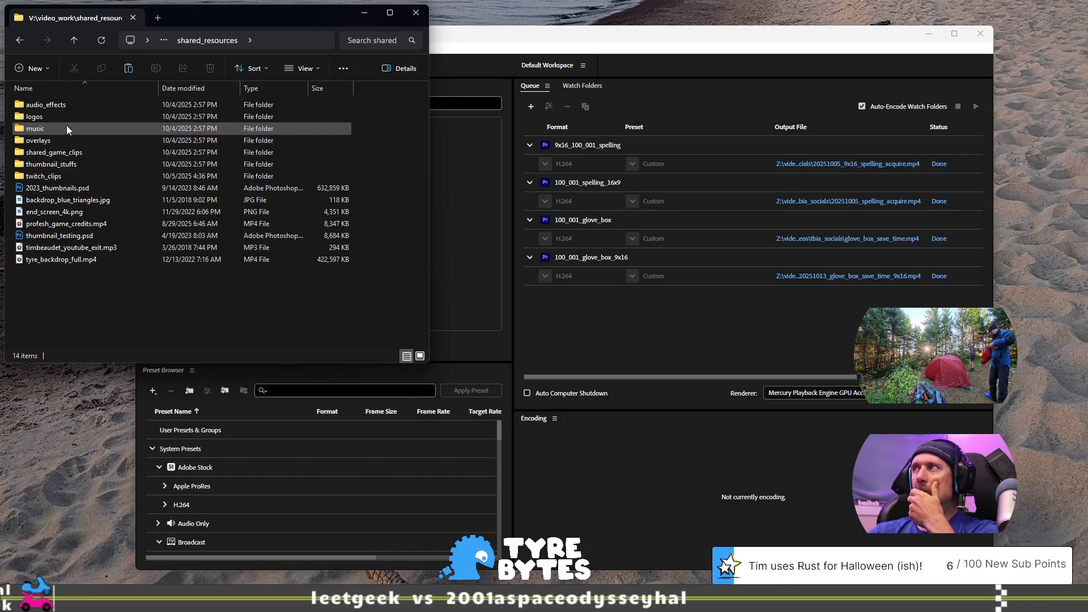
click(73, 163)
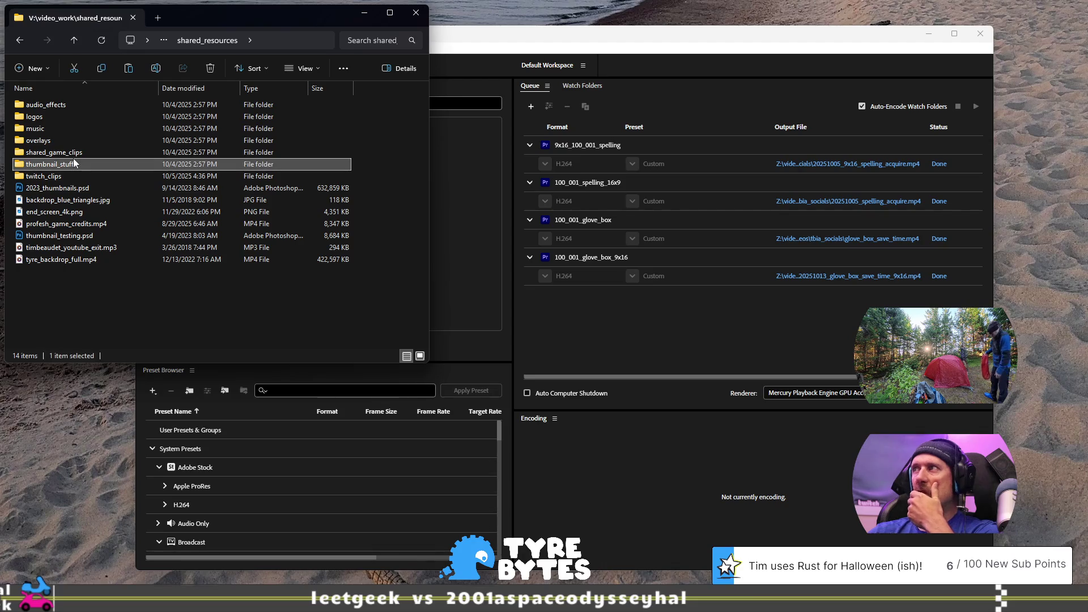
double_click(70, 154)
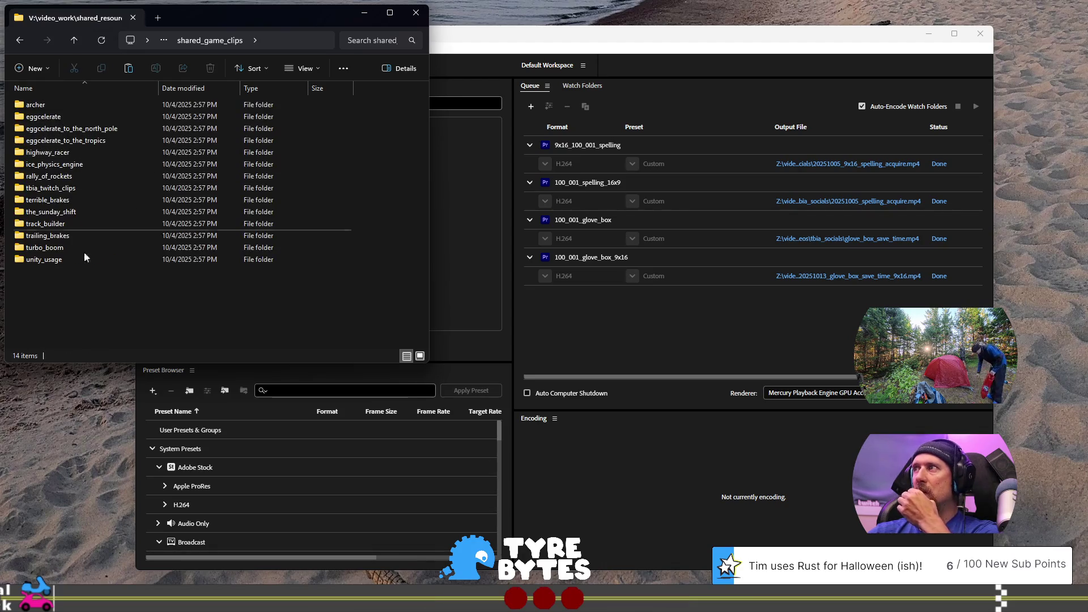
Step: Create a new rusty_racer folder there and paste the recording into it
right_click(94, 297)
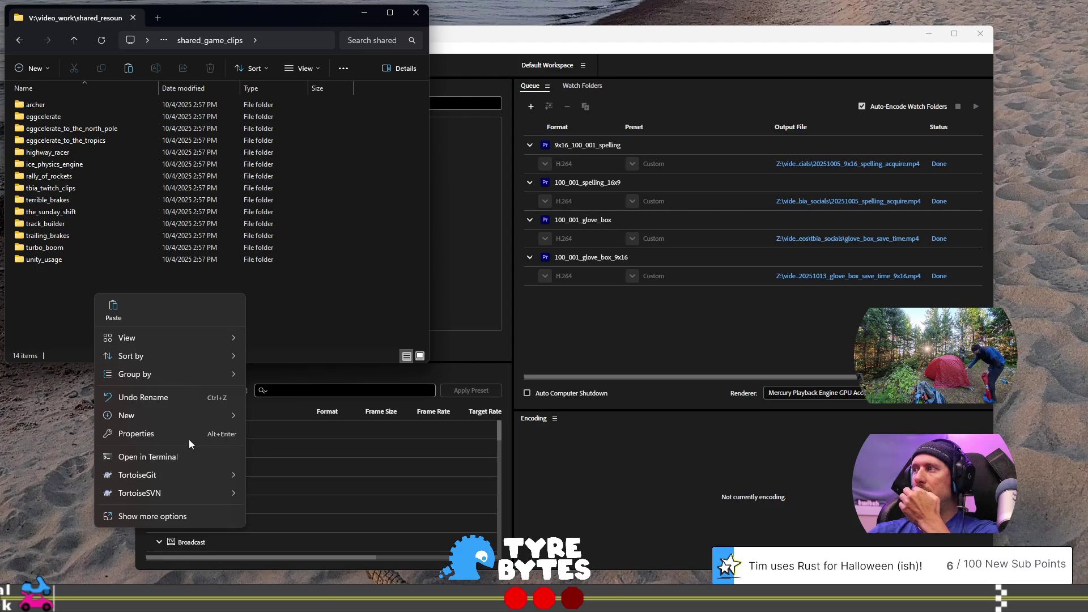
mouse_move(192, 418)
click(254, 412)
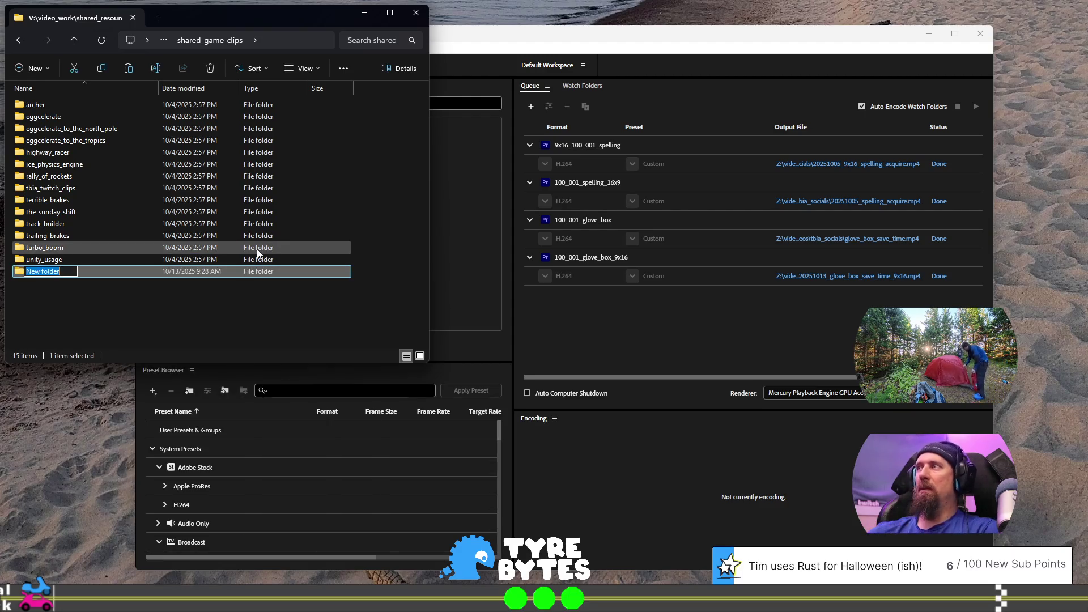
text(r)
key(Return)
key(Return)
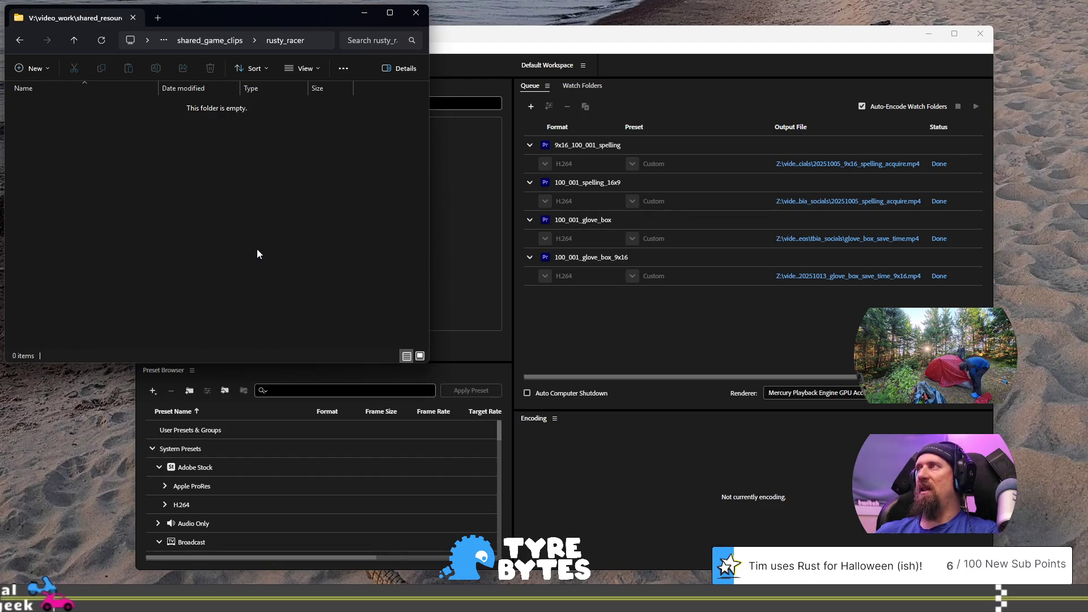
key(ctrl+v)
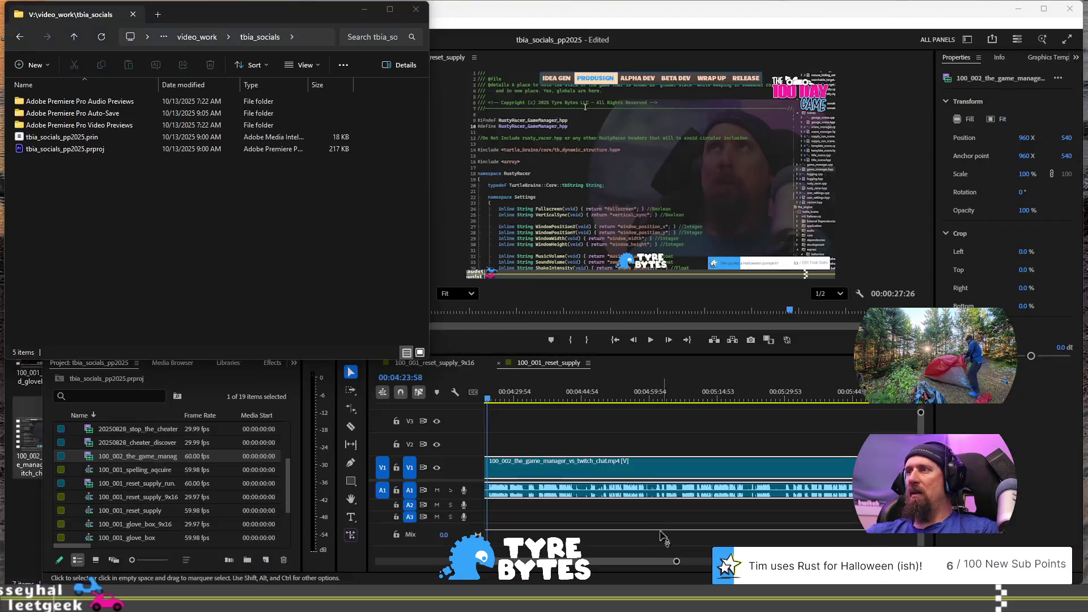
key(minus)
key(minus)
key(minus)
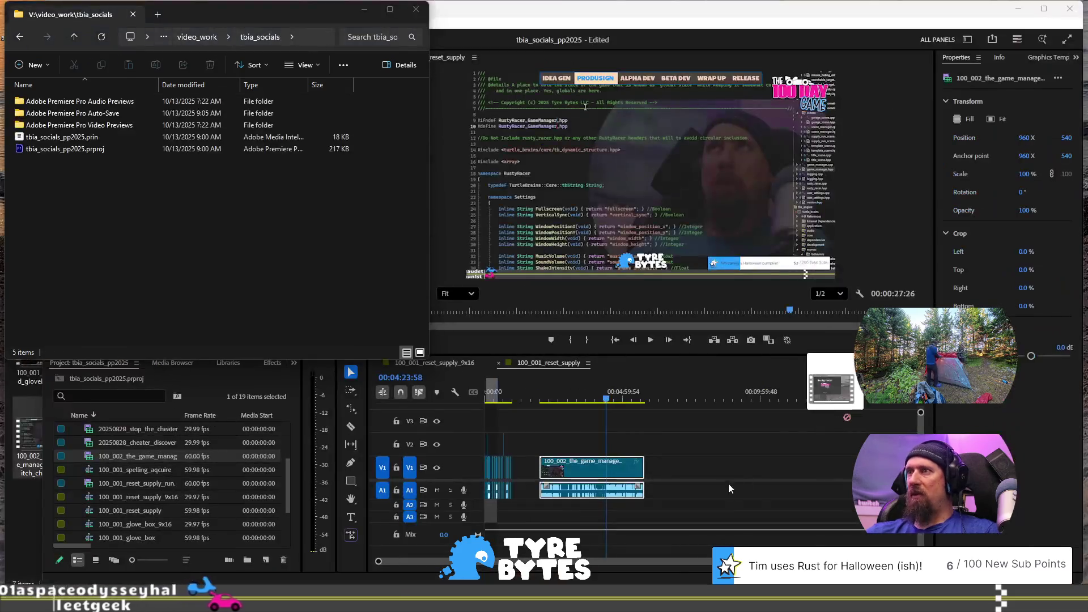
Step: Drag the recording onto the timeline after the existing clips and preview it
mouse_move(730, 489)
mouse_down()
mouse_move(703, 459)
mouse_move(674, 469)
mouse_up()
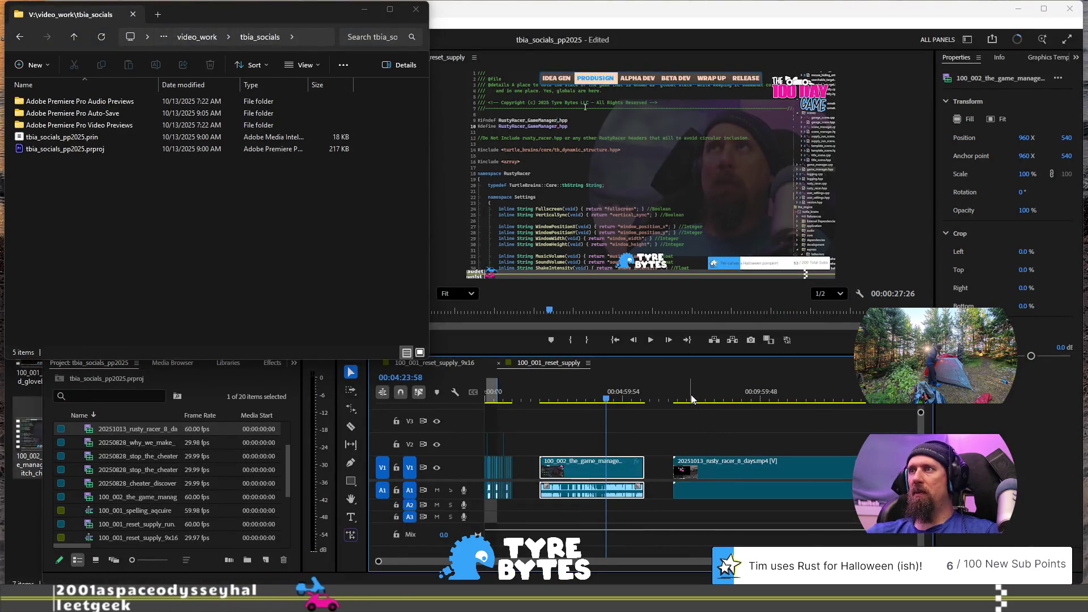
click(690, 396)
key(equal)
key(equal)
key(equal)
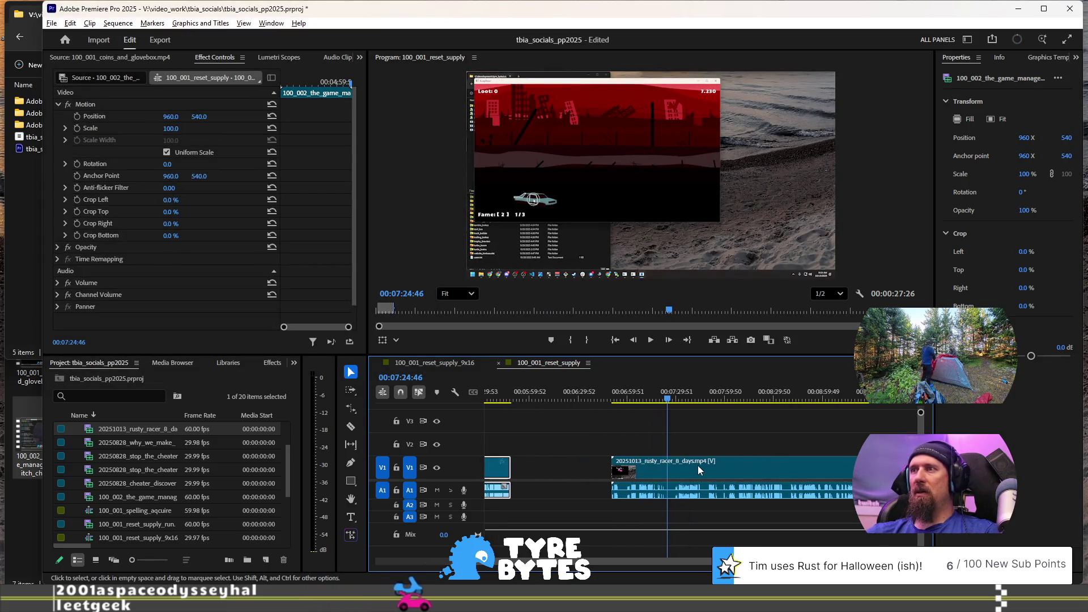
scroll(708, 479, down, 1)
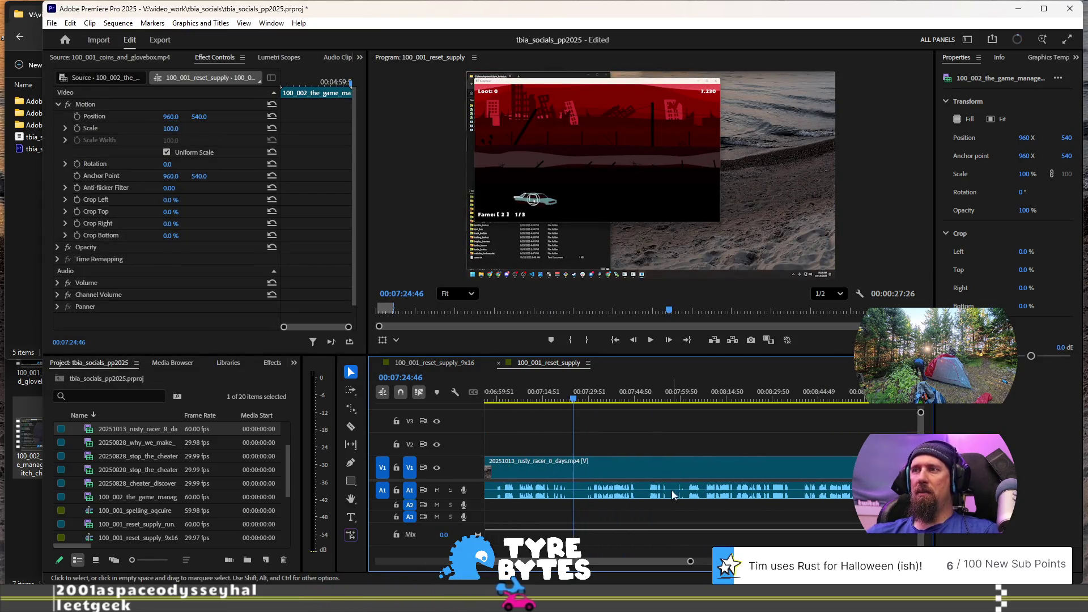
key(space)
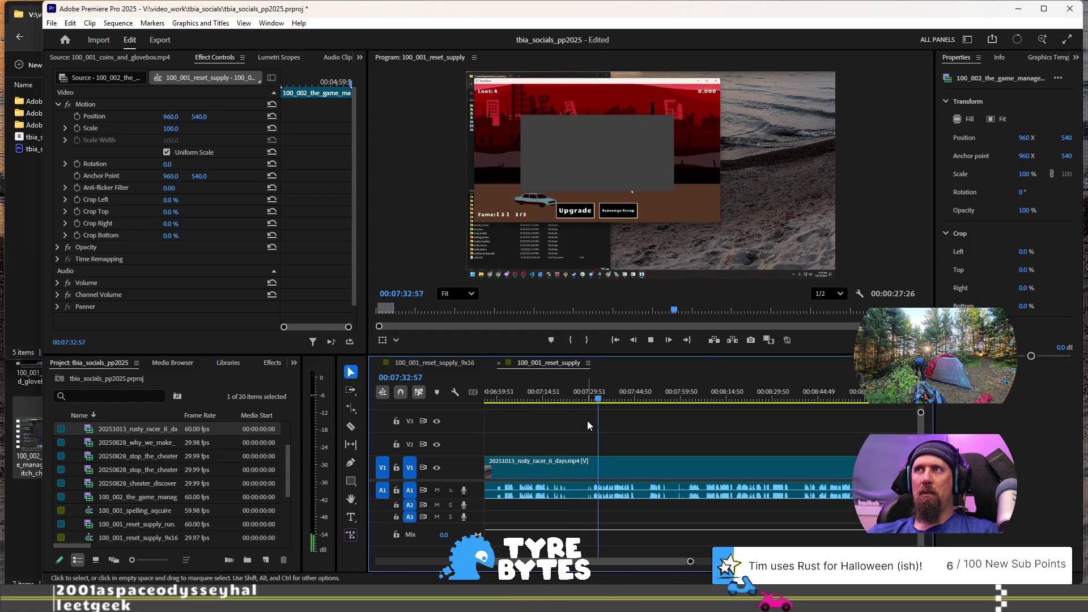
Step: Unlink the new clip's audio from its video and delete the A1 audio
right_click(646, 468)
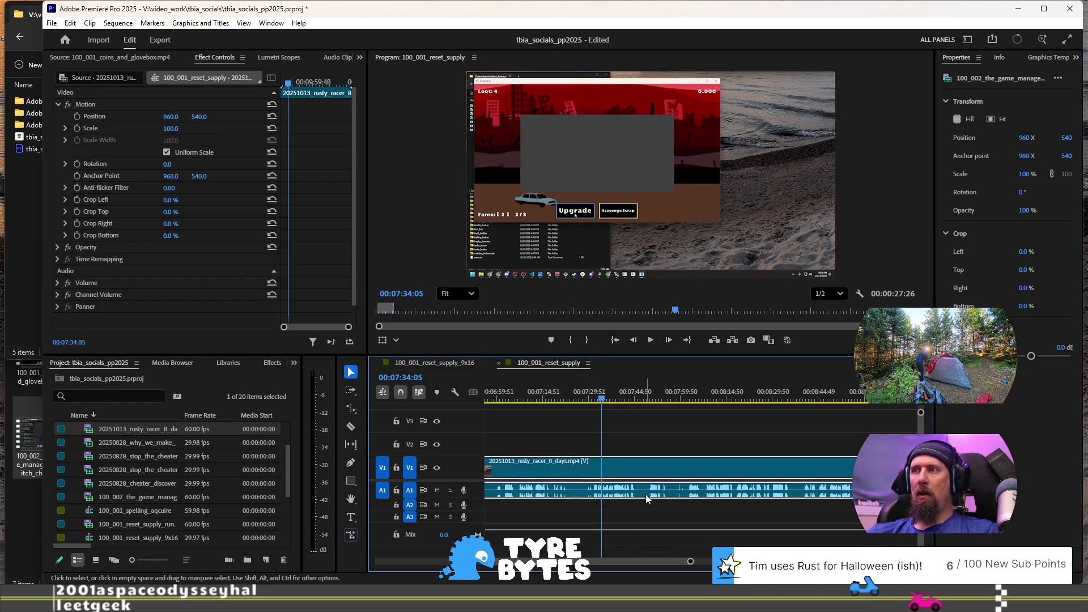
click(708, 231)
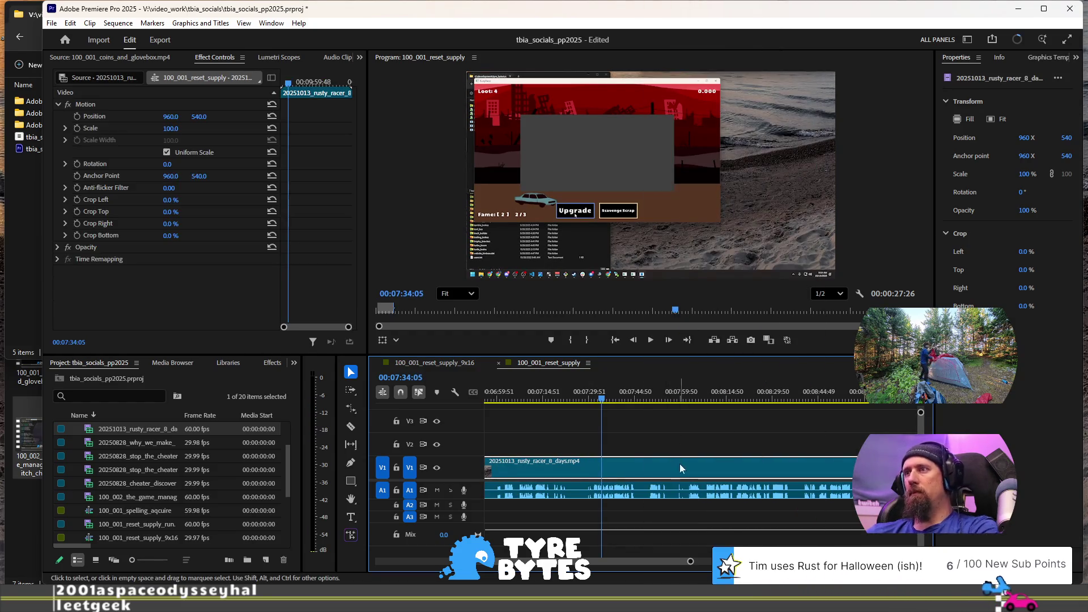
click(674, 499)
key(Delete)
scroll(570, 420, up, 4)
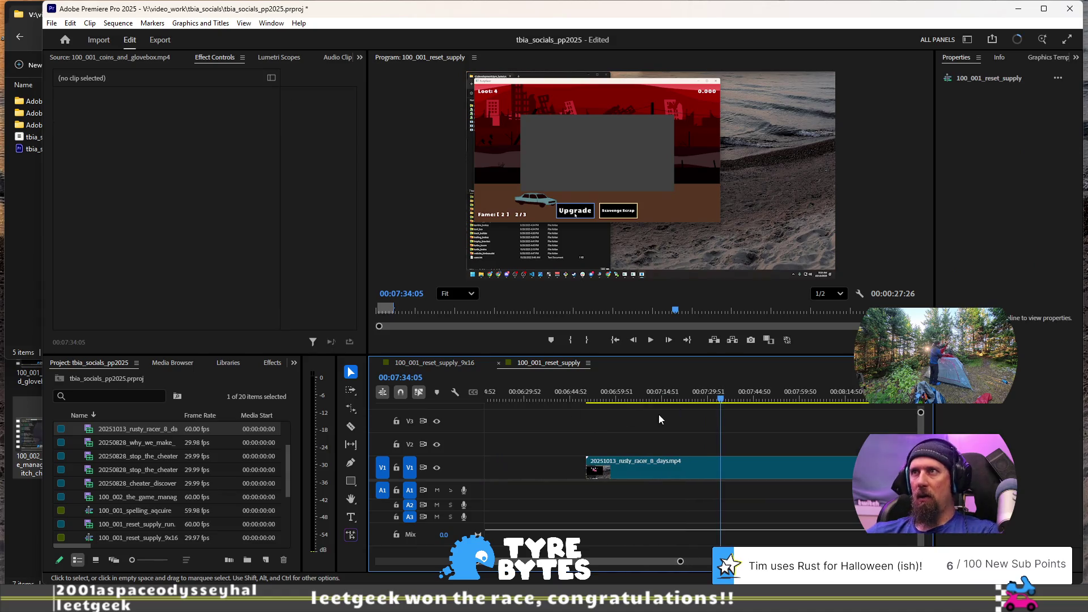
Step: Review the race footage from its title frame and split the clip at 00:06:59:23
drag(590, 395, 650, 395)
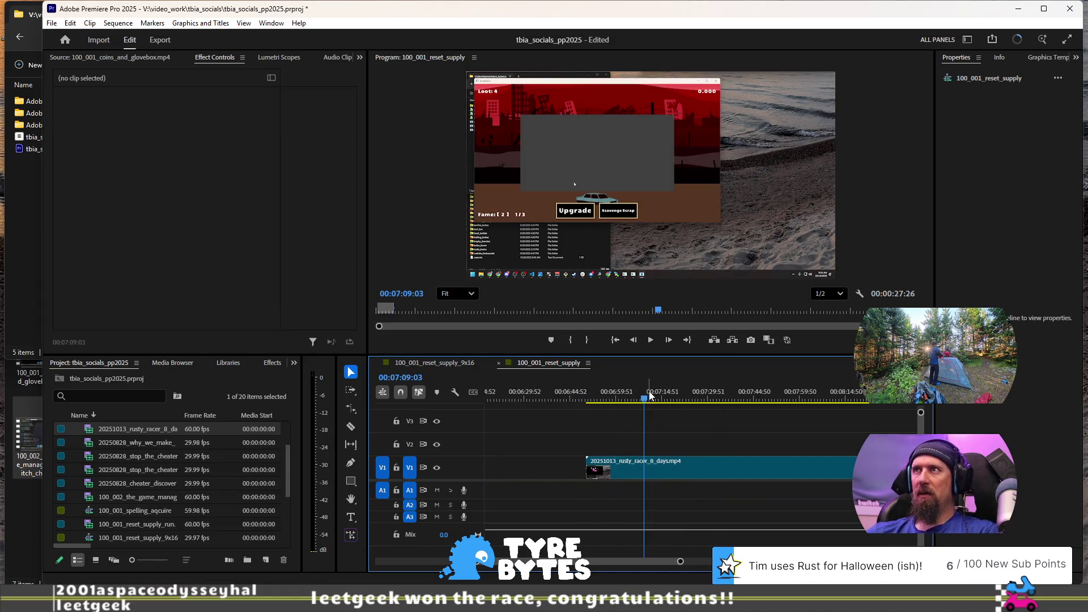
click(606, 395)
scroll(617, 430, up, 1)
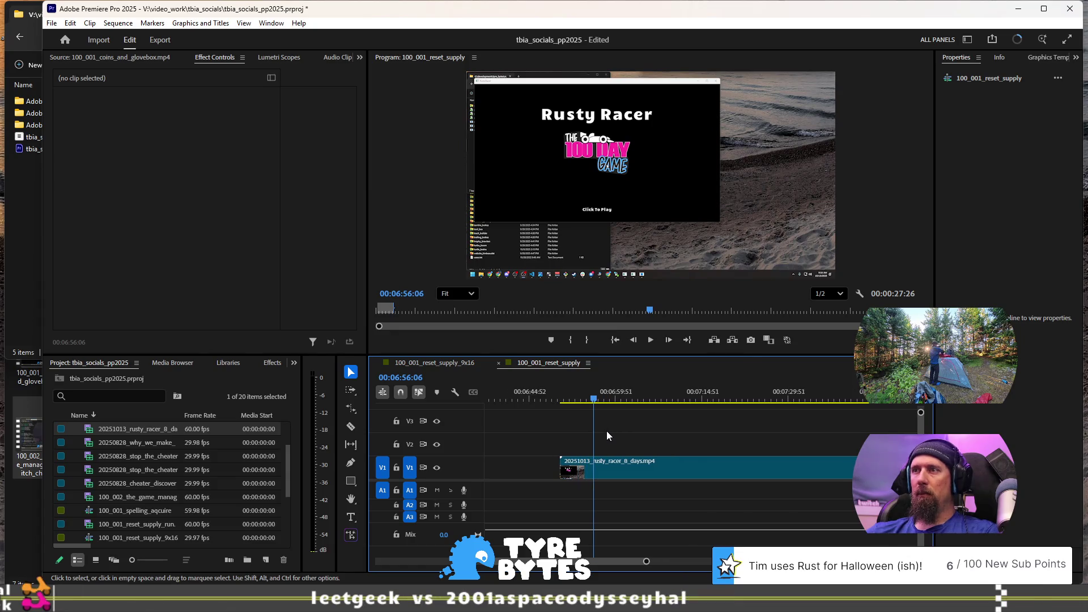
key(space)
key(Up)
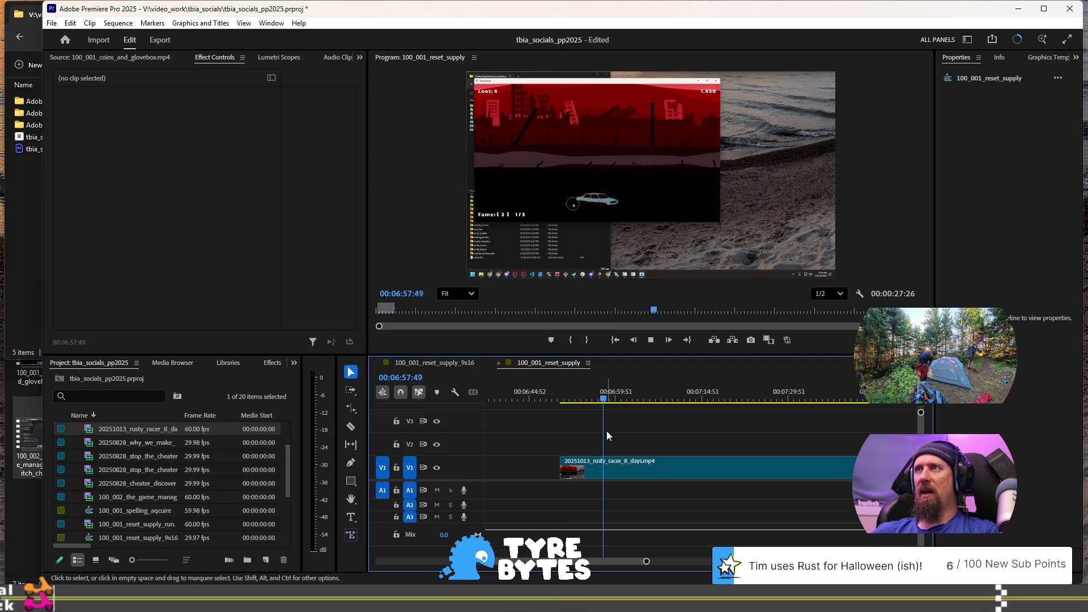
key(space)
key(ctrl+k)
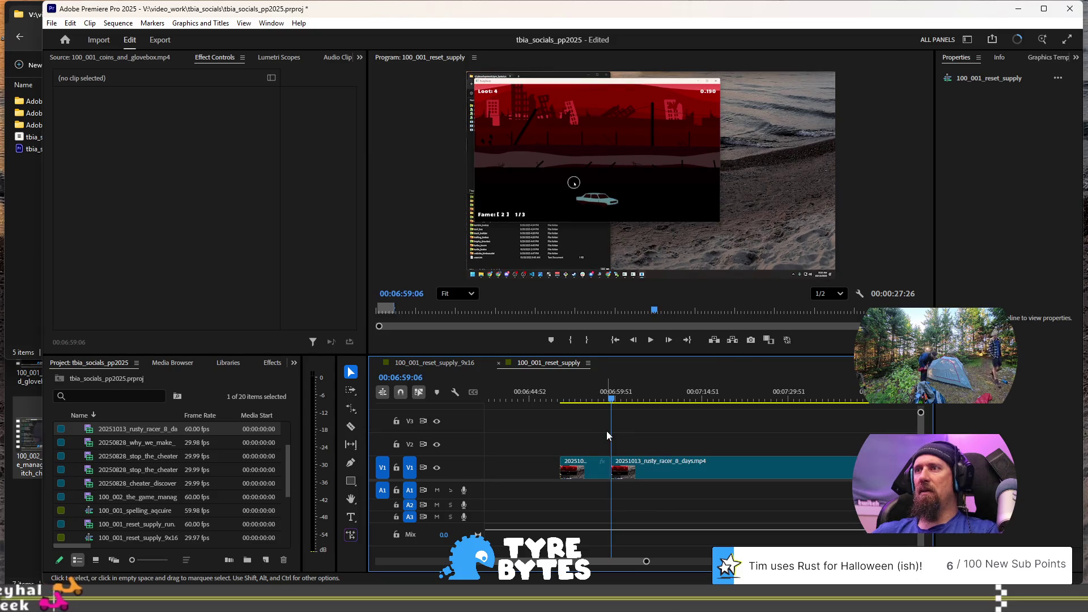
Step: Play on past 00:07:03:03 and make a second cut in the gameplay clip
key(space)
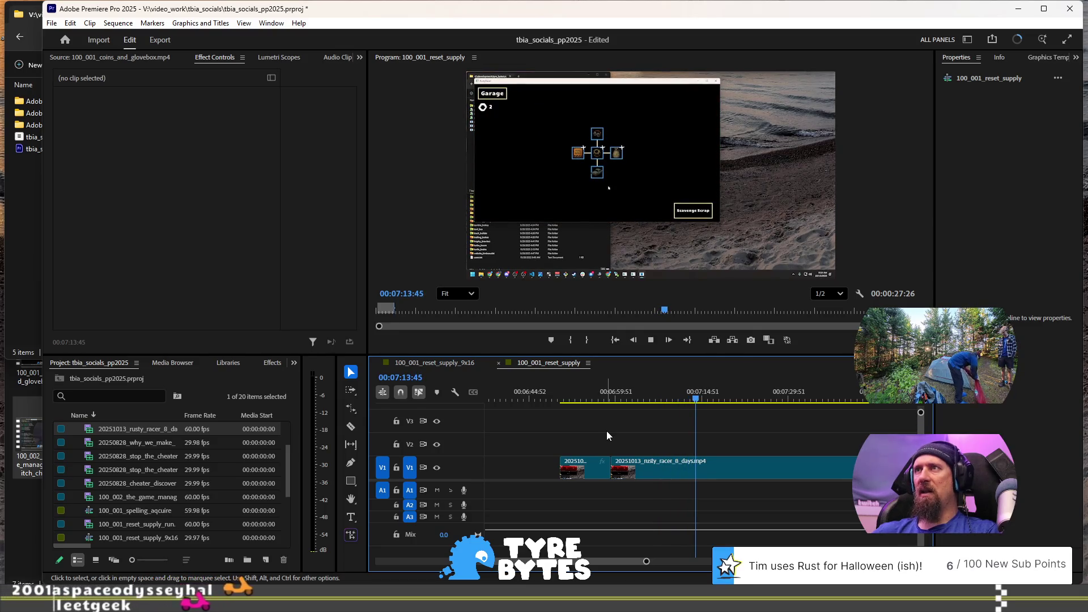
key(j)
key(j)
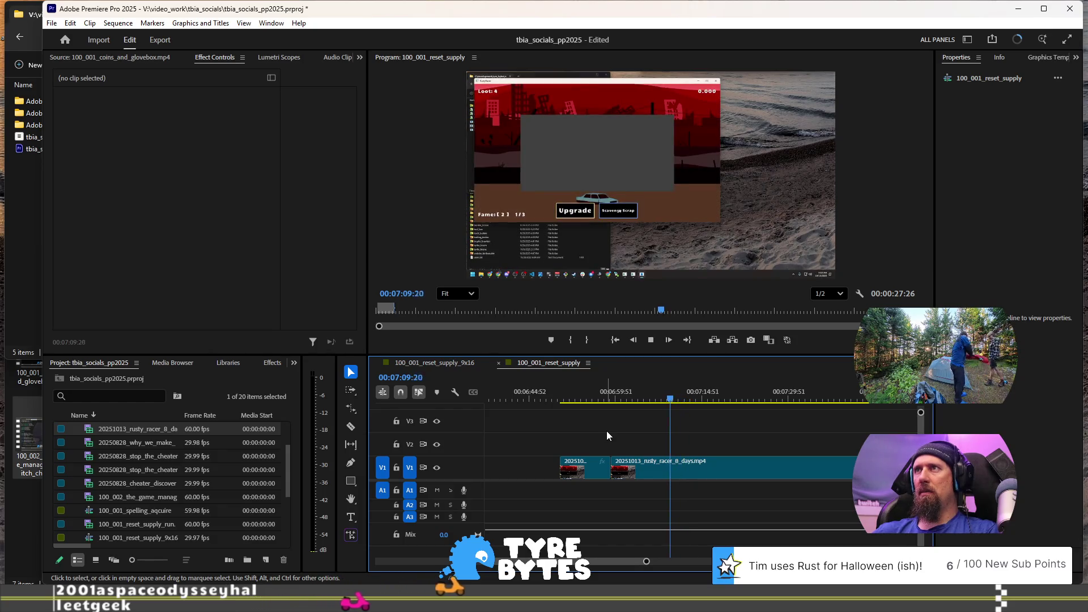
key(Up)
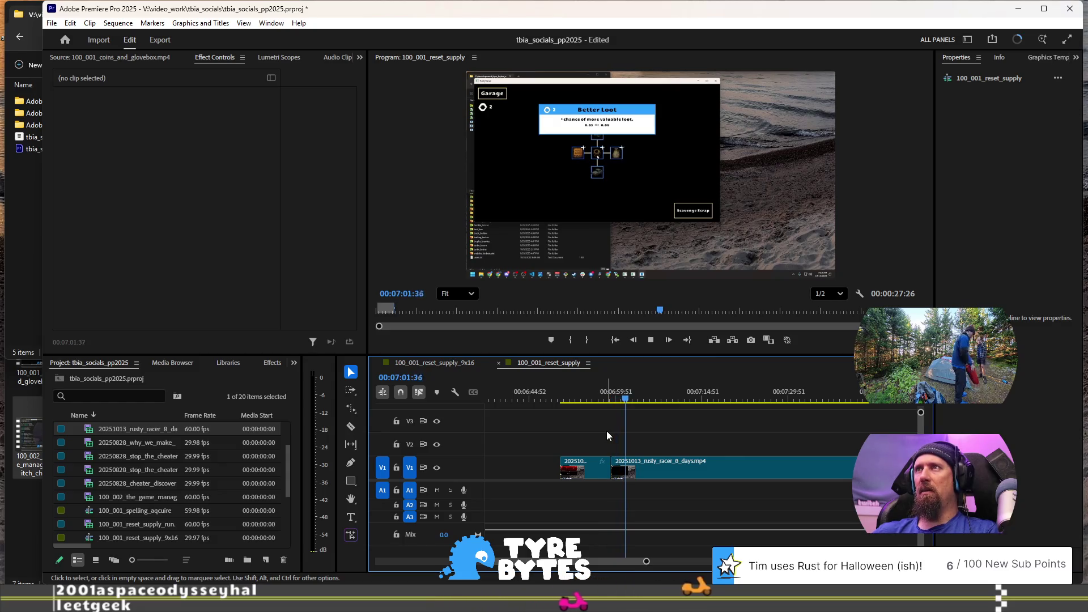
key(space)
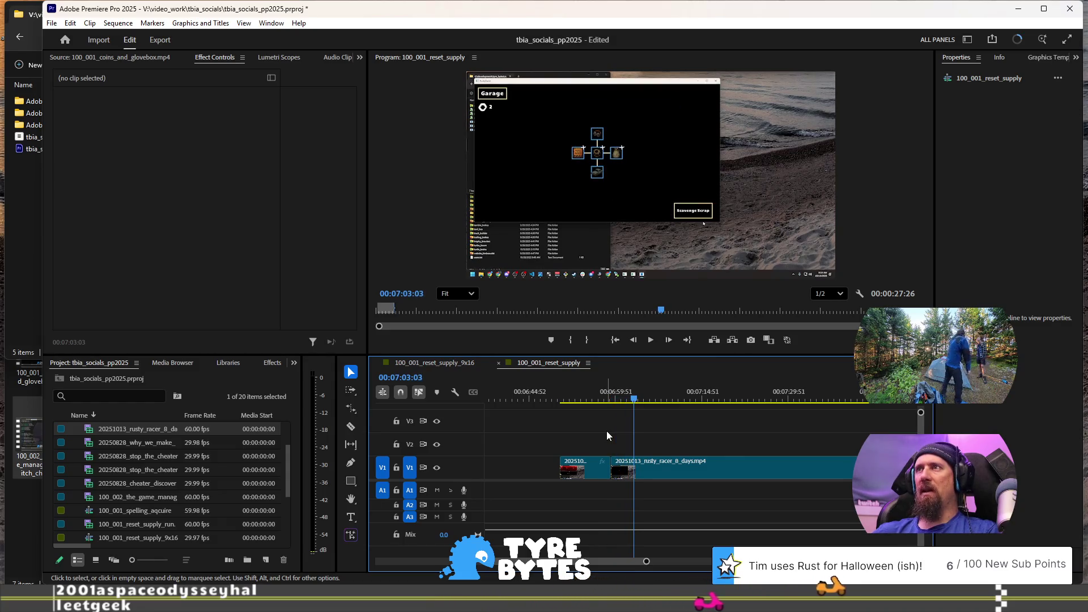
key(space)
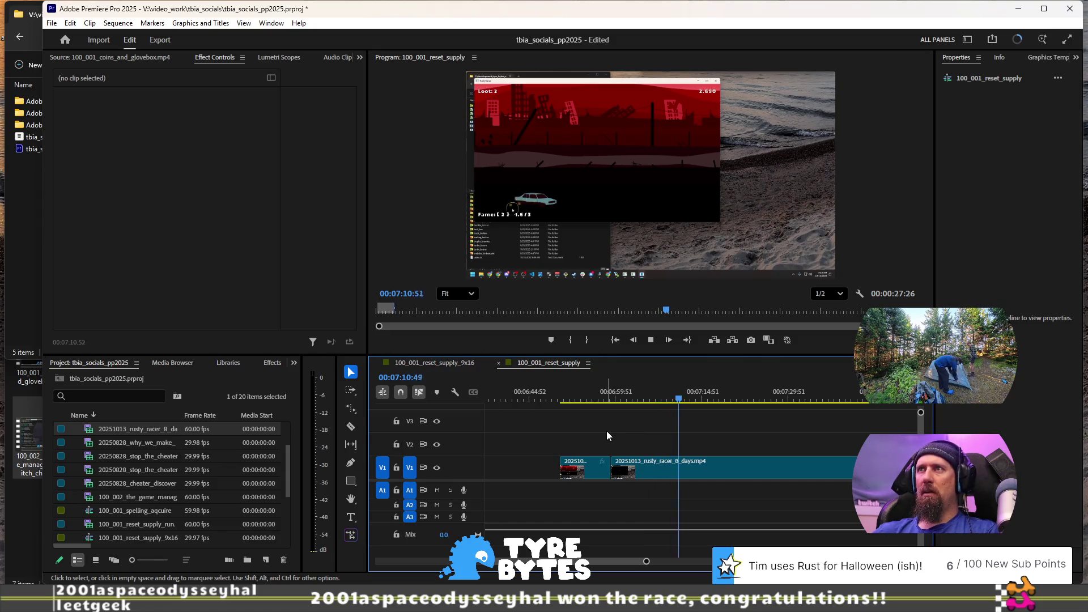
key(ctrl+k)
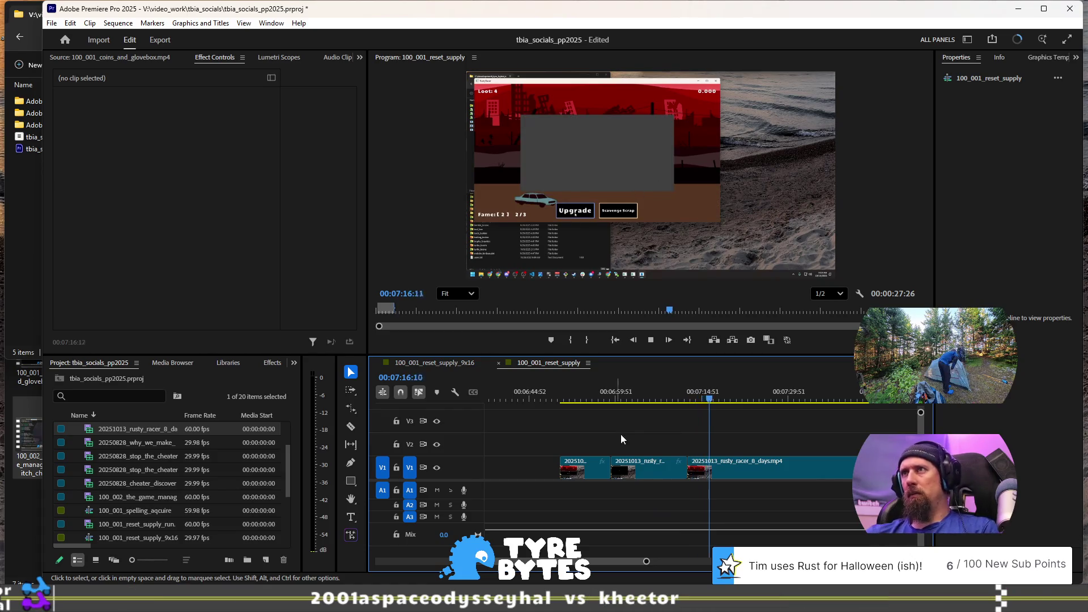
Step: Zoom out and move the remaining rusty_racer piece later along V1
key(minus)
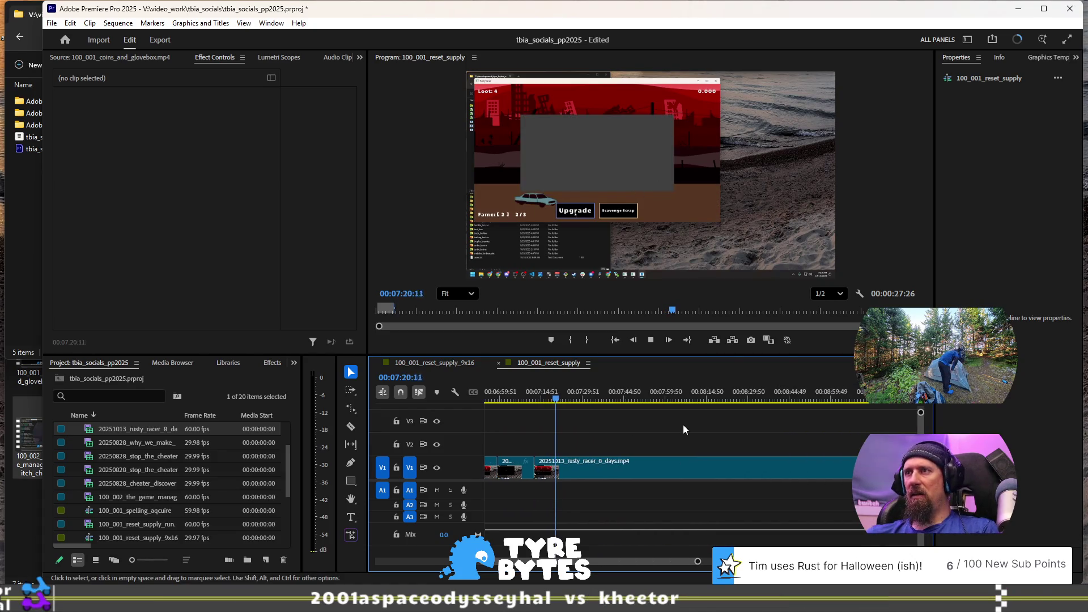
key(space)
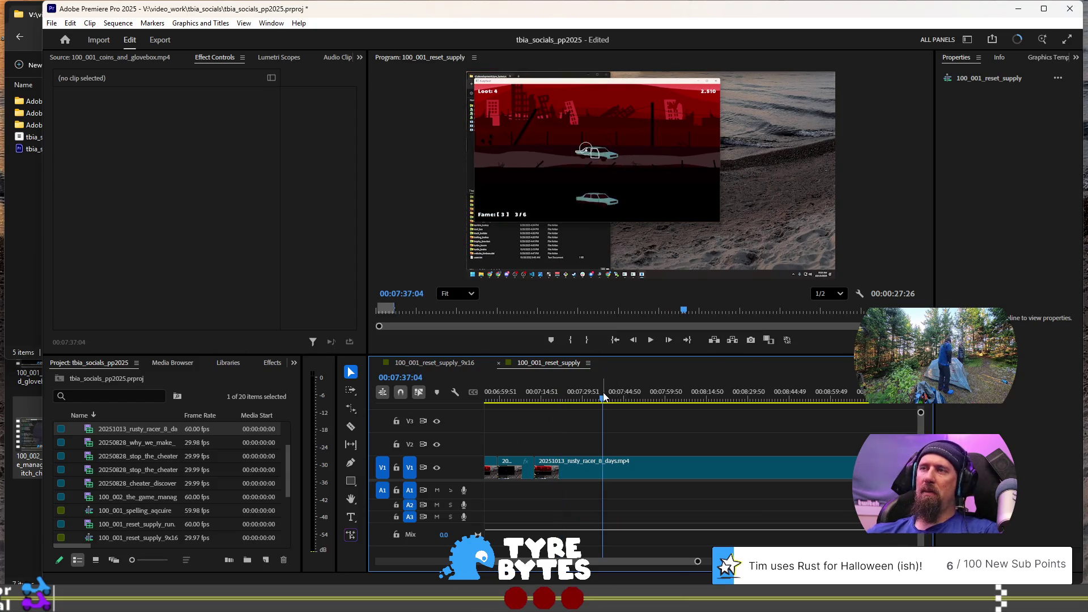
key(space)
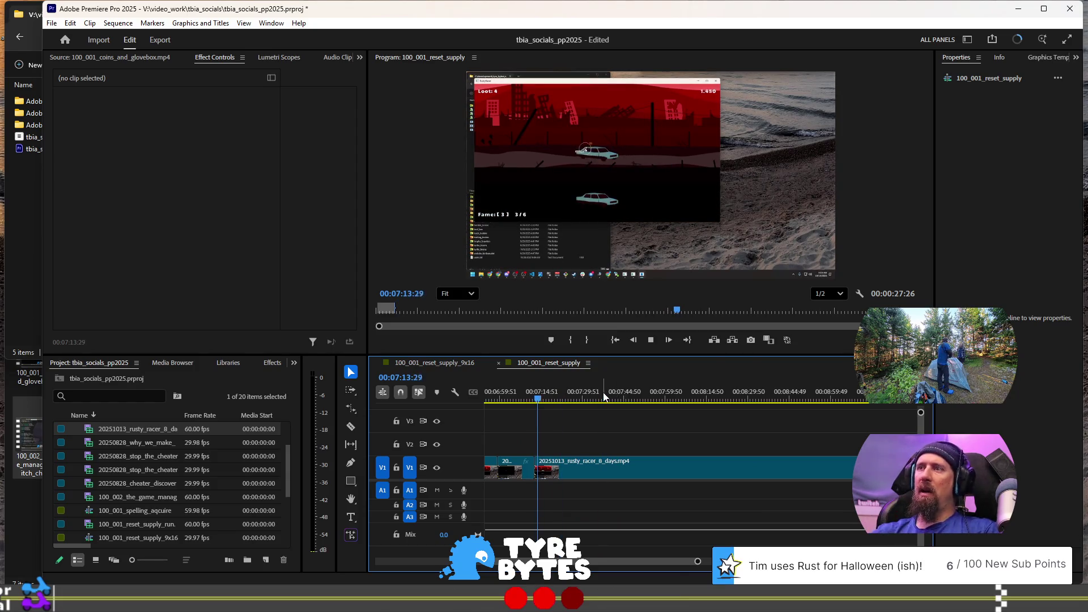
key(space)
mouse_move(624, 483)
mouse_down()
mouse_move(754, 471)
mouse_move(728, 406)
mouse_move(719, 456)
mouse_up()
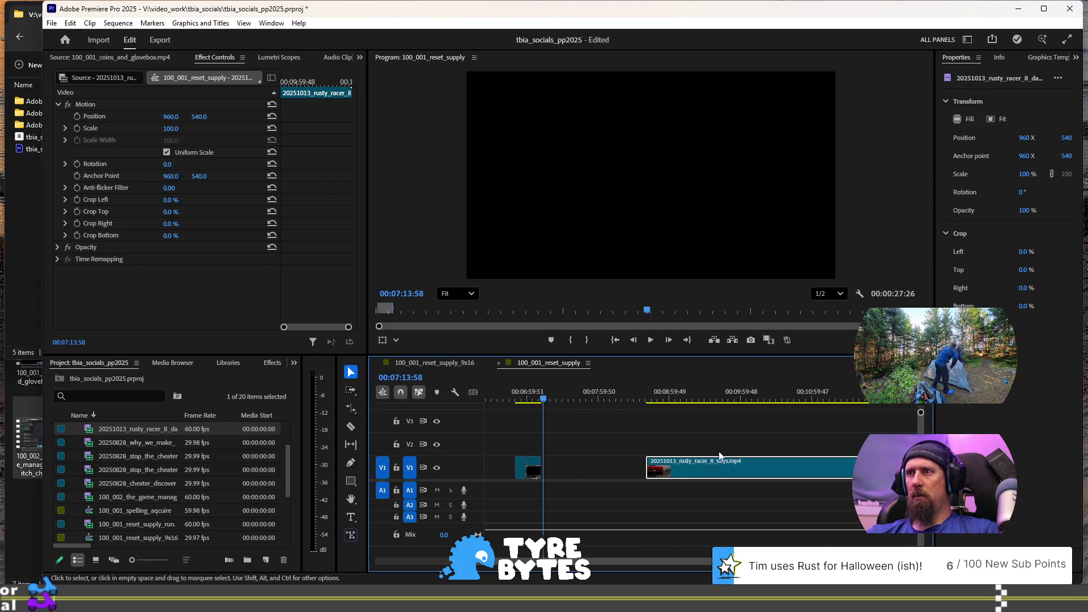
Step: Find the red race screen after the Garage screen and split the clip at 00:11:41:54
scroll(753, 404, down, 3)
click(775, 401)
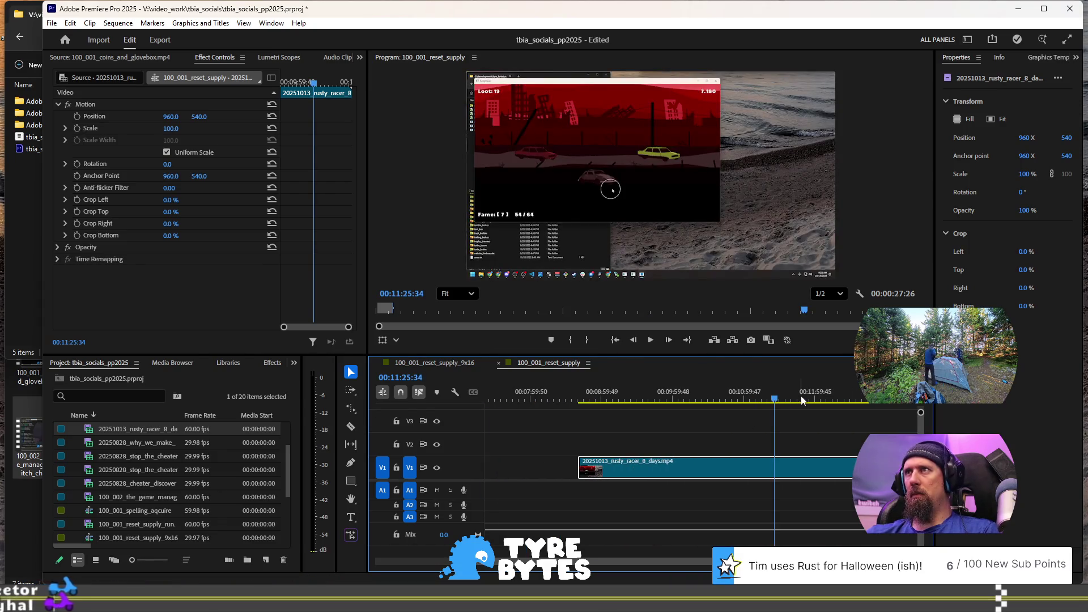
click(800, 400)
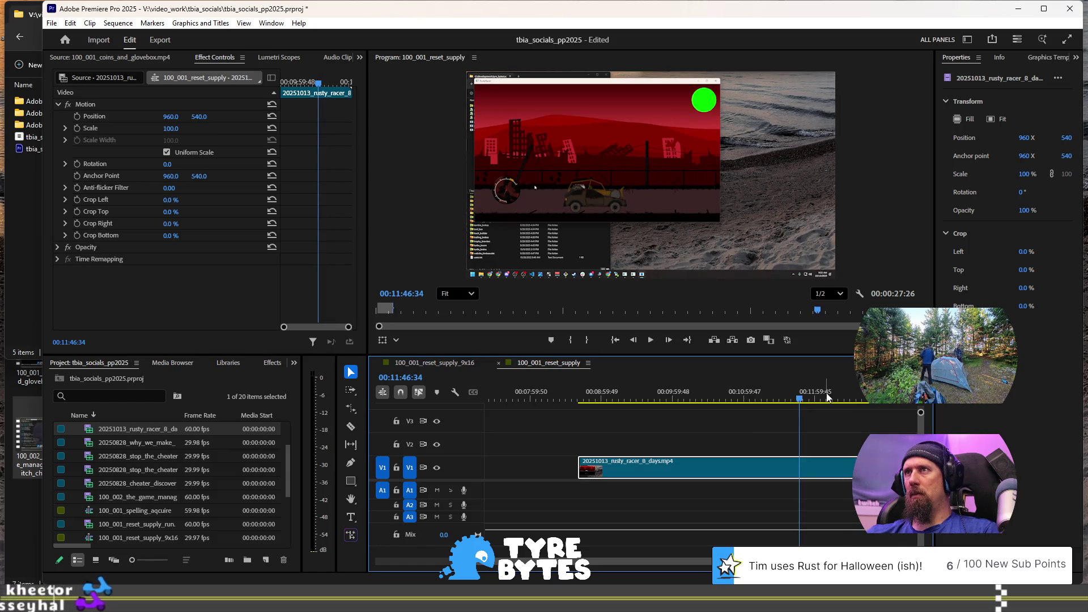
click(788, 400)
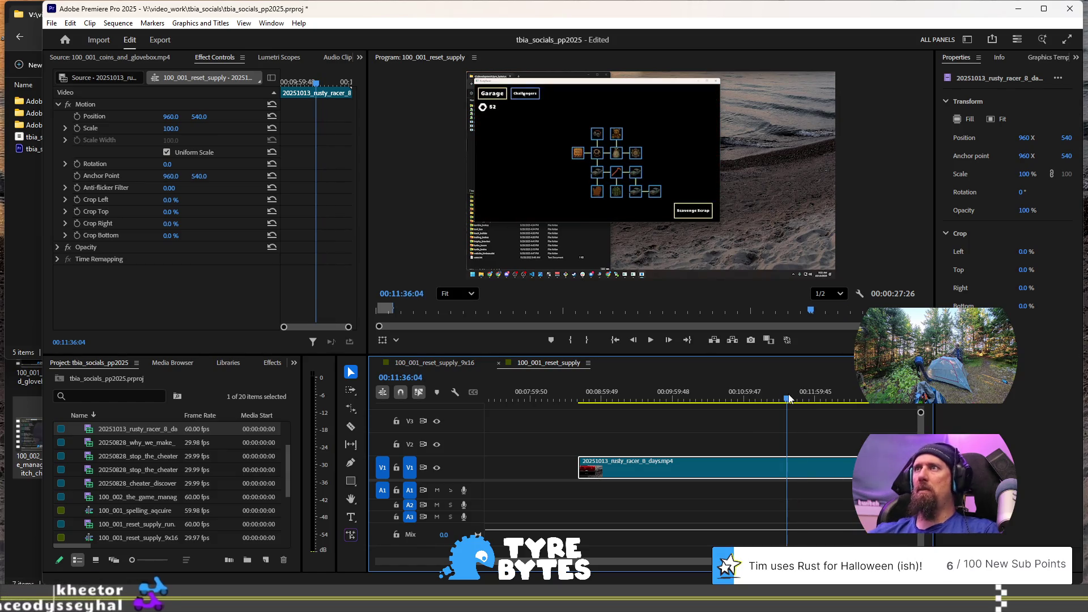
key(space)
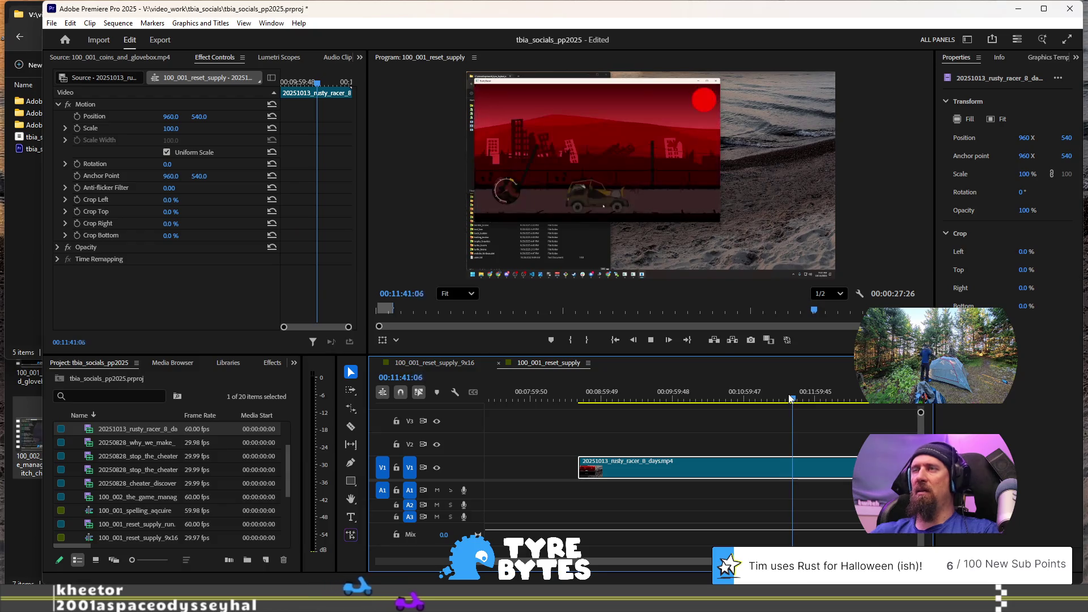
key(space)
click(792, 398)
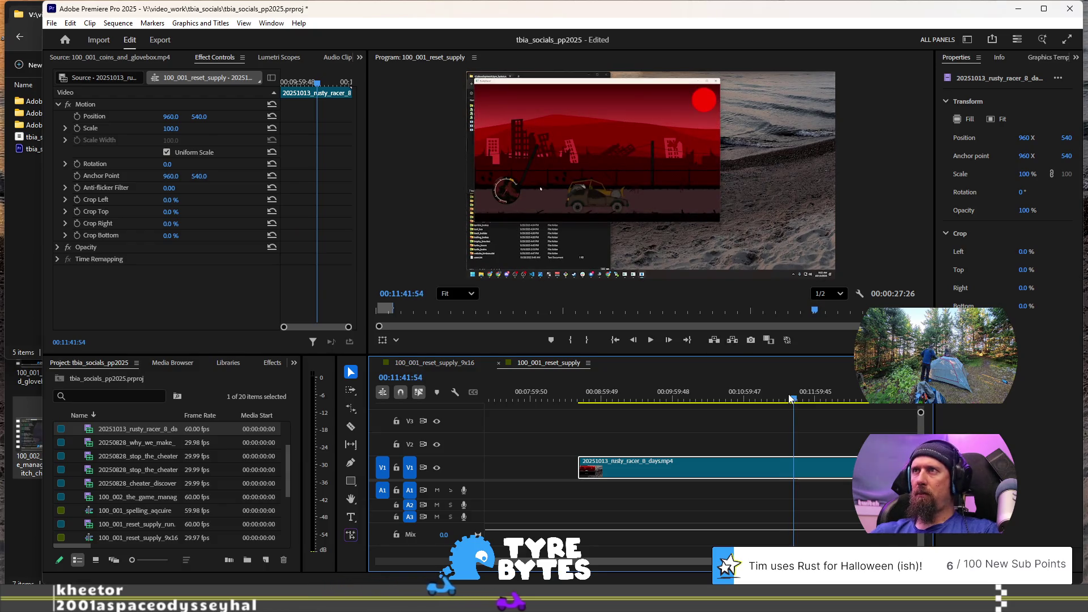
key(ctrl+k)
Step: Move the short red clip earlier so it butts against the black clip
key(space)
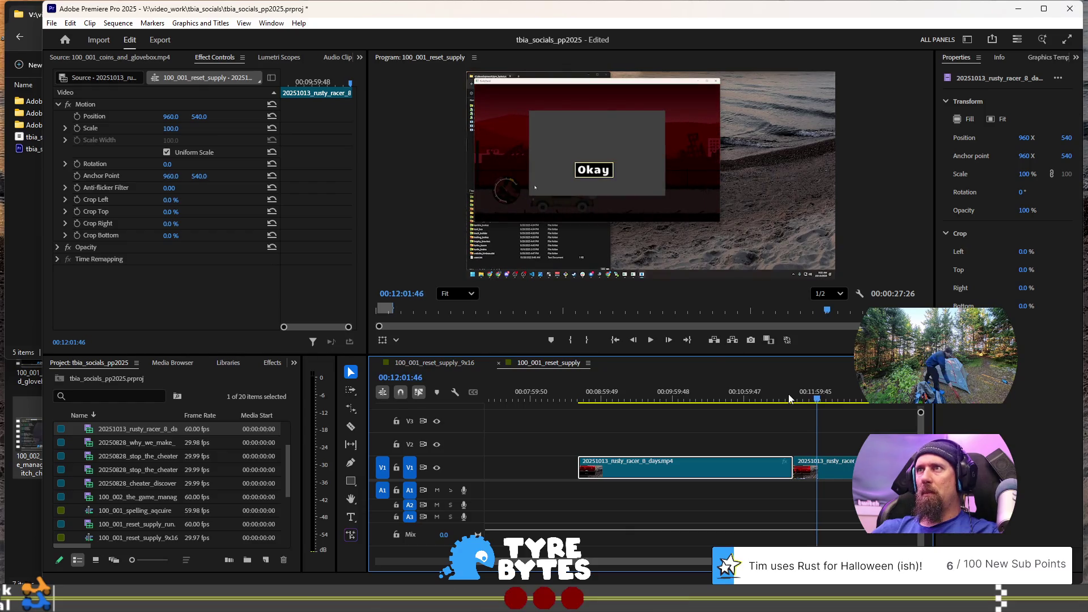
key(space)
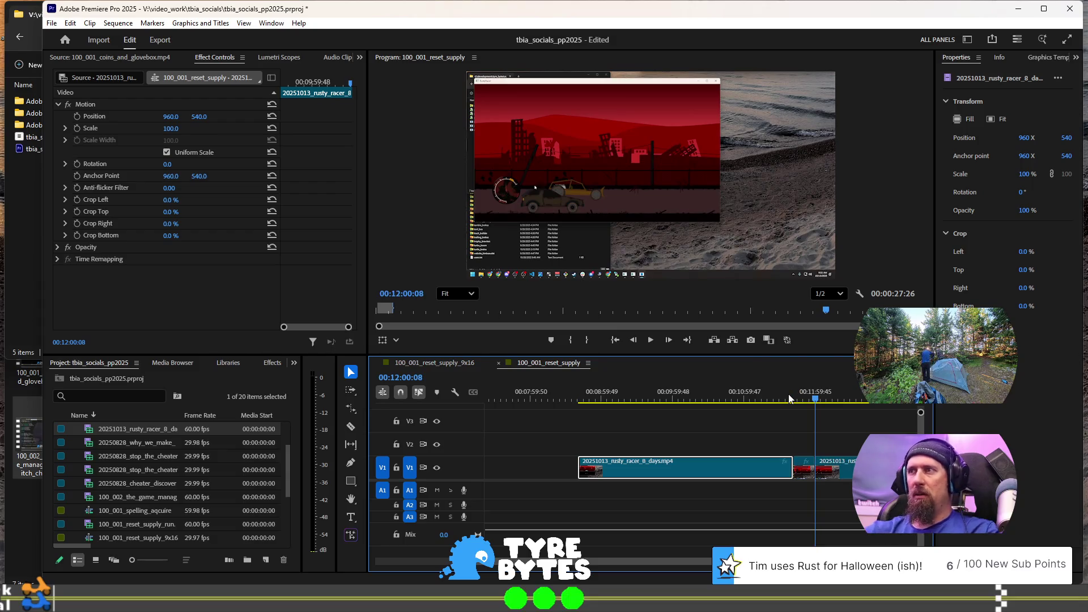
mouse_move(805, 472)
mouse_down()
mouse_move(563, 452)
mouse_move(522, 467)
mouse_up()
drag(650, 474, 618, 473)
click(731, 398)
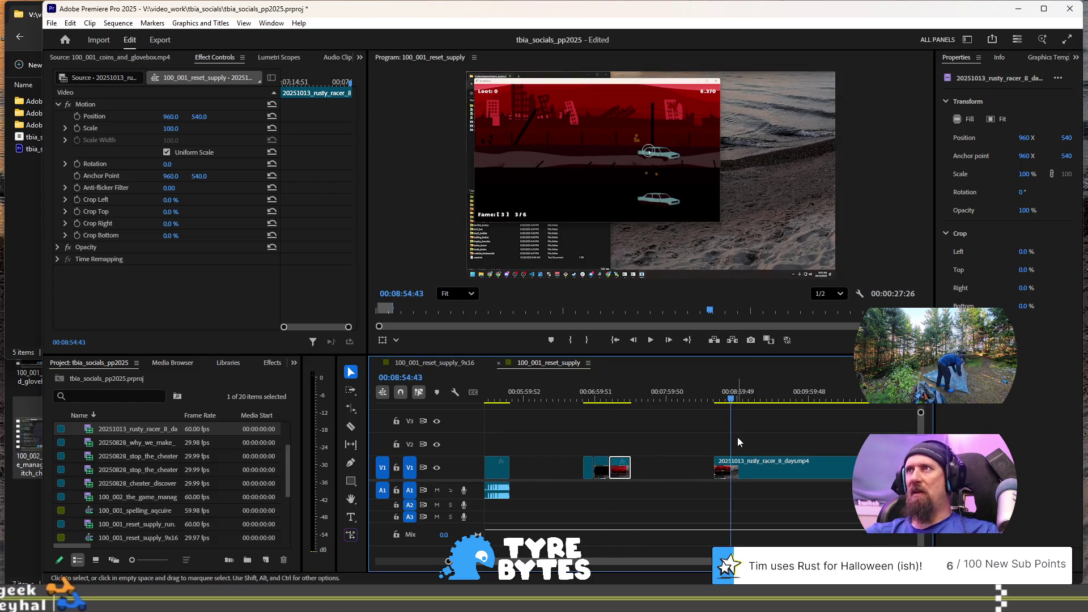
Step: Review the footage around the Garage screen, playing again from 00:08:42:00
key(space)
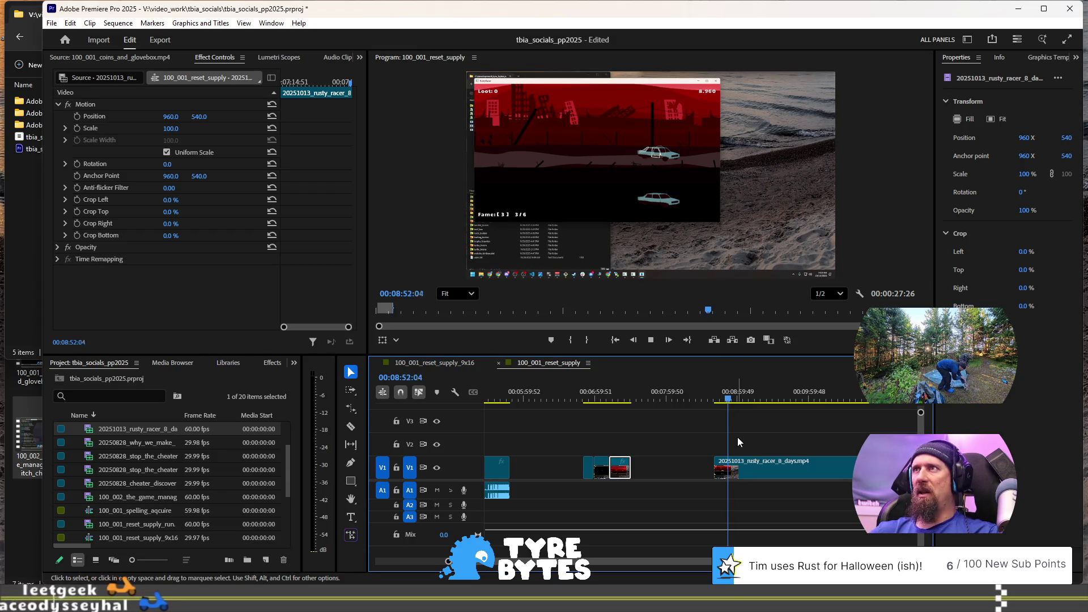
key(j)
key(j)
key(k)
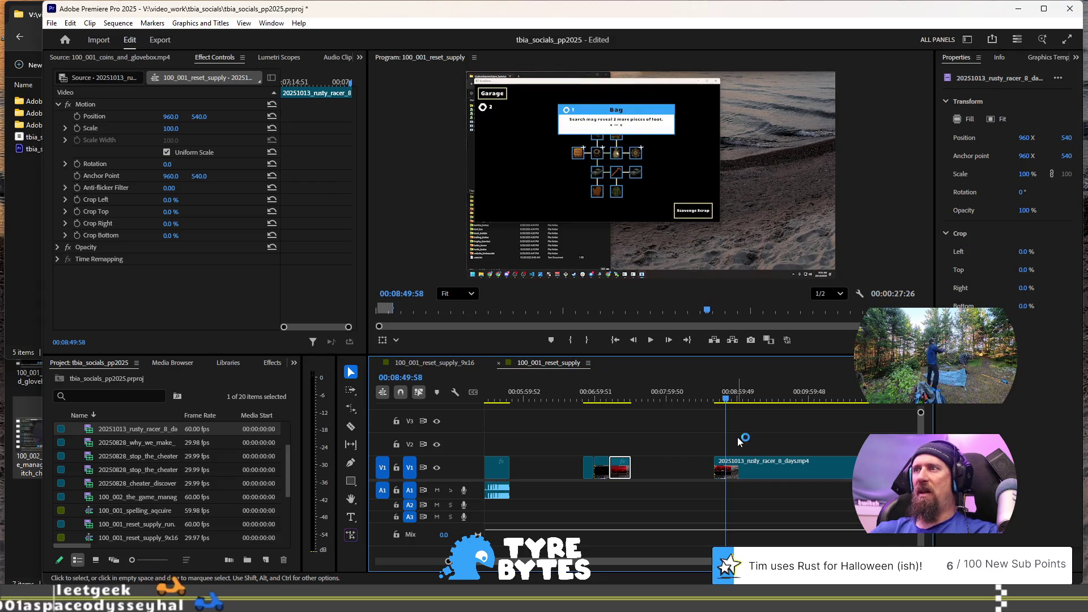
key(equal)
key(equal)
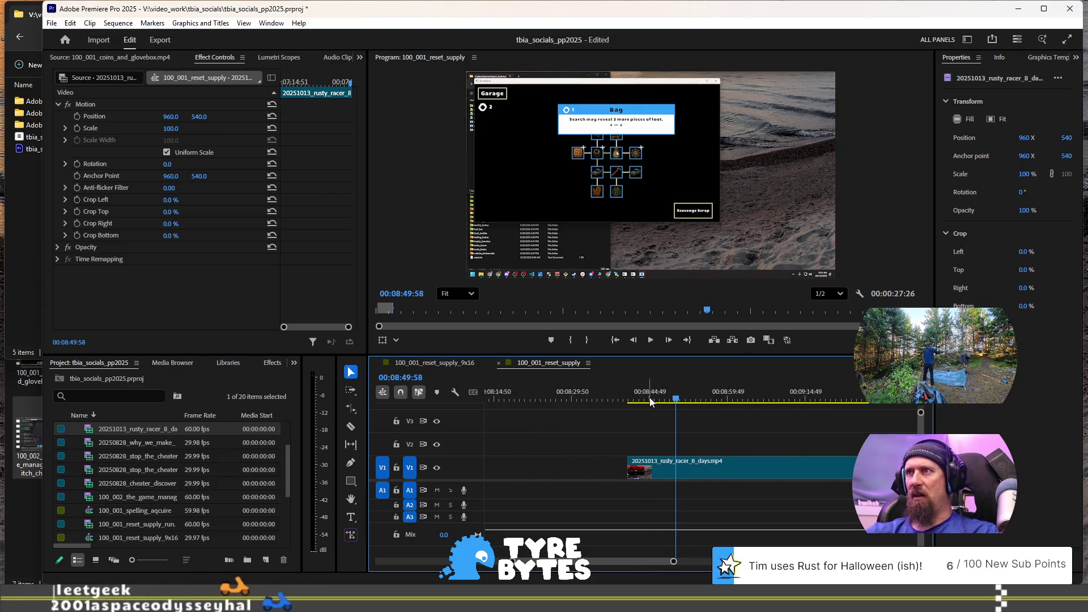
click(636, 398)
key(l)
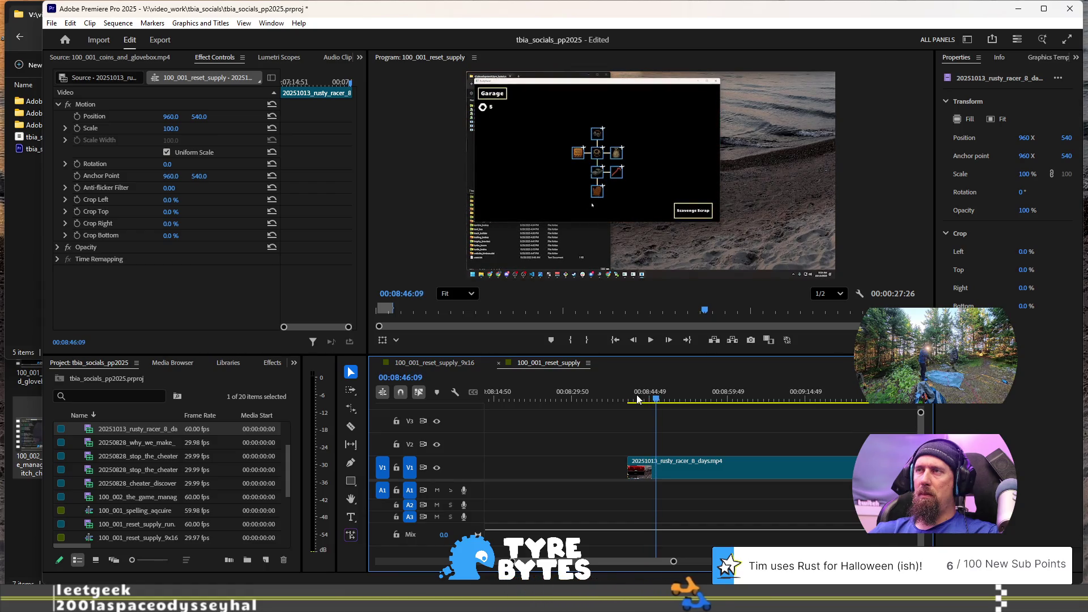
Step: Scrub back and play the race from around 00:07:03
scroll(638, 395, up, 5)
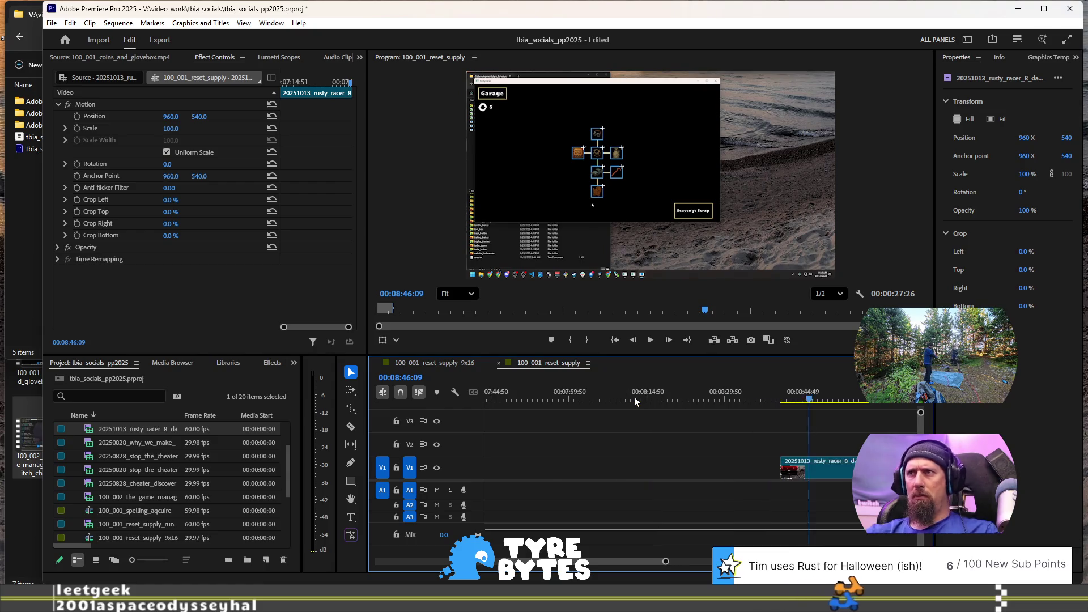
scroll(537, 440, up, 1)
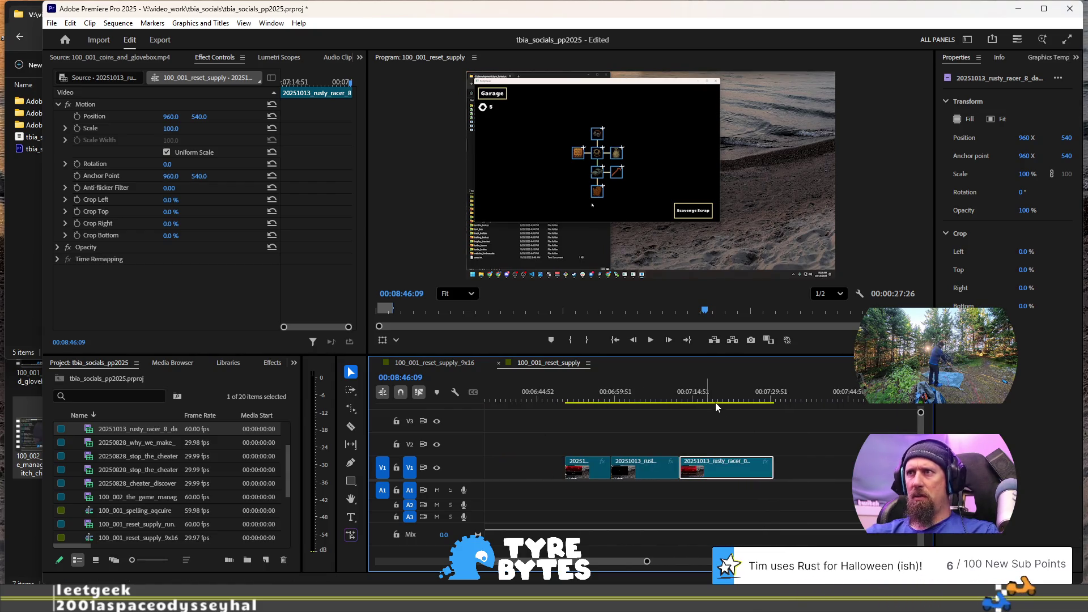
scroll(731, 420, down, 2)
scroll(794, 448, up, 4)
scroll(737, 435, down, 3)
scroll(666, 400, up, 3)
drag(682, 397, 653, 401)
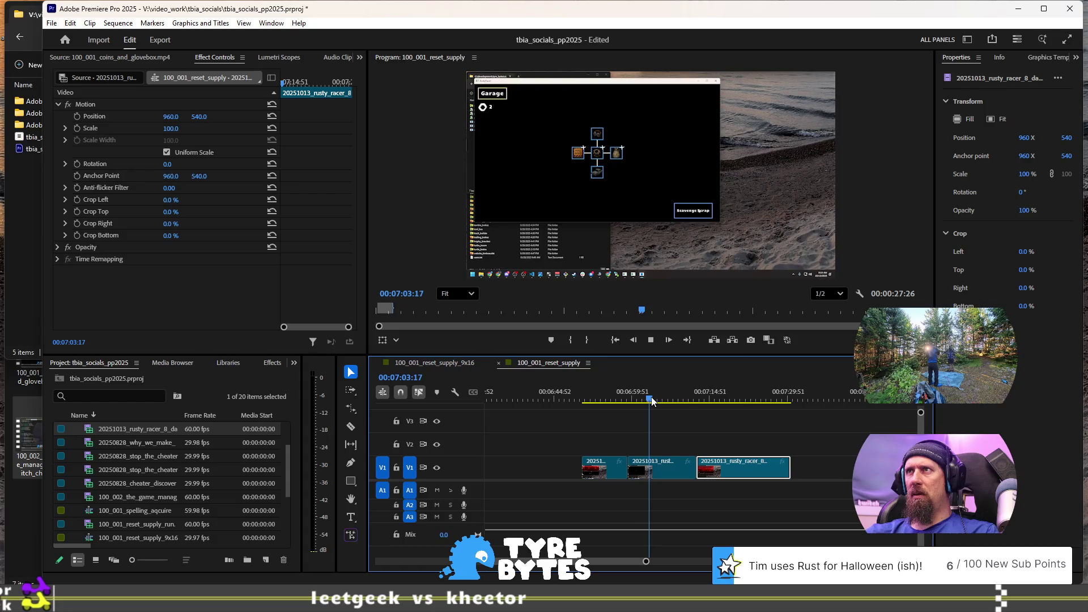
key(space)
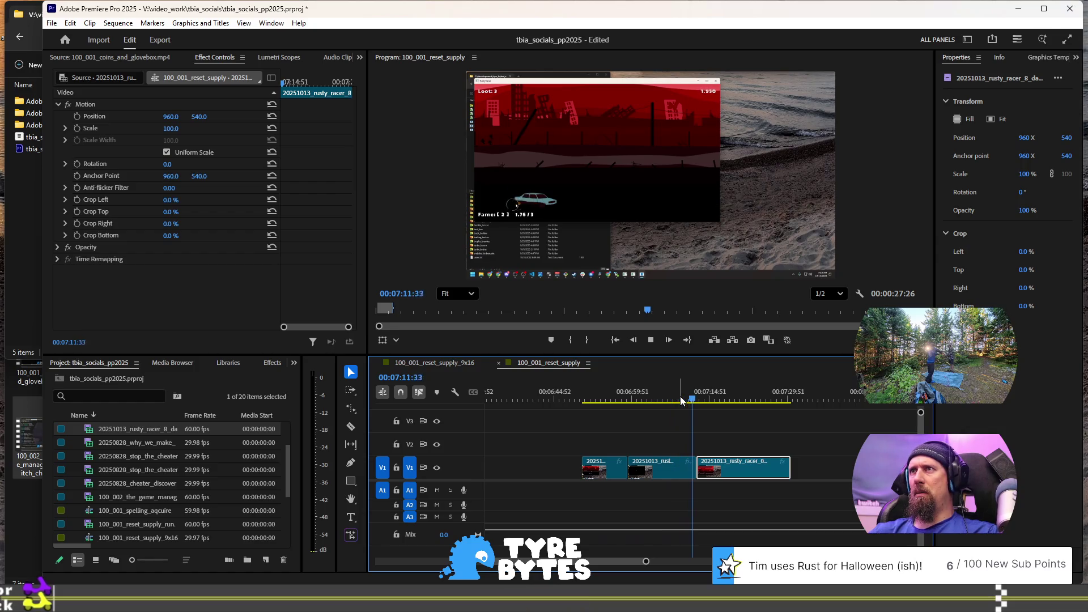
Step: Stop, clear the clip selection, and play the sequence from the later clip near 08:40
scroll(761, 474, down, 6)
key(space)
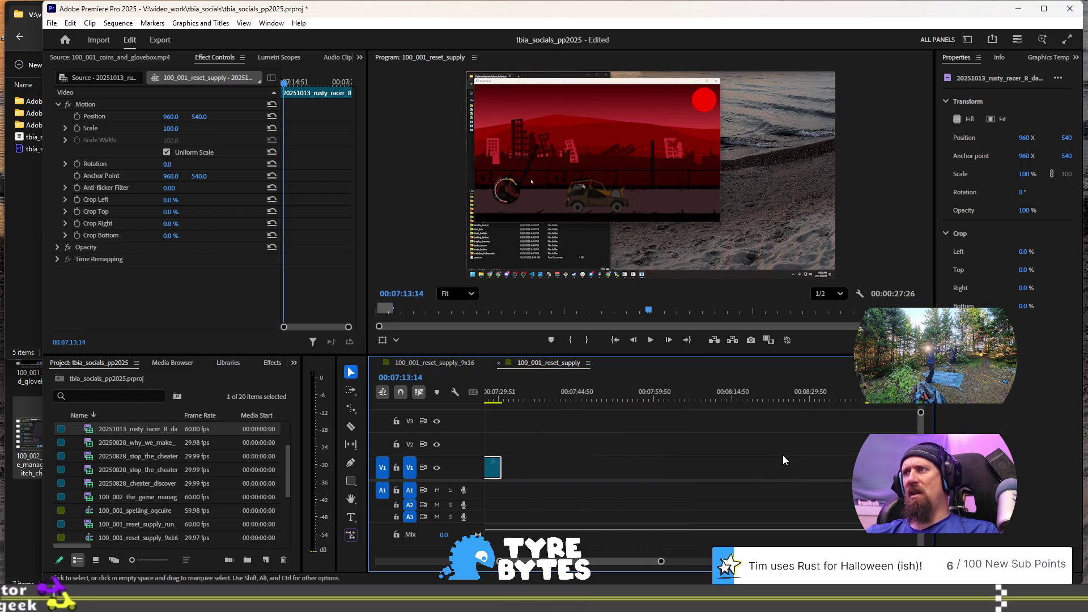
scroll(784, 457, down, 3)
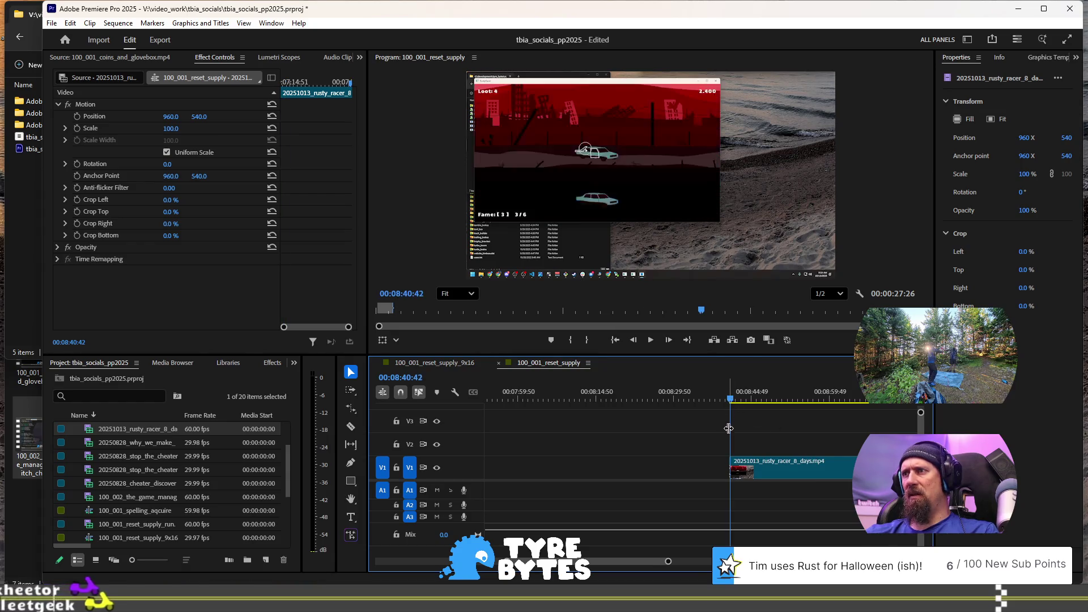
scroll(740, 451, up, 3)
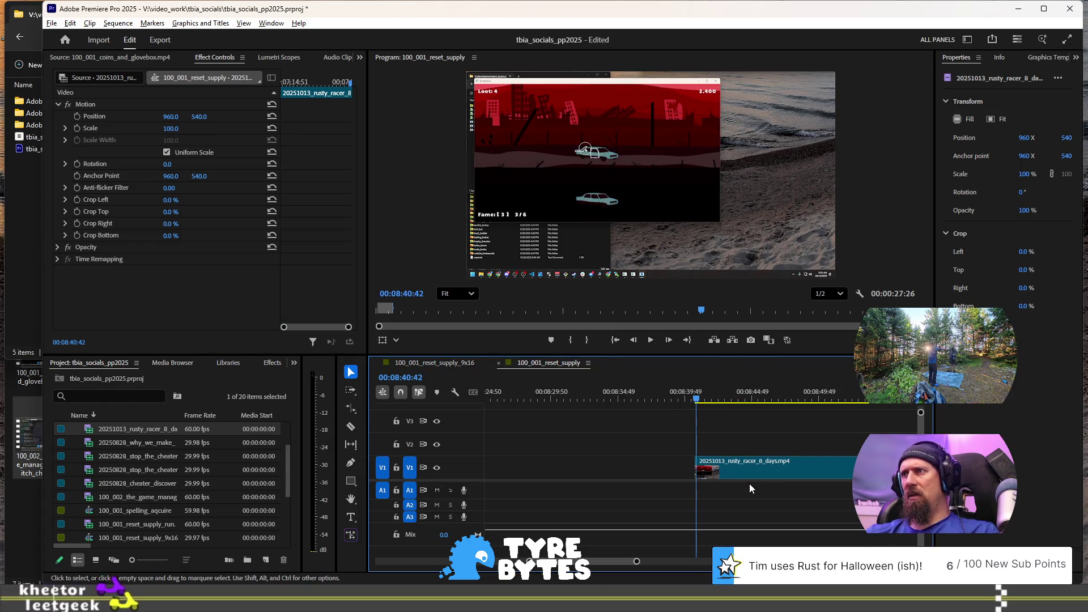
click(680, 443)
key(space)
scroll(708, 419, up, 3)
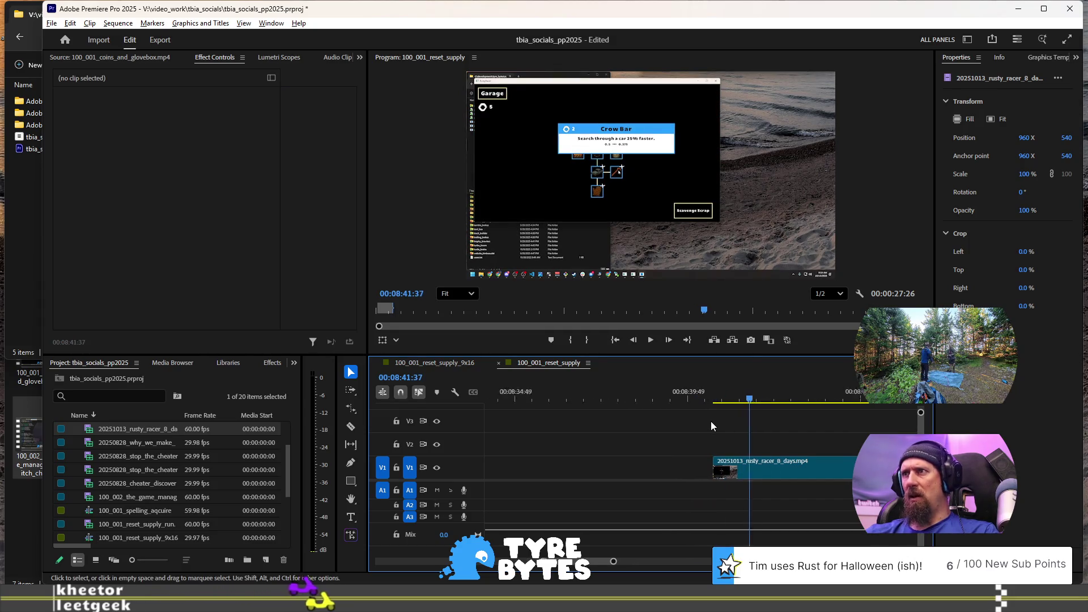
Step: Extend the clip's start one second earlier and review it up to the Garage screen
click(716, 403)
key(space)
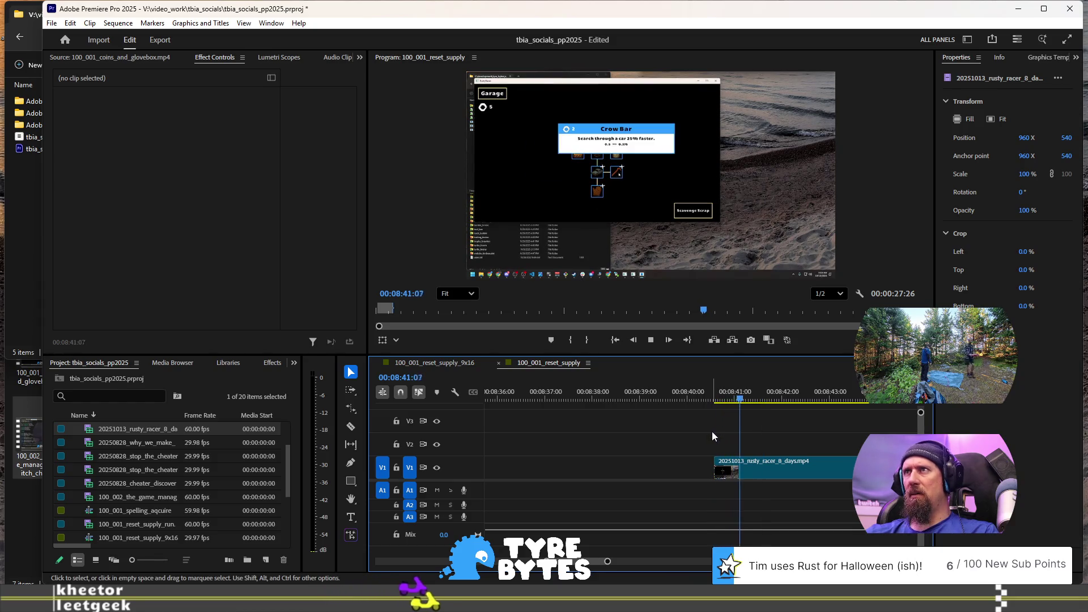
key(space)
drag(715, 465, 644, 464)
key(Up)
key(space)
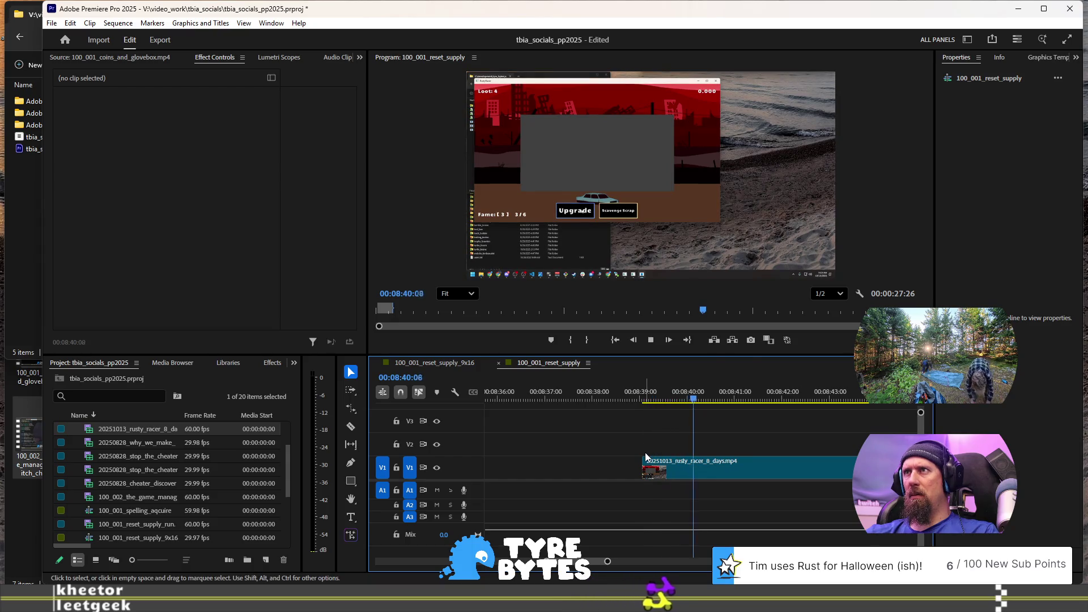
key(space)
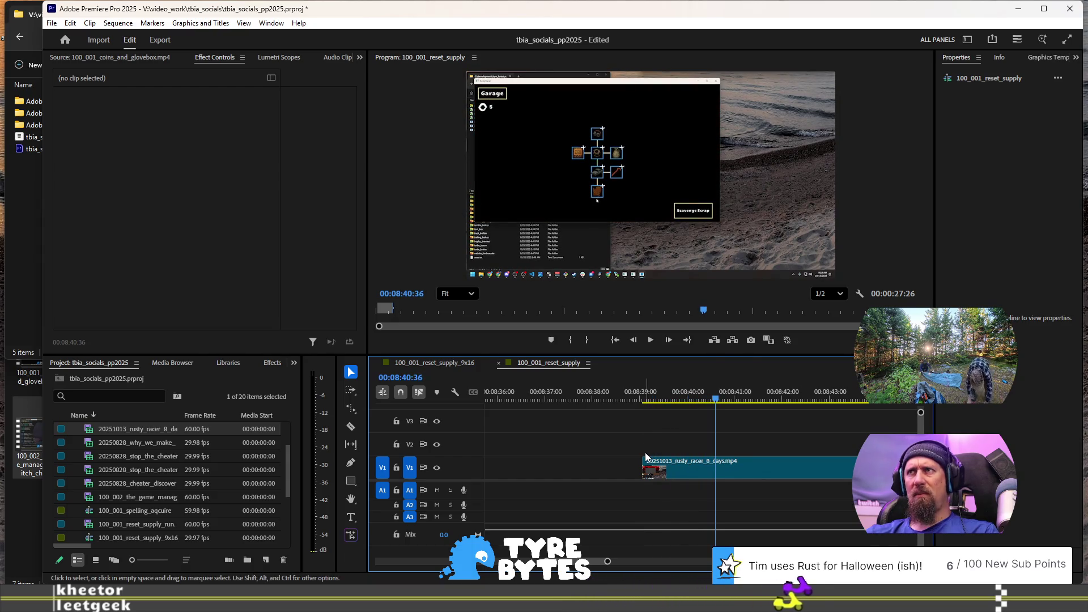
Step: Drag the V1 clip's start much further earlier and play from about 08:09:42
alt+scroll(645, 454, down, 4)
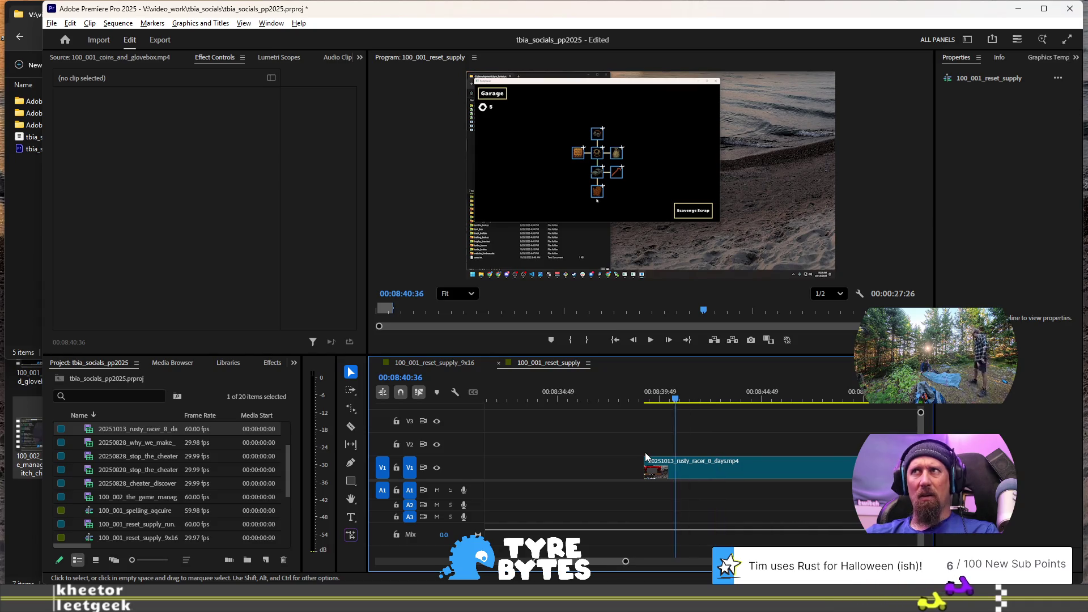
mouse_move(648, 472)
mouse_down()
mouse_move(573, 471)
mouse_move(530, 412)
mouse_up()
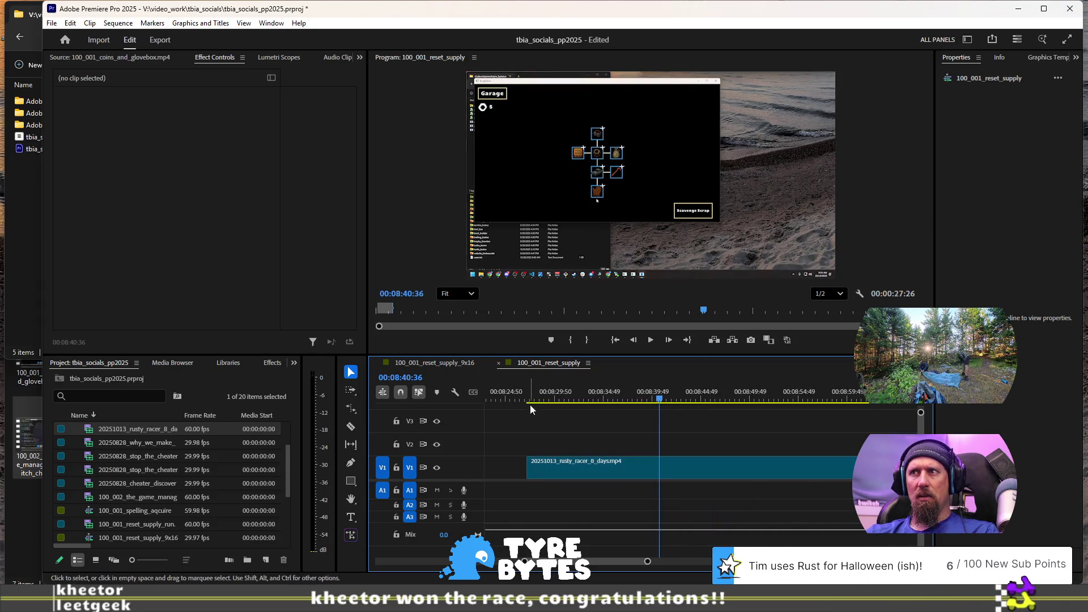
key(space)
scroll(566, 453, up, 3)
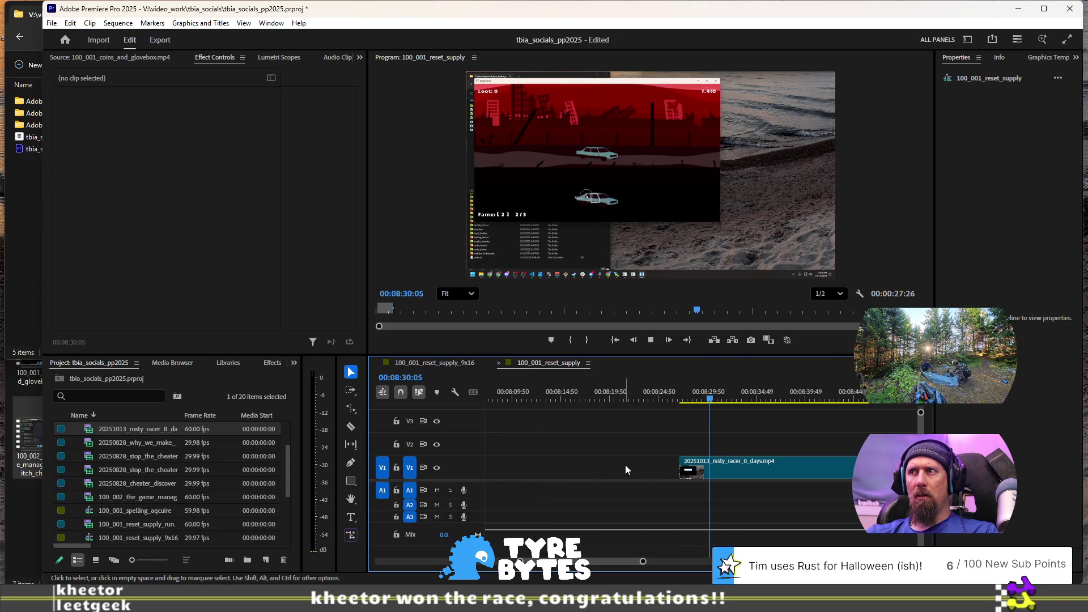
mouse_move(681, 466)
mouse_down()
mouse_move(529, 464)
mouse_move(517, 450)
mouse_up()
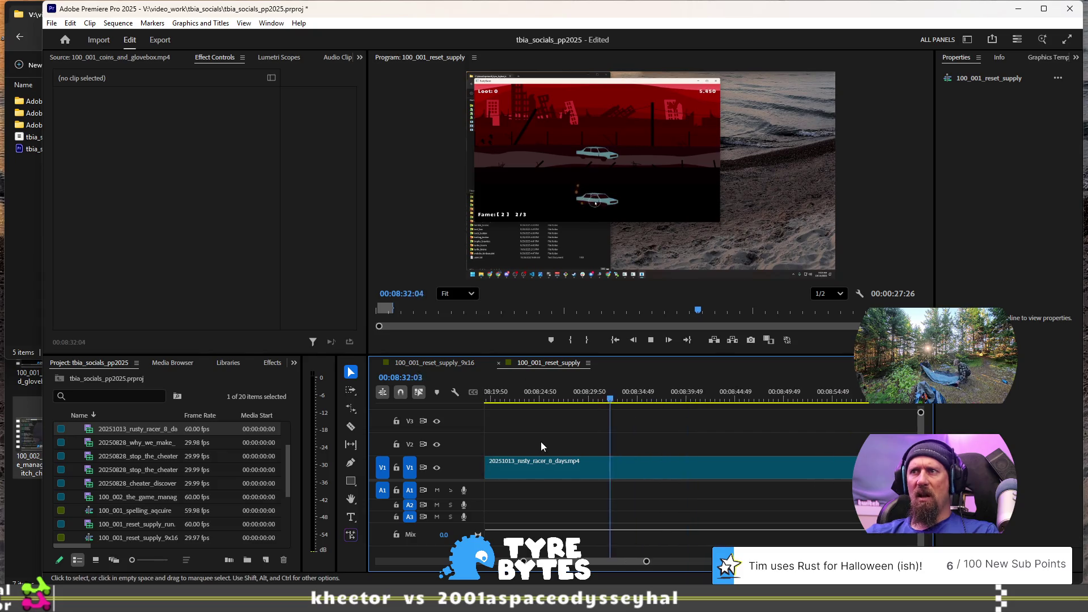
scroll(541, 441, up, 2)
click(629, 400)
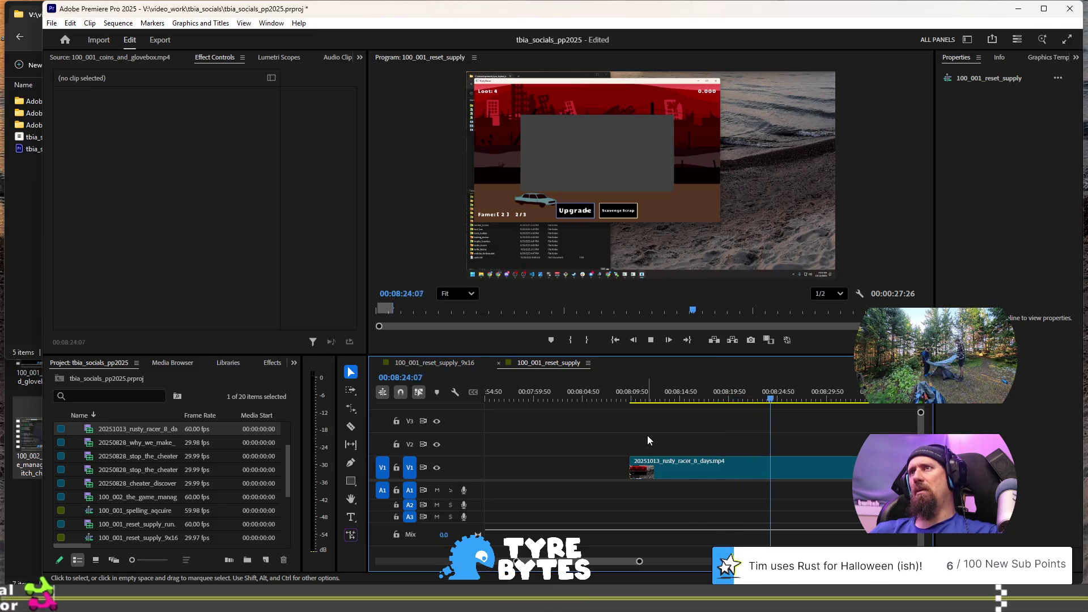
key(space)
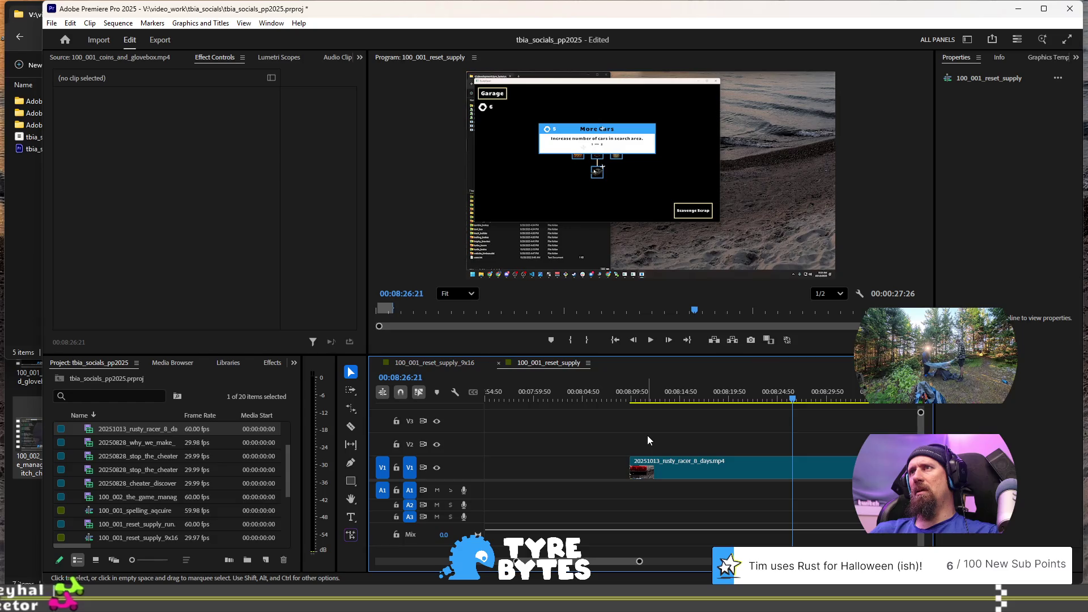
Step: Split the V1 clip at 08:18:26
key(j)
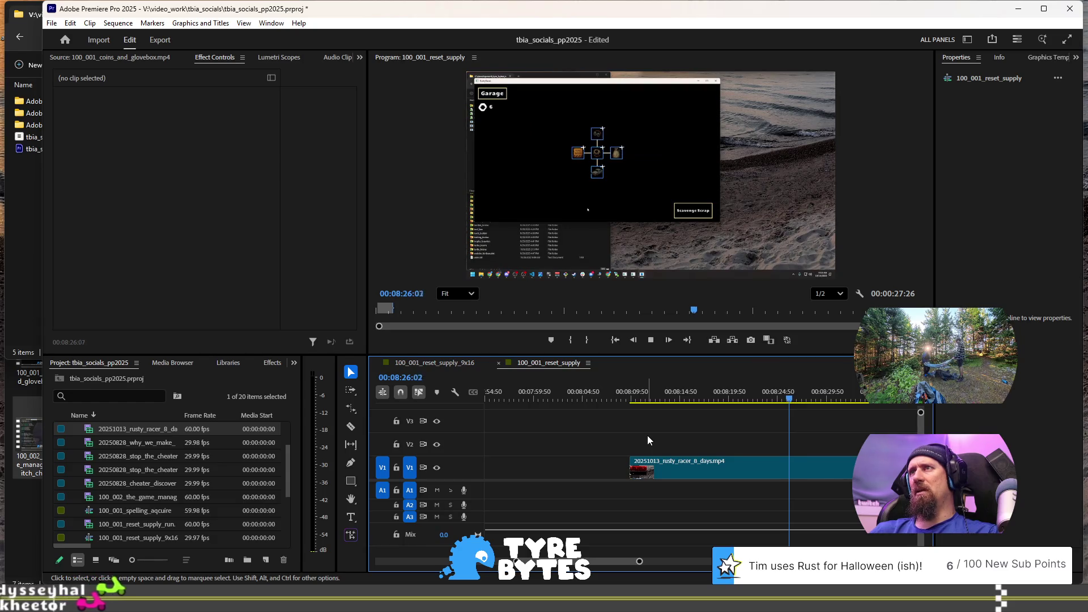
key(Up)
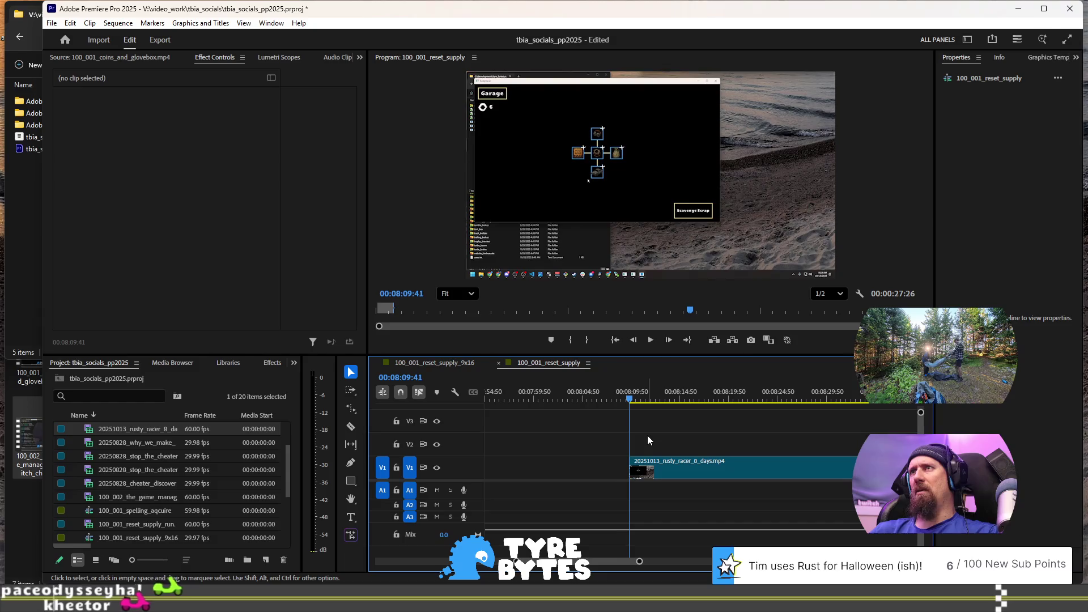
key(l)
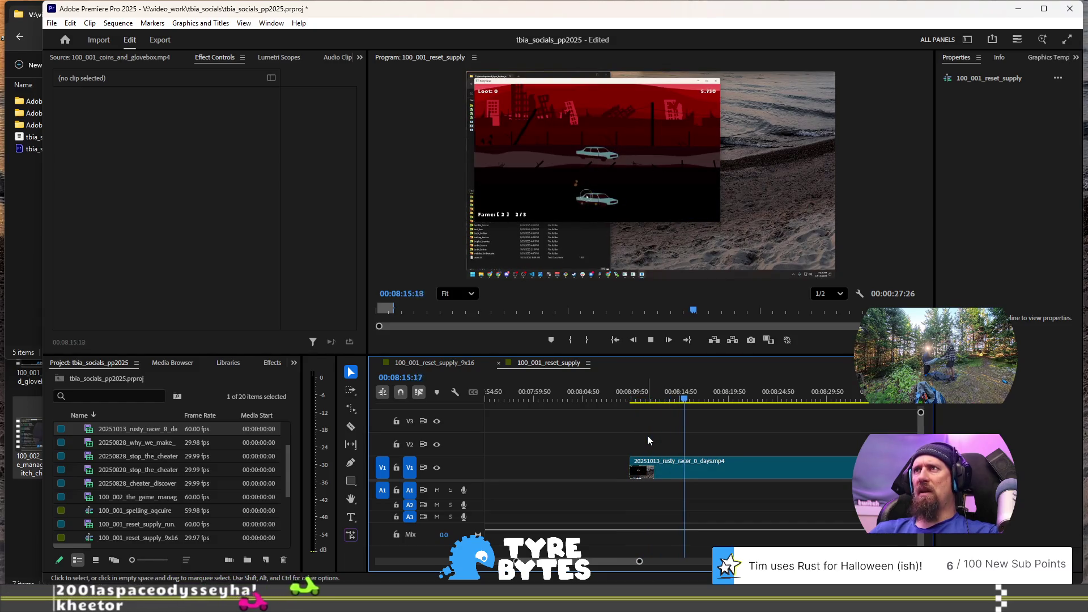
key(k)
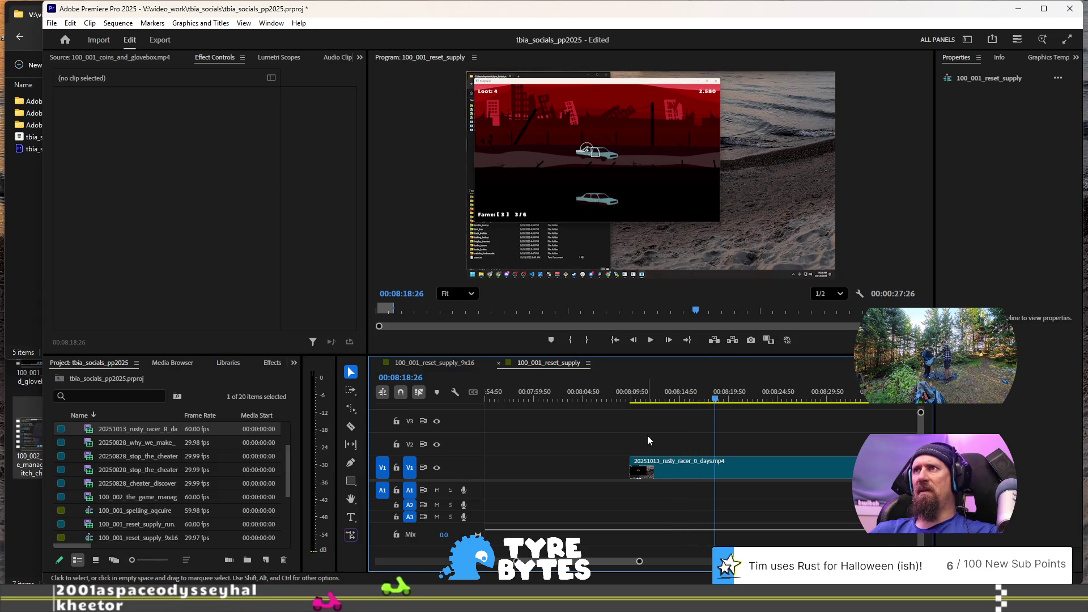
key(ctrl+k)
key(l)
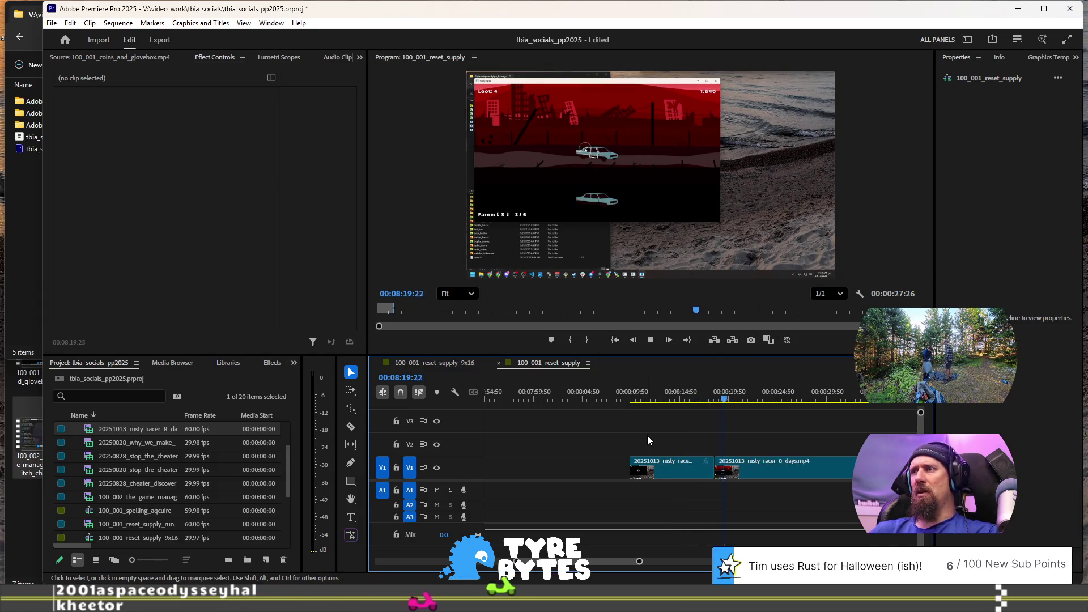
Step: Review the gameplay after the 08:18:26 cut, stepping a few frames forward
key(k)
key(j)
key(Up)
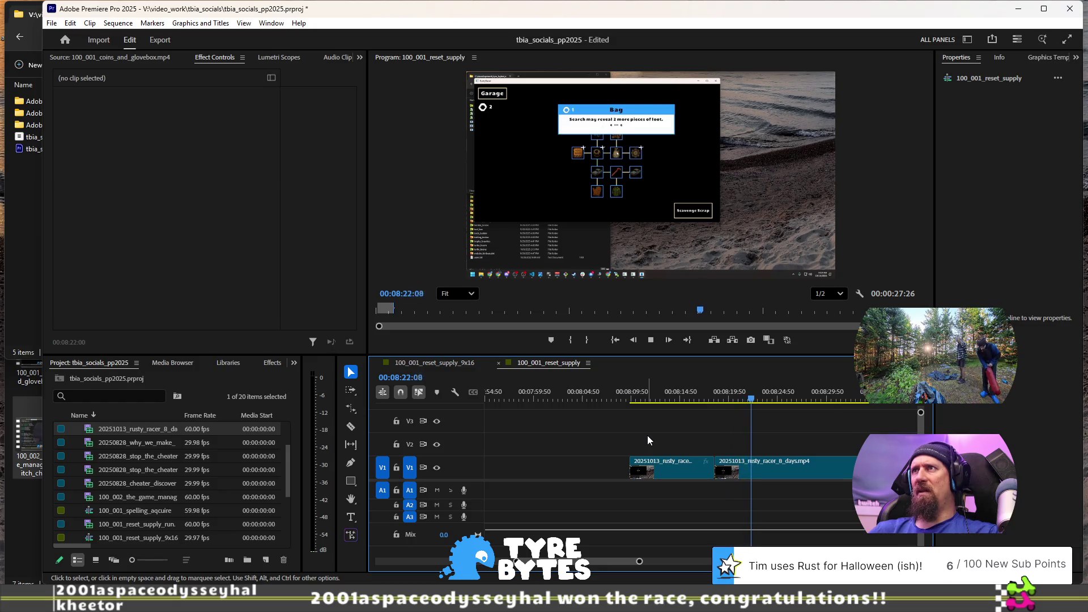
key(space)
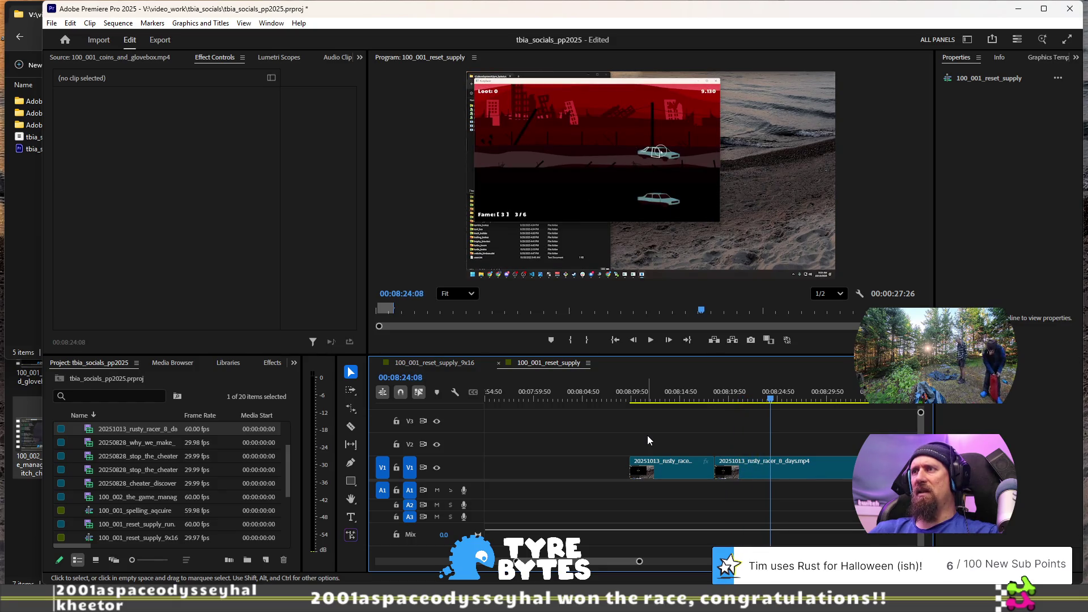
key(space)
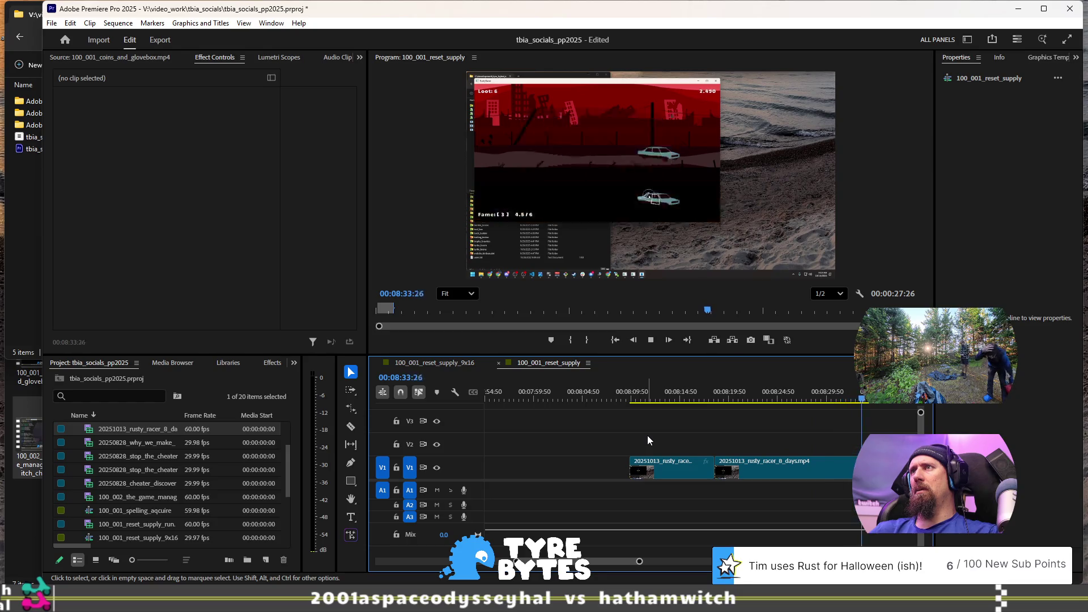
key(space)
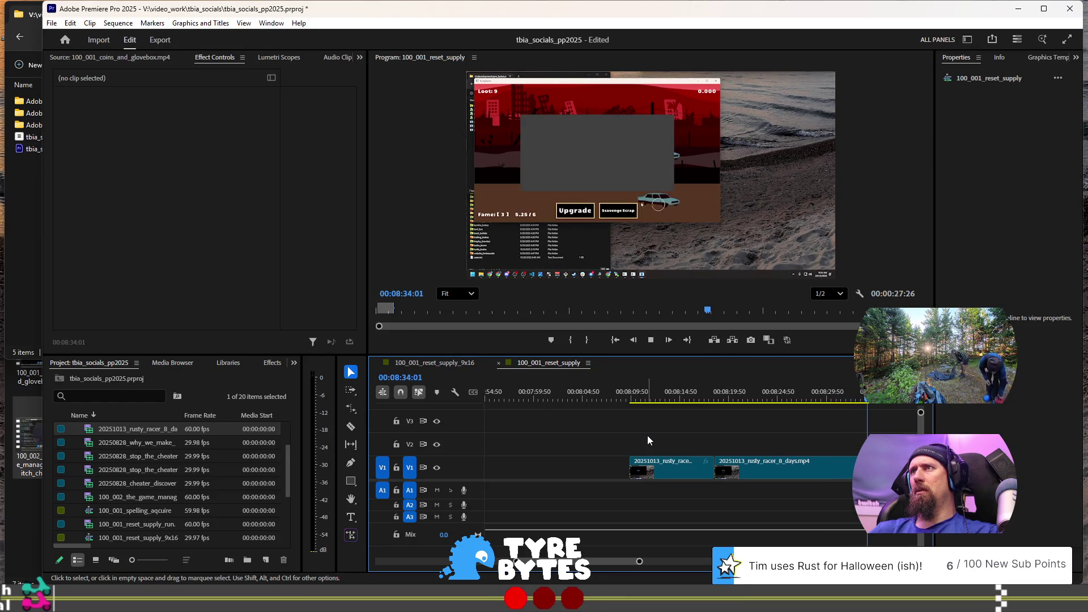
key(space)
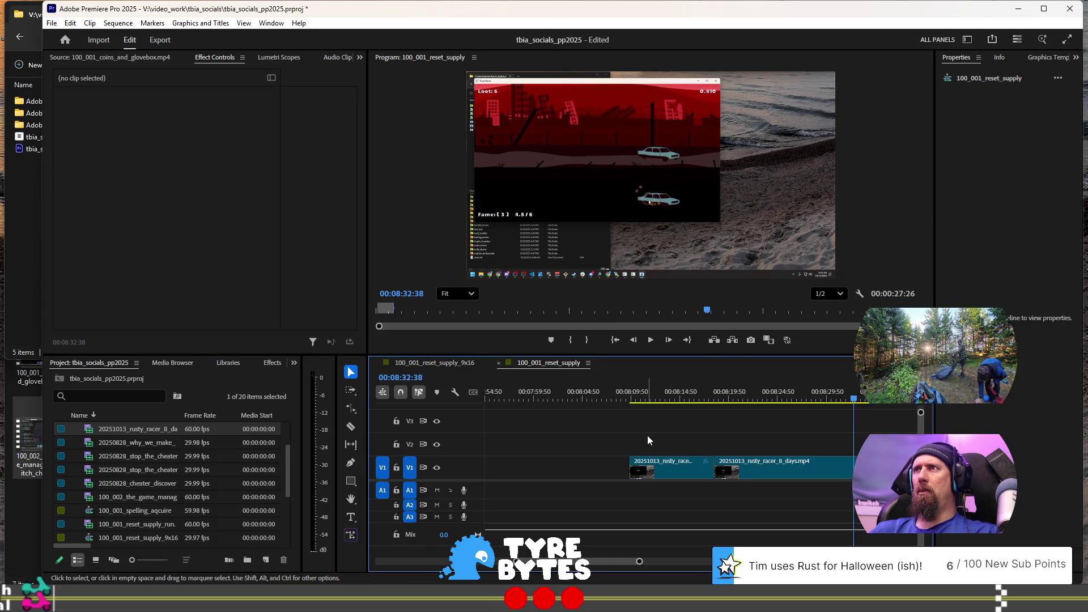
key(space)
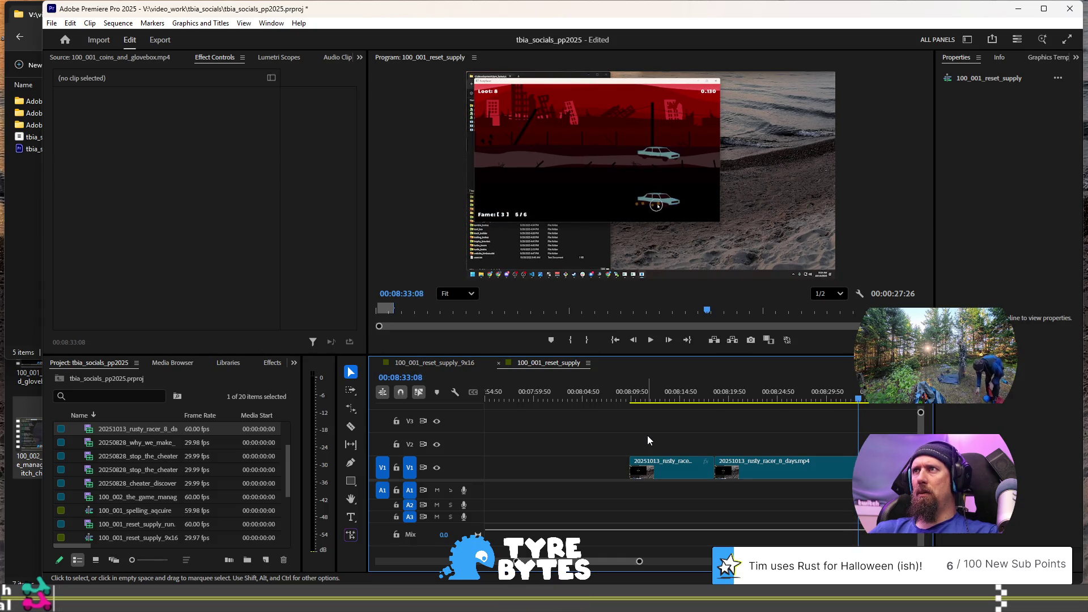
key(shift+Right)
key(shift+Right)
key(space)
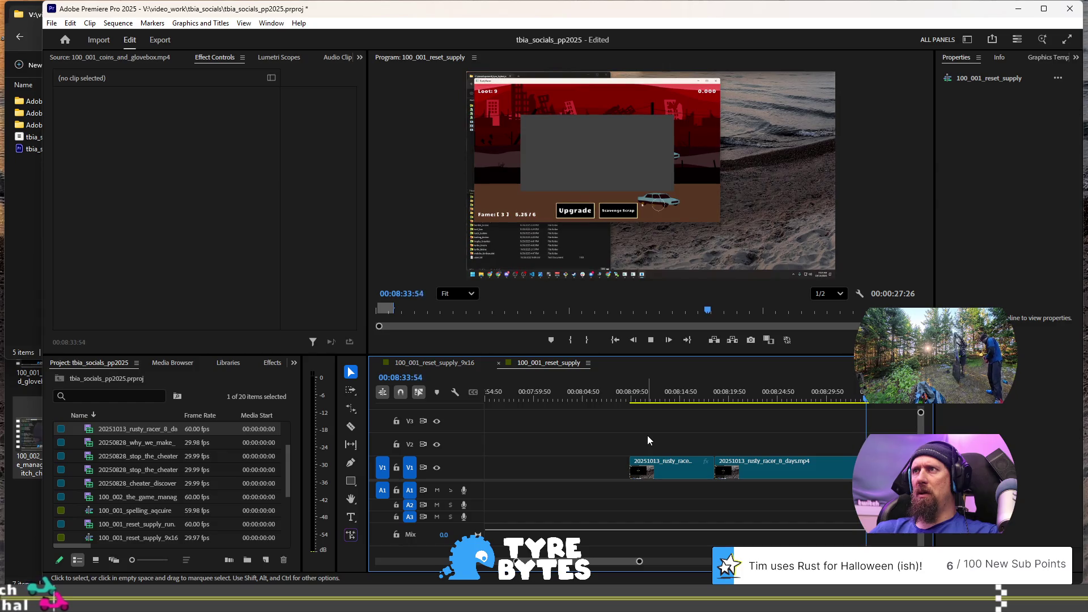
Step: Play through to 08:44:54, replay from the edit point, and zoom the timeline out
key(j)
key(k)
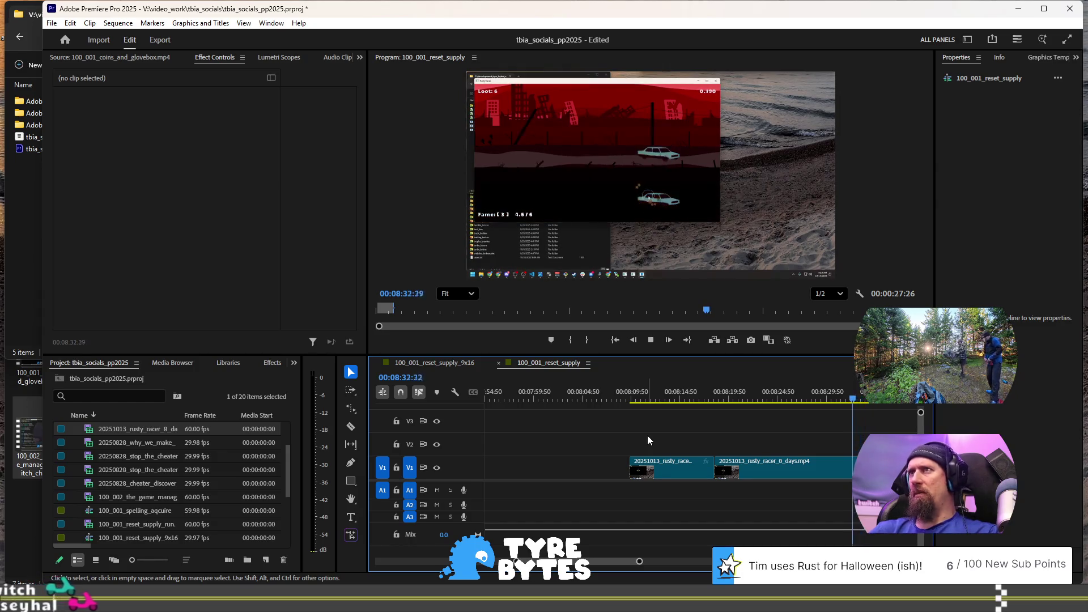
key(space)
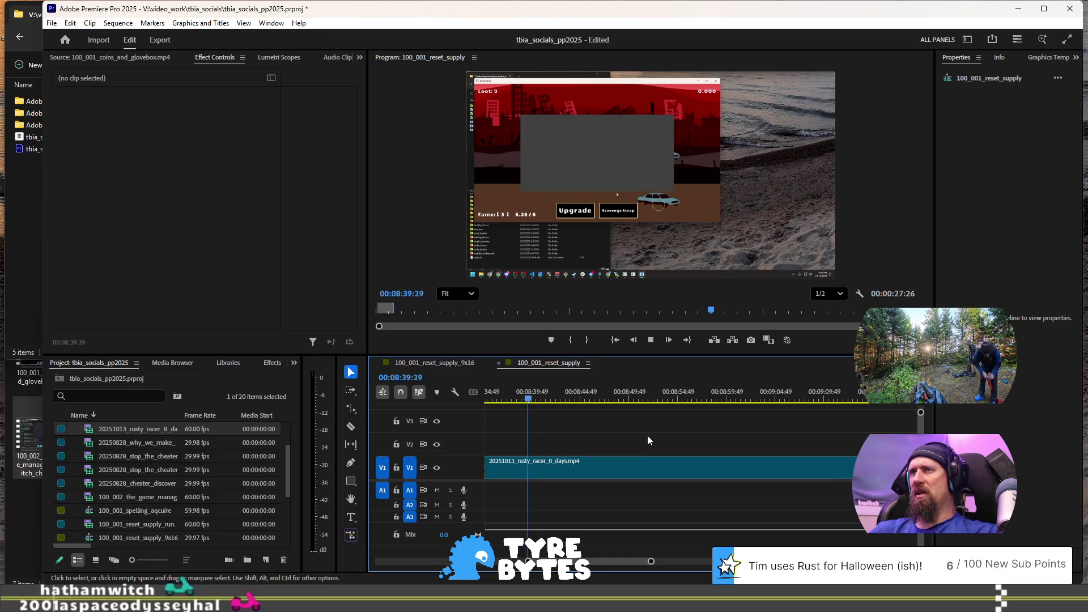
key(space)
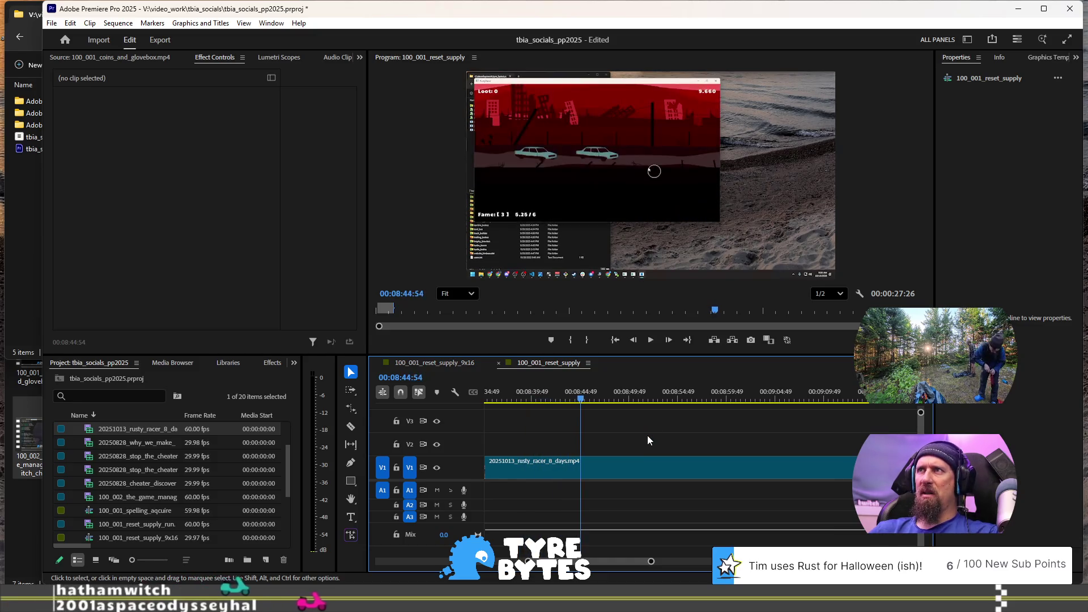
key(j)
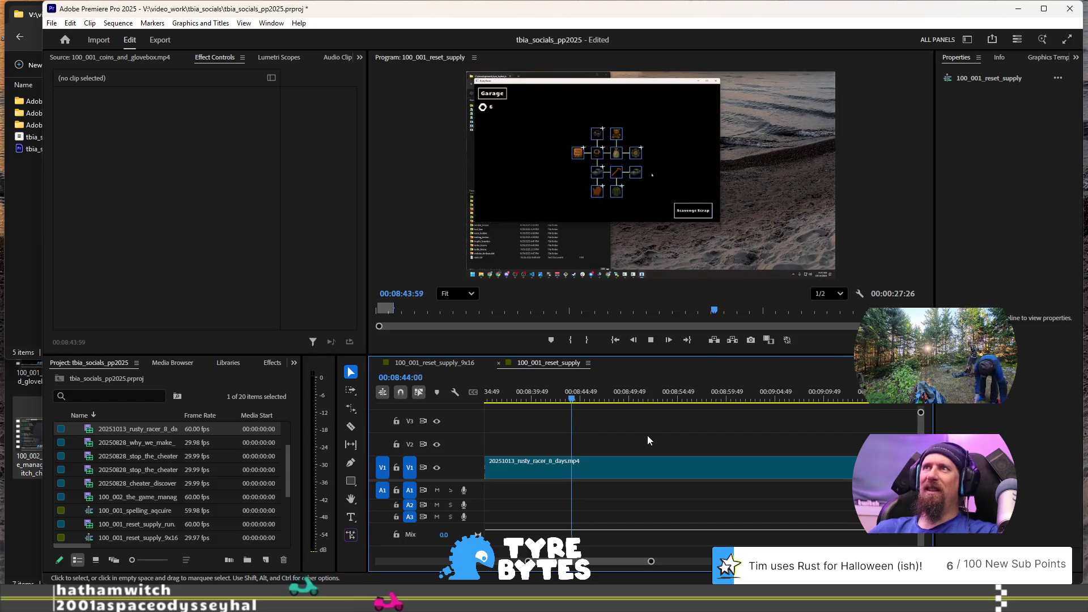
key(Up)
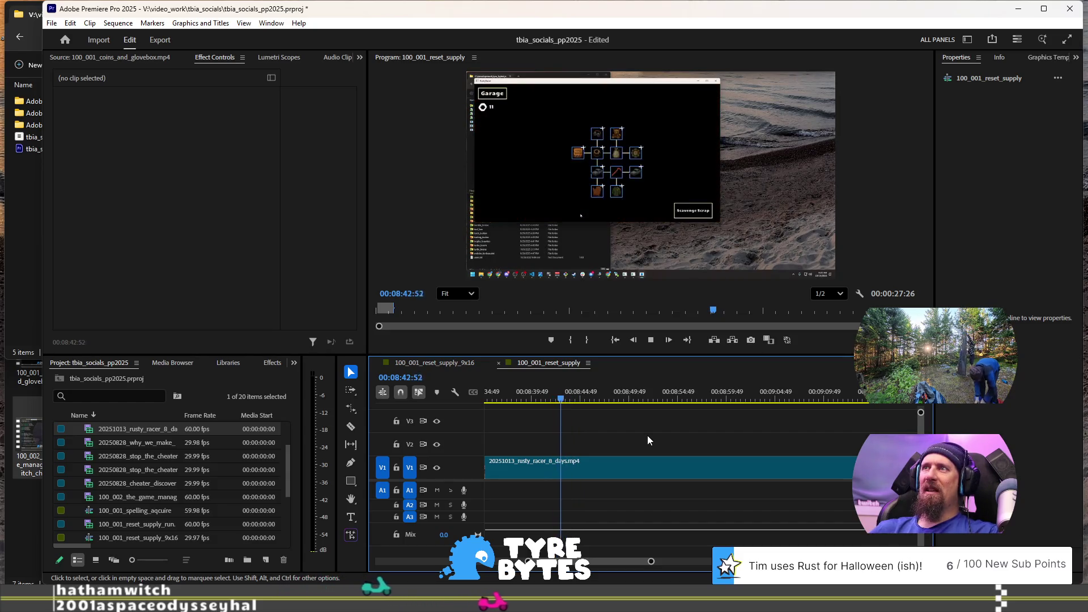
key(space)
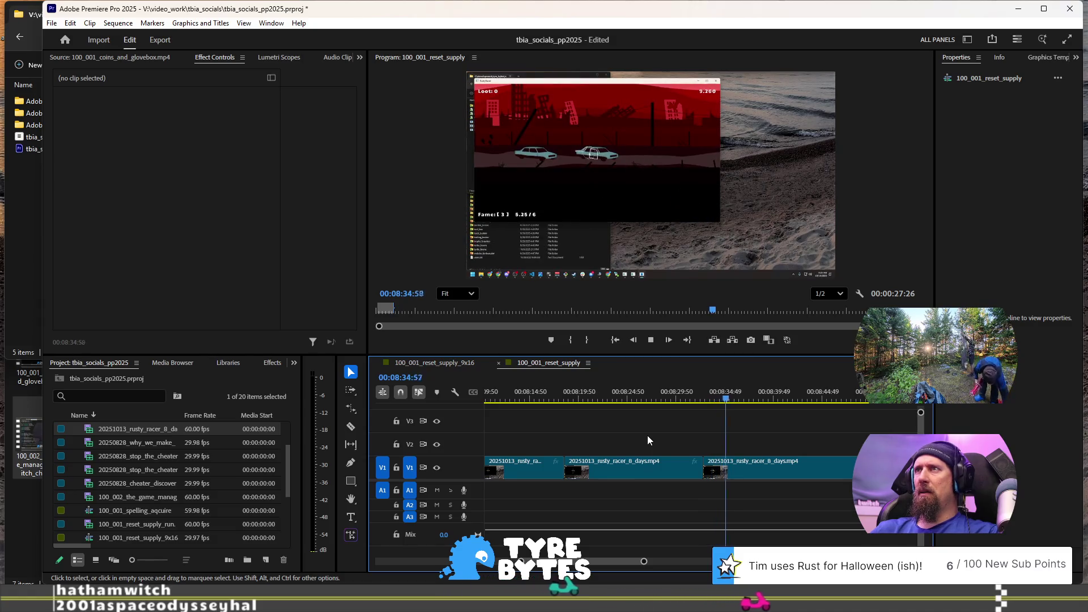
key(space)
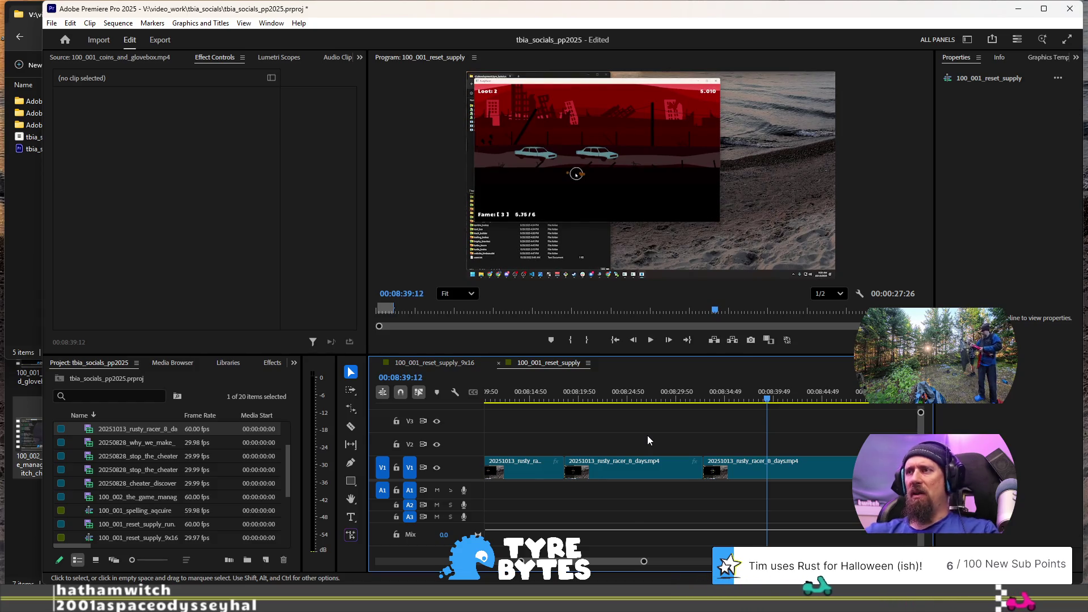
click(702, 391)
key(space)
key(space)
key(minus)
key(minus)
key(minus)
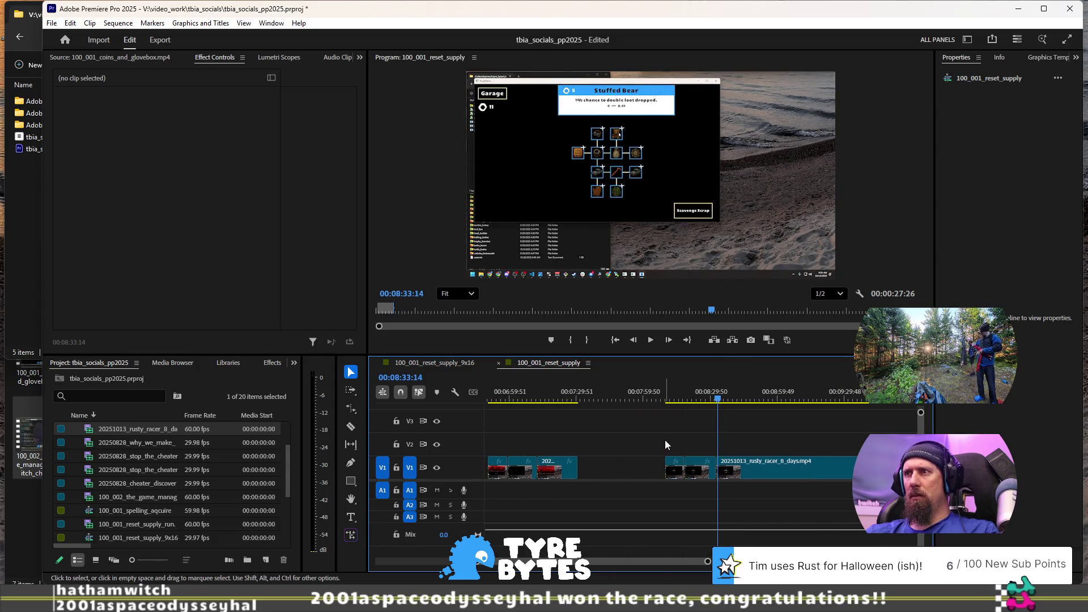
Step: Shift the later Rusty Racer clips on V1 left into the gap
drag(666, 445, 683, 480)
scroll(754, 476, up, 3)
drag(816, 472, 732, 475)
scroll(760, 481, down, 4)
scroll(760, 481, down, 8)
Step: Park the playhead at 11:22 in the later footage and zoom the timeline in around it
click(656, 401)
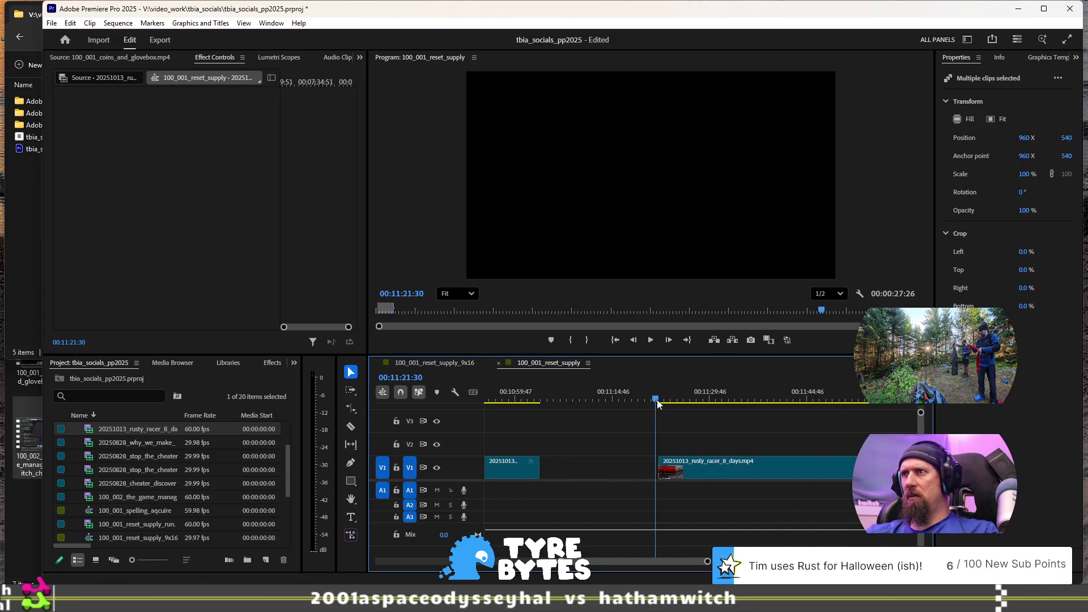
drag(673, 399, 692, 399)
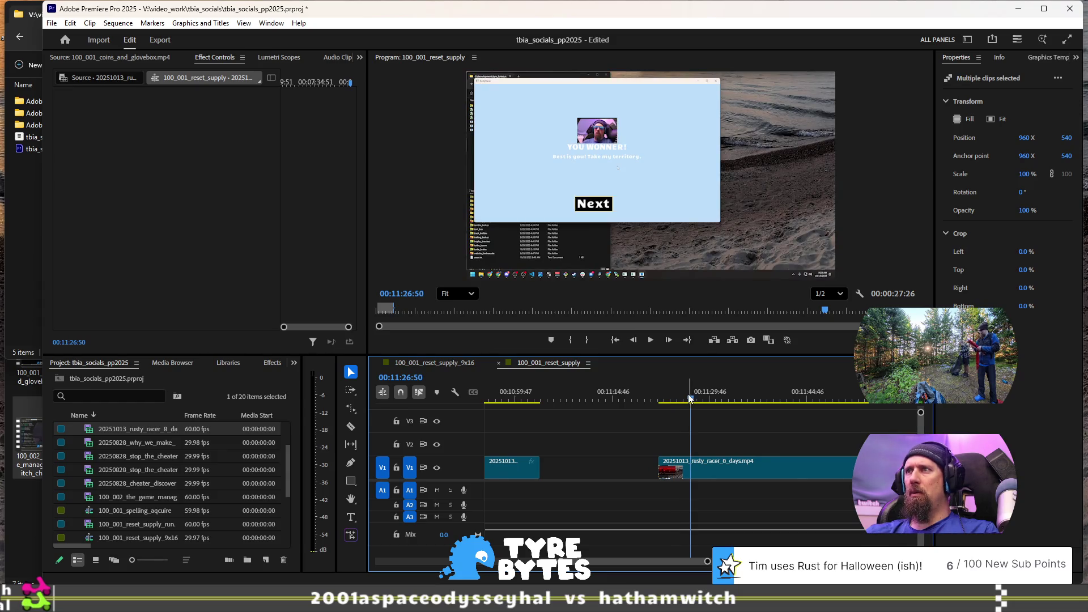
key(=)
click(602, 399)
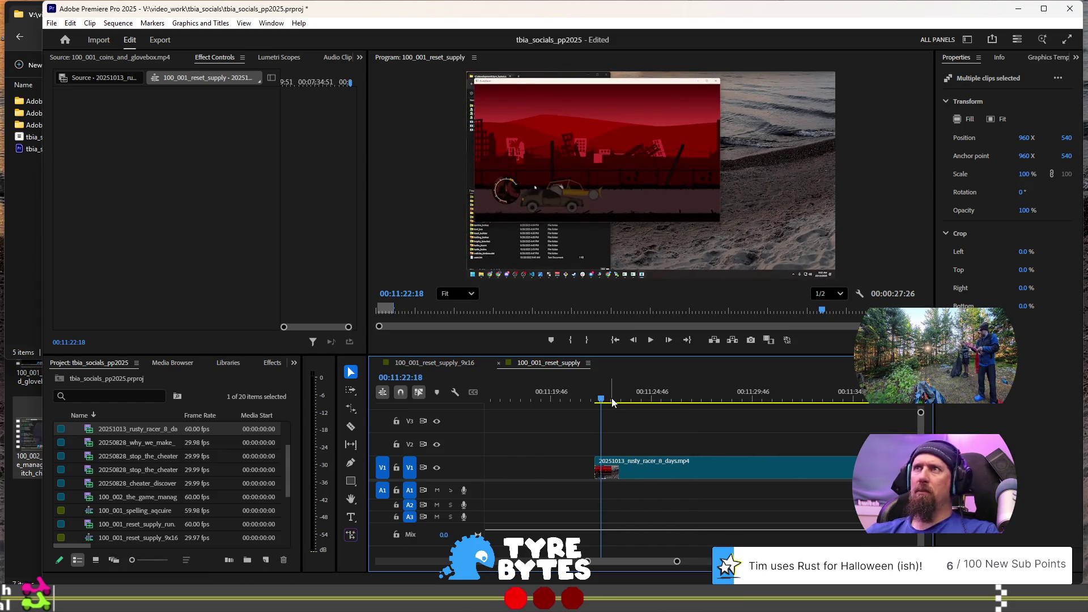
Step: Play the footage between 11:22 and 11:37 back and forth, settling on 11:35:46
key(j)
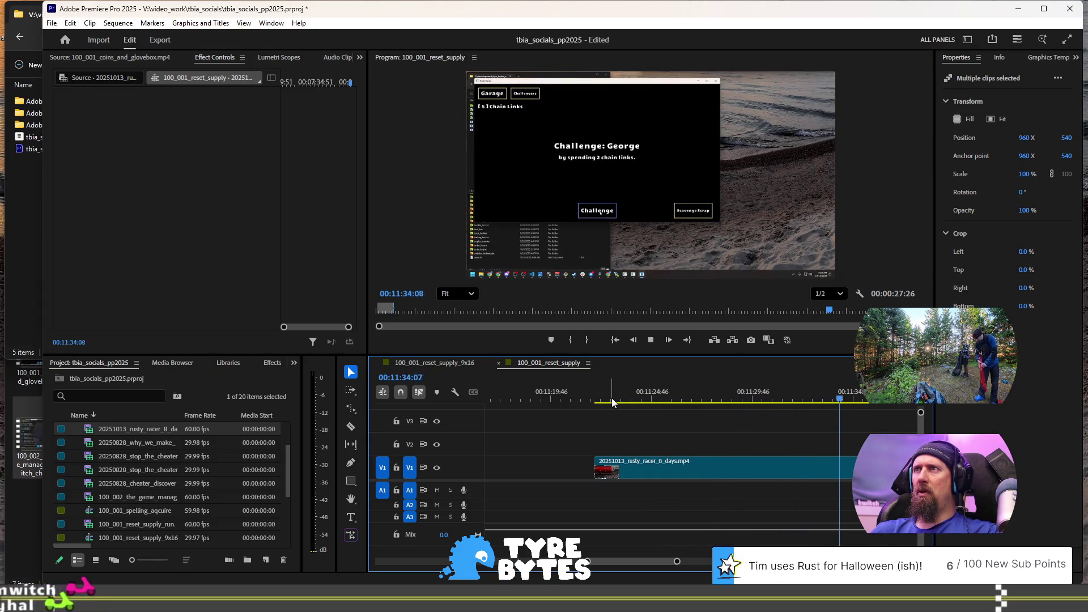
key(space)
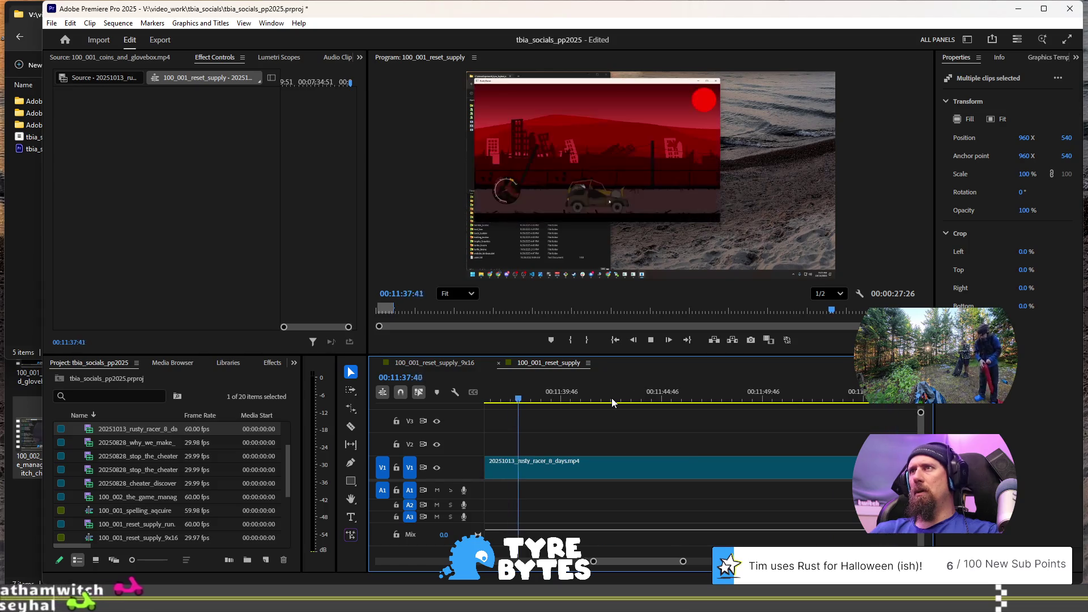
key(space)
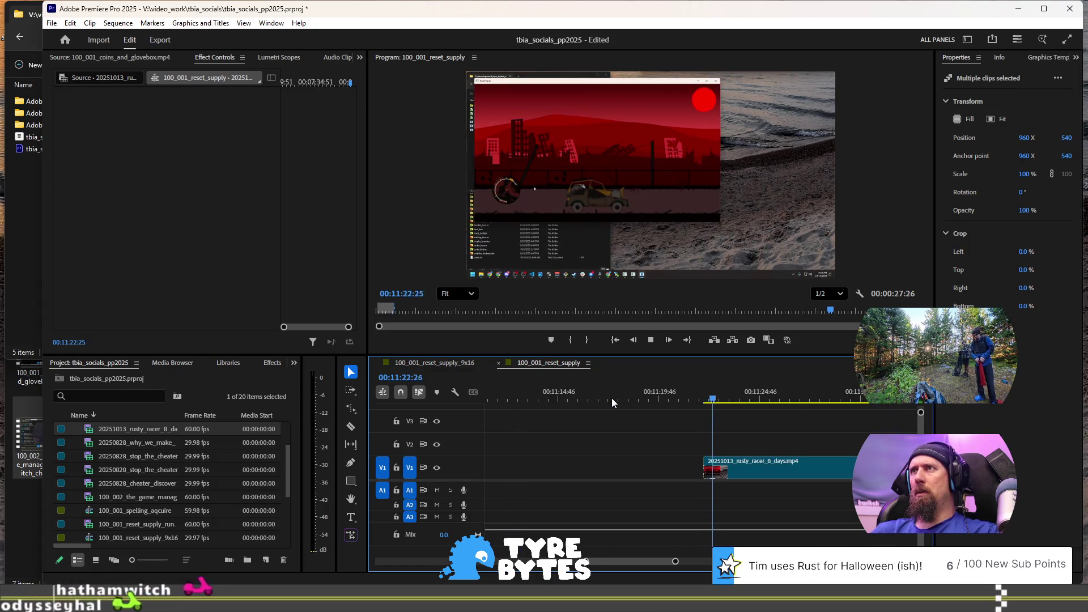
key(k)
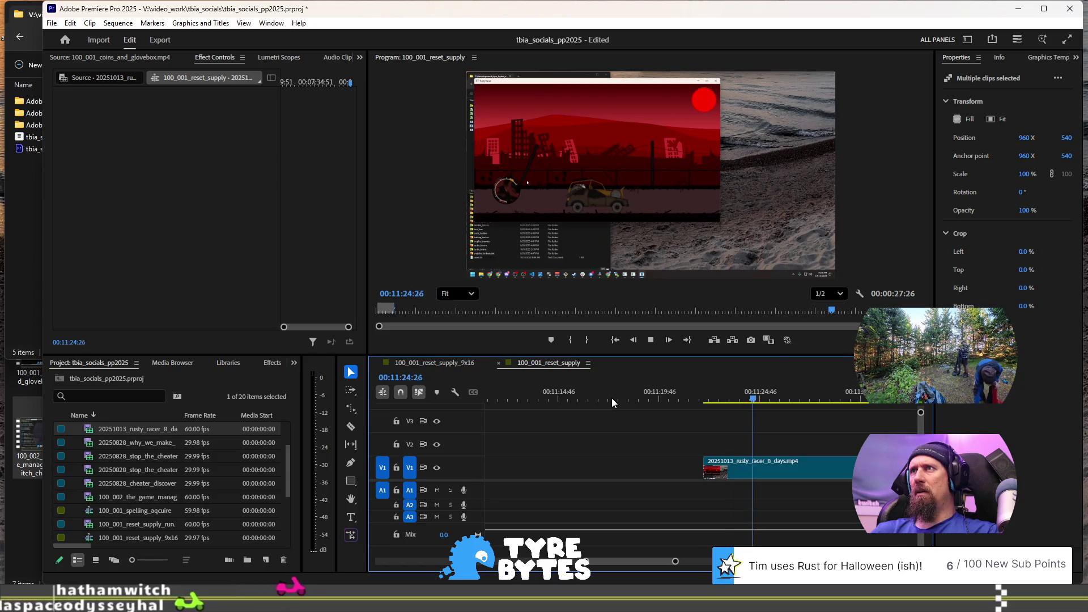
key(shift+k)
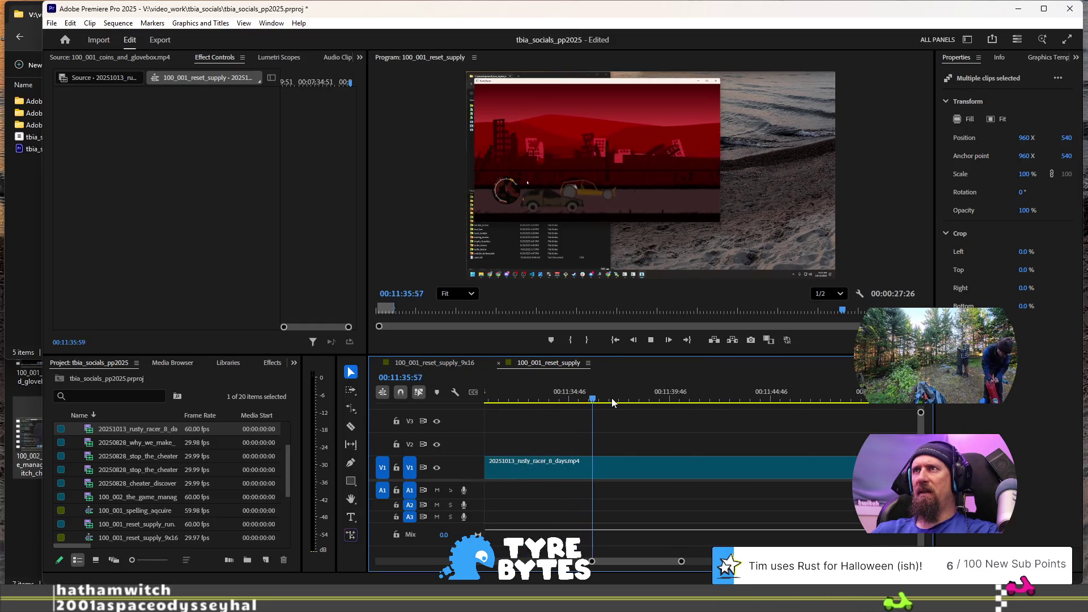
key(space)
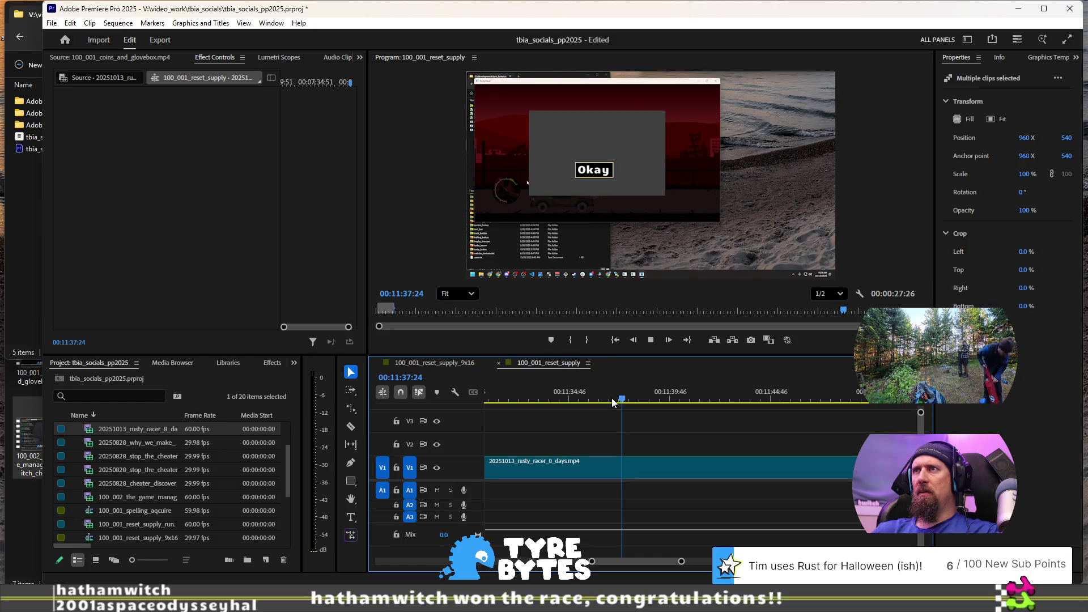
key(j)
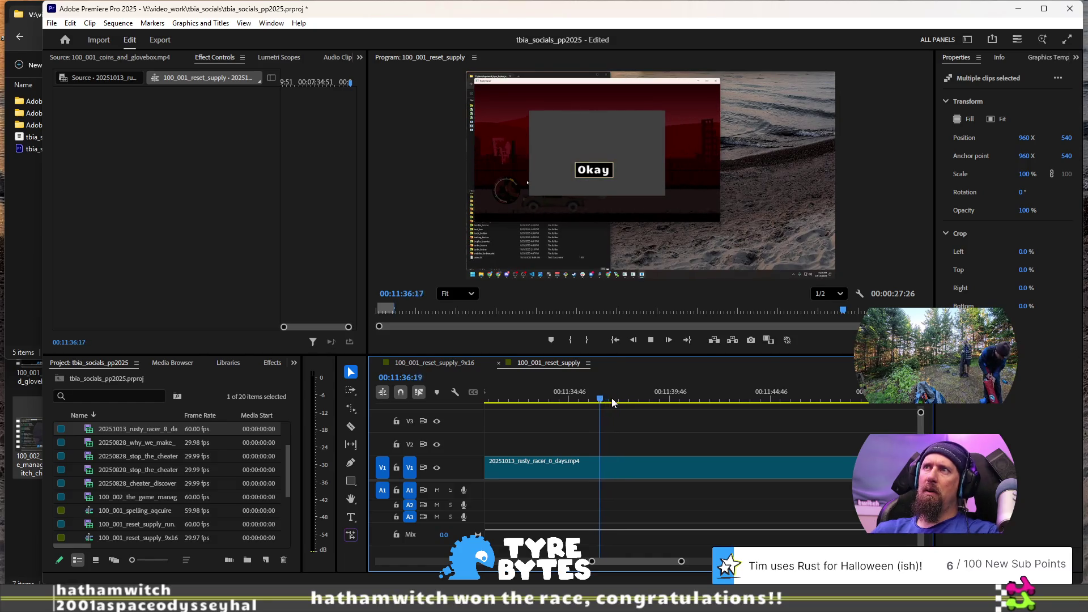
key(k)
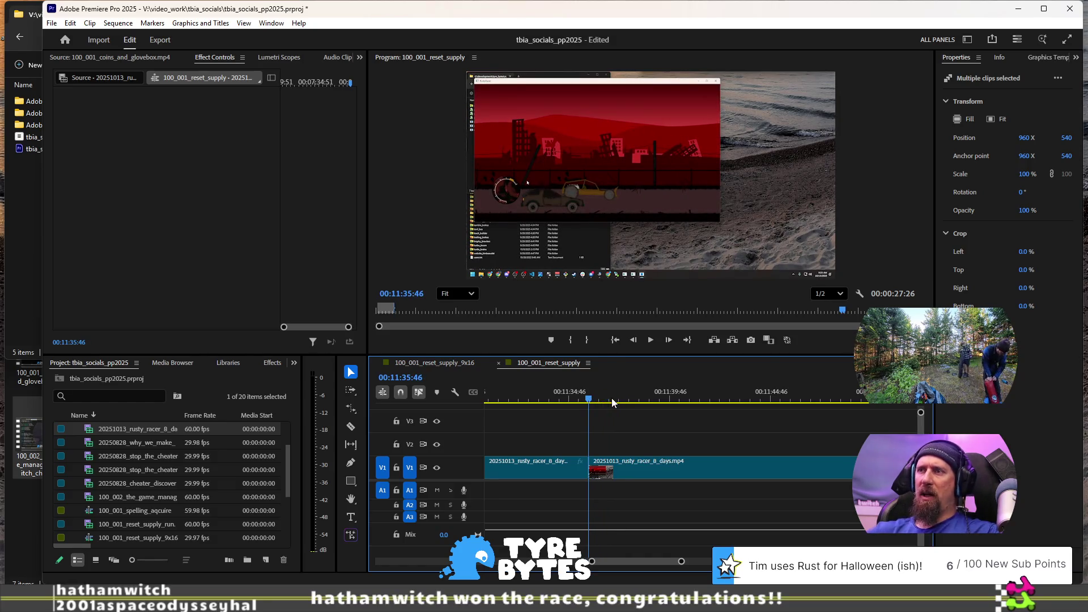
key(minus)
key(minus)
key(minus)
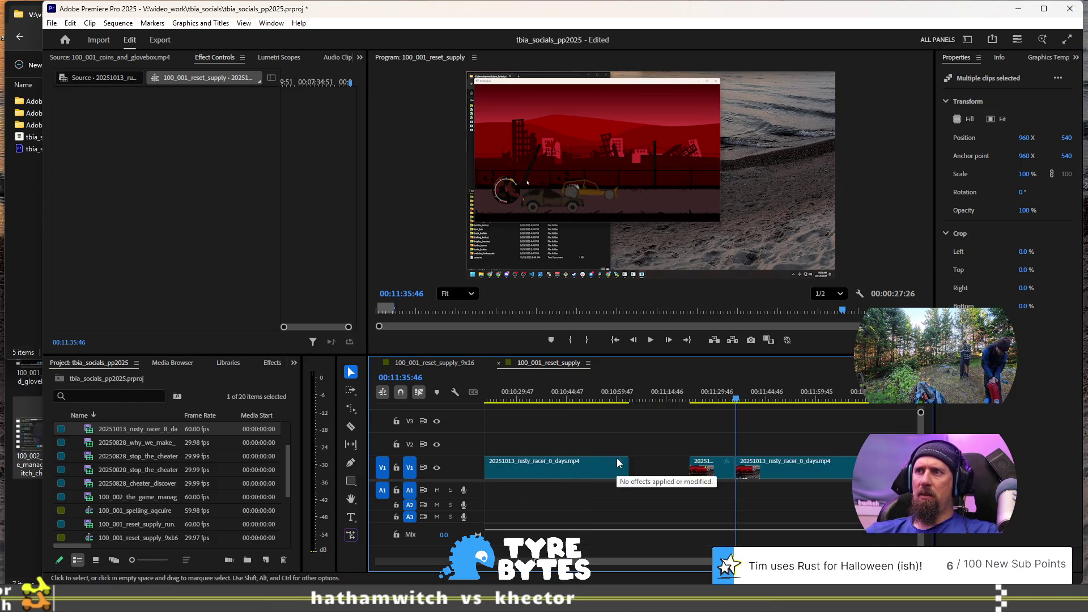
key(minus)
key(minus)
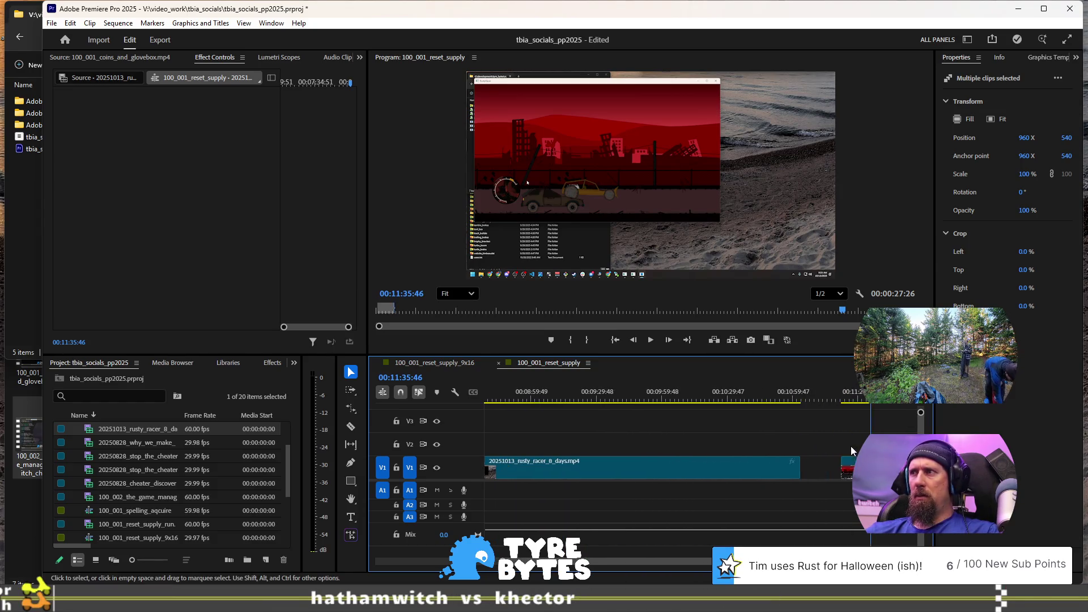
Step: Close the gap with the trailing clip, then split the gameplay at 8:43:34
mouse_move(848, 468)
mouse_down()
mouse_move(488, 468)
mouse_move(853, 468)
mouse_up()
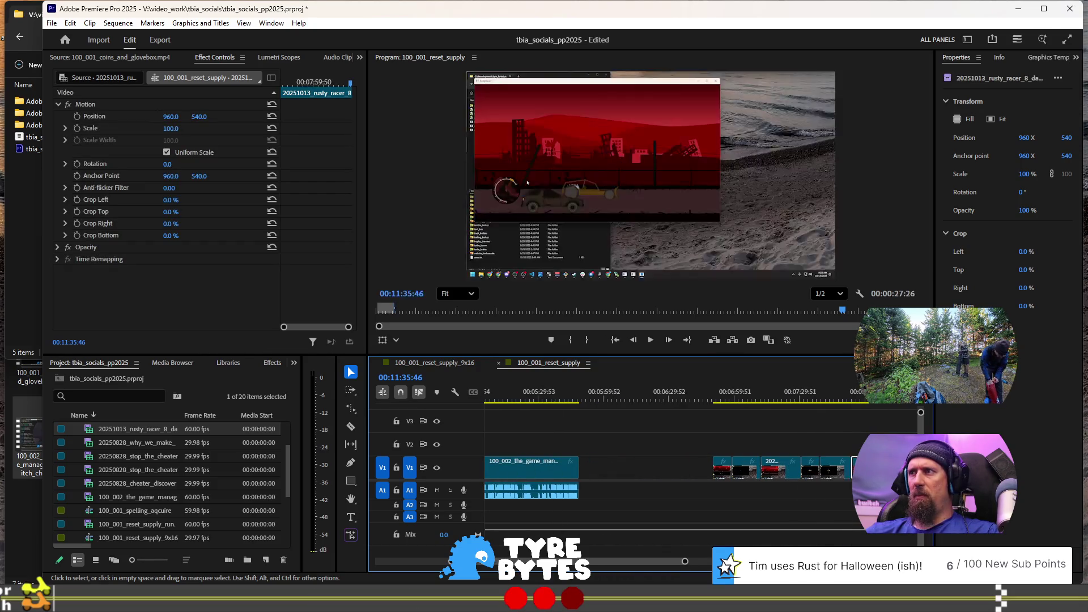
key(equal)
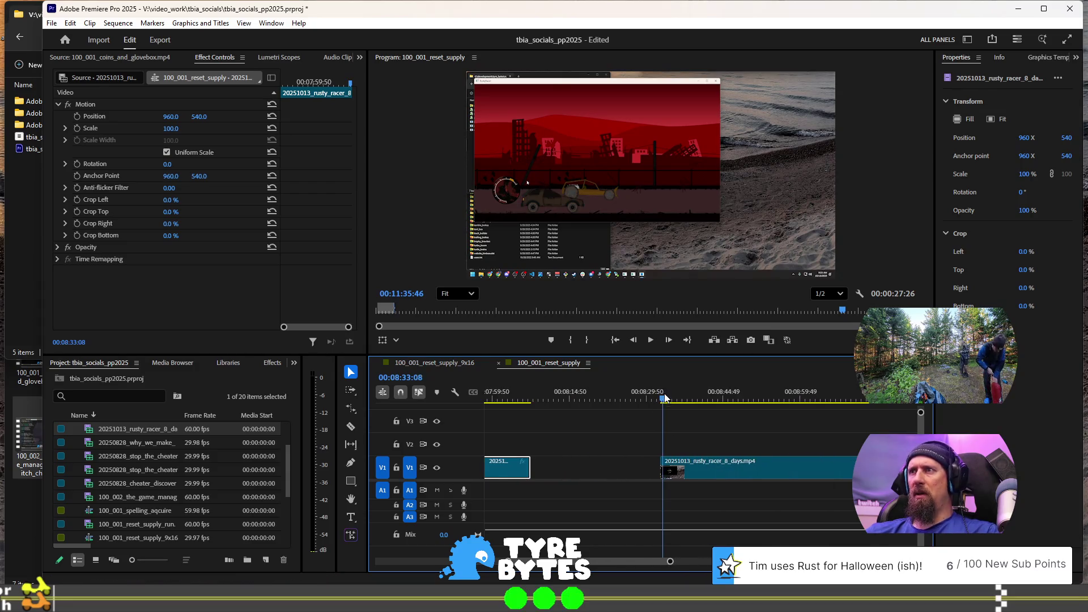
click(666, 398)
key(space)
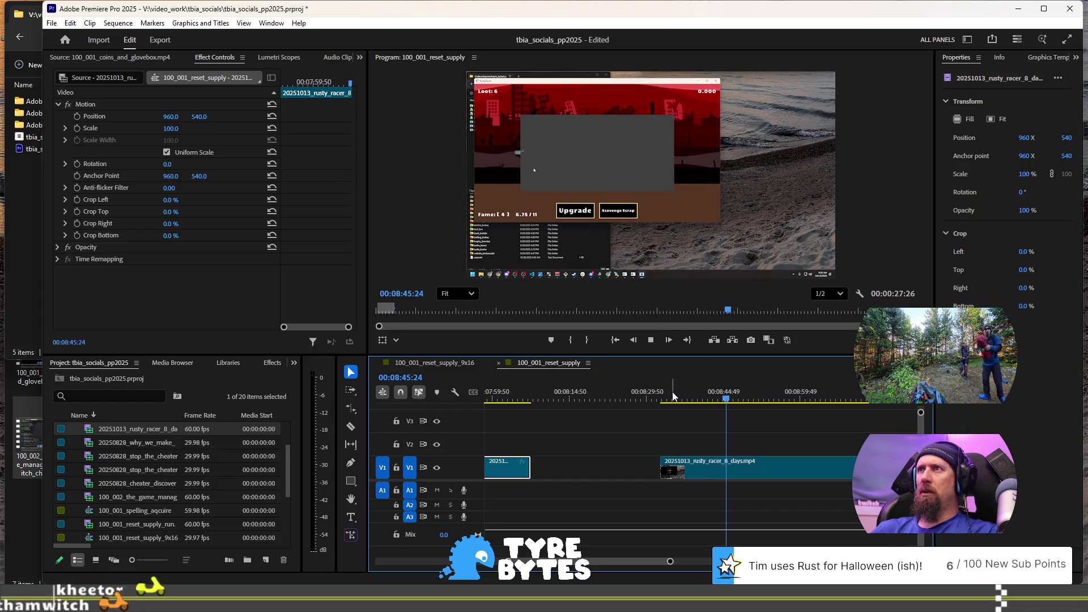
key(space)
key(Left)
key(Left)
key(Left)
key(ctrl+k)
Step: Review past the Garage screen and Upgrade dialog, then split the gameplay near 8:55
key(space)
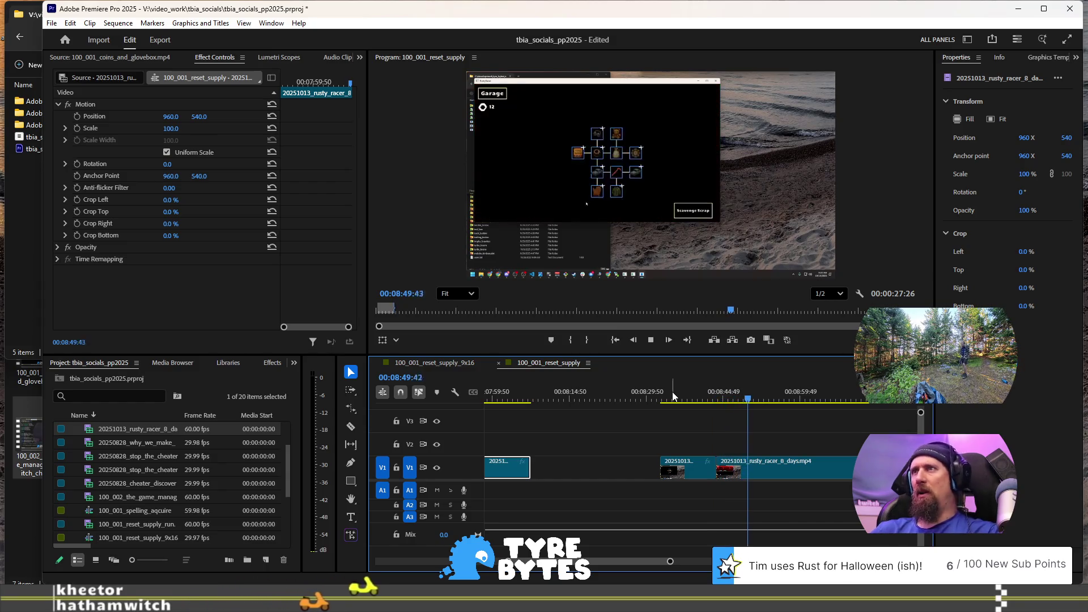
key(space)
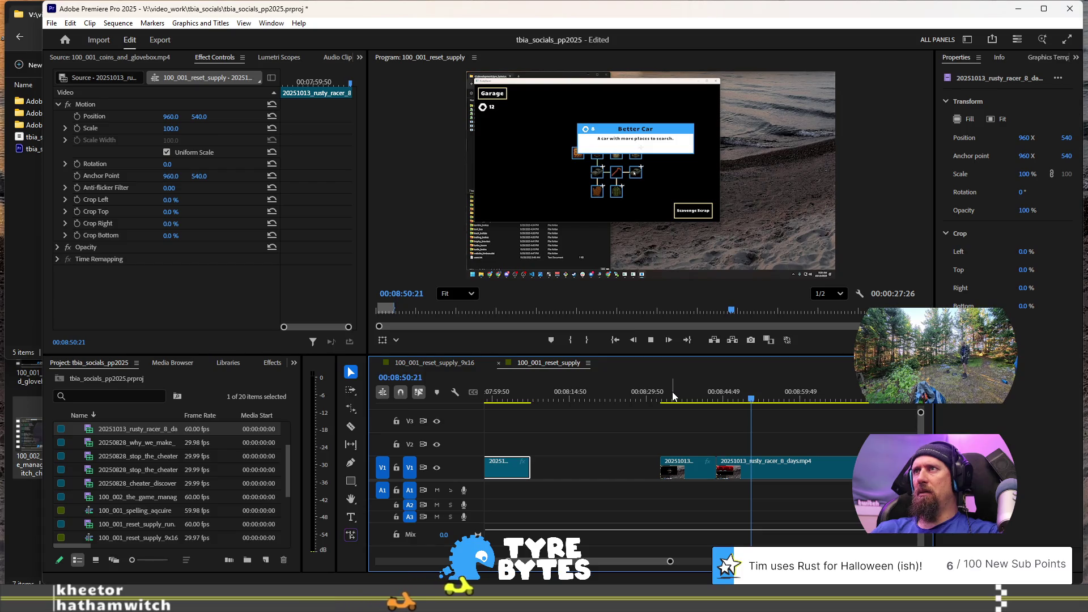
key(Up)
key(space)
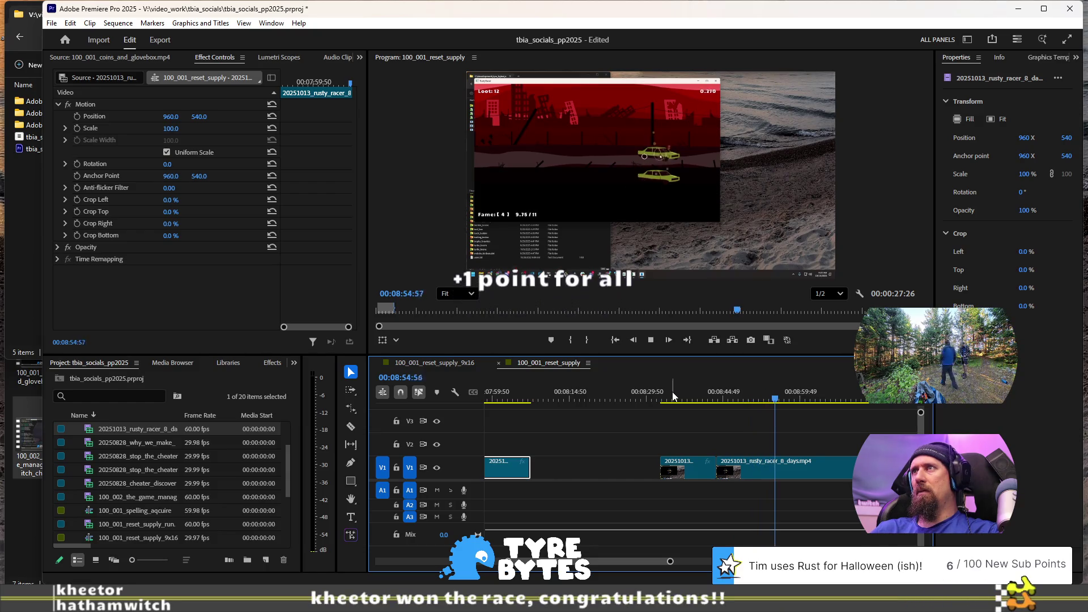
key(space)
key(space)
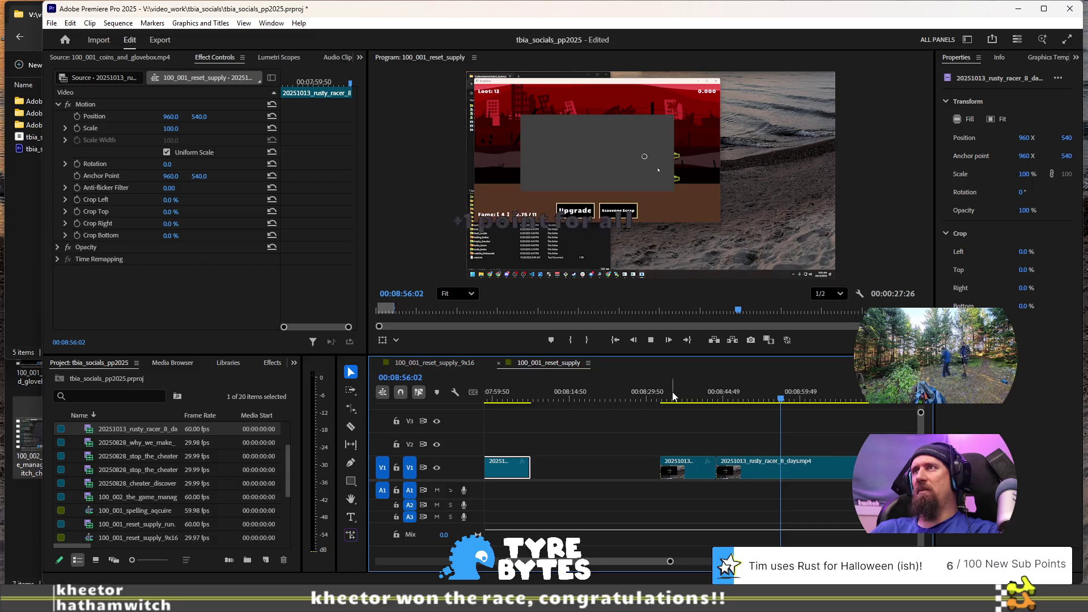
key(space)
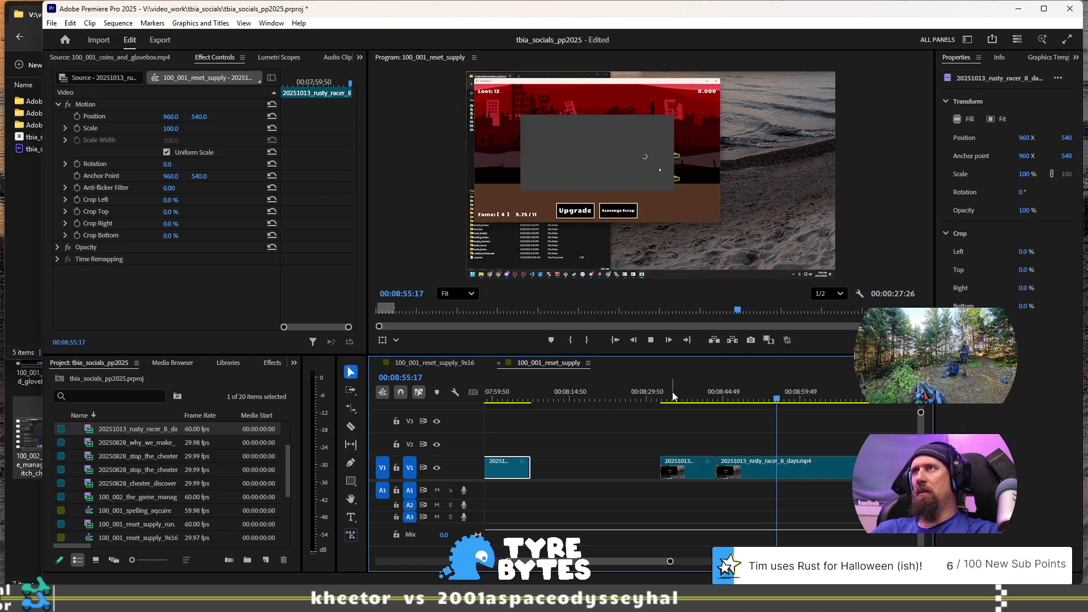
key(space)
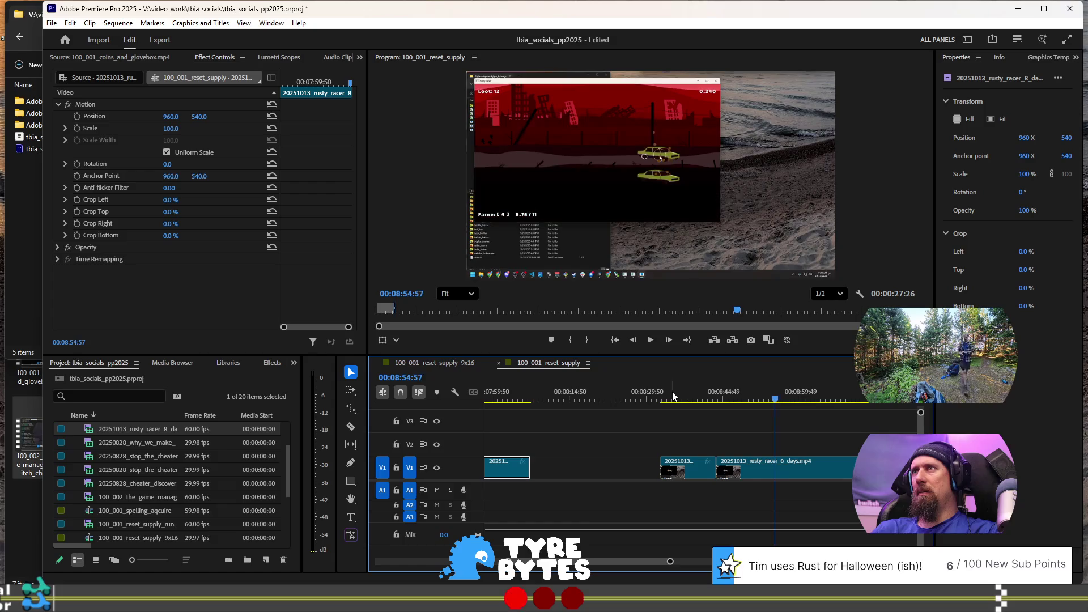
key(space)
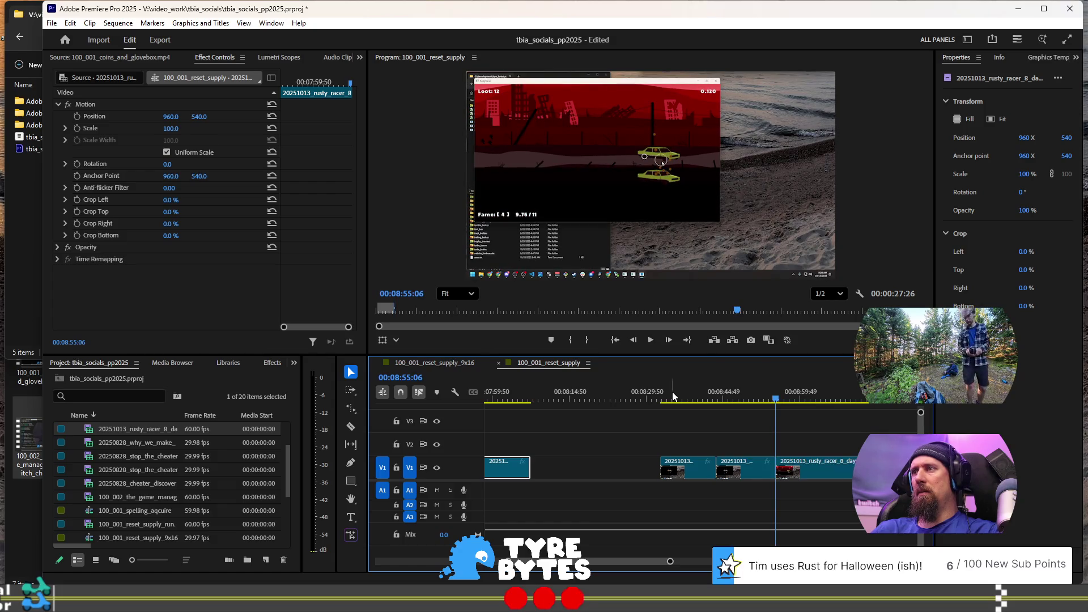
key(space)
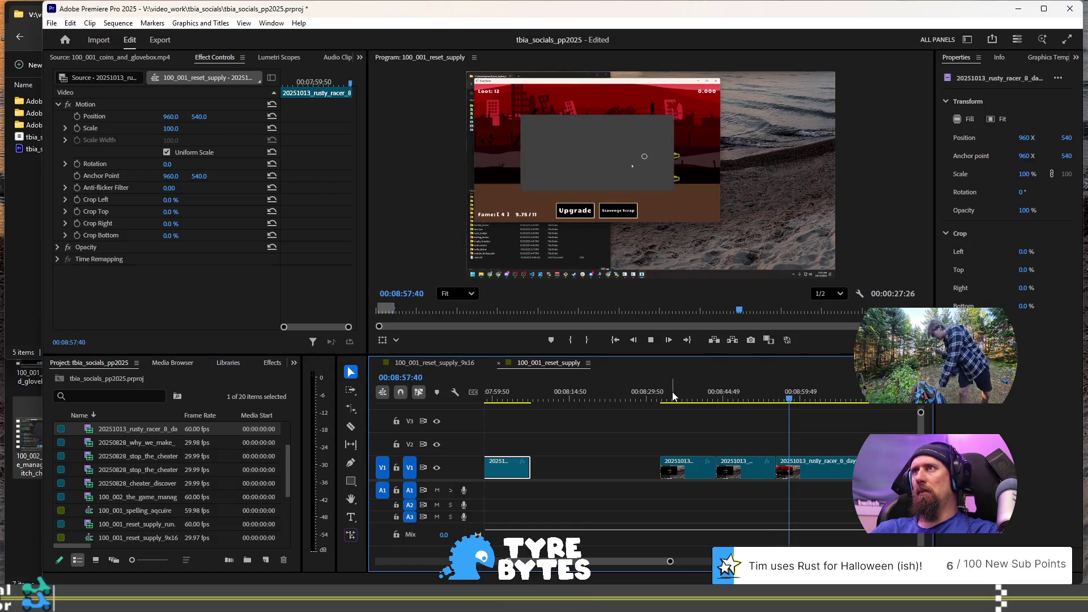
Step: Review the gameplay footage from 8:56 onward
key(space)
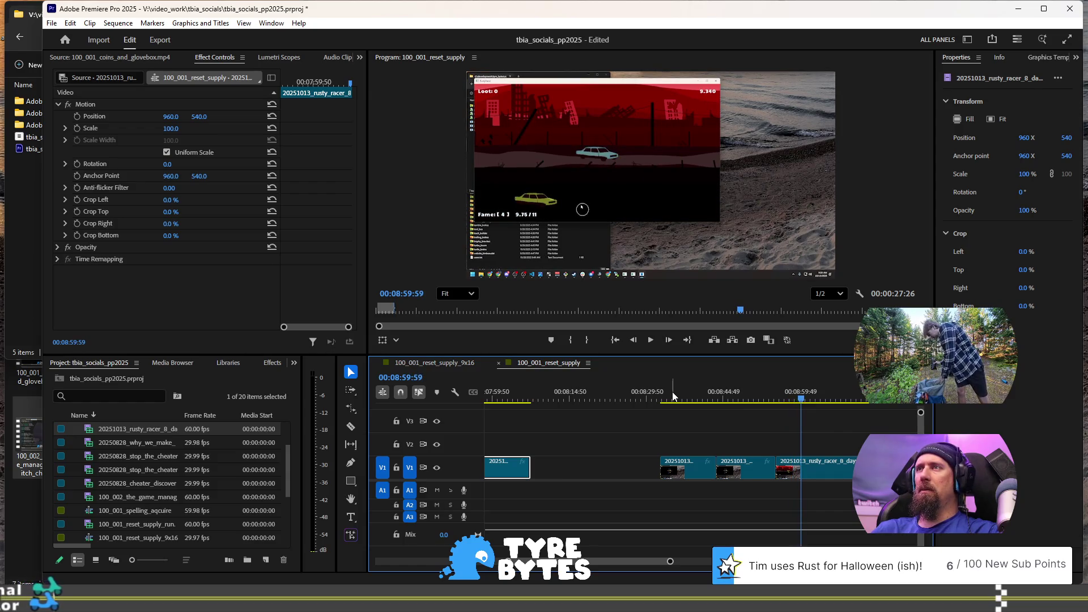
key(space)
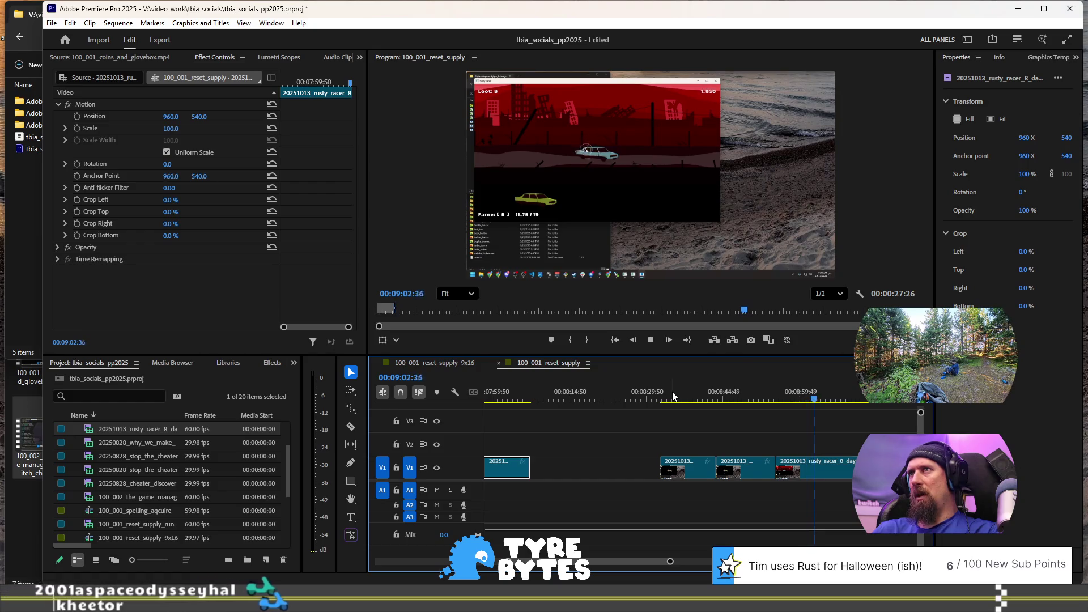
key(space)
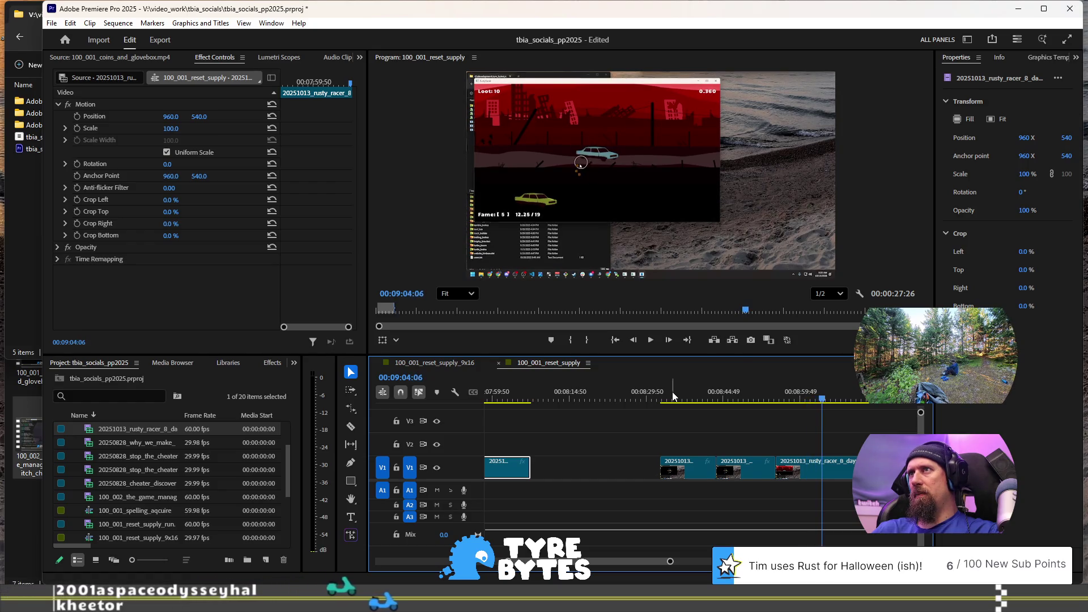
key(space)
key(space)
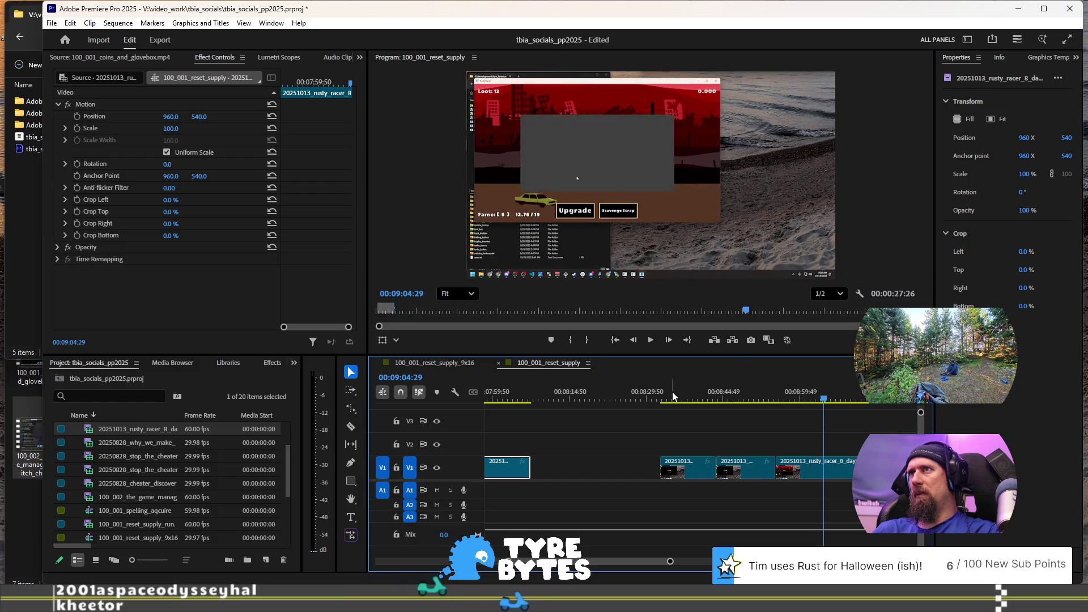
key(space)
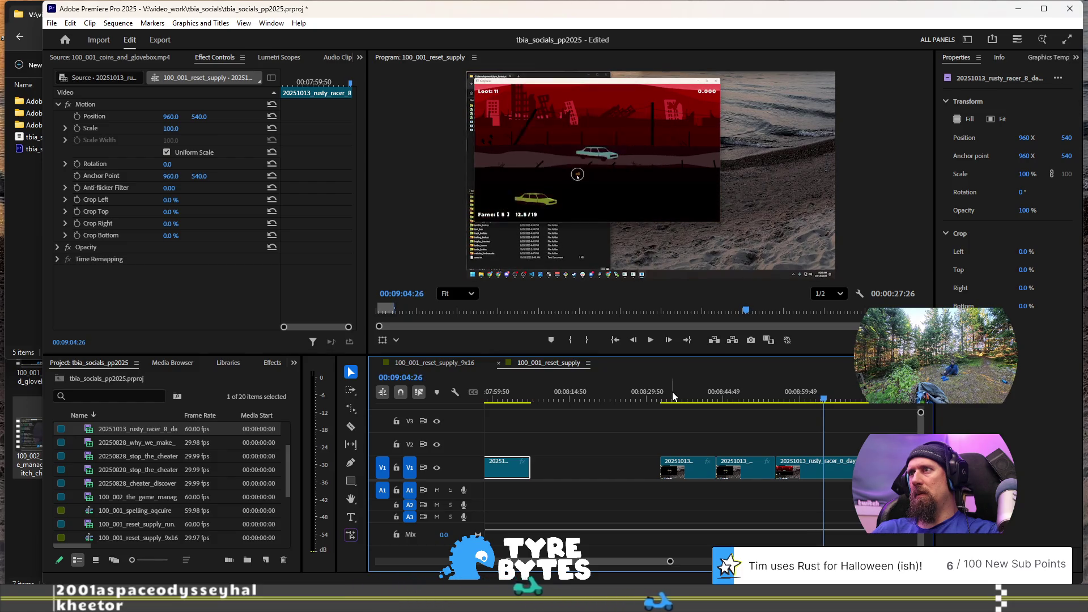
key(space)
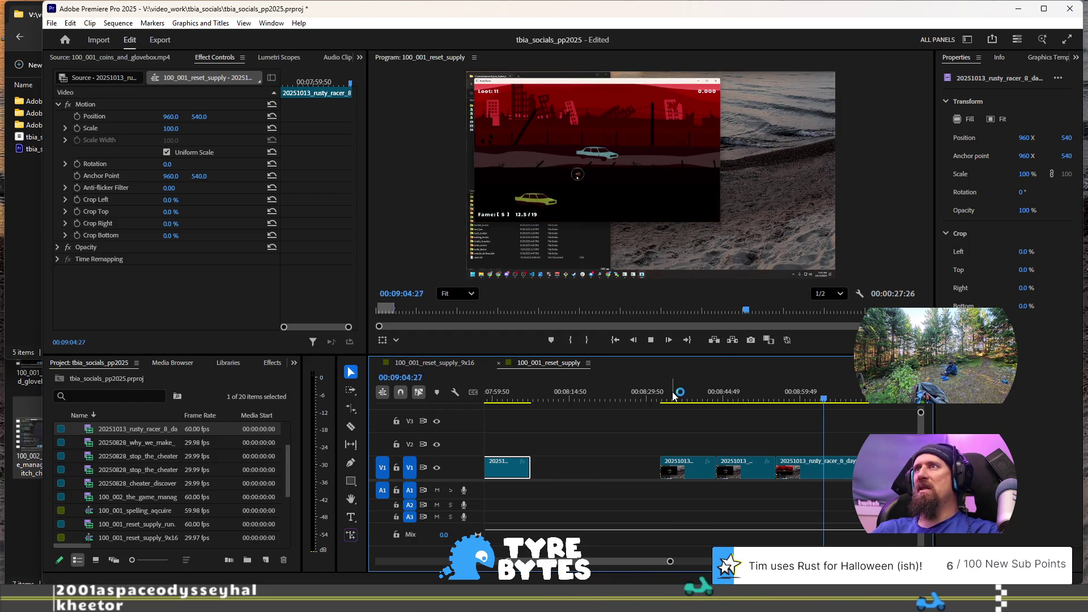
key(space)
key(space)
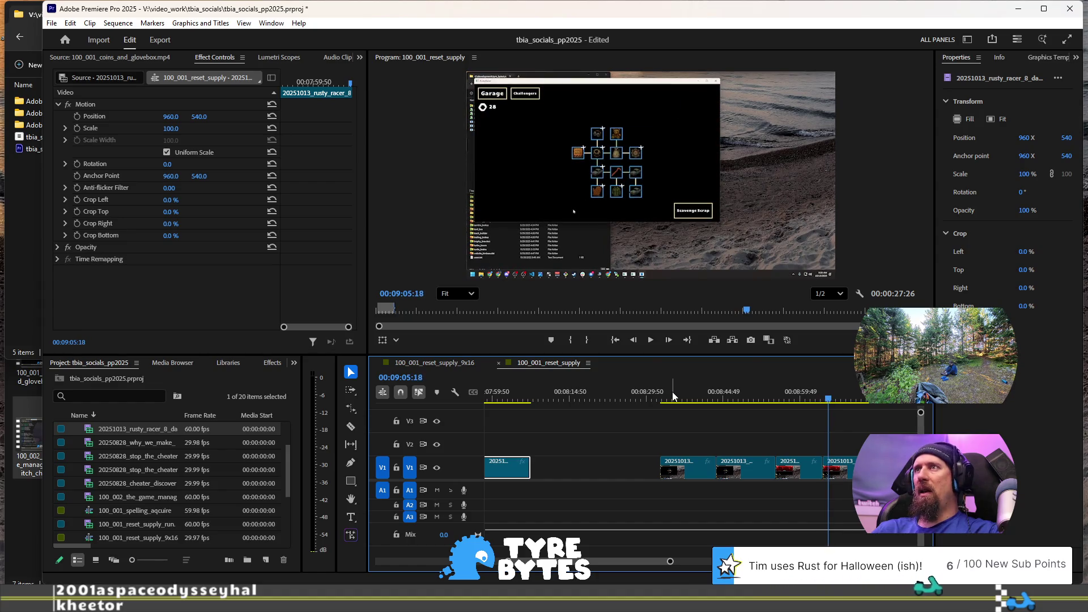
key(space)
key(space)
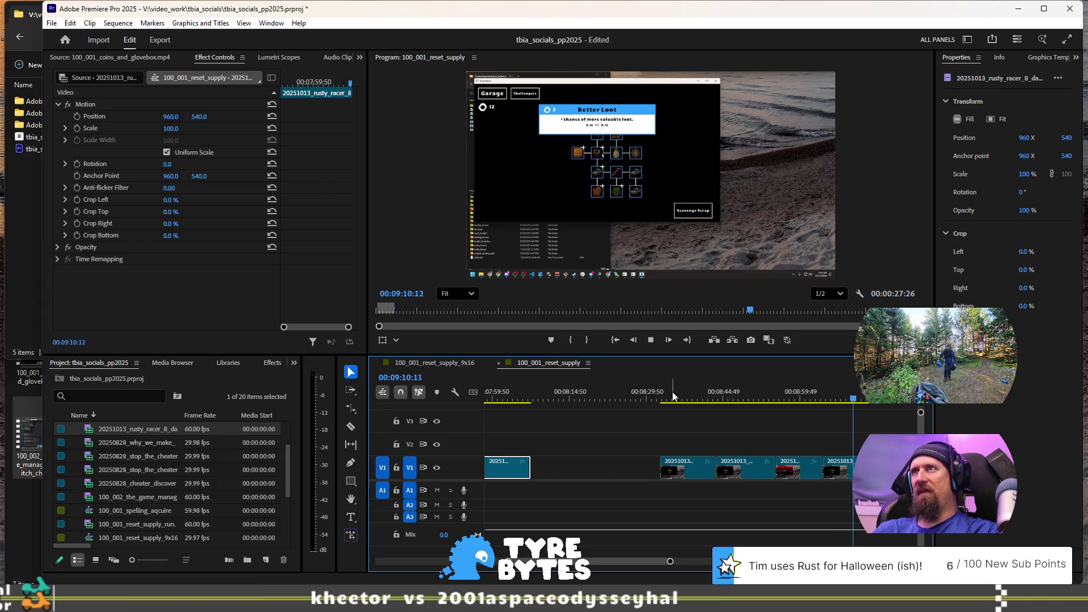
key(space)
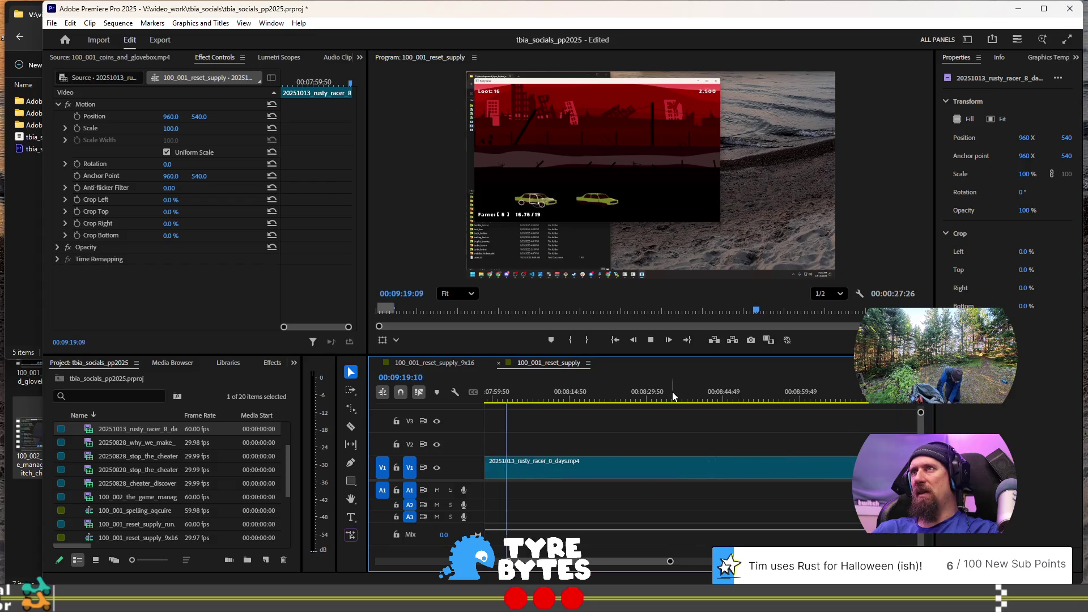
key(space)
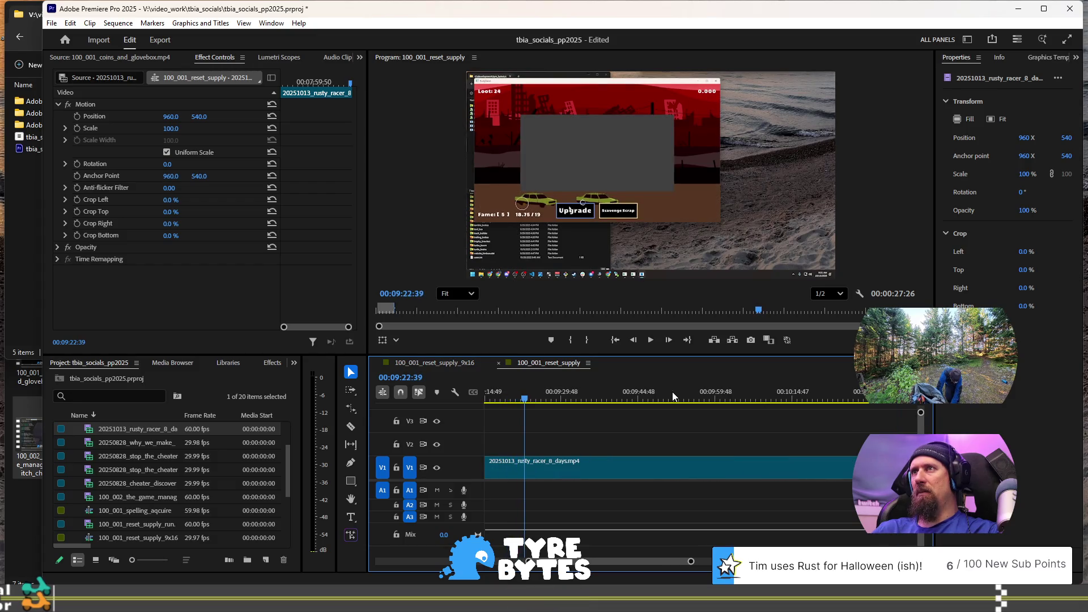
key(space)
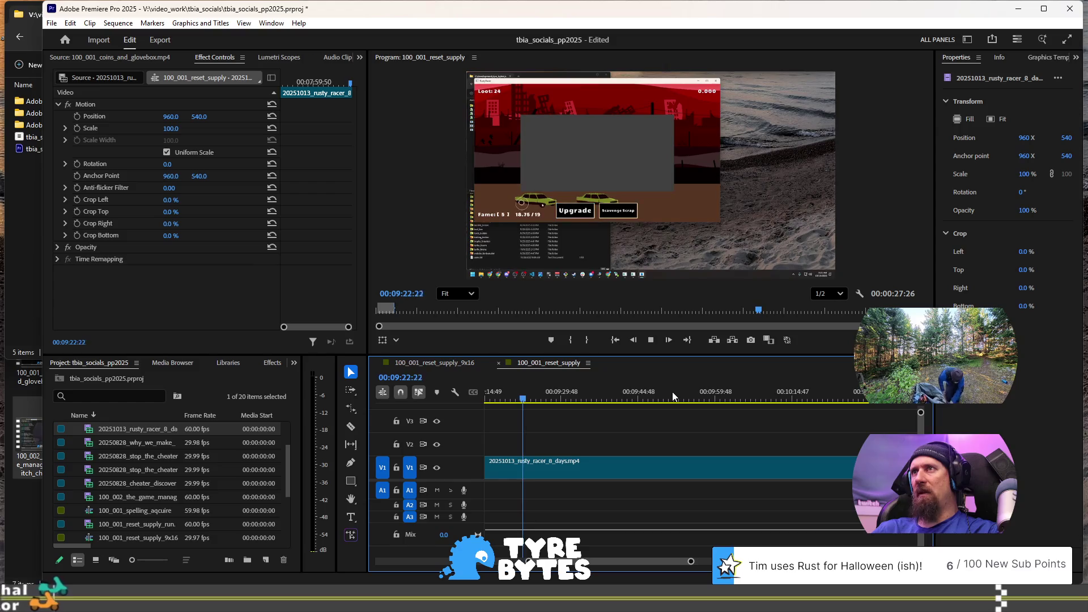
key(Left)
key(Left)
key(Left)
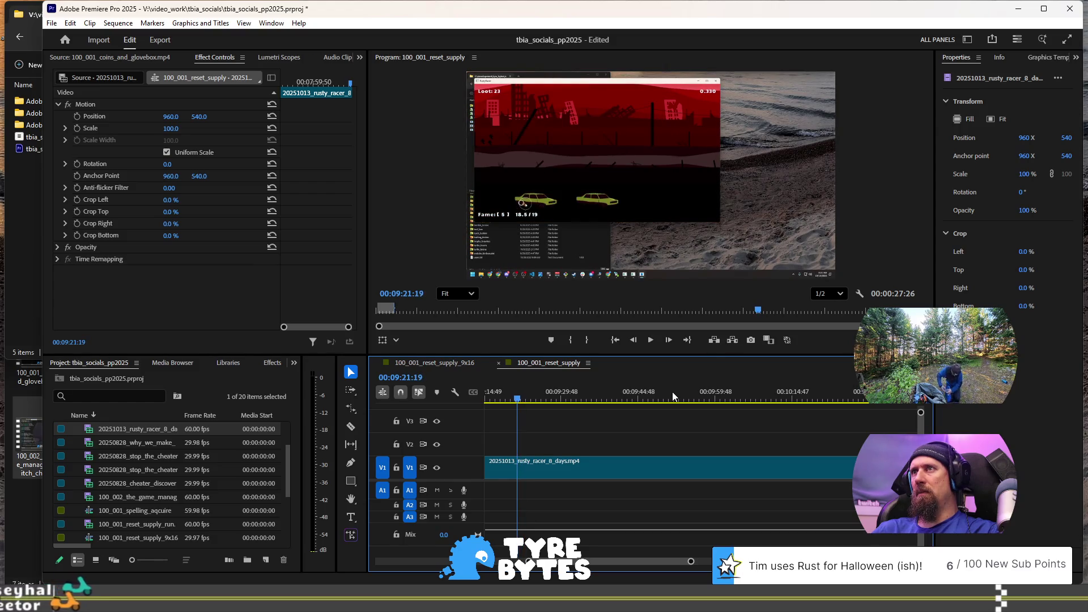
Step: Move the four clips after the gap left so they snap into place
scroll(668, 429, up, 5)
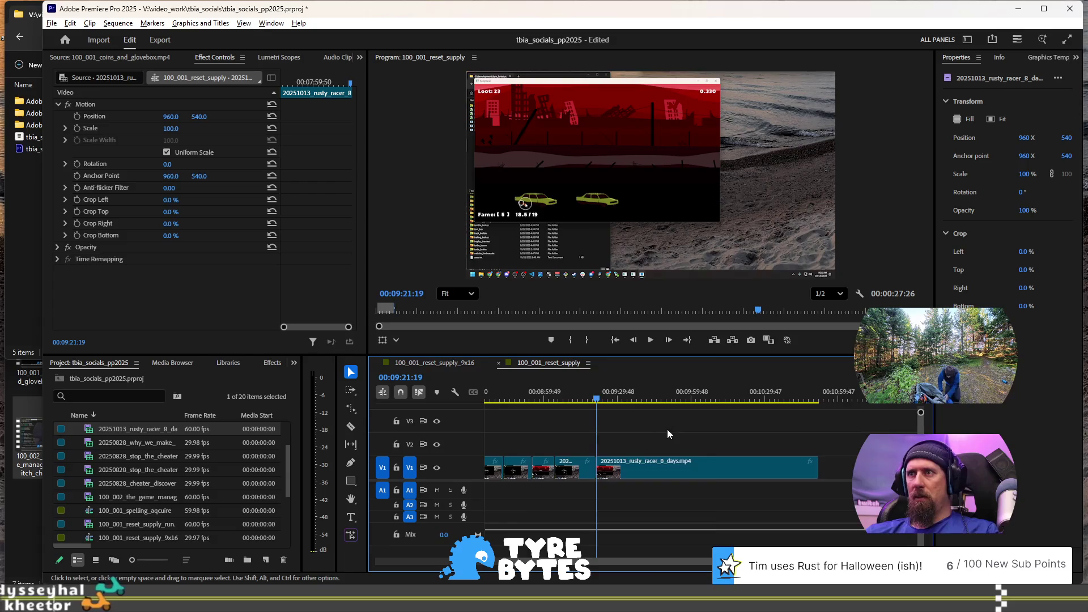
drag(646, 426, 764, 491)
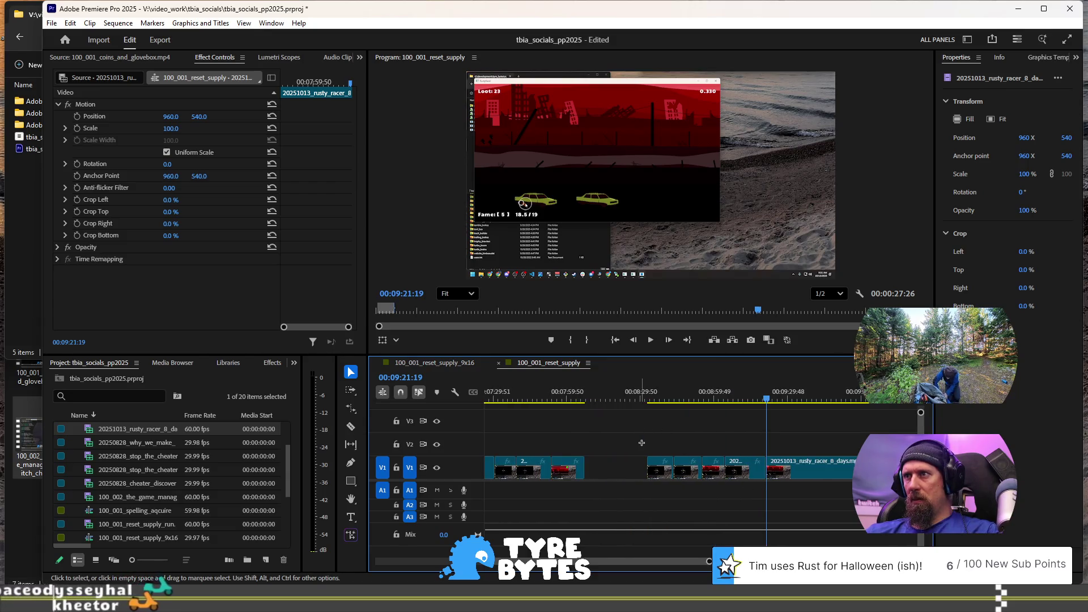
scroll(740, 491, up, 2)
mouse_move(836, 470)
mouse_down()
mouse_move(749, 469)
mouse_move(773, 474)
mouse_up()
Step: Check the later clip from its start, then move it left to close the remaining gap
click(843, 406)
alt+scroll(827, 459, up, 3)
alt+scroll(828, 459, up, 6)
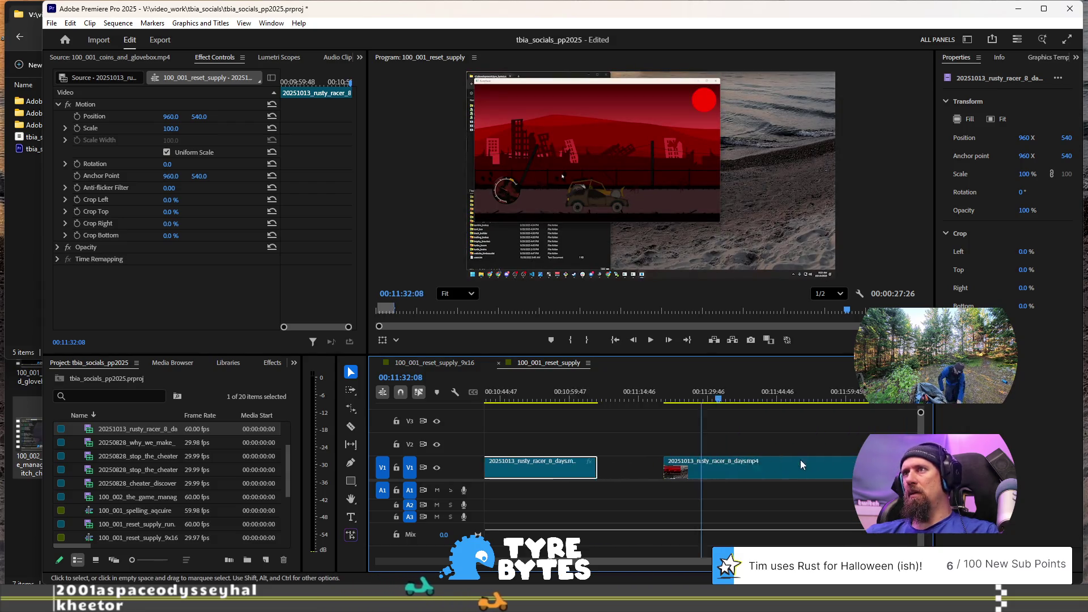
key(space)
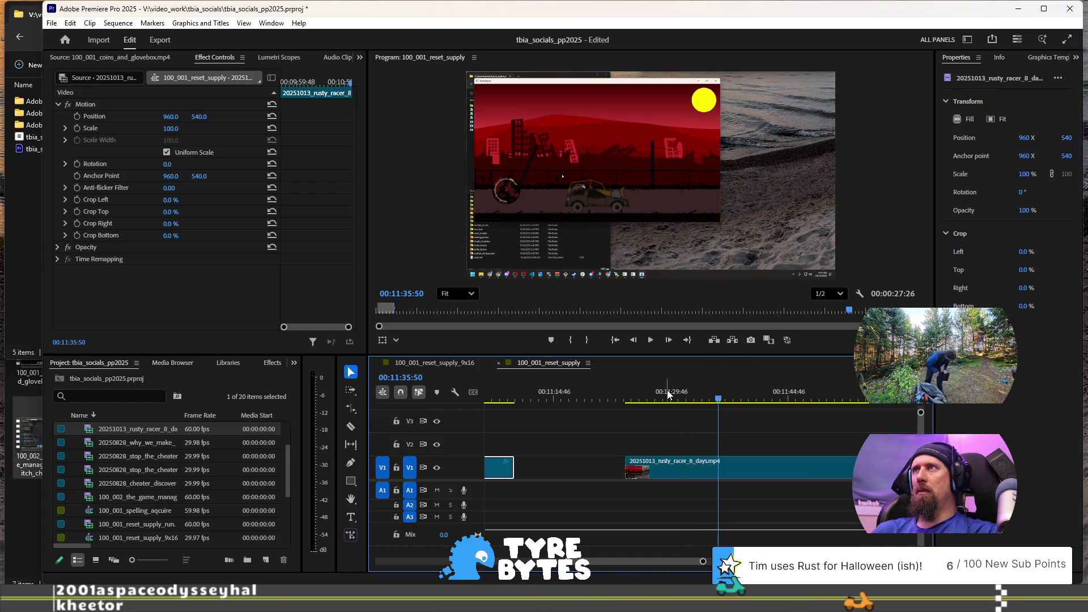
key(Up)
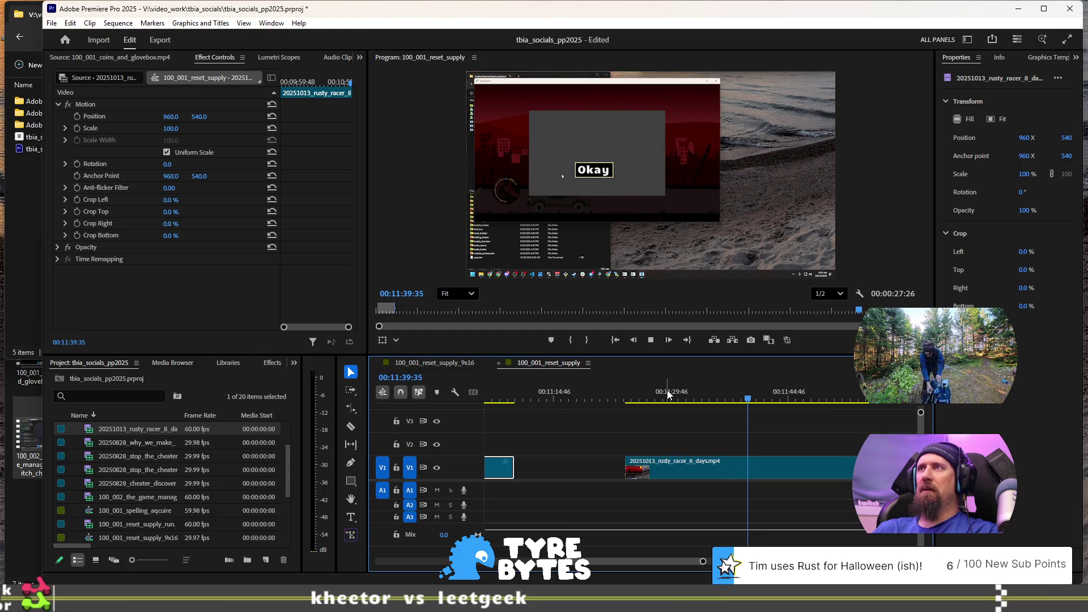
key(j)
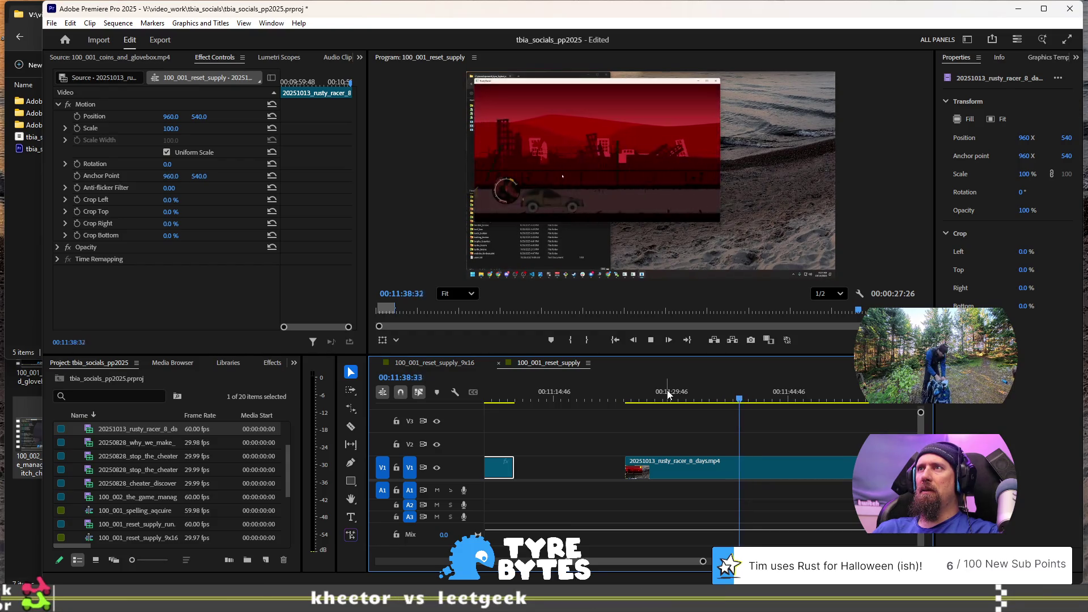
key(minus)
key(minus)
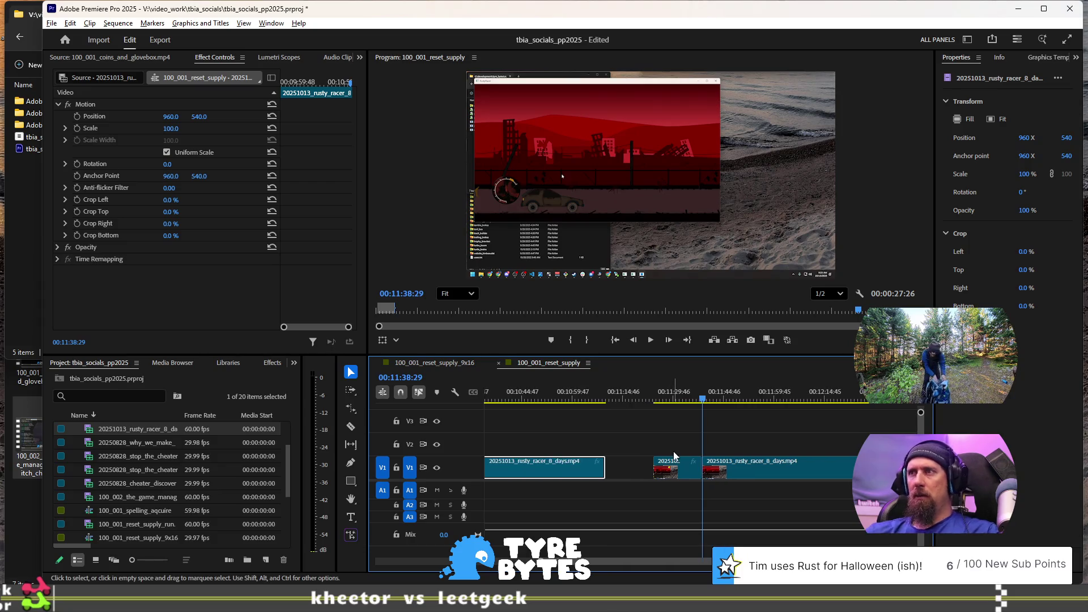
mouse_move(677, 467)
mouse_down()
mouse_move(493, 465)
mouse_move(756, 470)
mouse_up()
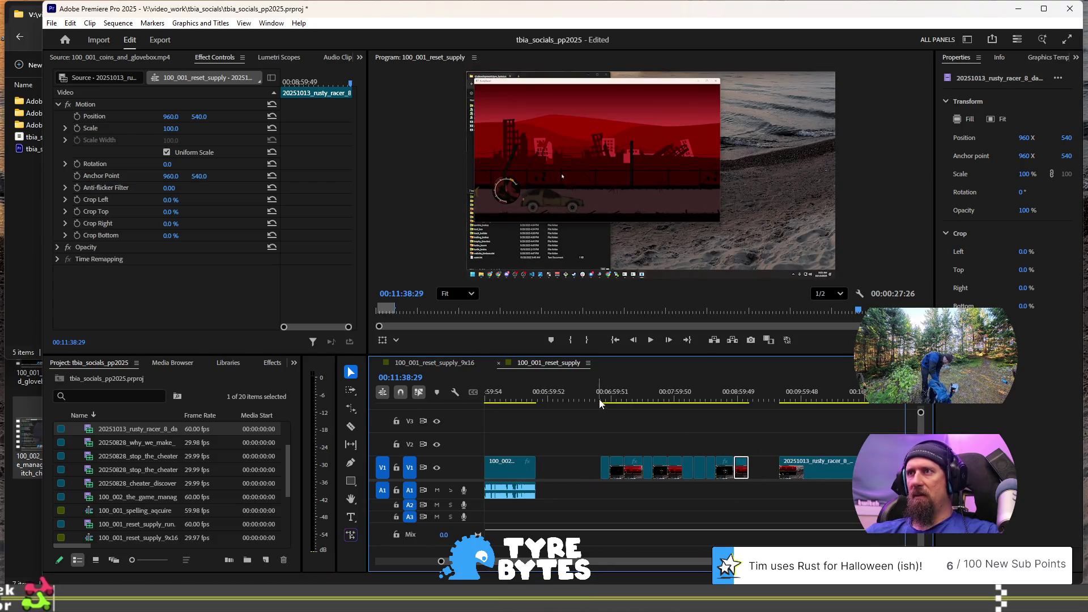
Step: Play back to check the joins, then marquee-select all the gameplay clips on V1
key(space)
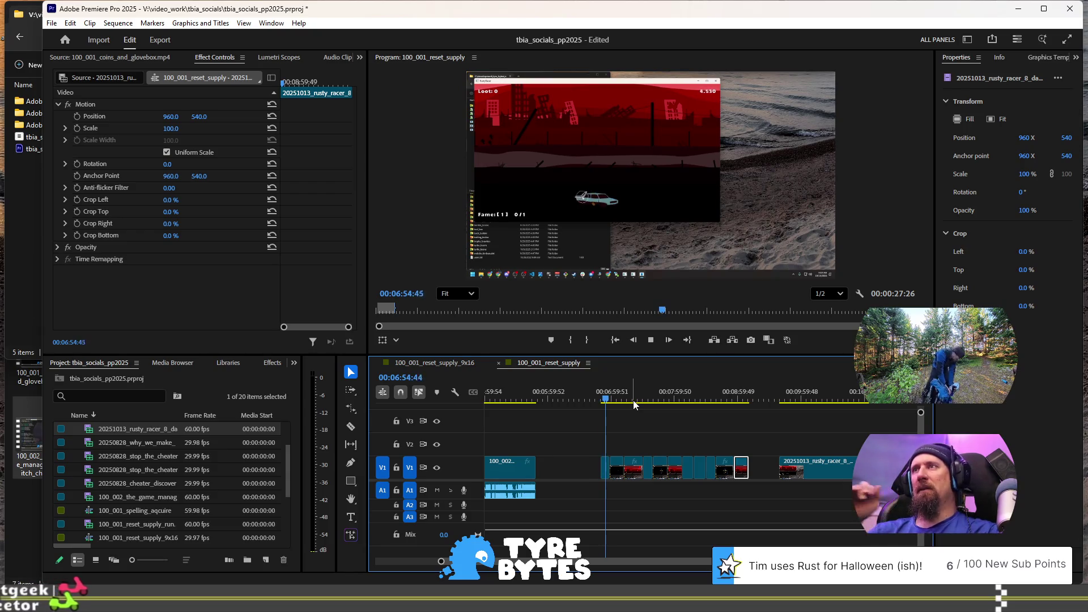
key(space)
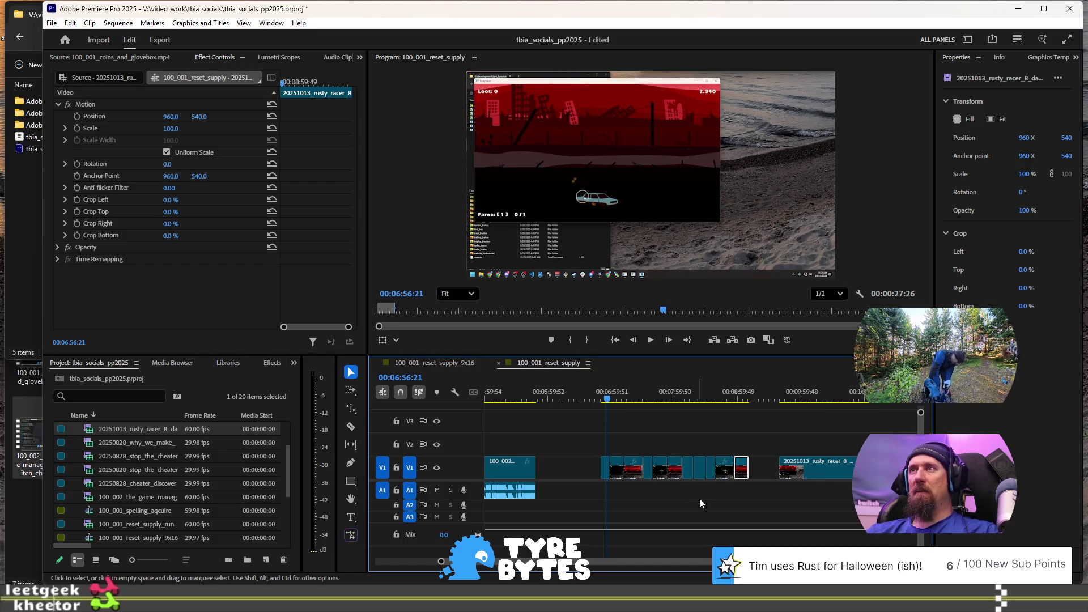
scroll(716, 495, up, 2)
scroll(708, 487, down, 1)
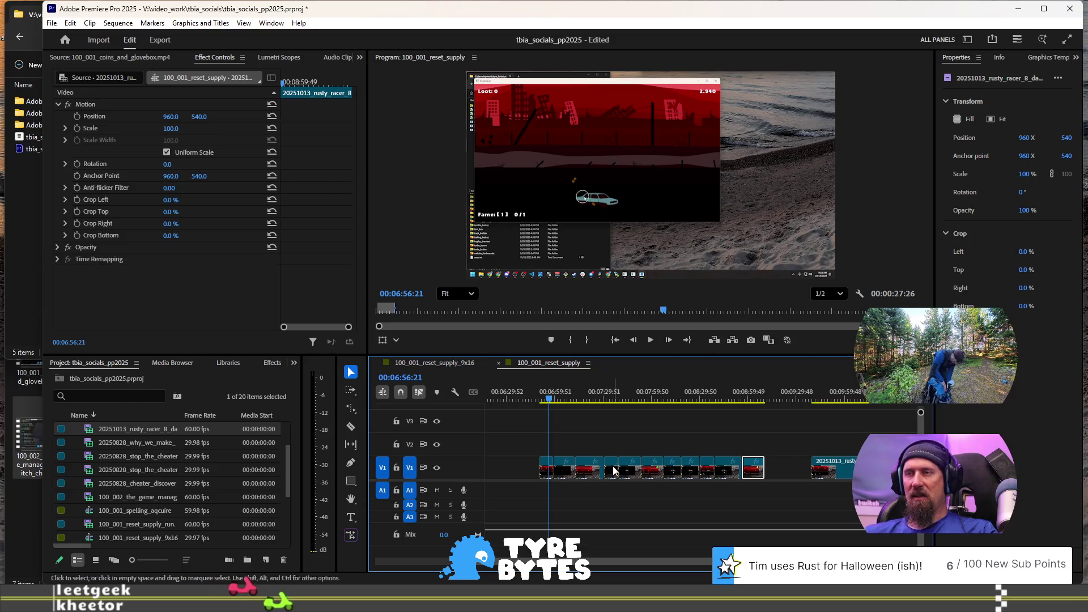
scroll(569, 457, down, 4)
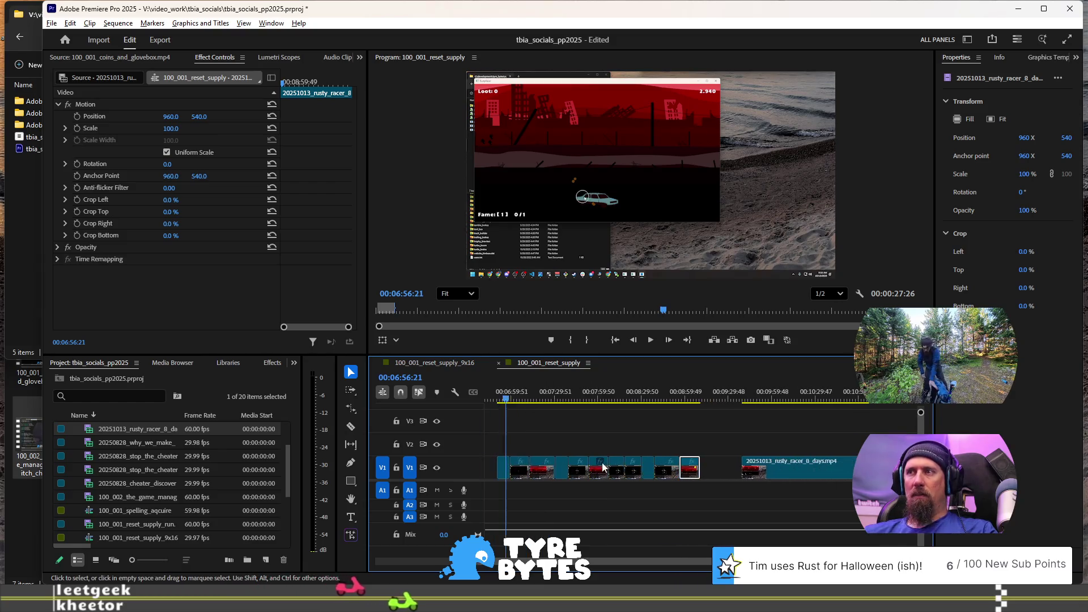
scroll(681, 477, up, 1)
drag(522, 454, 754, 467)
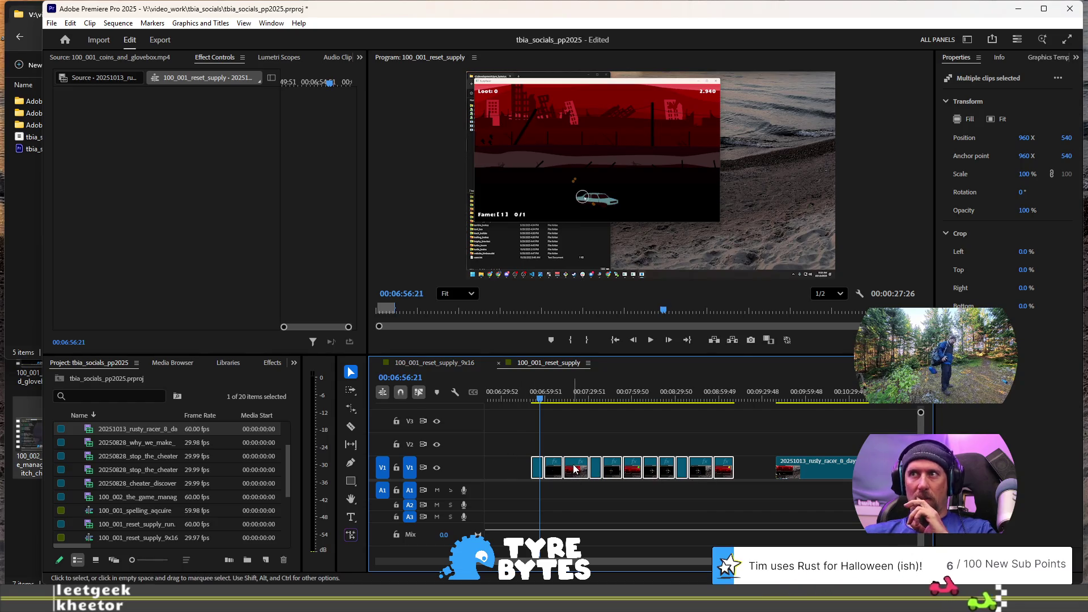
key(equal)
key(equal)
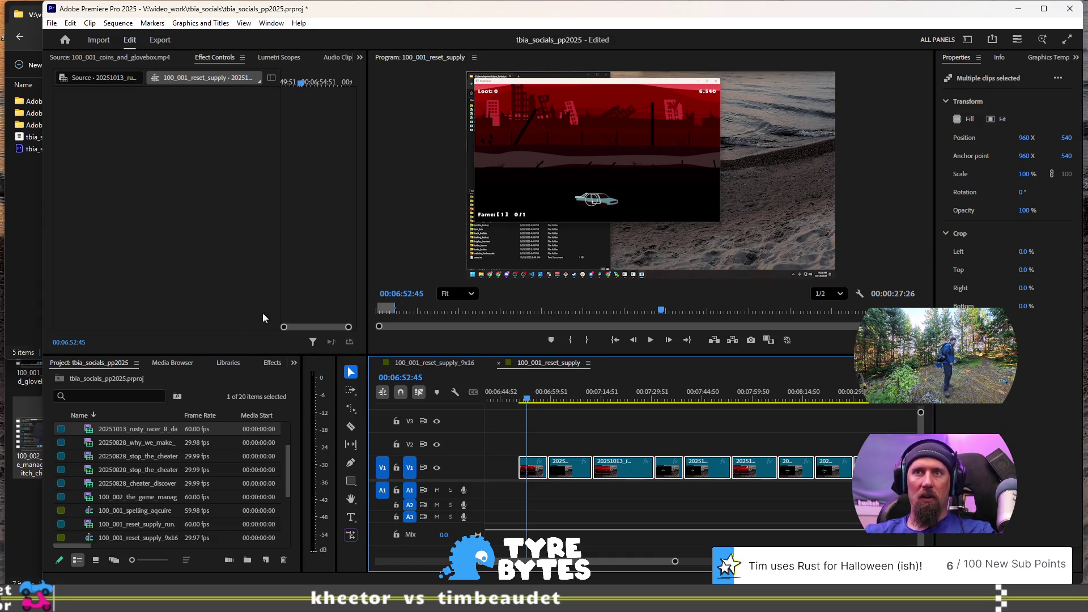
Step: Apply the Crop effect to all the selected V1 gameplay clips
click(272, 363)
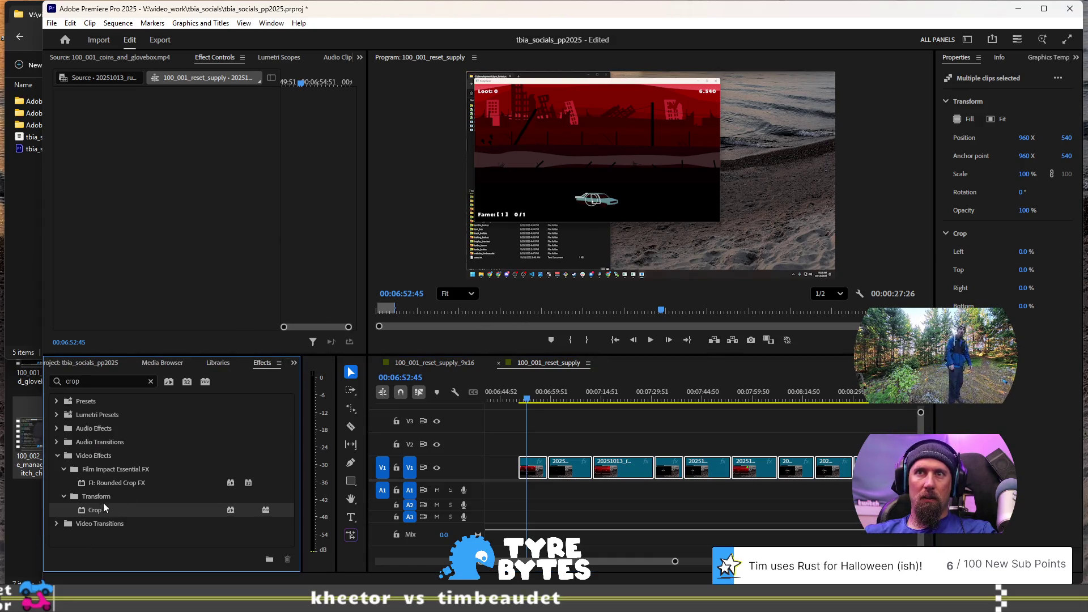
drag(275, 513, 531, 472)
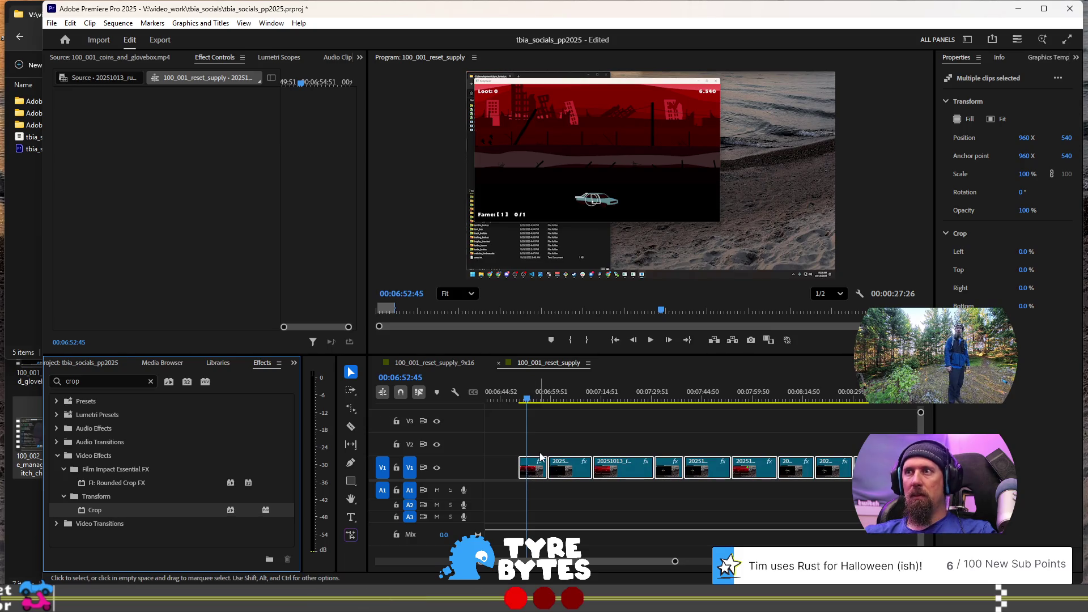
click(209, 58)
click(537, 475)
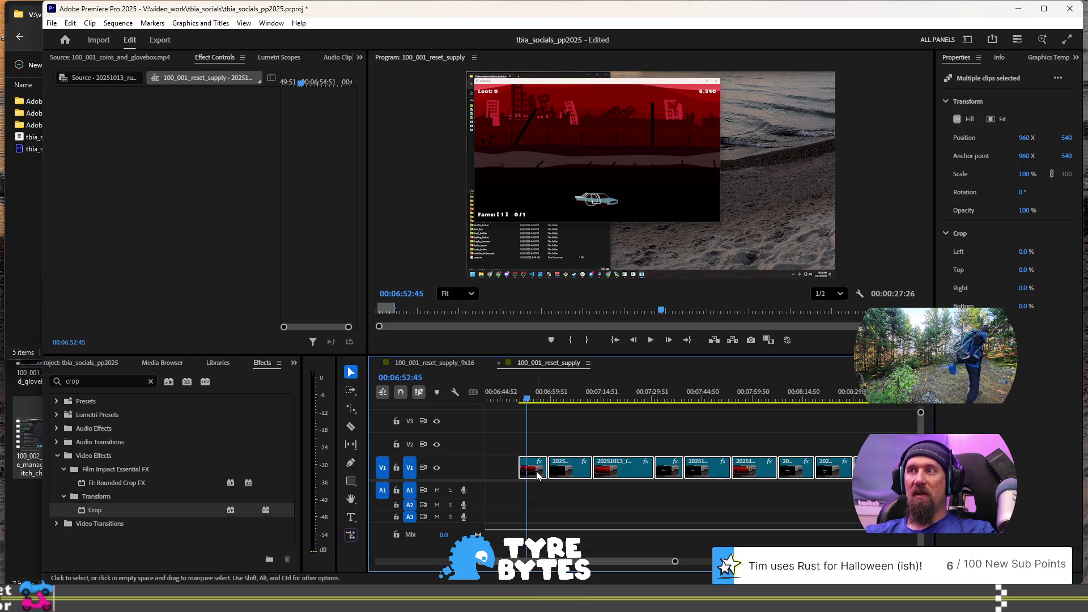
Step: Select the first gameplay clip and set its Crop Left, ending at 3.0%
click(538, 475)
scroll(250, 242, down, 2)
click(171, 240)
text(41)
key(Return)
mouse_move(171, 239)
mouse_down()
mouse_move(187, 238)
mouse_move(147, 239)
mouse_move(179, 239)
mouse_up()
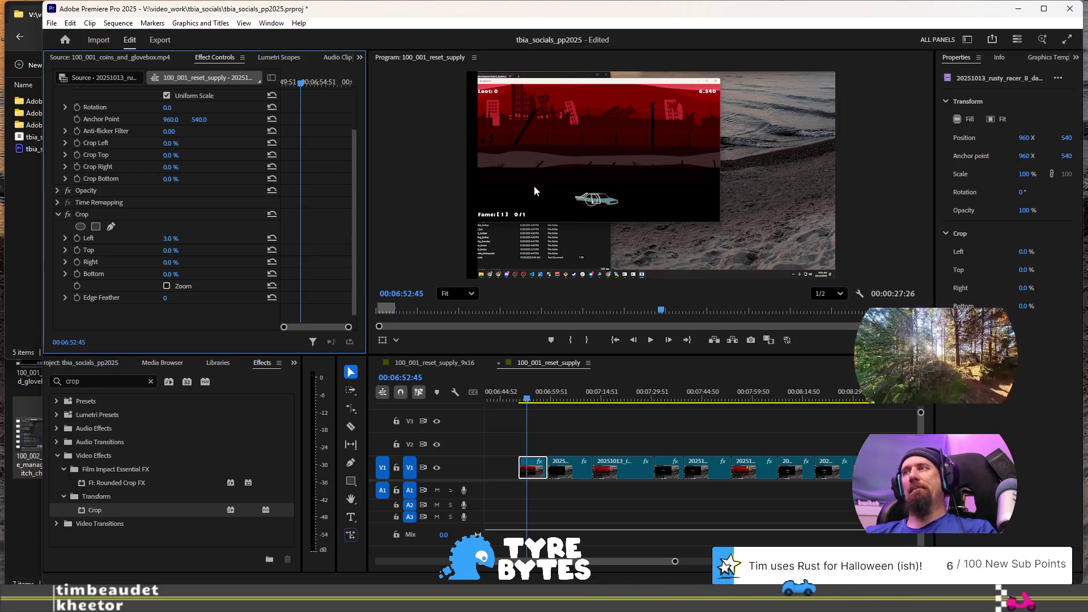
Step: Set the first clip's Crop Left to 2.2%
scroll(534, 162, up, 3)
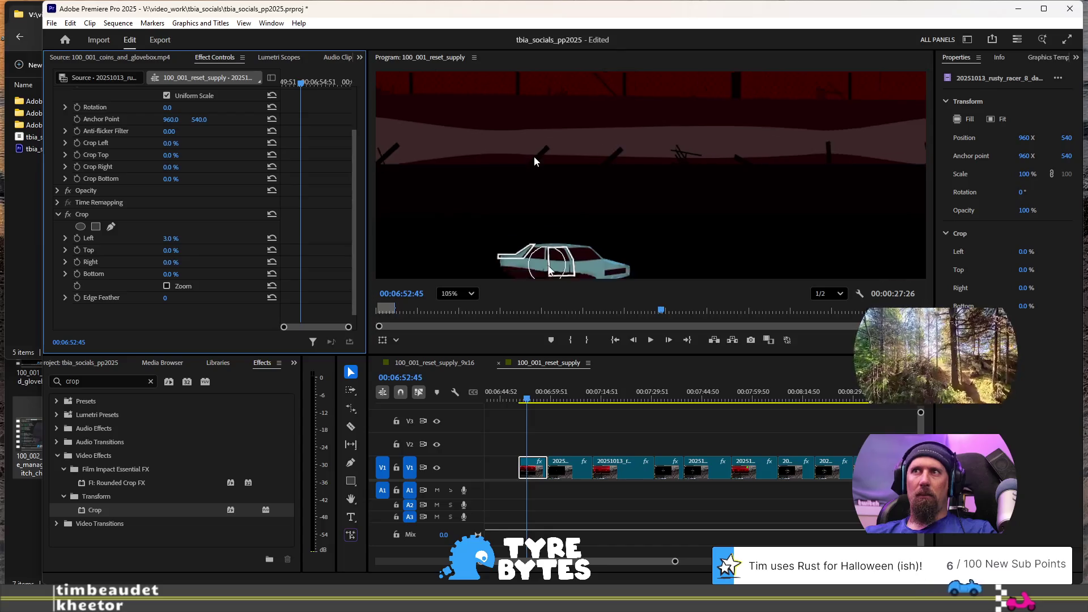
scroll(534, 157, down, 4)
scroll(401, 187, up, 2)
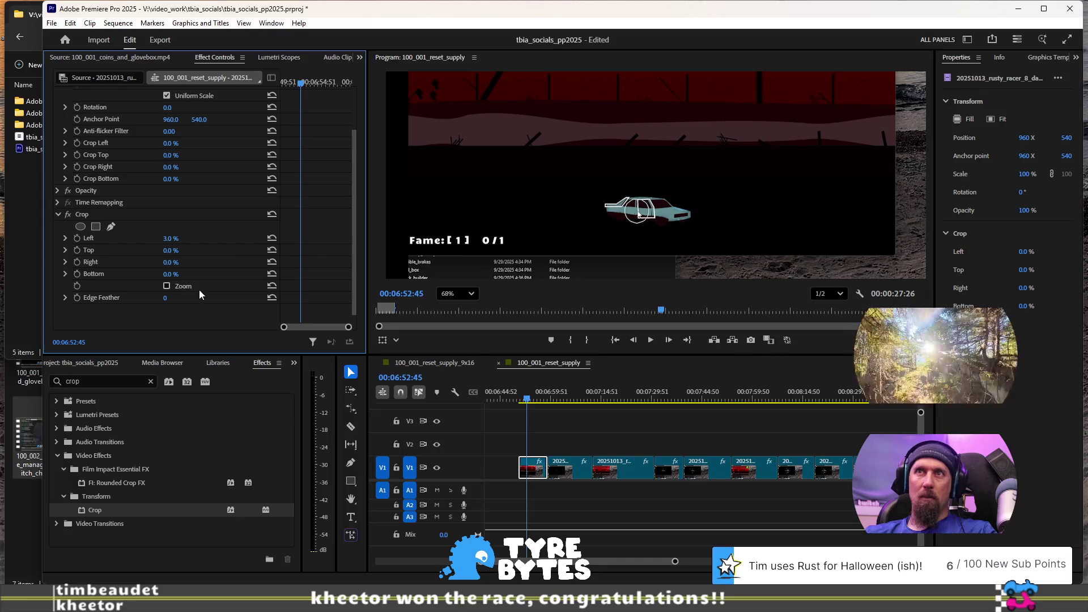
text(2)
key(Return)
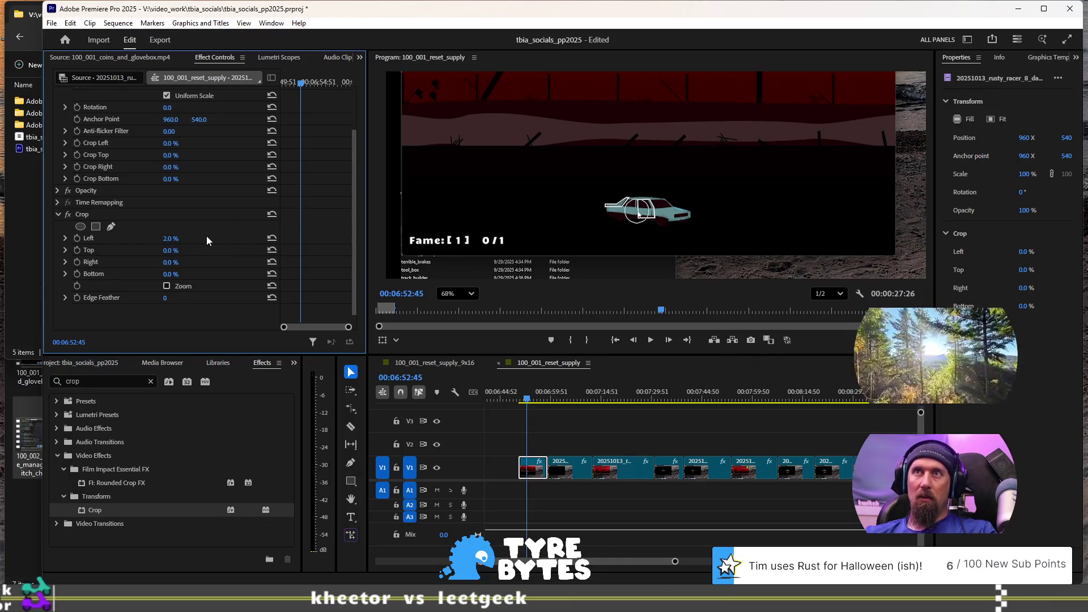
click(64, 239)
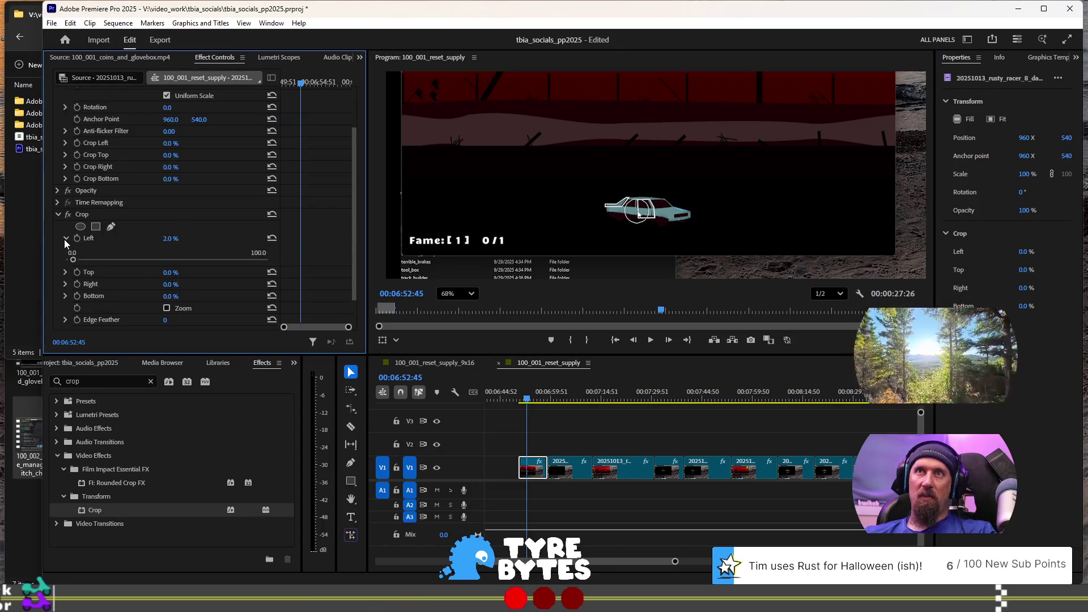
click(65, 238)
drag(162, 239, 178, 235)
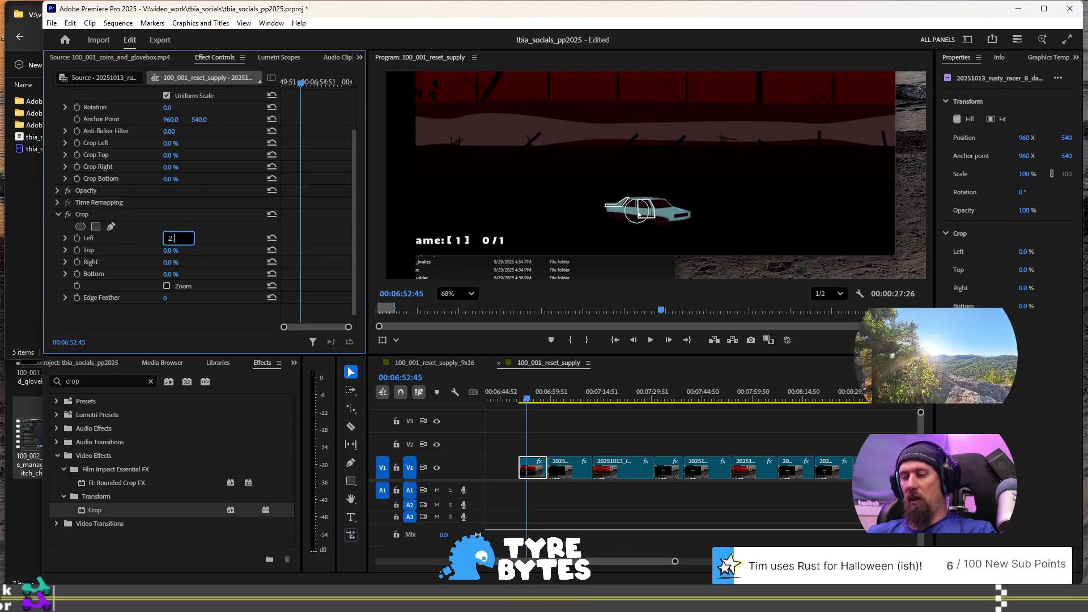
text(.2)
key(Return)
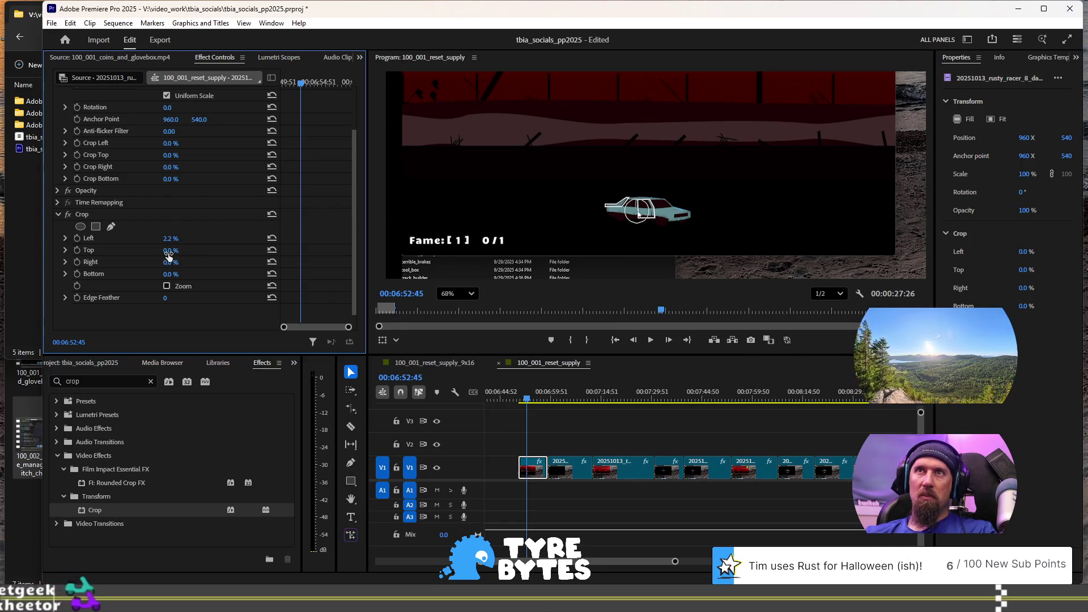
Step: Crop 6.0% off the top of the clip
scroll(546, 182, up, 1)
scroll(546, 182, down, 2)
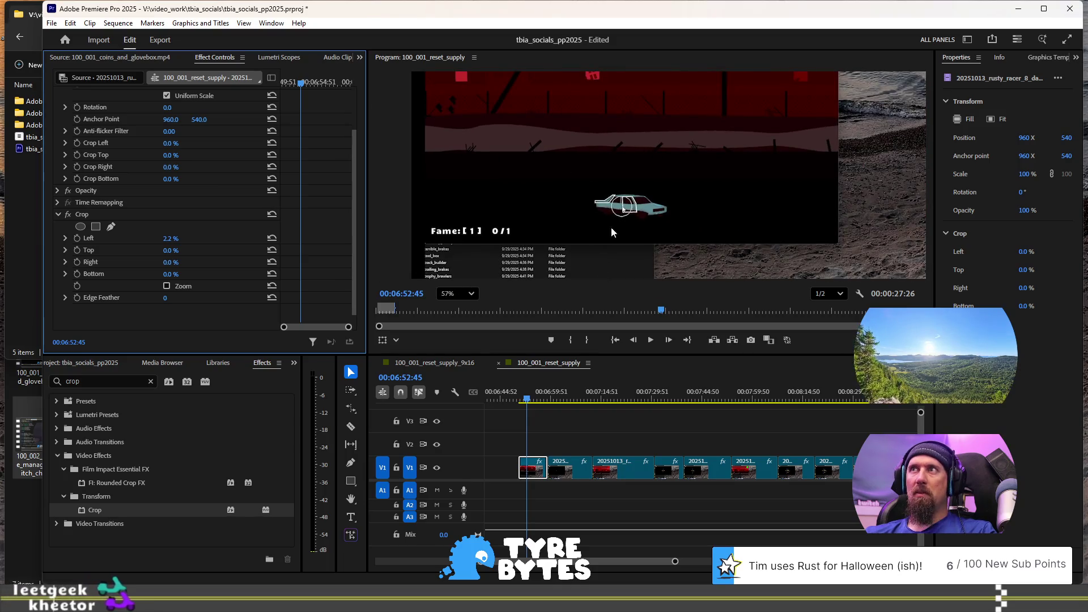
right_click(772, 145)
key(Escape)
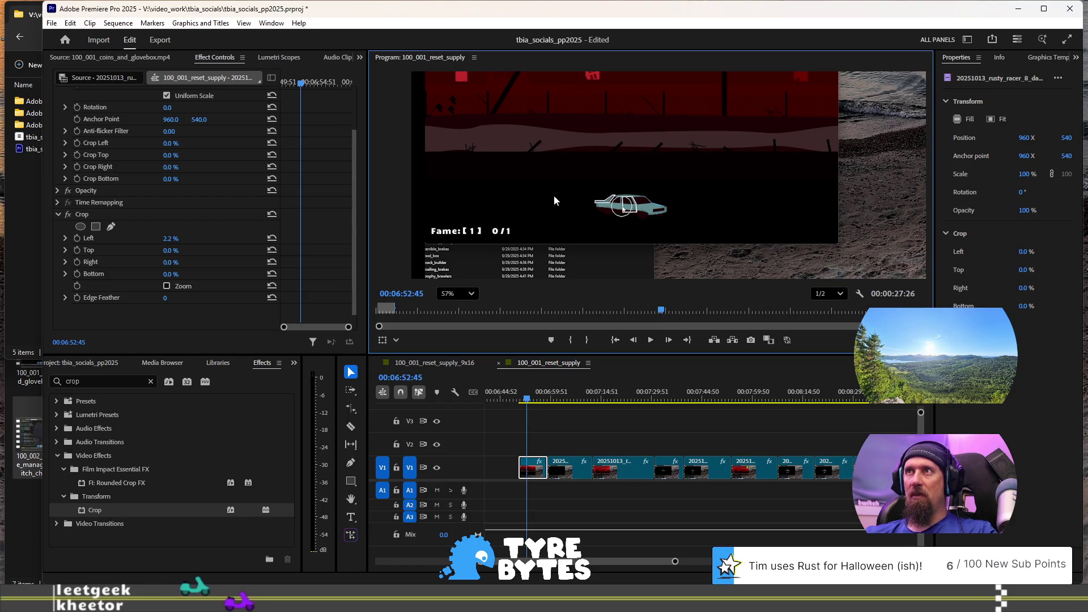
scroll(564, 142, up, 10)
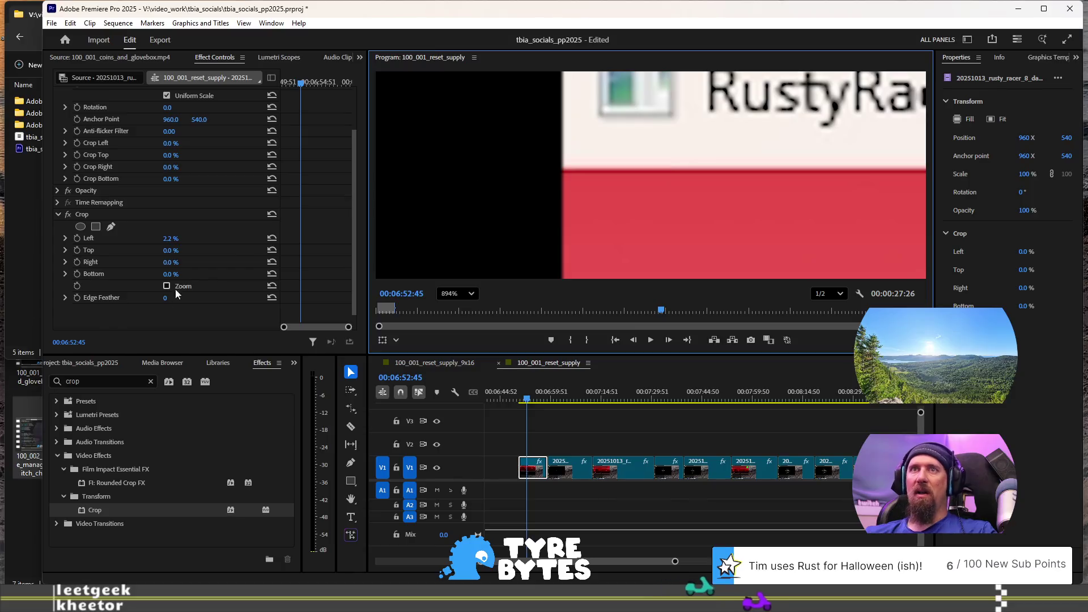
mouse_move(164, 255)
mouse_down()
mouse_move(198, 255)
mouse_move(173, 255)
mouse_move(187, 250)
mouse_up()
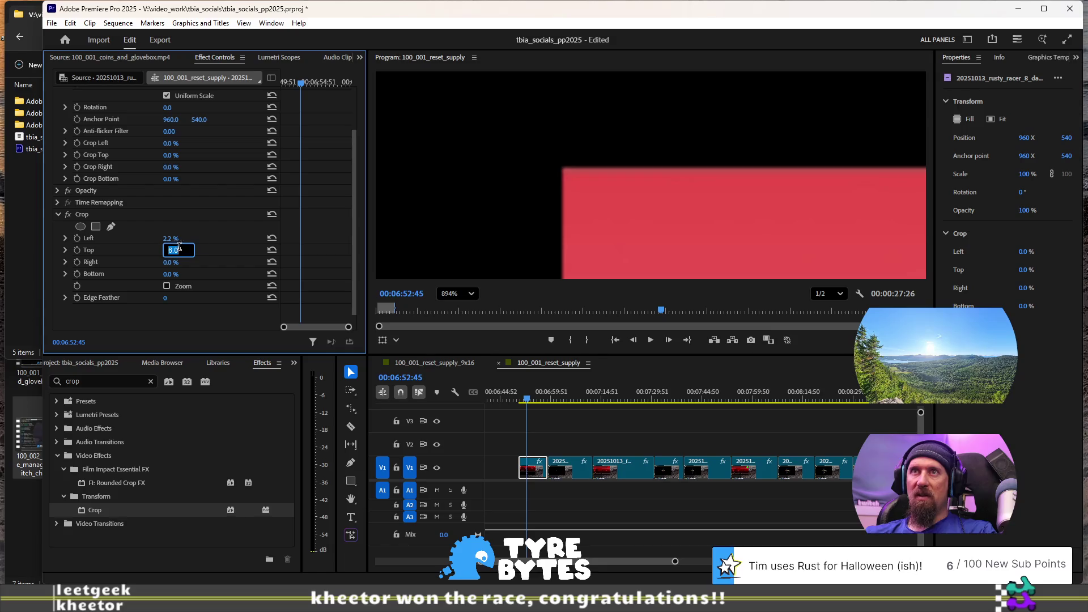
text(5.8)
key(Return)
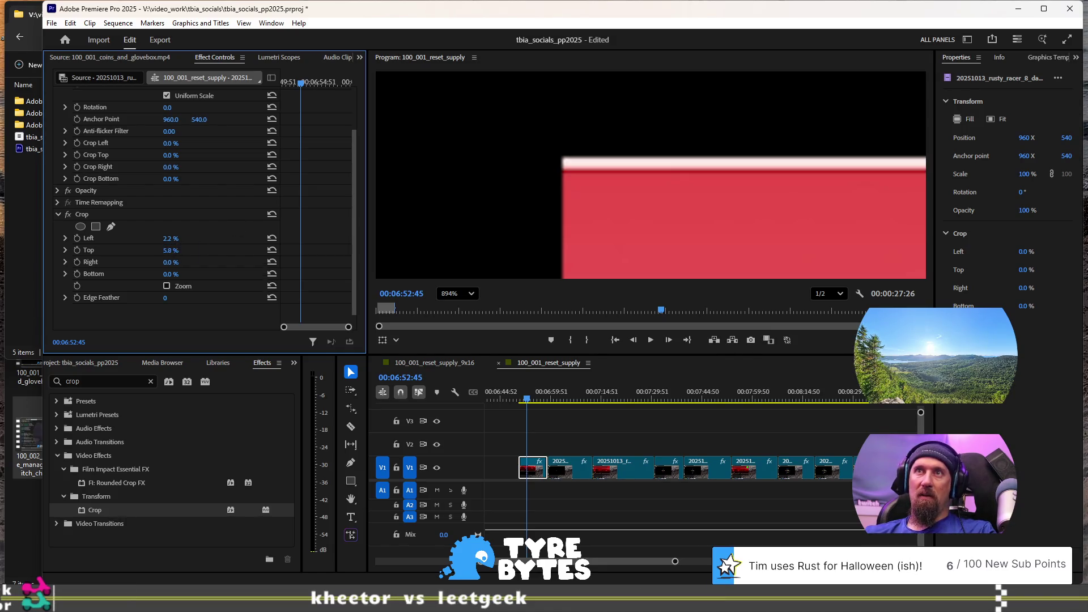
text(5.9)
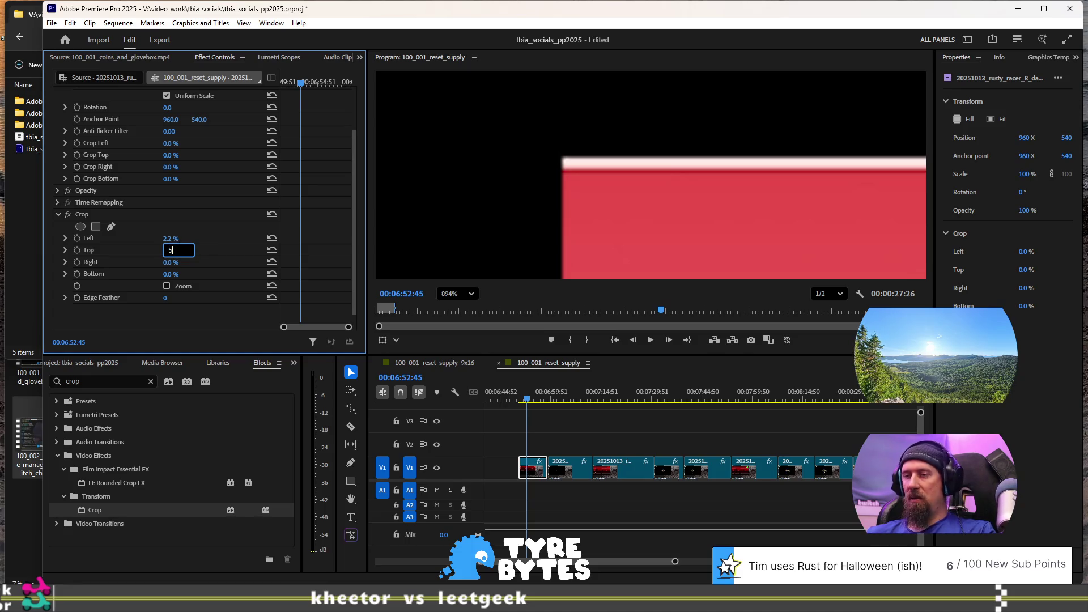
key(Return)
click(170, 250)
text(6)
key(Return)
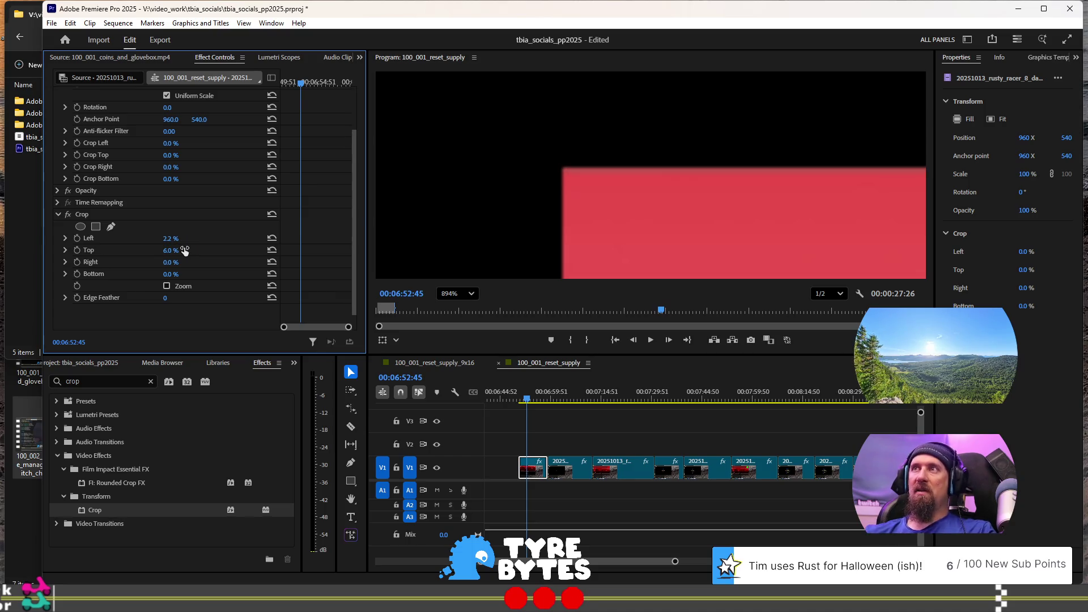
scroll(482, 164, down, 10)
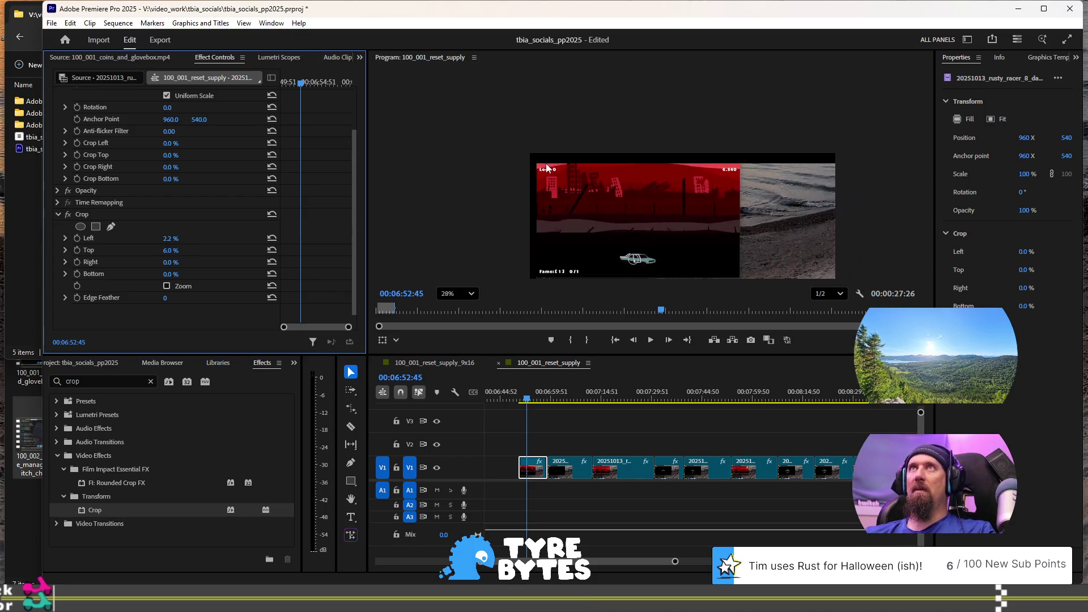
Step: Crop roughly a third off the right side, setting Crop Right to 31.3%
scroll(614, 210, up, 5)
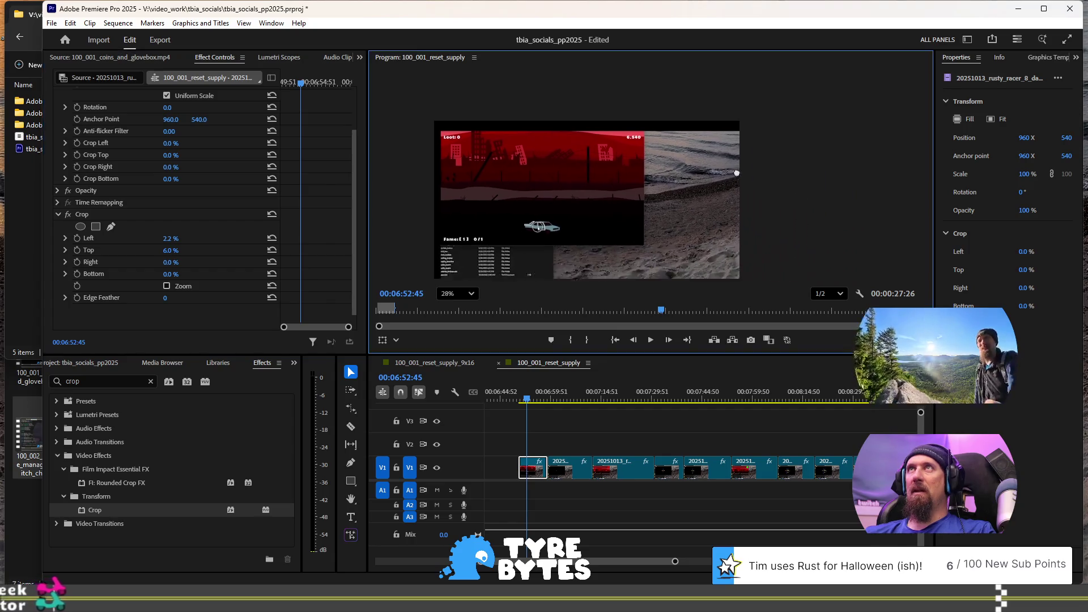
scroll(613, 210, up, 4)
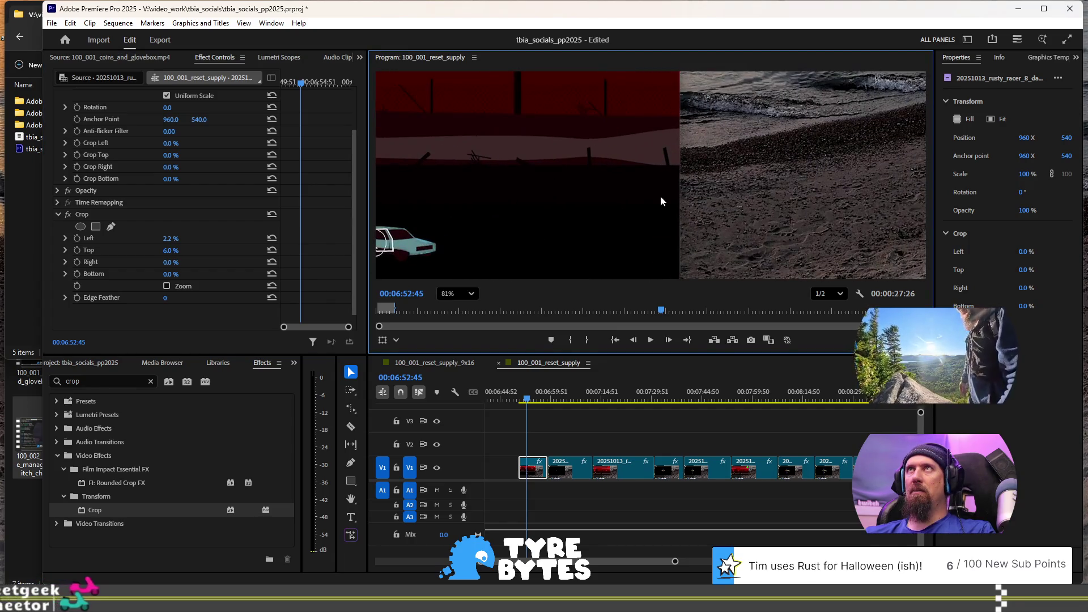
scroll(599, 159, up, 8)
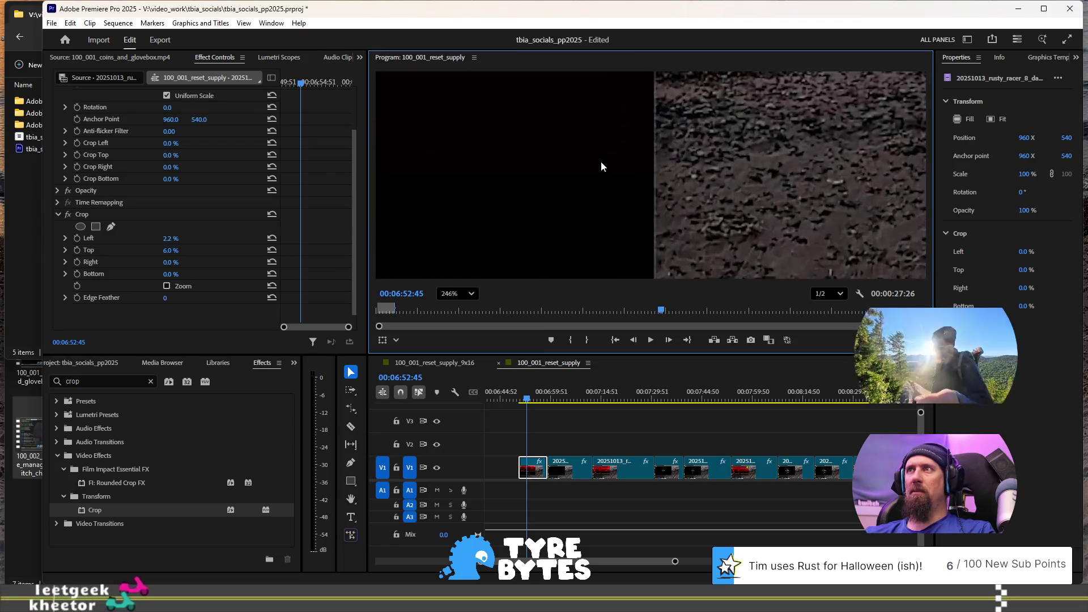
click(172, 263)
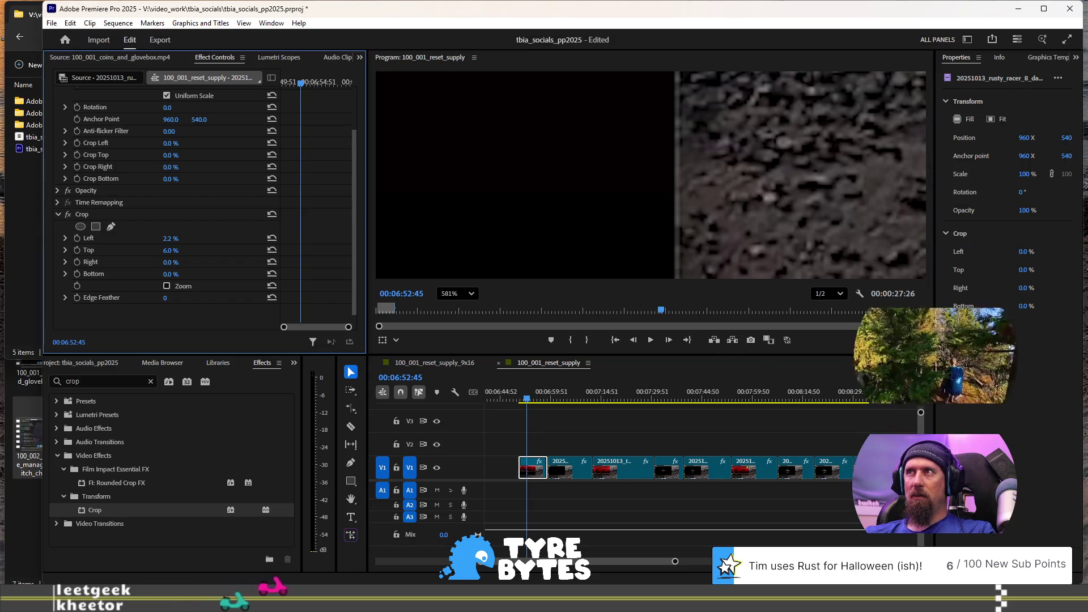
drag(172, 263, 188, 263)
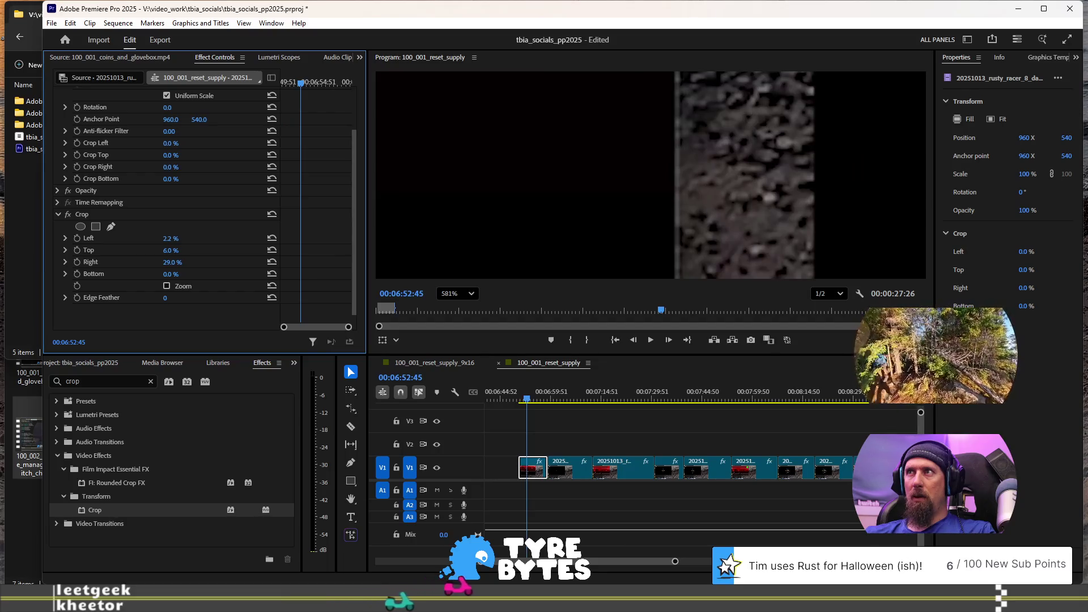
click(172, 263)
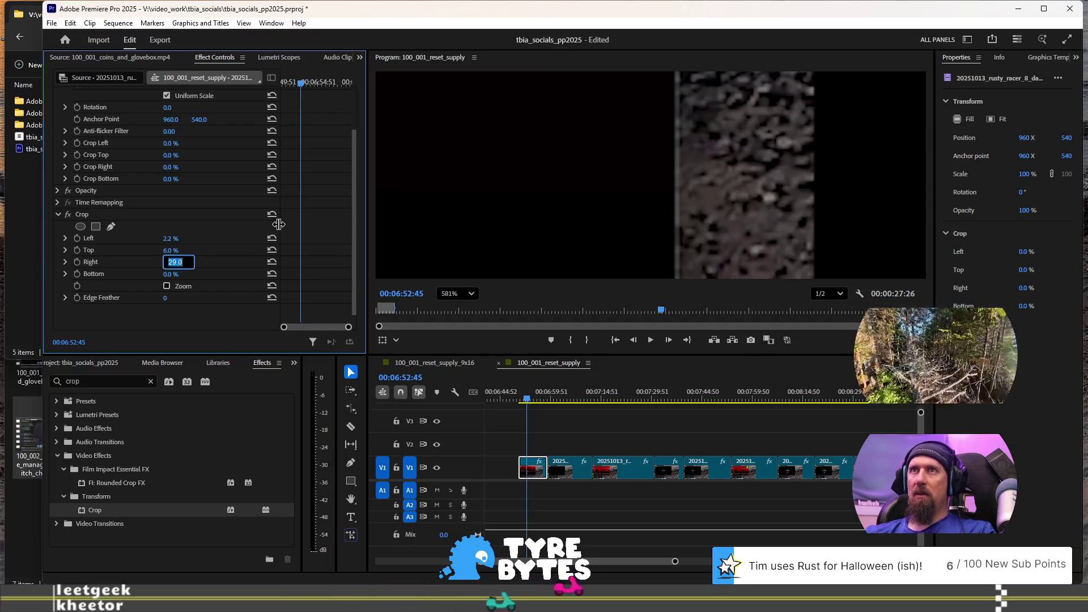
text(31)
key(Return)
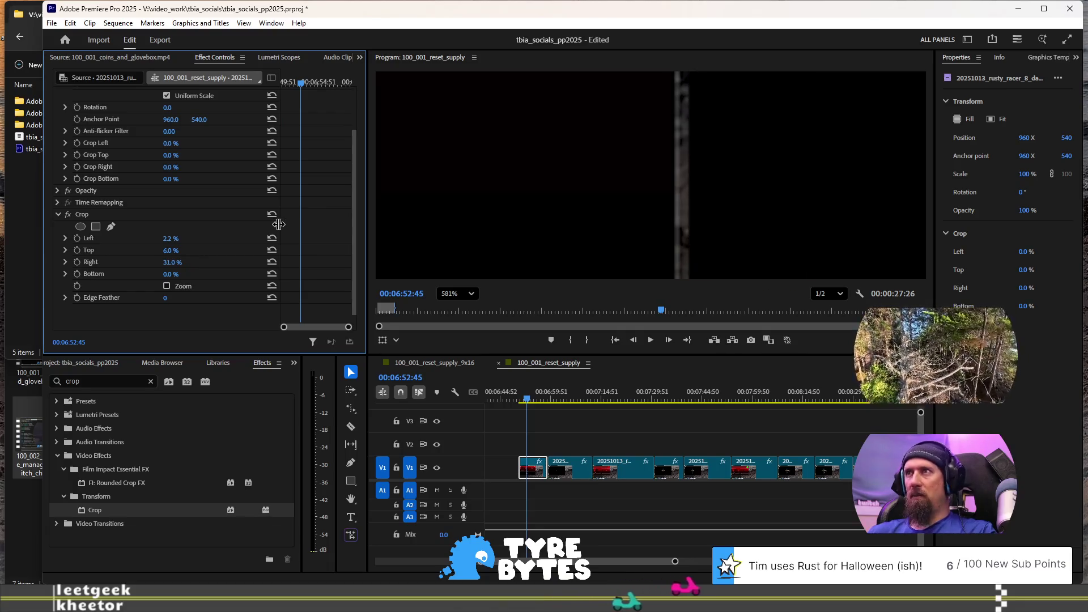
click(173, 262)
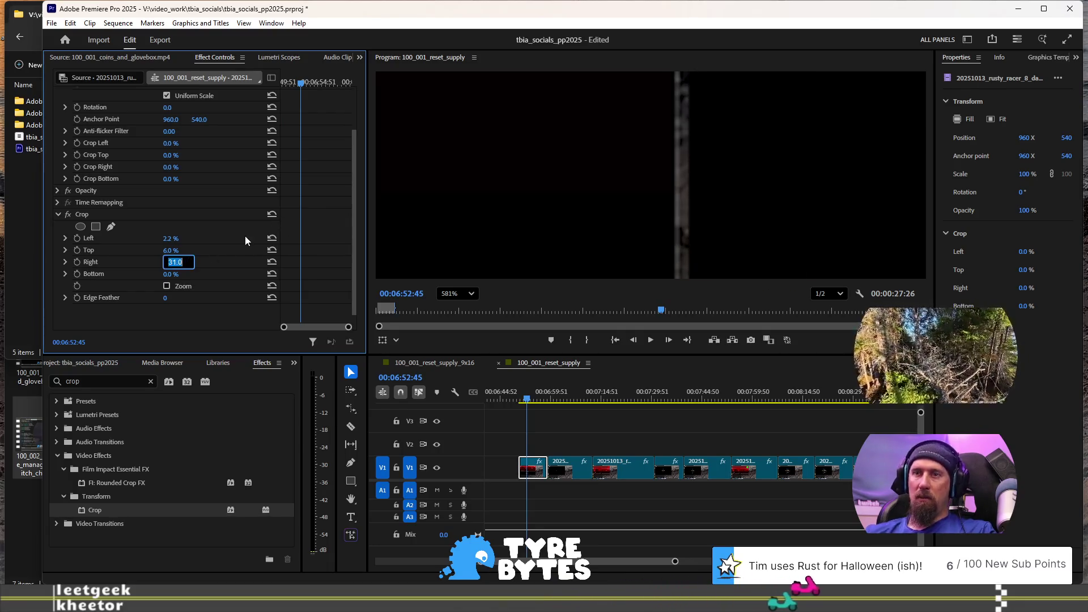
text(31.3)
key(Return)
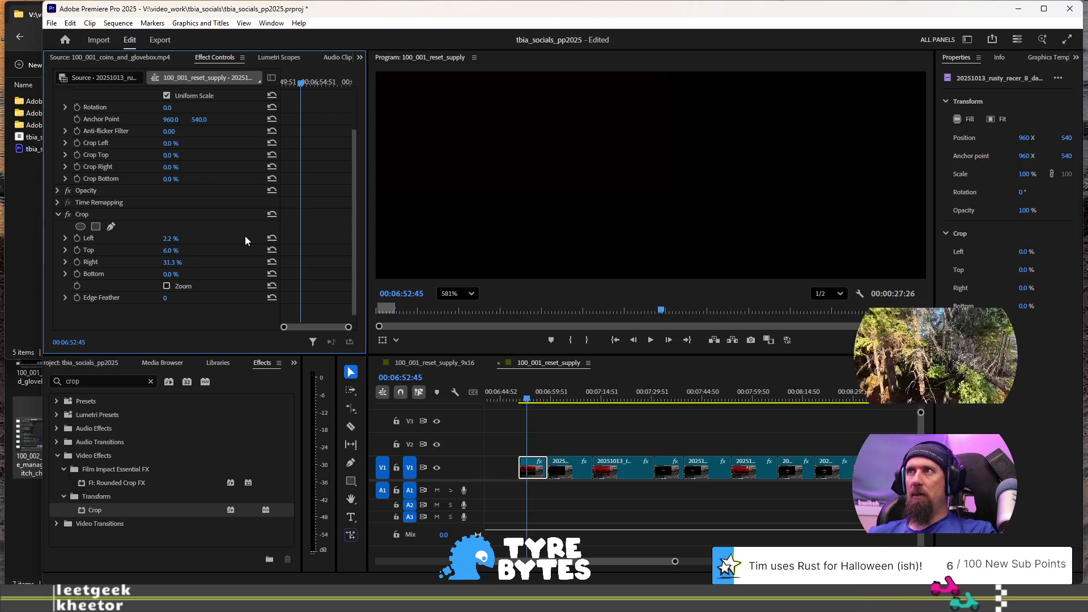
Step: Set Crop Bottom to 27.4%
scroll(566, 203, down, 10)
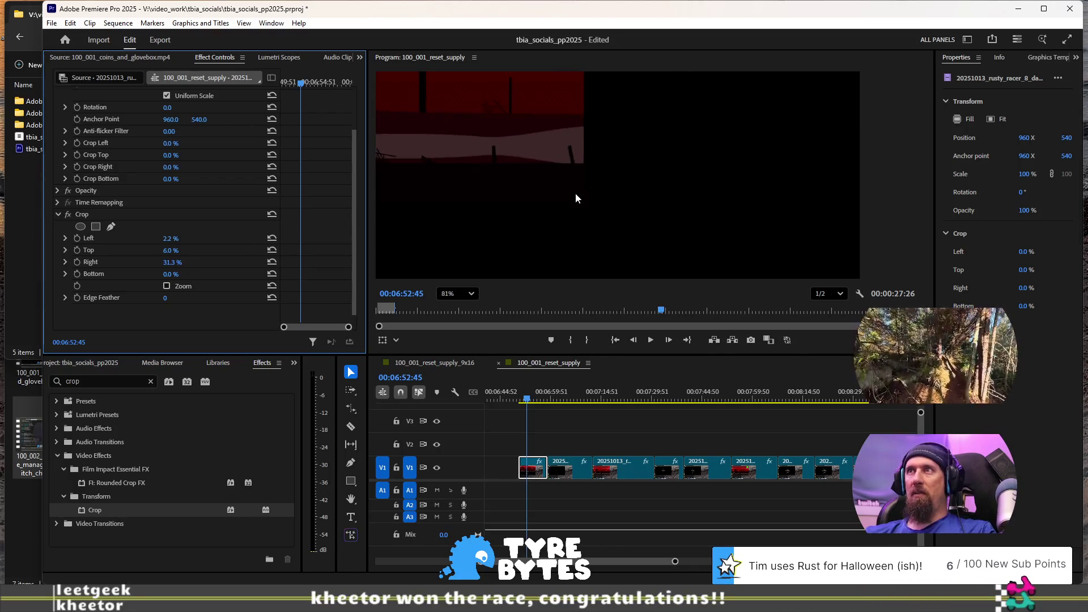
scroll(515, 215, up, 6)
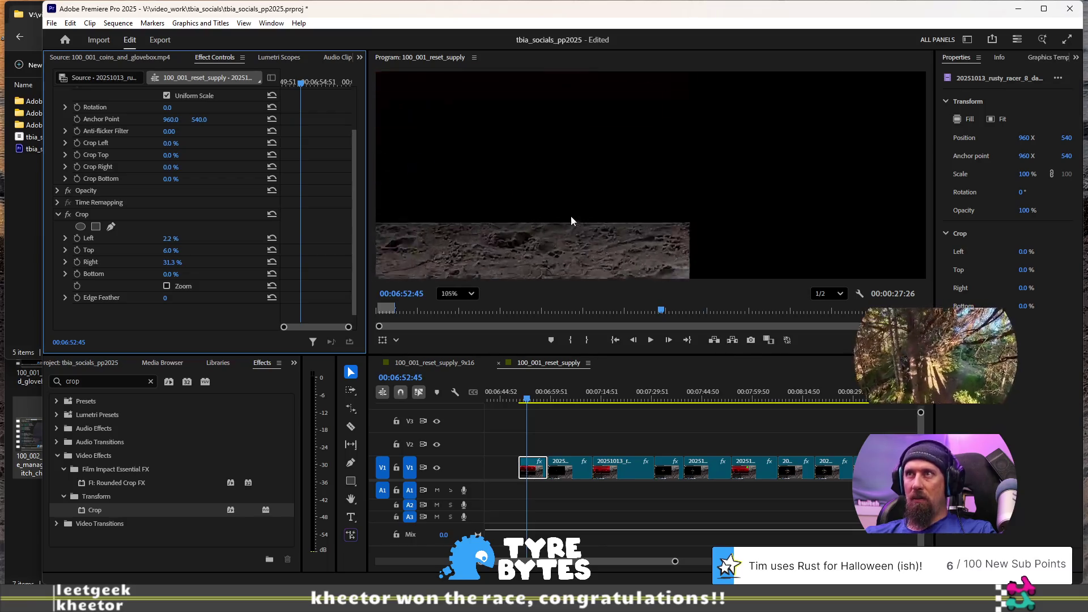
scroll(671, 233, up, 4)
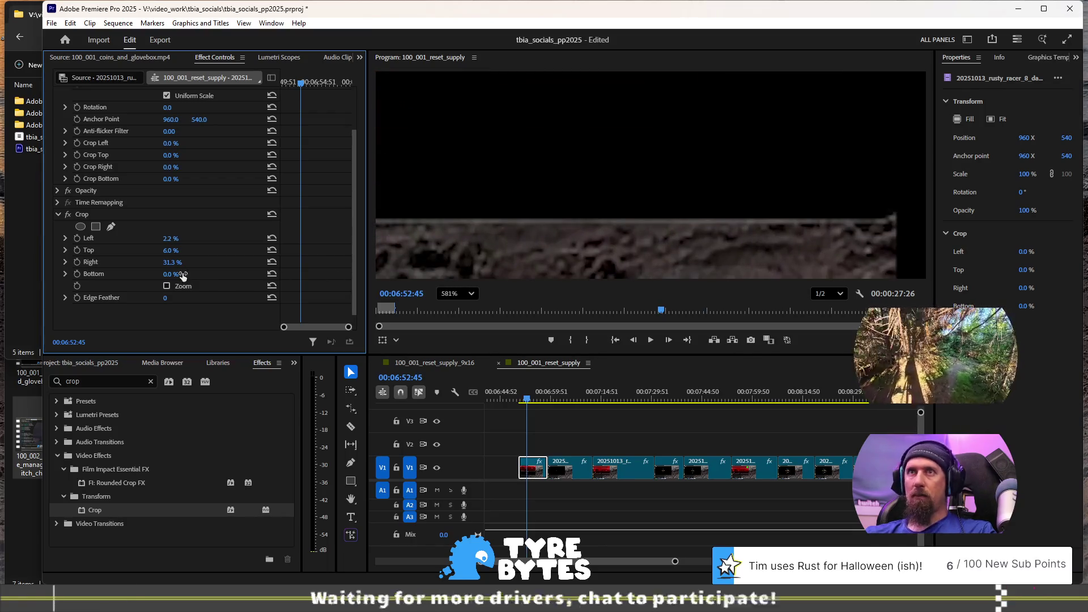
drag(173, 273, 177, 274)
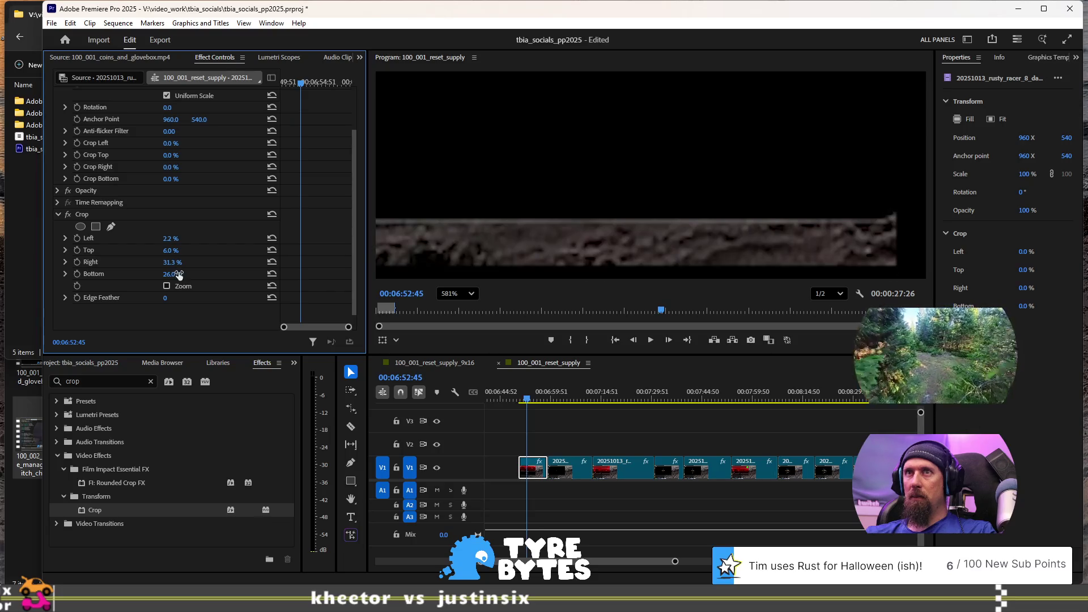
text(27)
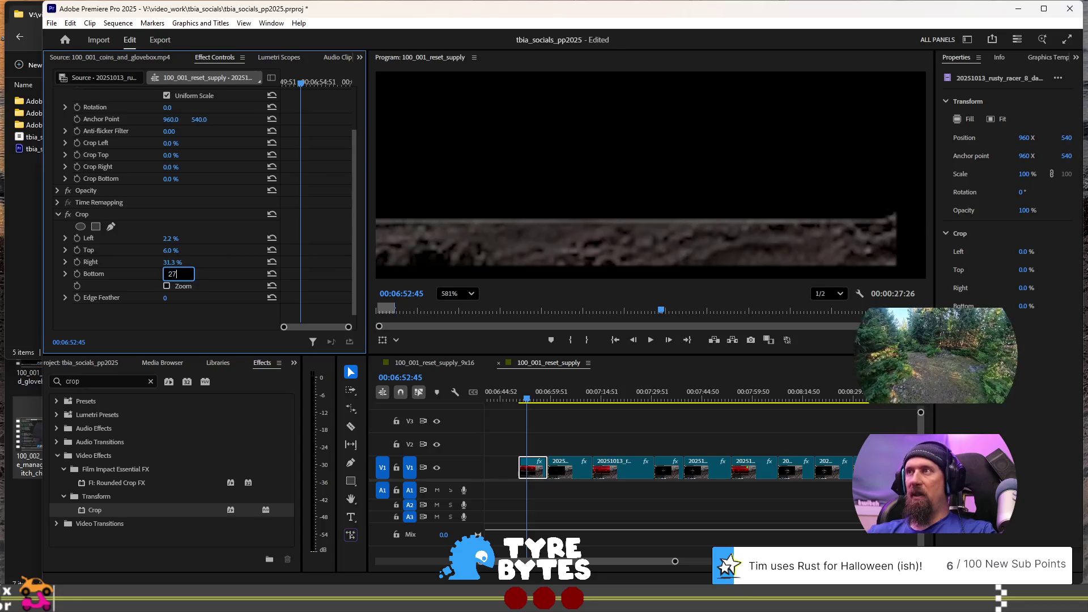
key(Return)
text(27.2)
key(Return)
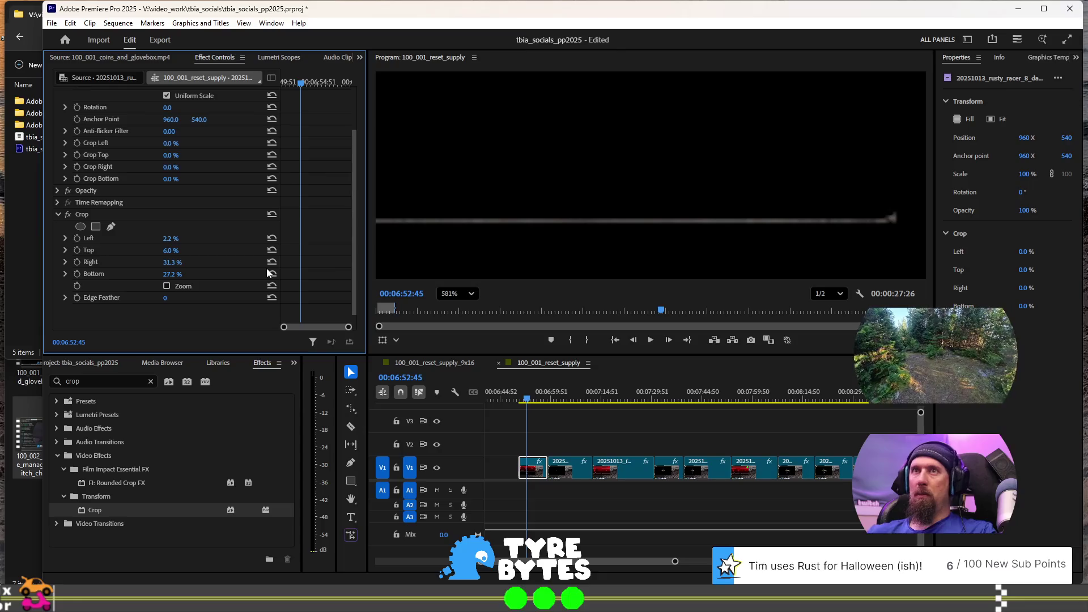
click(171, 274)
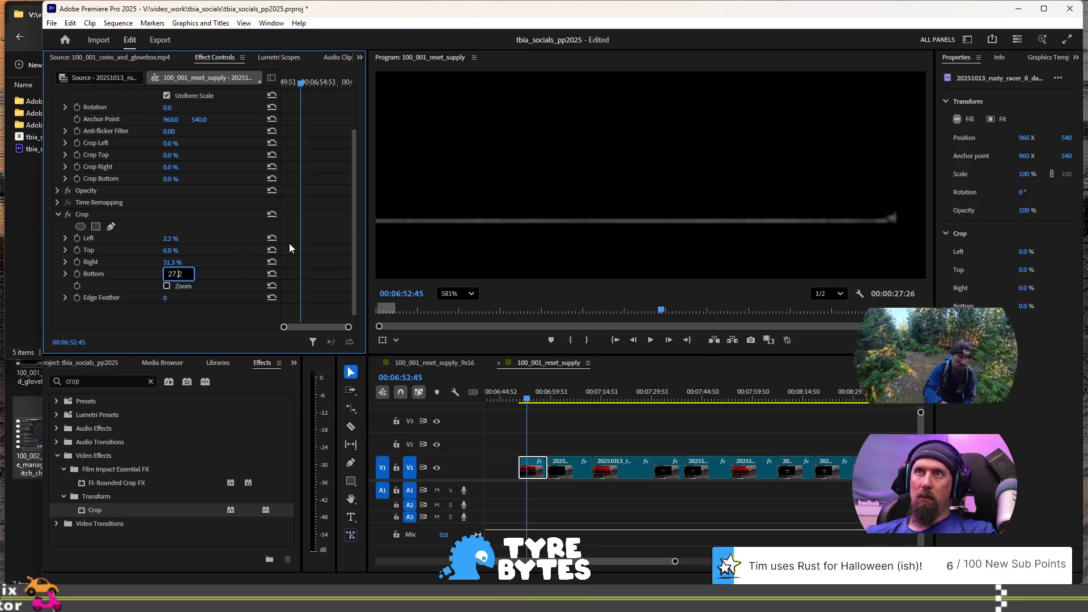
key(BackSpace)
text(3)
key(Return)
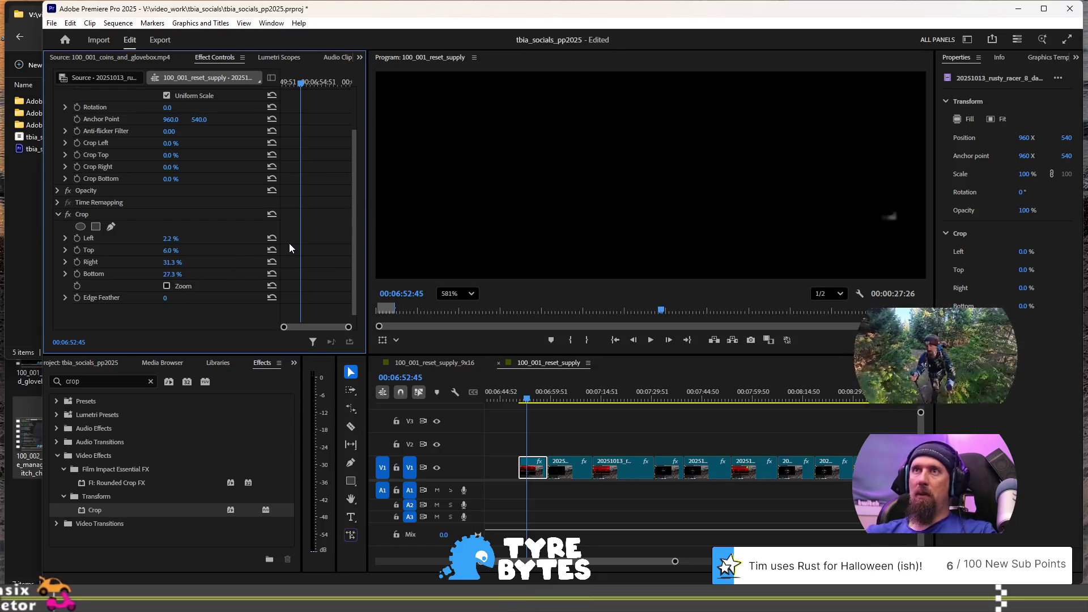
click(171, 274)
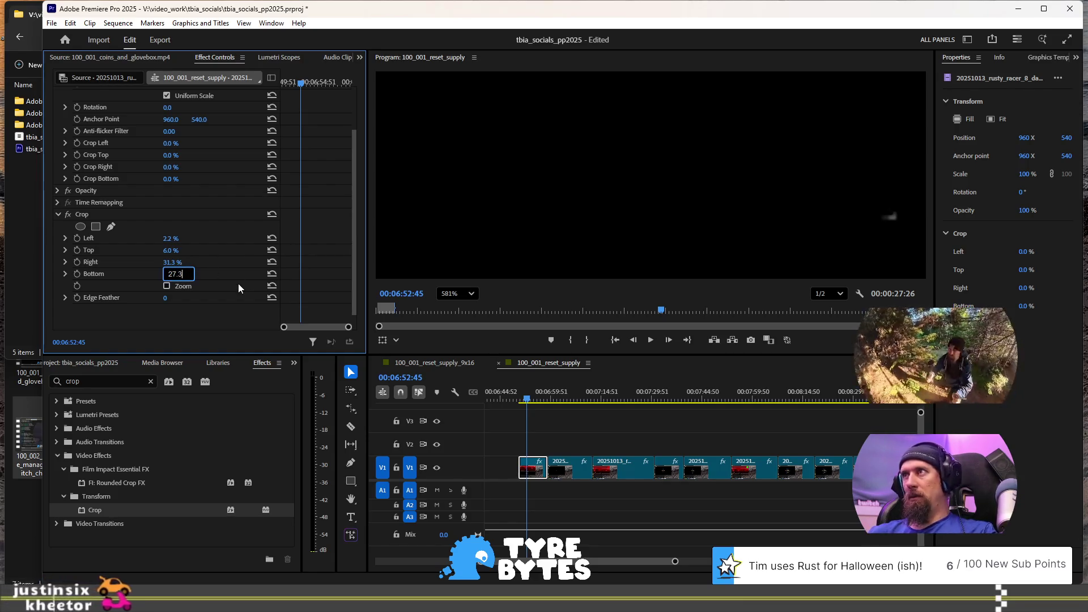
text(27.4)
key(BackSpace)
text(4)
key(Return)
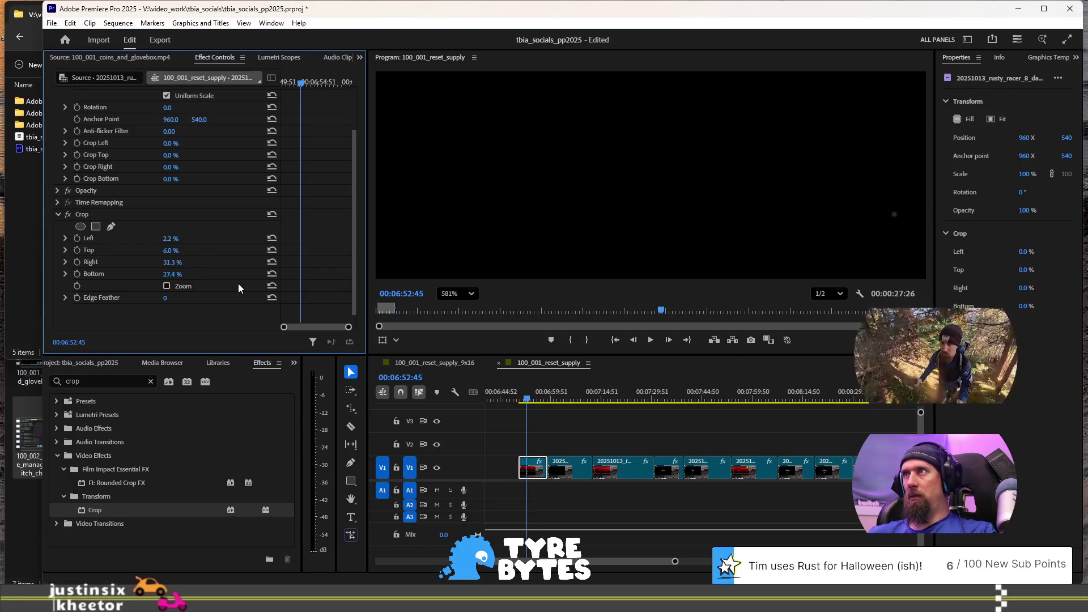
Step: Raise Crop Right to 31.4%
click(173, 262)
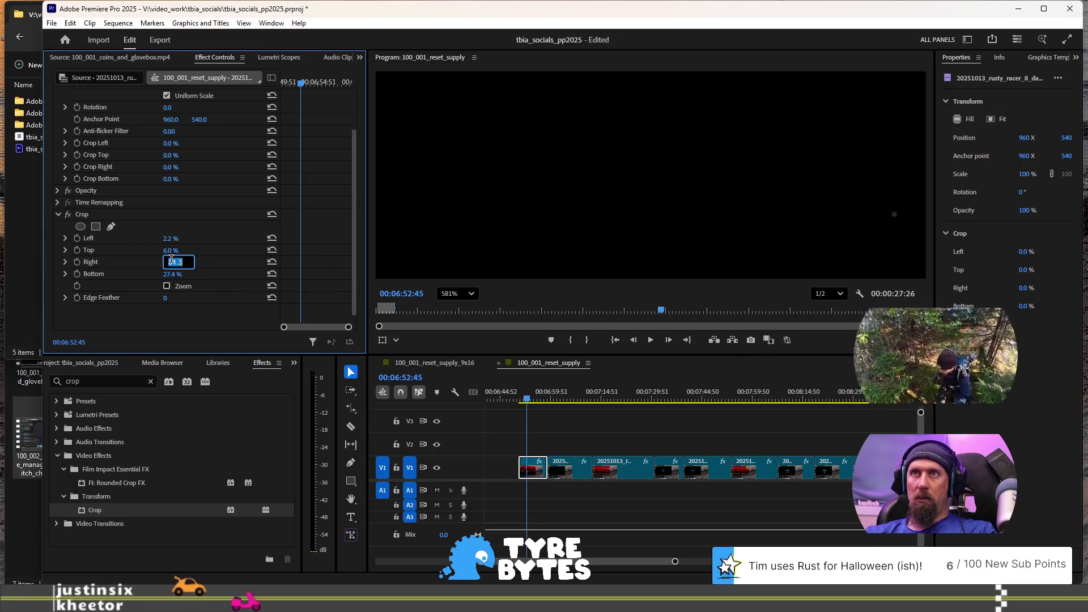
text(31.4)
key(Return)
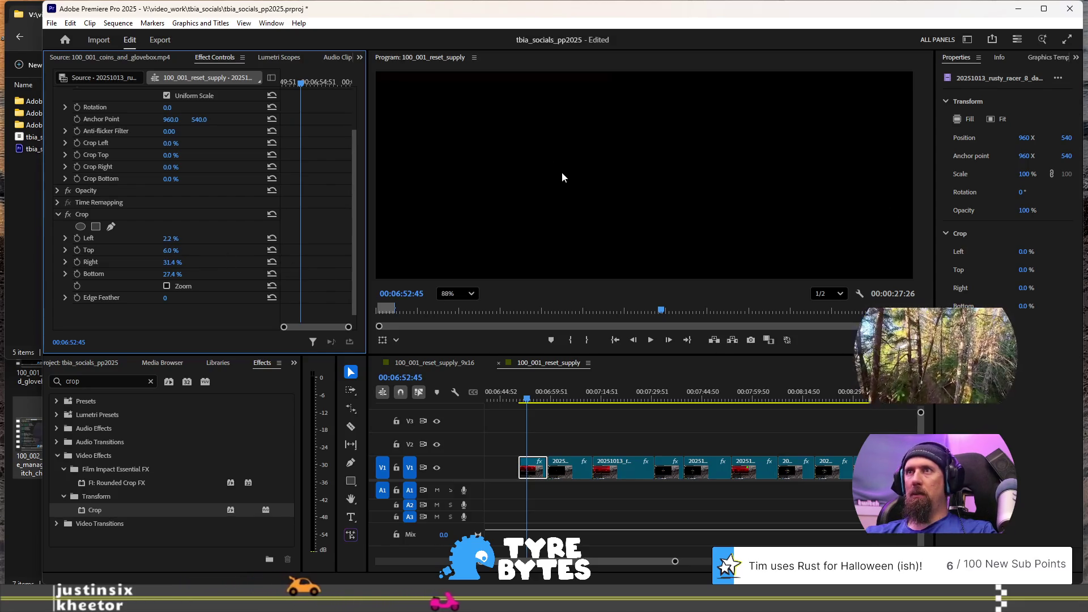
scroll(555, 233, down, 3)
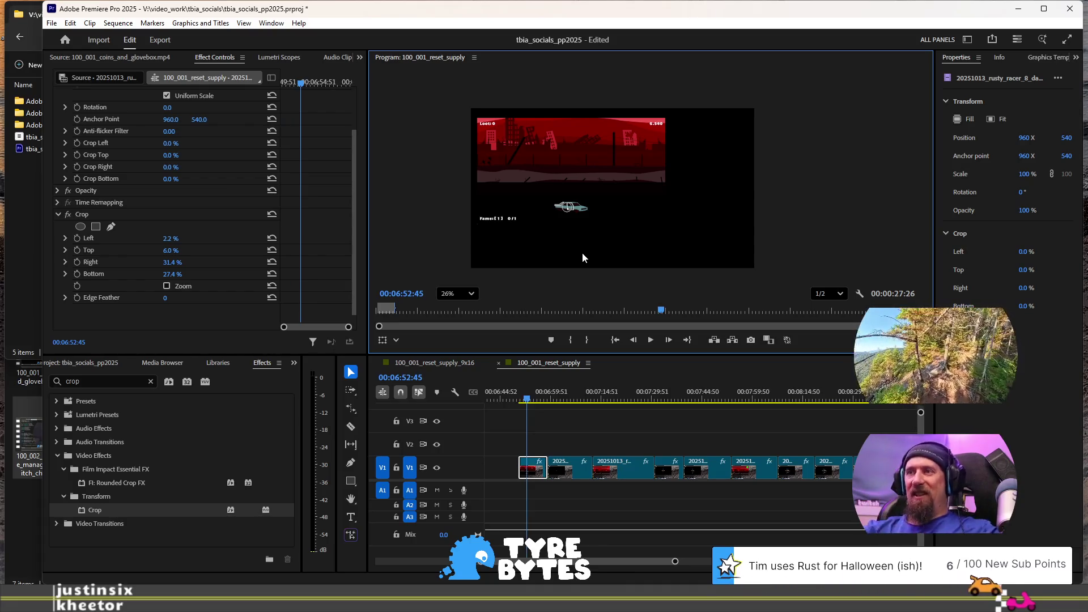
Step: Show the cropped clip's transform handles and zoom the Program Monitor out to 26%
click(565, 235)
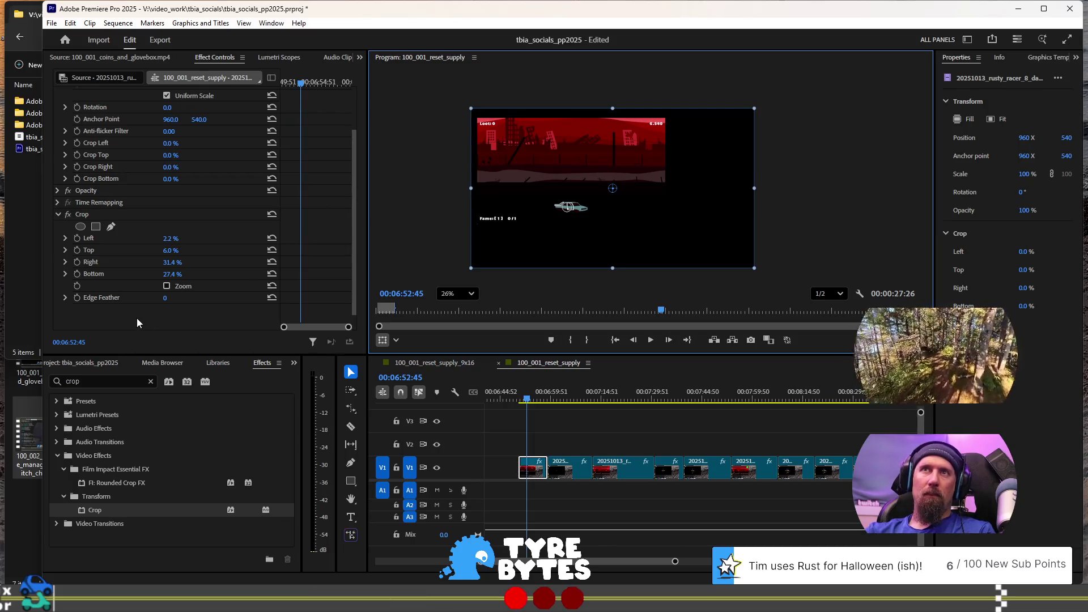
scroll(129, 208, up, 2)
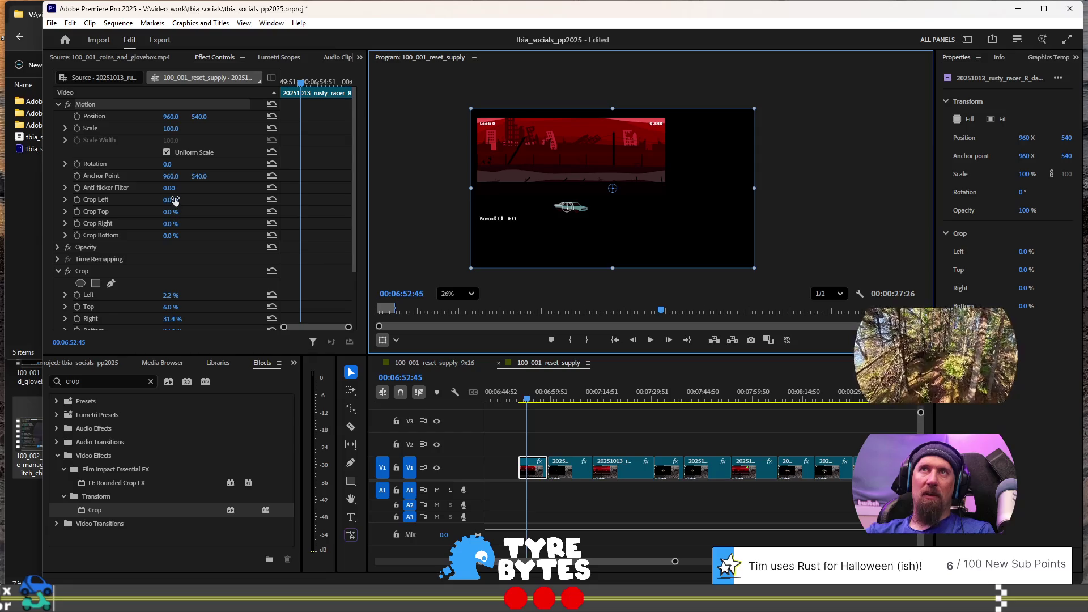
Step: Set the Motion crop to Left 2.2%, Top 6.0%, Right 31.4% and Bottom 27.4%
scroll(174, 201, down, 1)
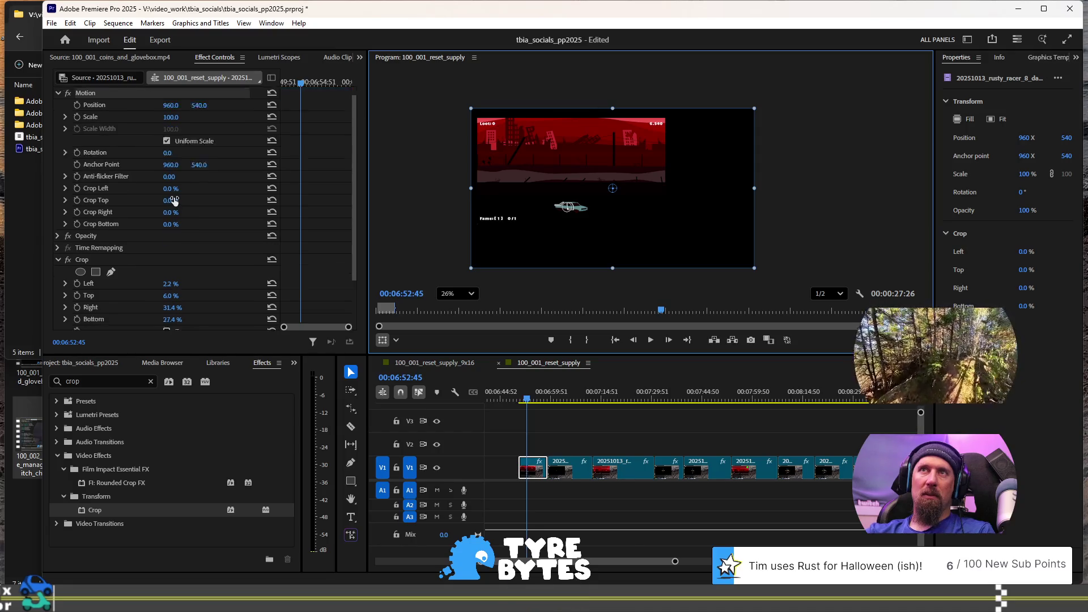
drag(168, 178, 179, 177)
click(179, 177)
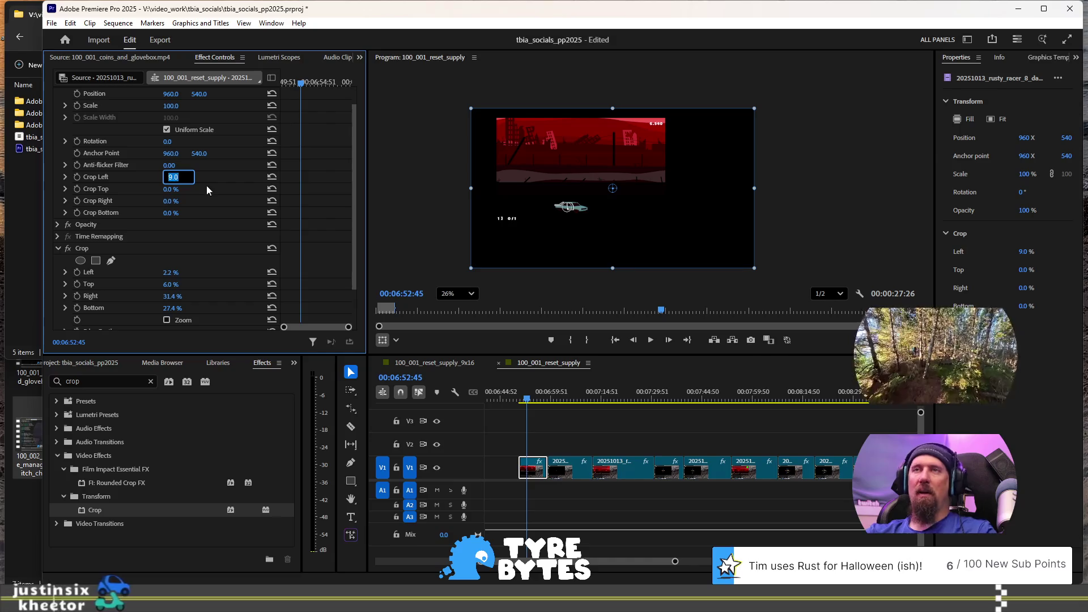
text(2.2)
key(Return)
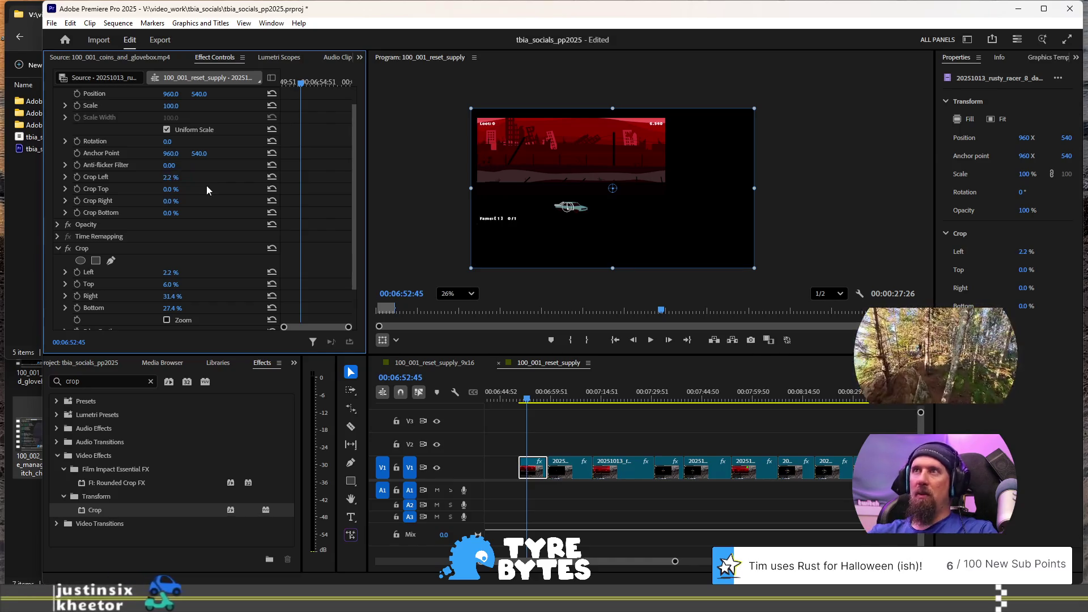
click(170, 189)
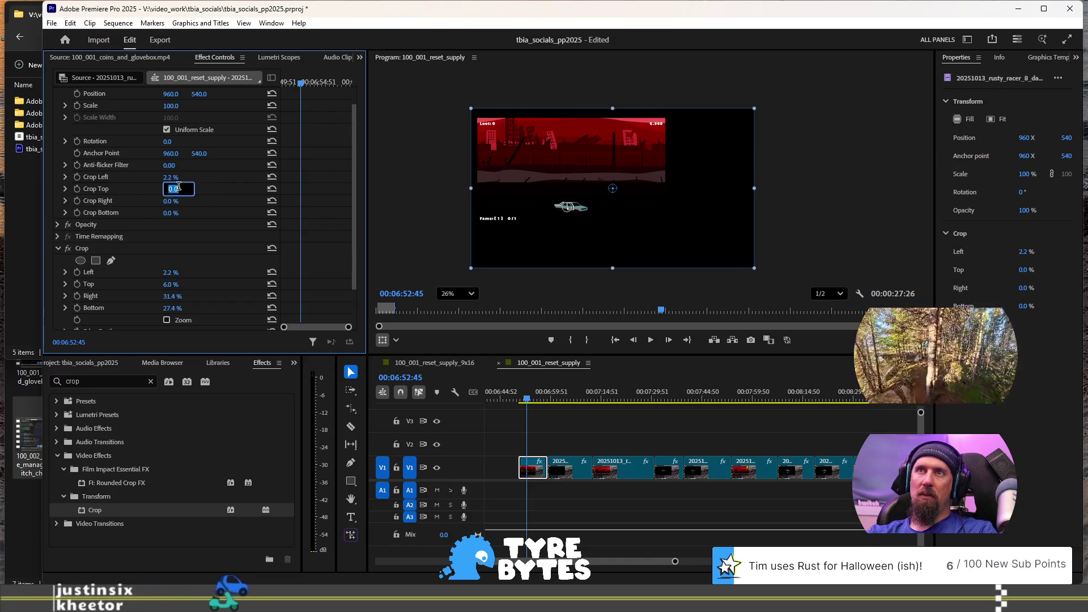
text(6)
key(Tab)
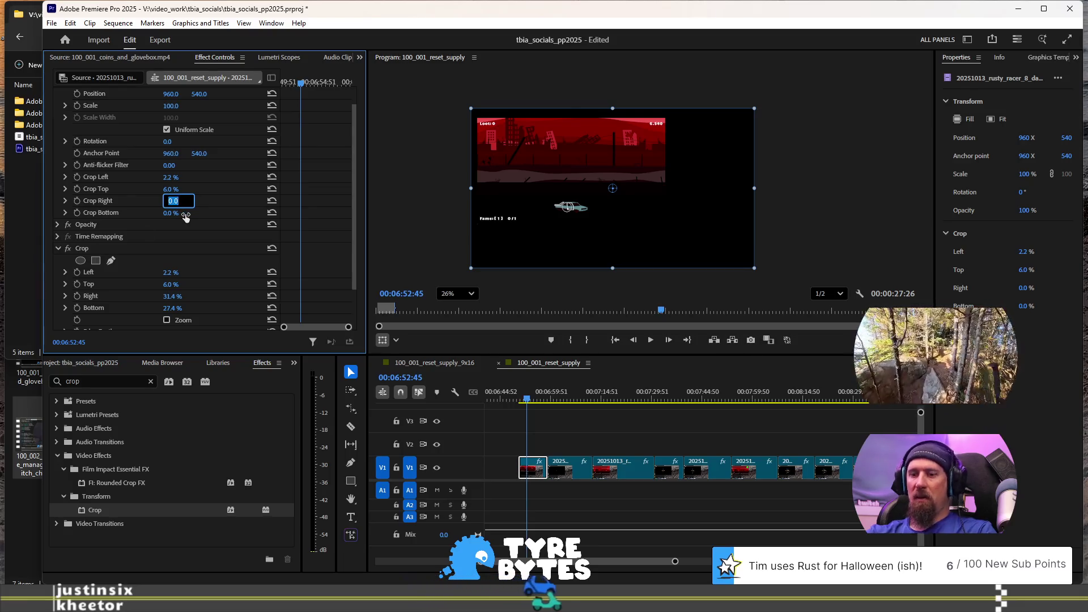
text(31)
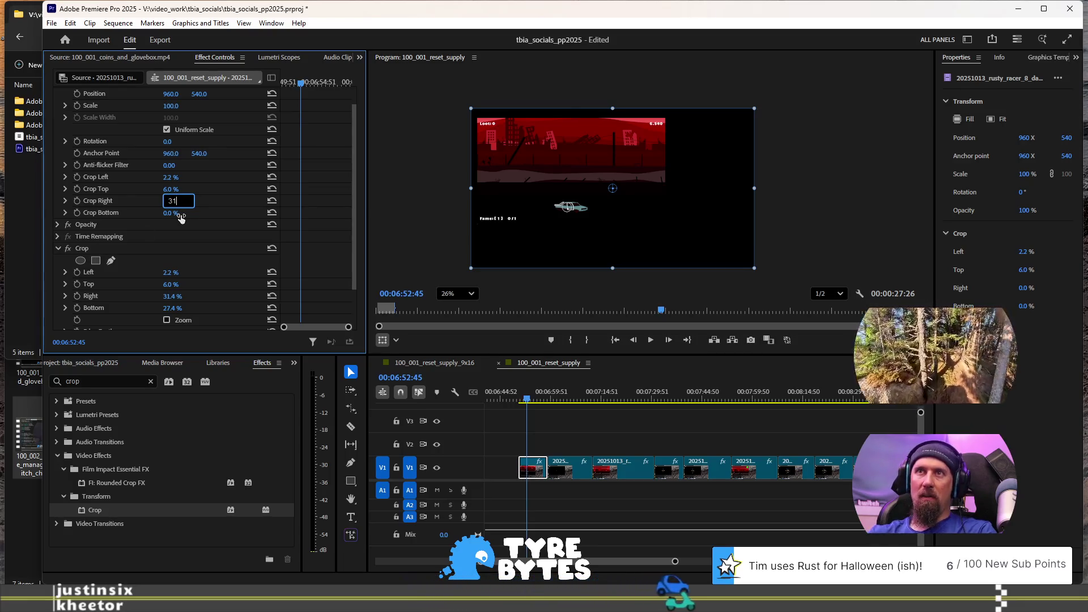
text(.4)
key(Return)
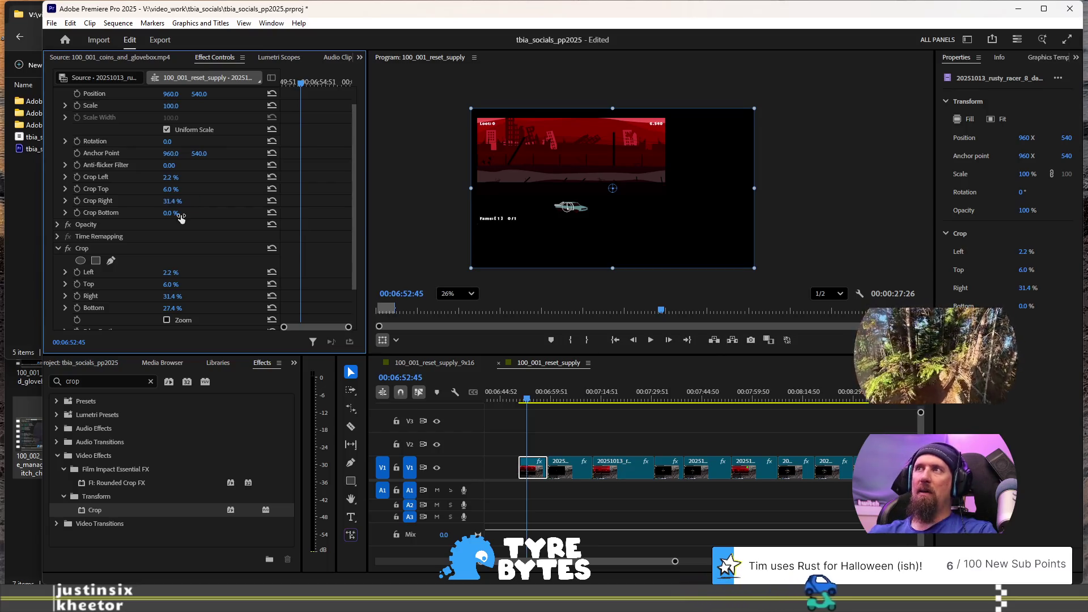
click(178, 212)
text(27.4)
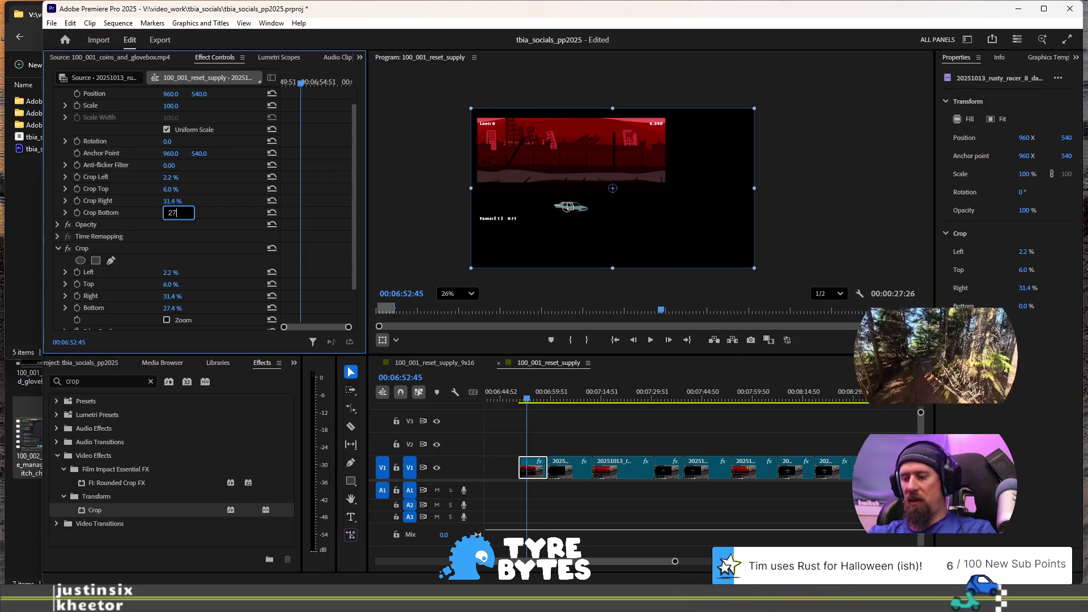
key(Return)
Step: Delete the separate Crop effect and show the clip's transform handles in the preview
click(108, 246)
key(Delete)
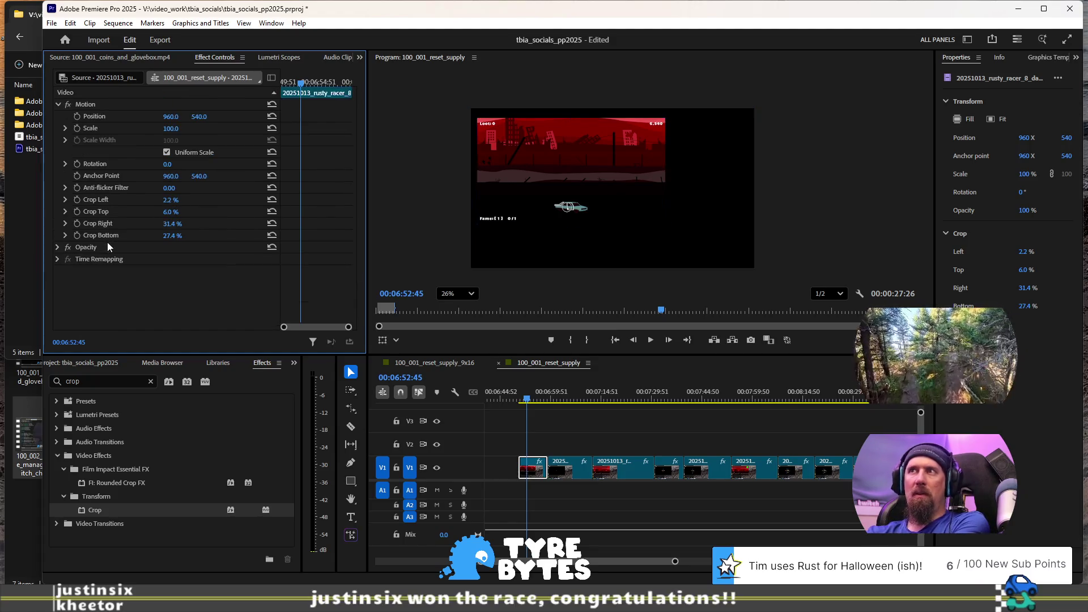
click(552, 162)
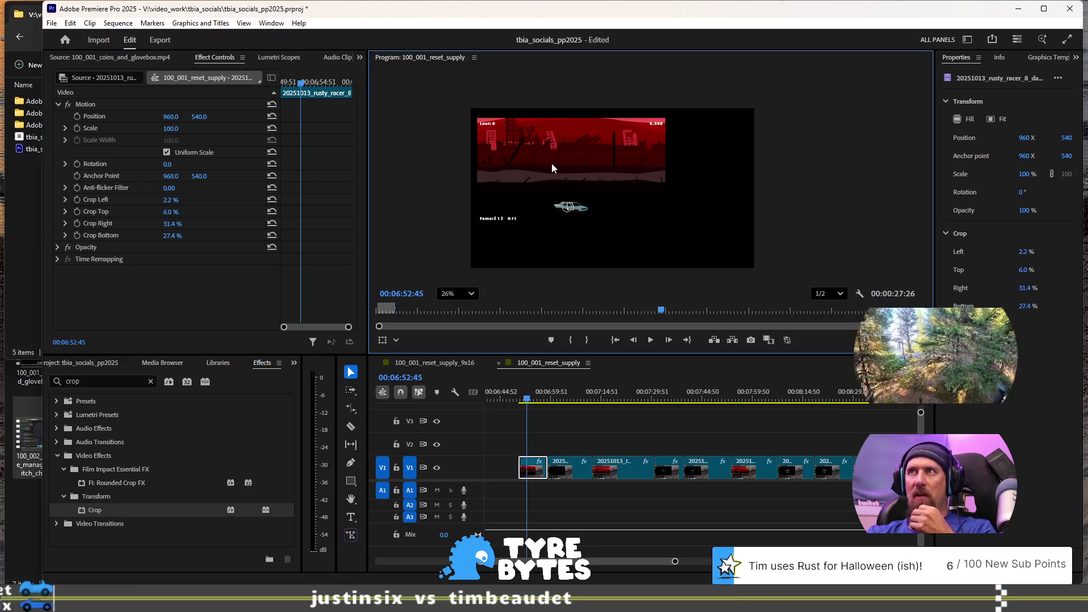
click(548, 204)
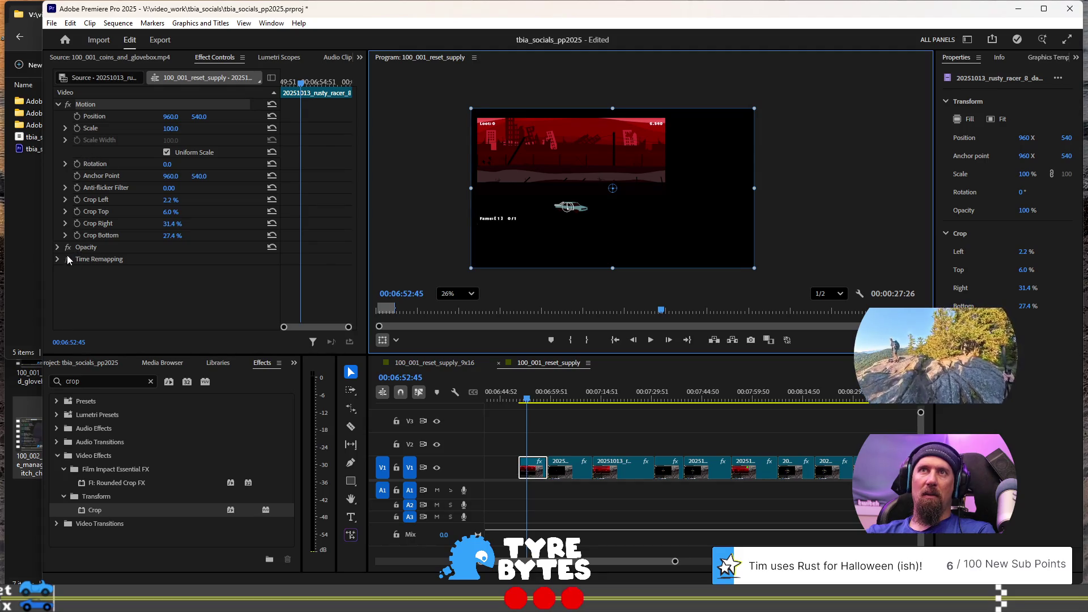
Step: Check the four Motion crop values and zoom the timeline out to see more of the sequence
click(102, 201)
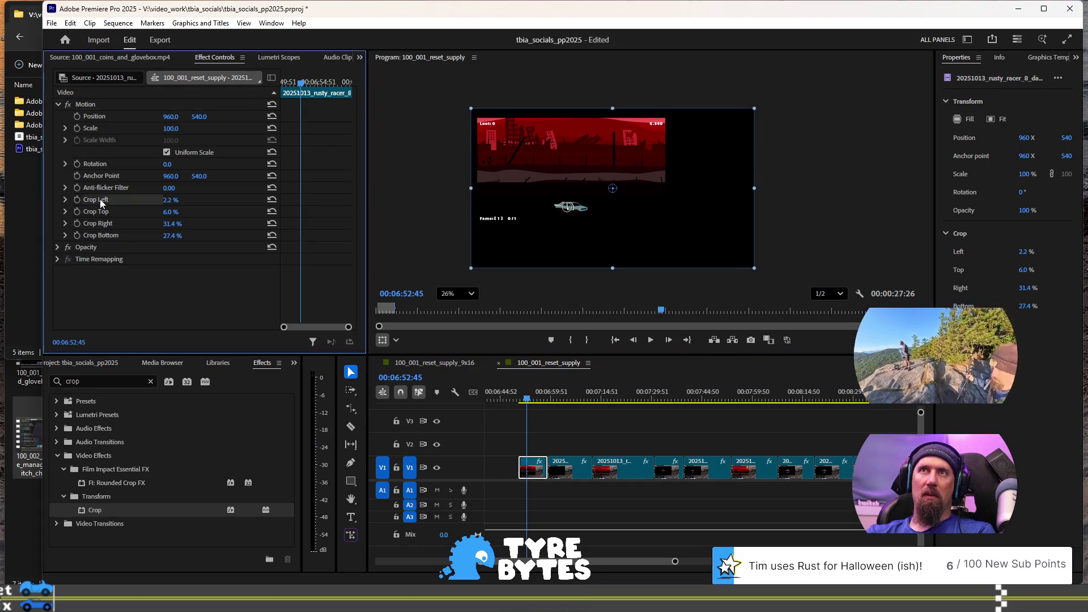
click(98, 214)
click(98, 226)
click(100, 235)
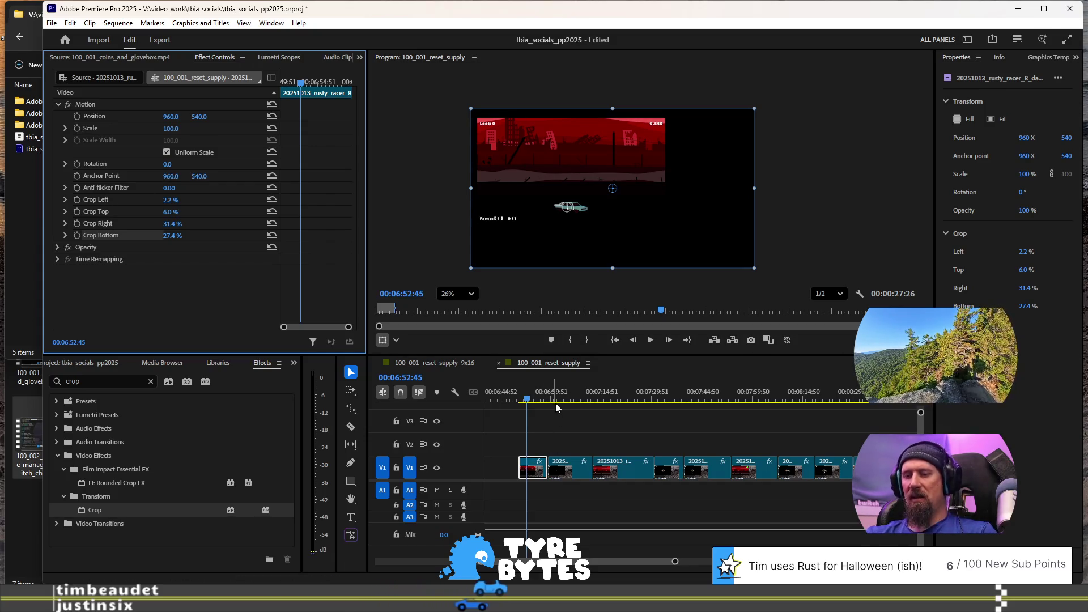
key(minus)
Step: Copy the first gameplay clip on V1
mouse_move(814, 503)
mouse_down()
mouse_move(679, 432)
mouse_move(639, 432)
mouse_up()
right_click(656, 469)
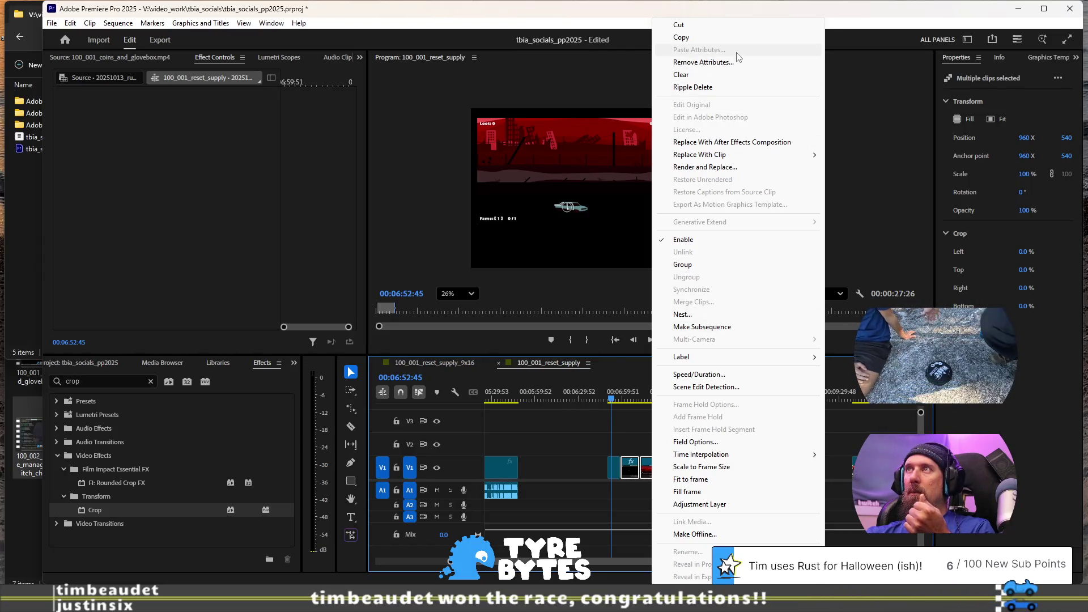
click(613, 473)
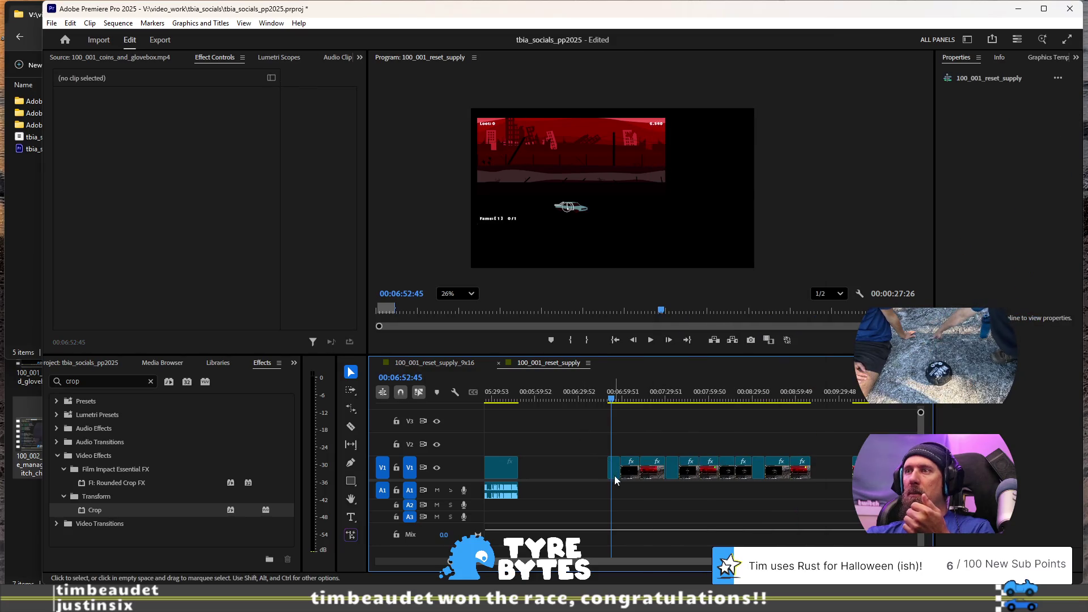
right_click(615, 480)
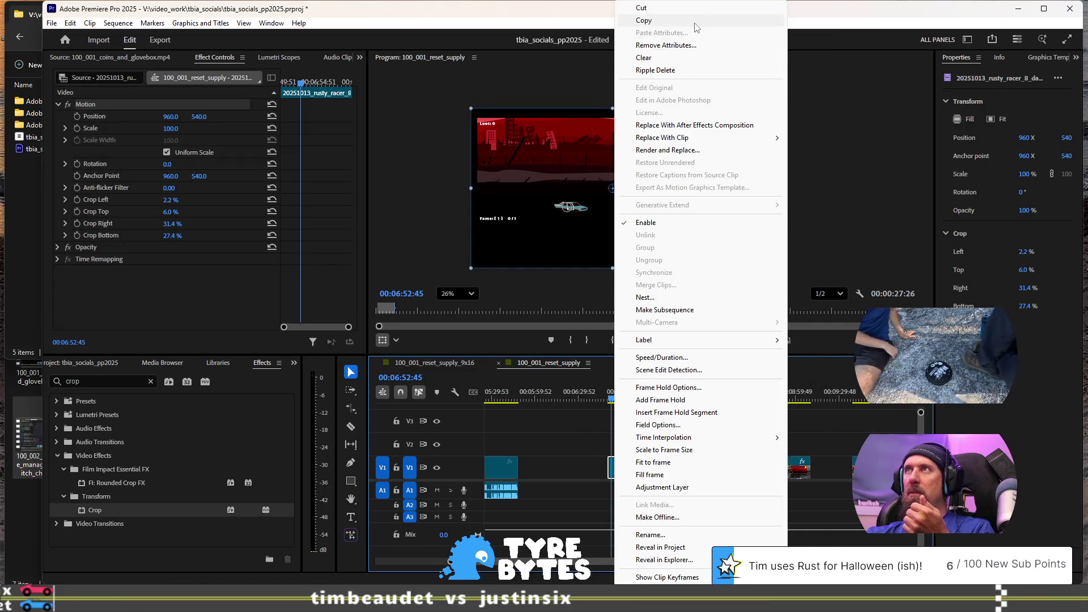
click(696, 21)
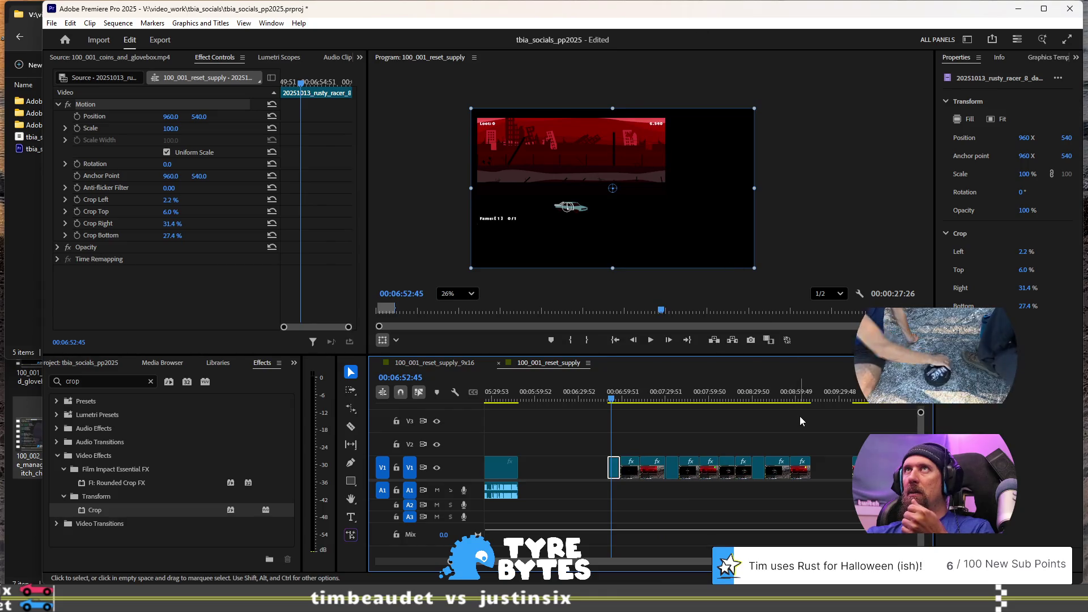
Step: Paste the Motion attributes onto the remaining gameplay clips, then deselect them
mouse_move(817, 437)
mouse_down()
mouse_move(765, 487)
mouse_move(621, 494)
mouse_up()
right_click(657, 473)
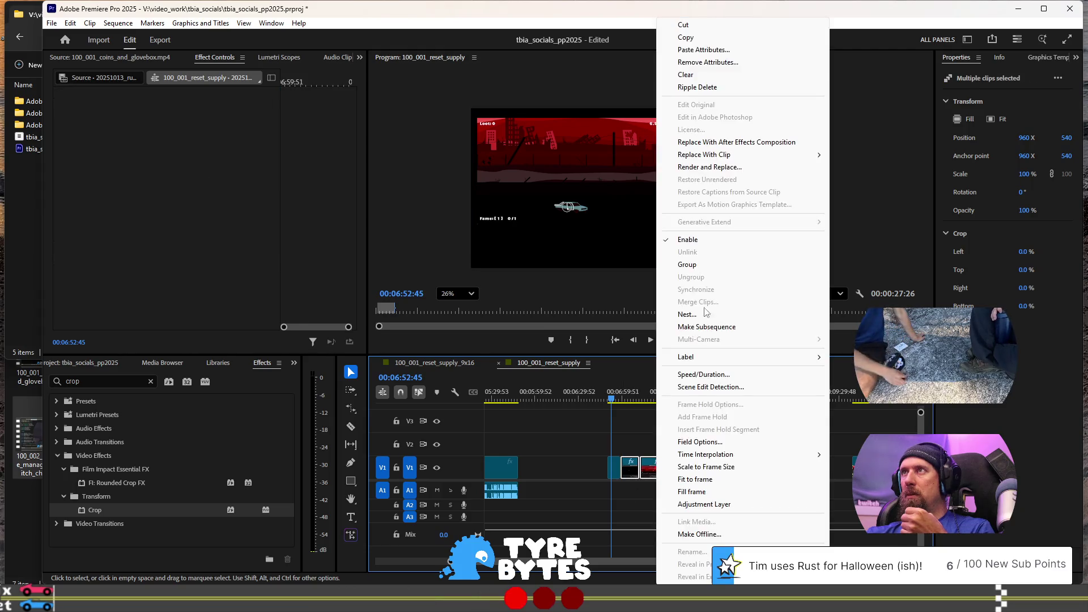
click(737, 51)
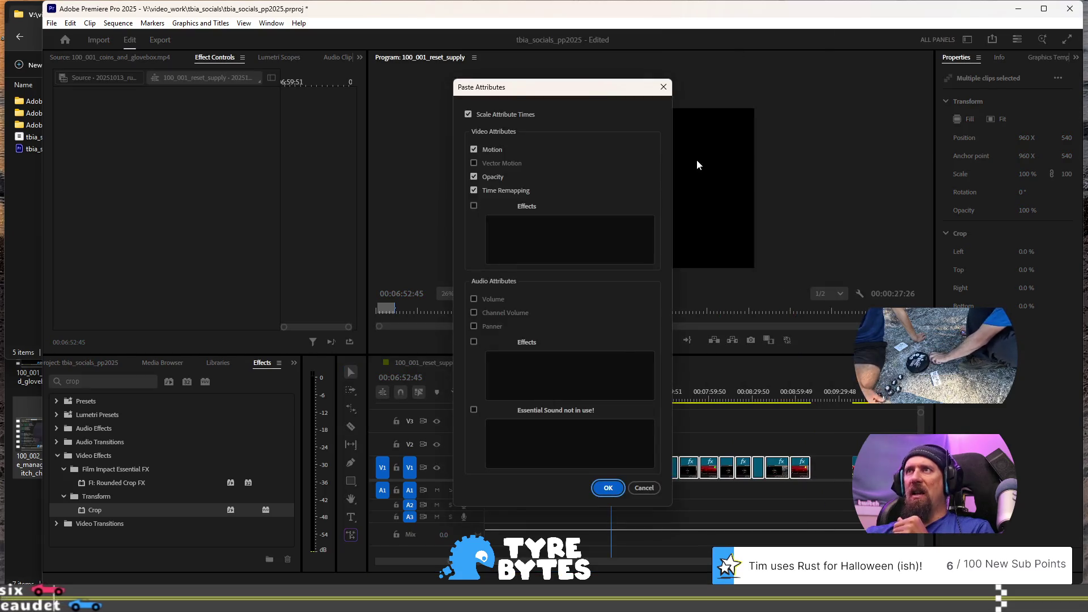
click(608, 488)
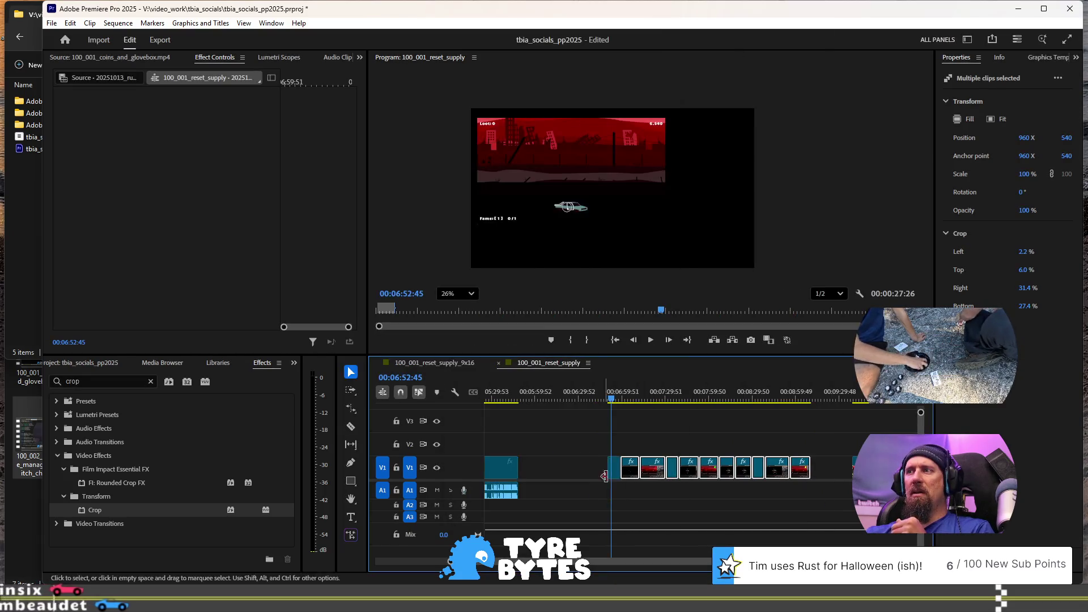
click(681, 425)
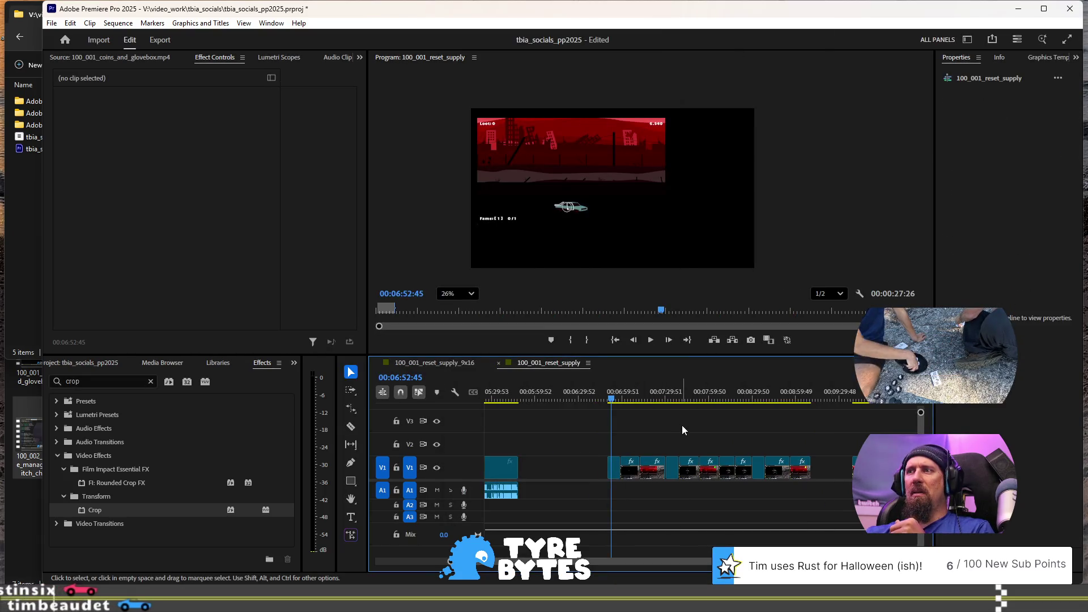
click(84, 362)
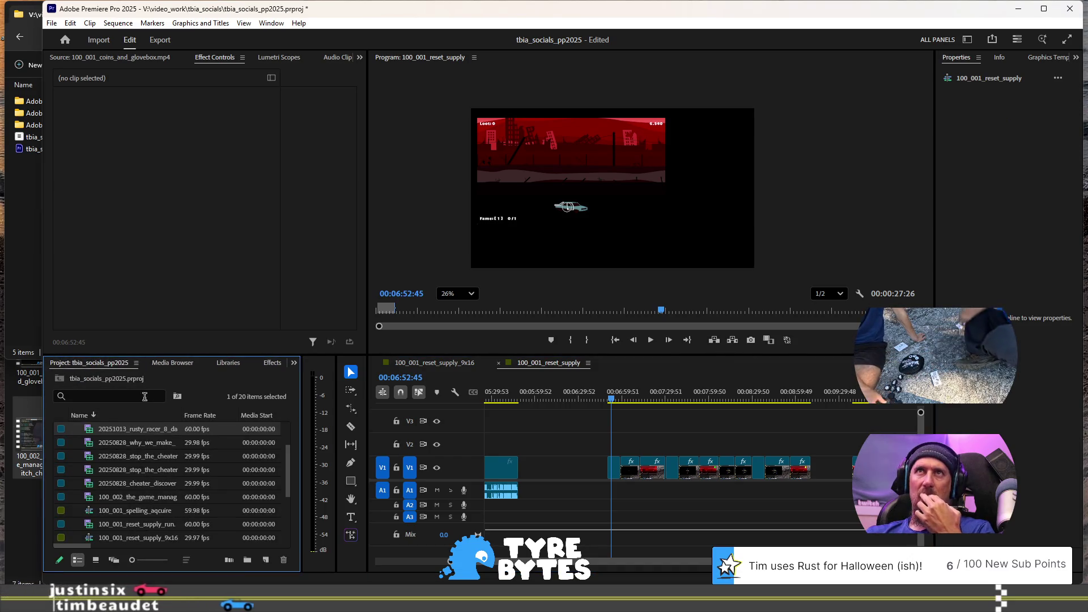
Step: Start a new sequence from the Project panel's New Item menu
click(118, 24)
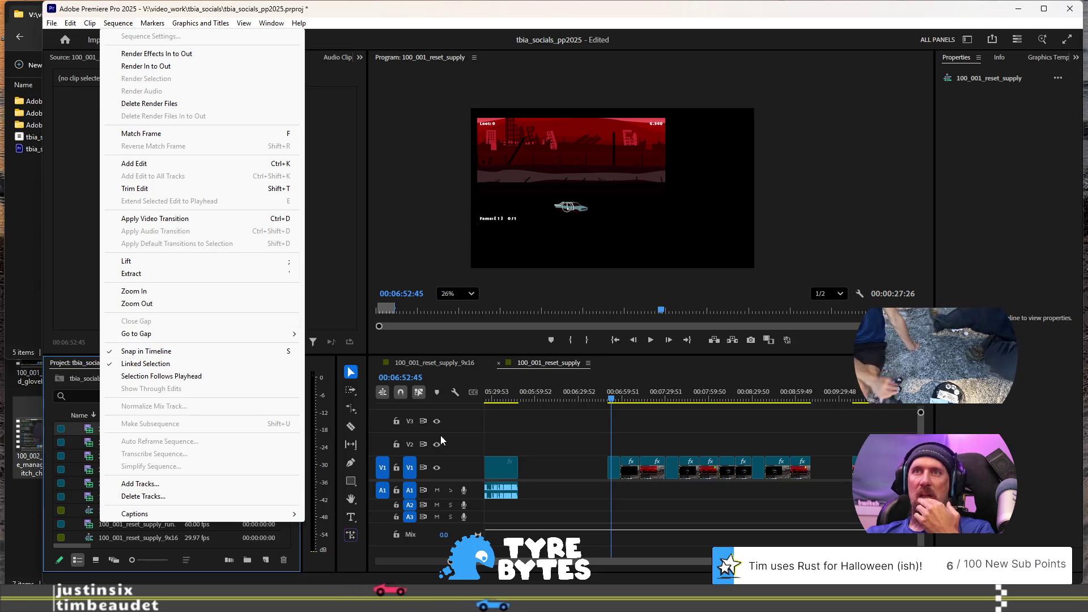
click(523, 433)
scroll(94, 441, down, 5)
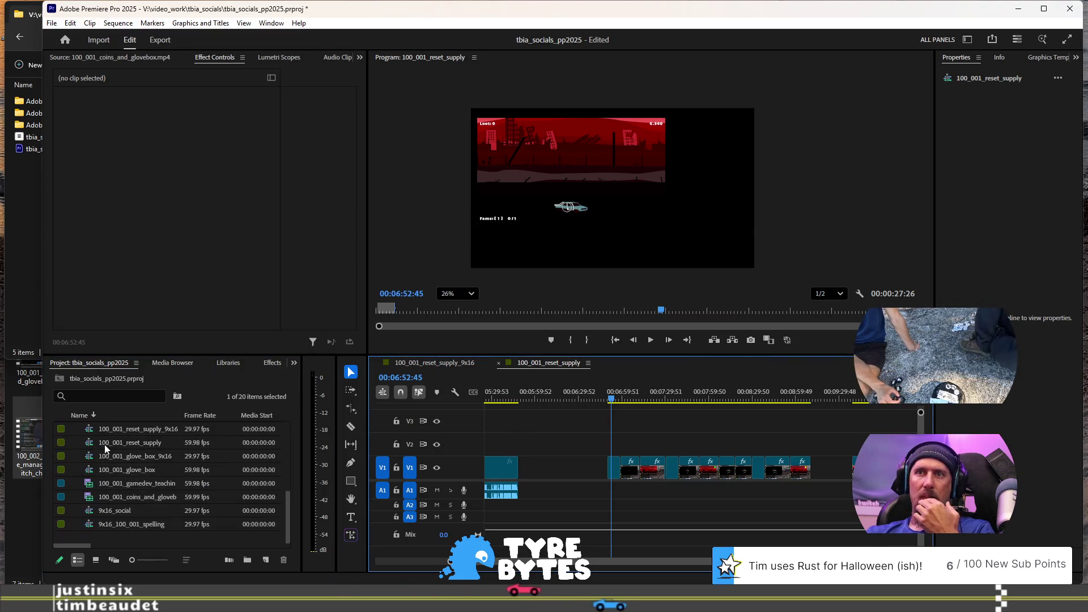
click(267, 562)
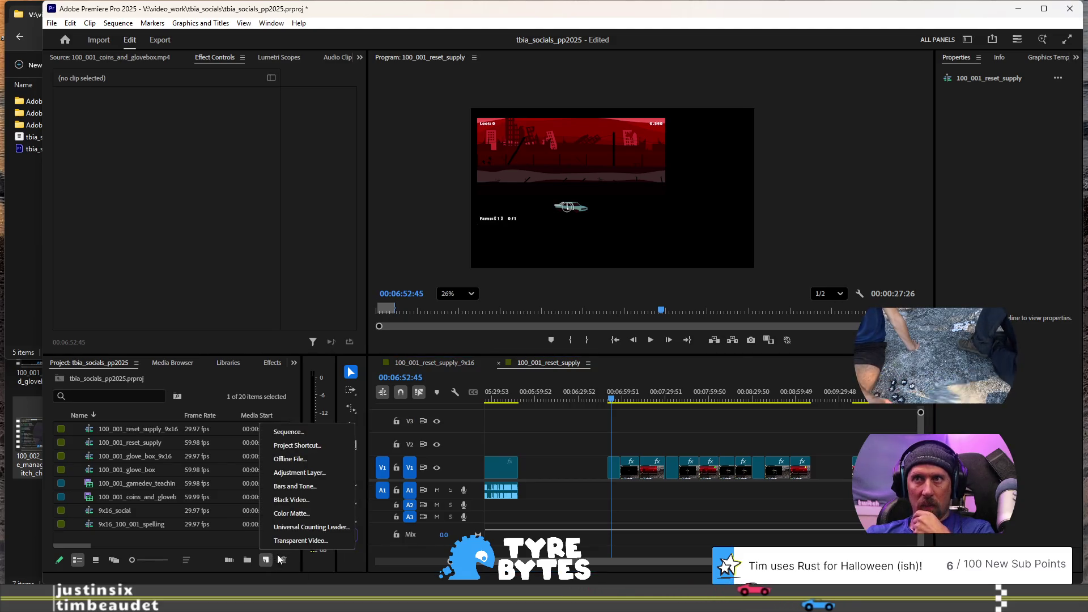
click(301, 436)
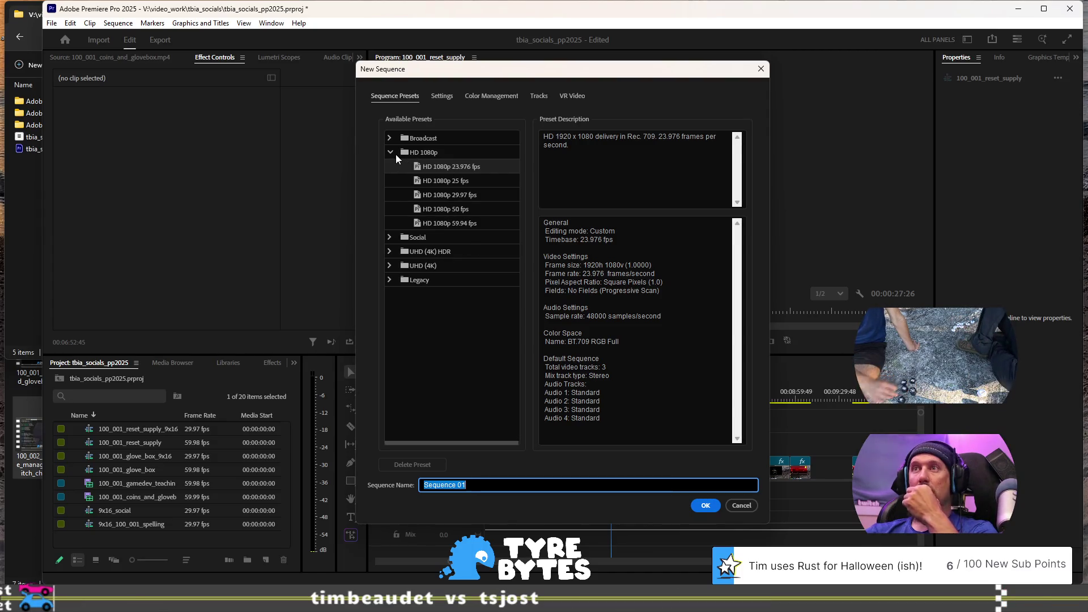
Step: Create Sequence 01 from the Legacy > HDV > HDV 720p30 preset (1280x720, 29.97 fps)
click(389, 139)
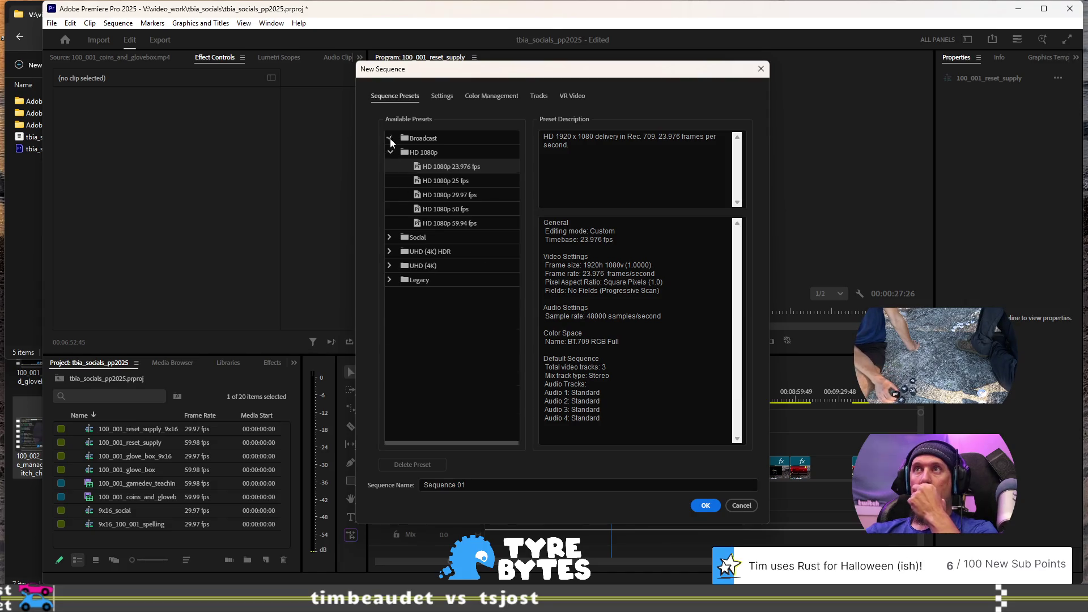
click(390, 139)
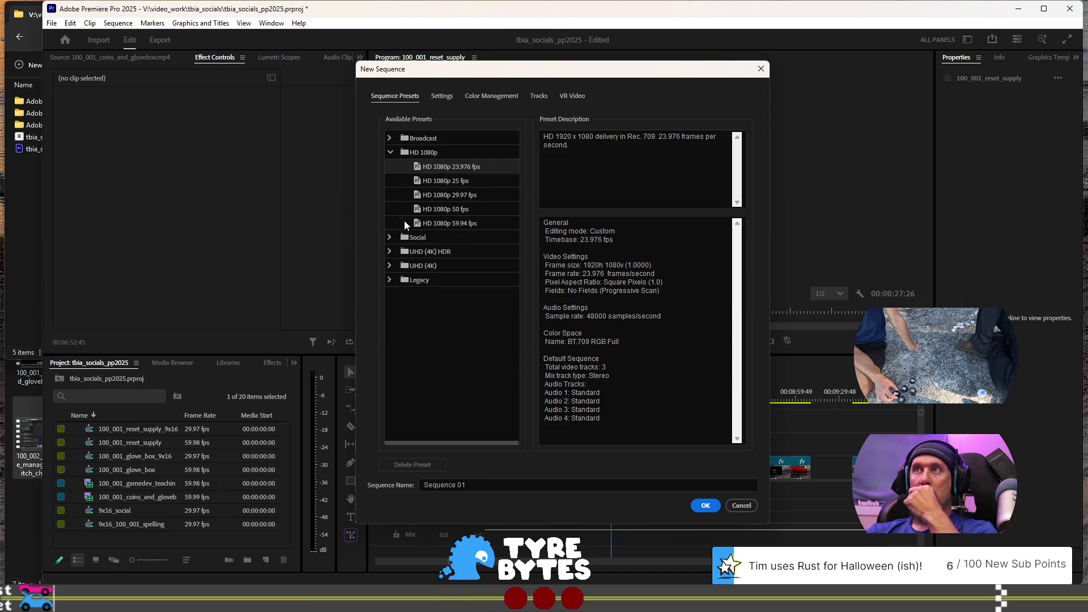
click(391, 238)
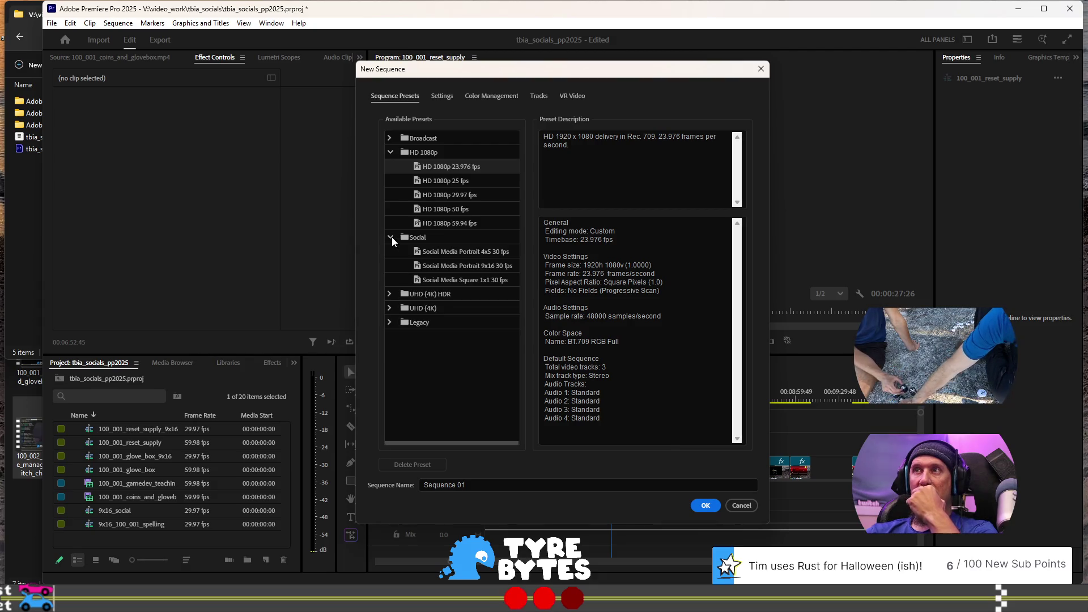
click(391, 238)
click(391, 252)
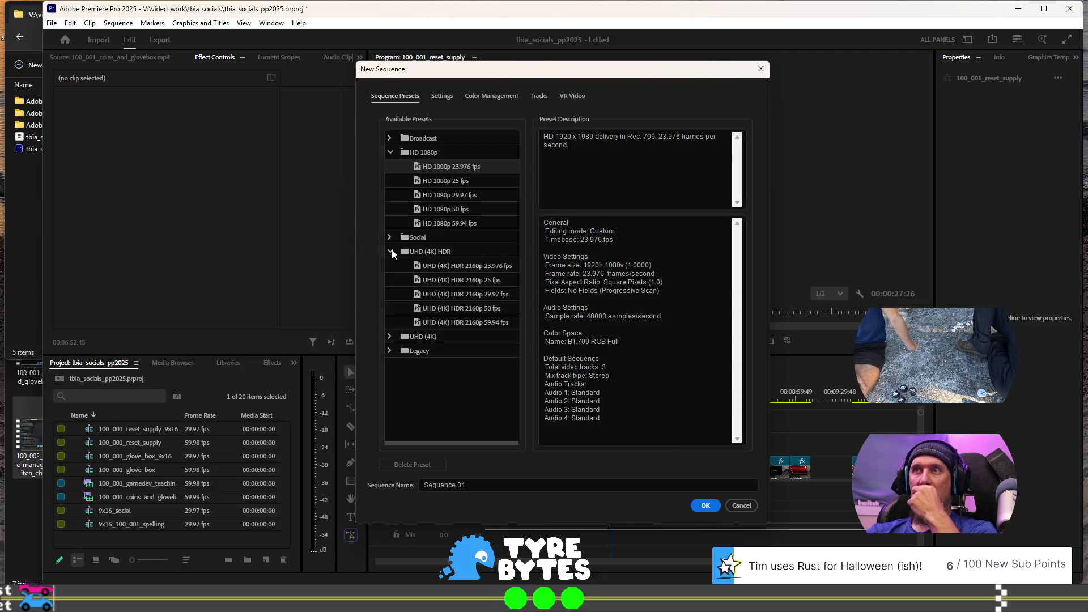
click(391, 252)
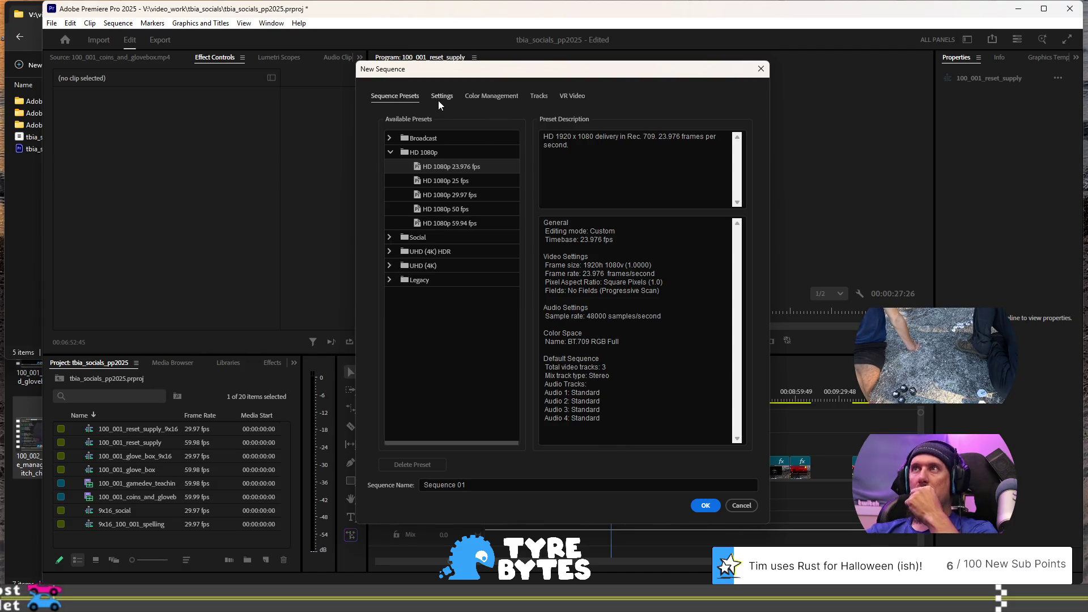
click(390, 280)
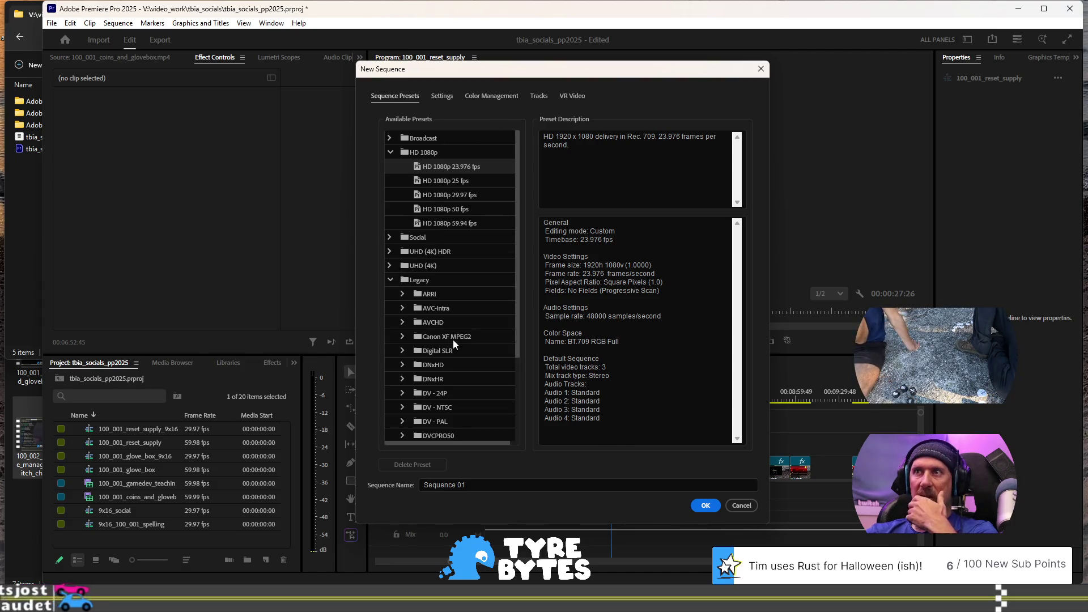
scroll(452, 344, down, 4)
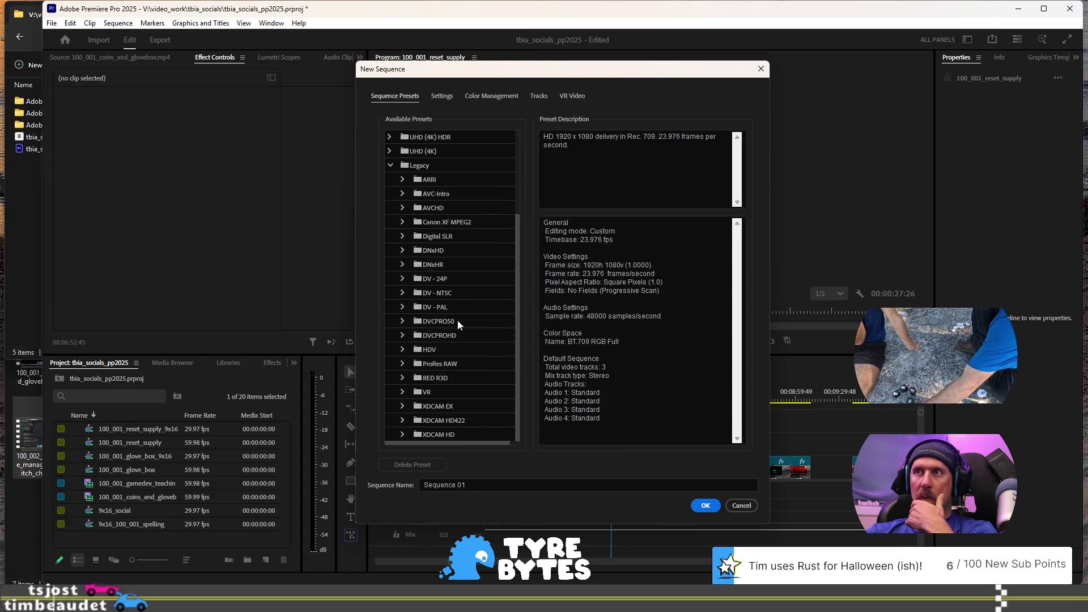
click(403, 349)
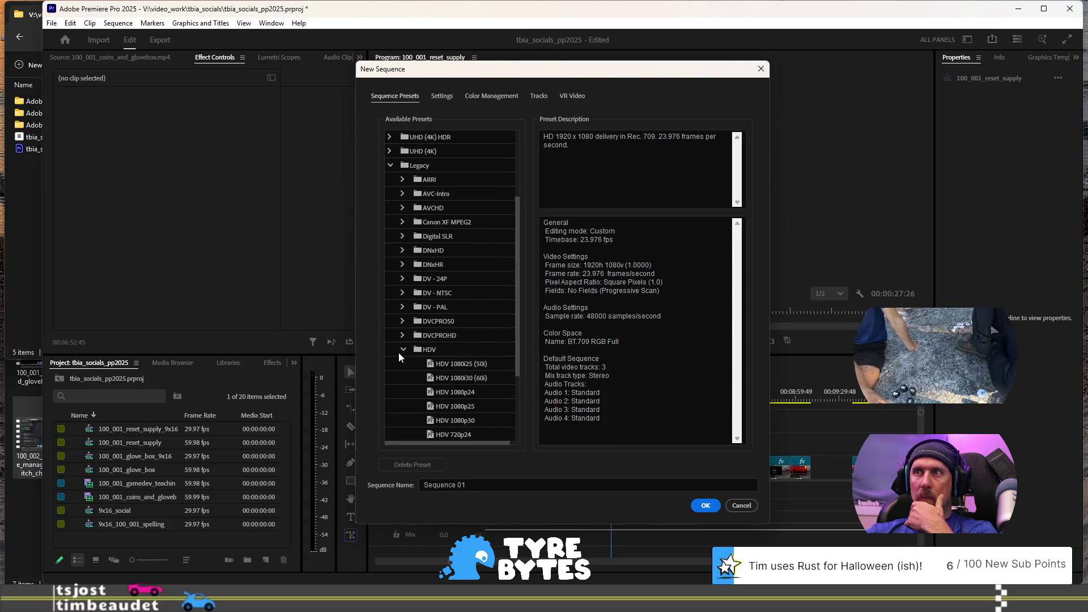
scroll(399, 356, down, 1)
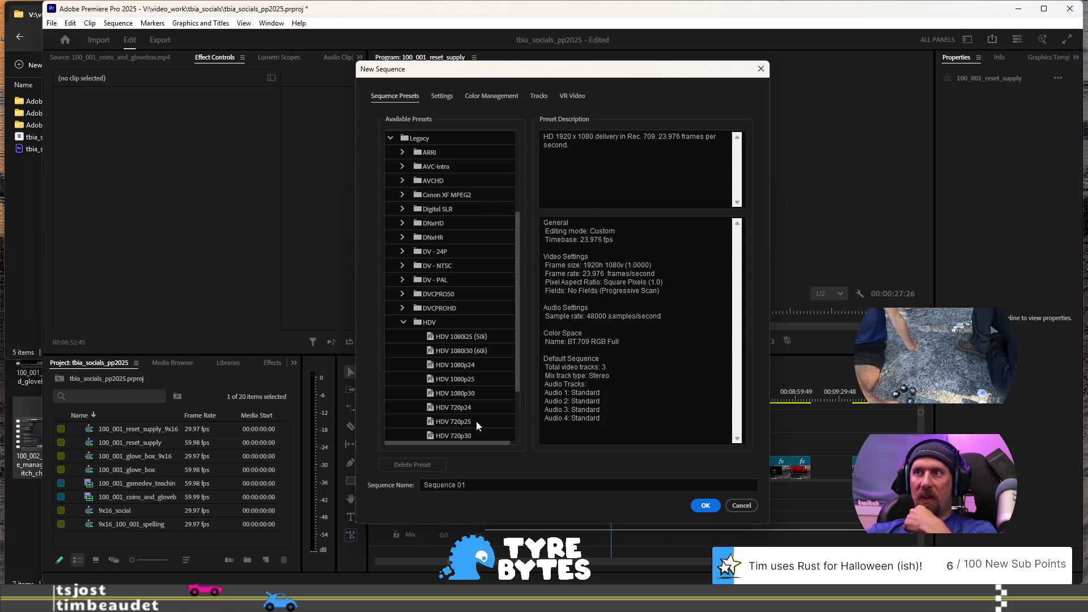
scroll(477, 424, down, 1)
click(452, 429)
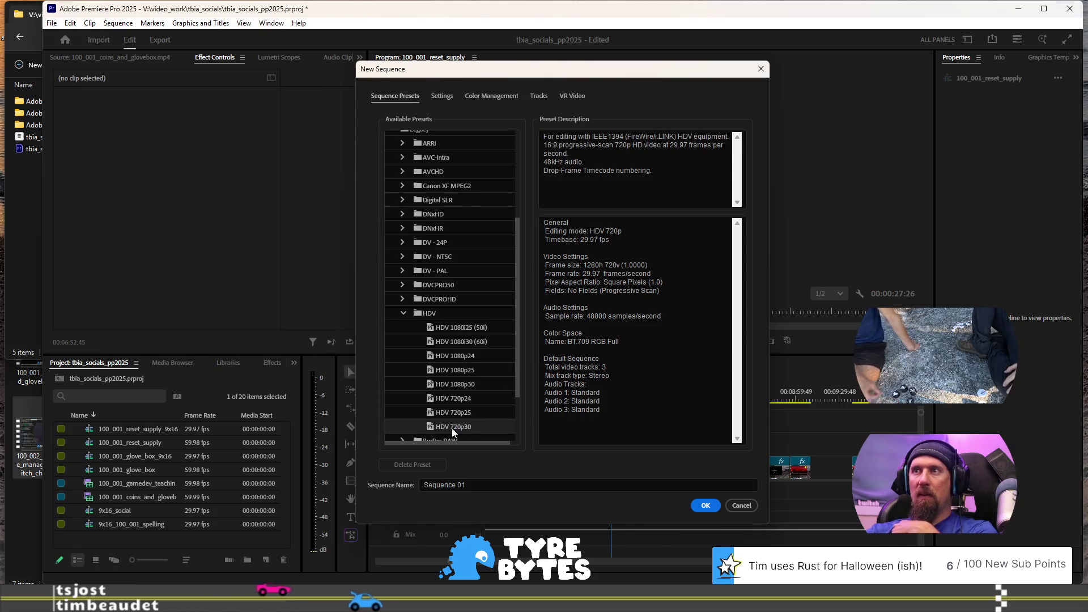
double_click(461, 427)
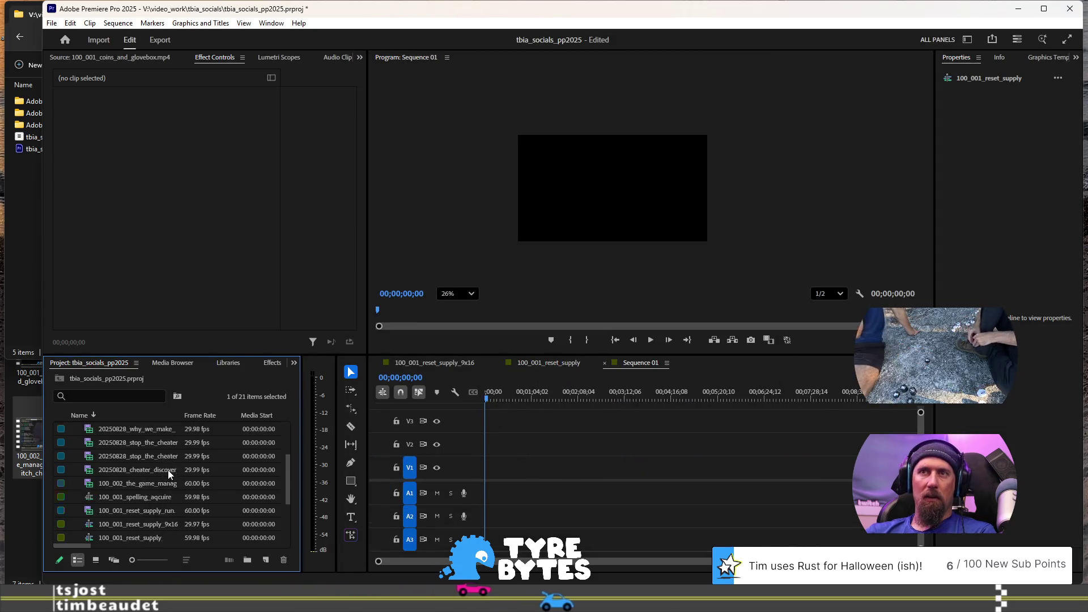
Step: Rename Sequence 01 in the project bin to rusty_racer_gameplay
click(120, 443)
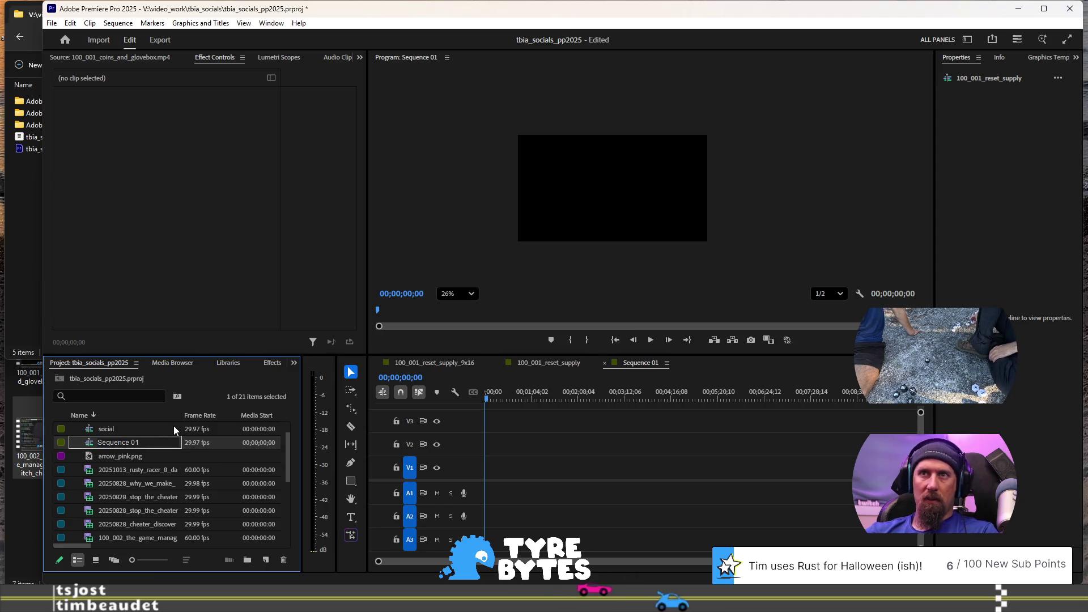
text(r_game)
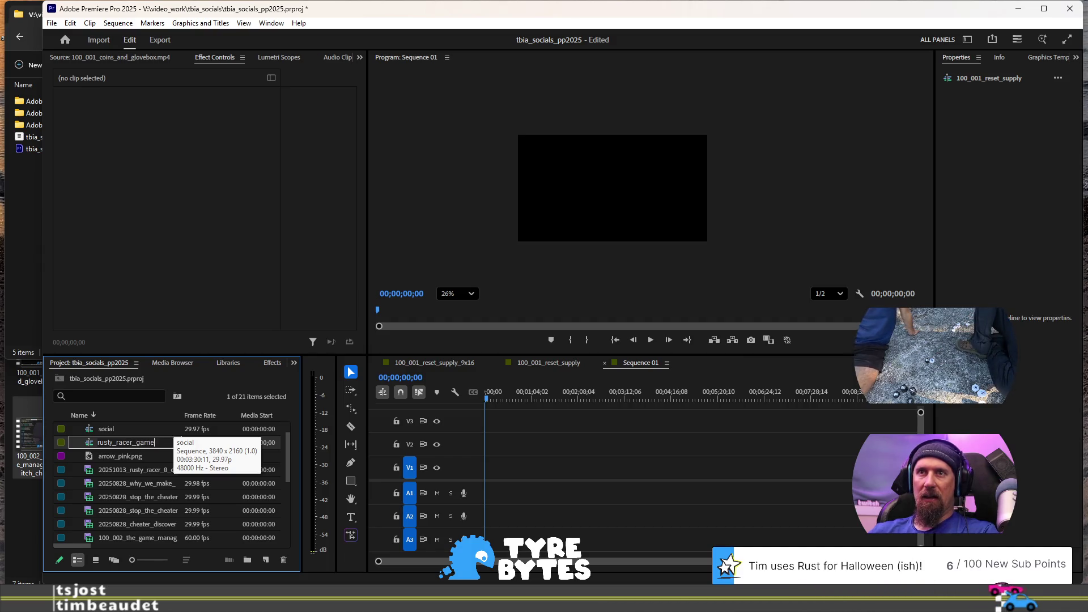
text(play)
key(Tab)
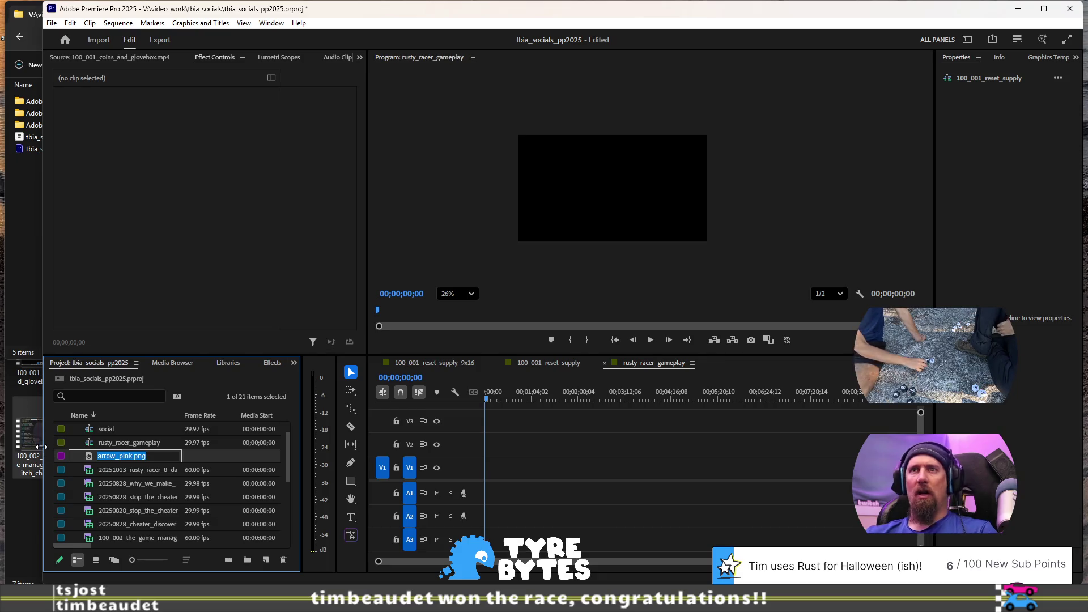
click(120, 446)
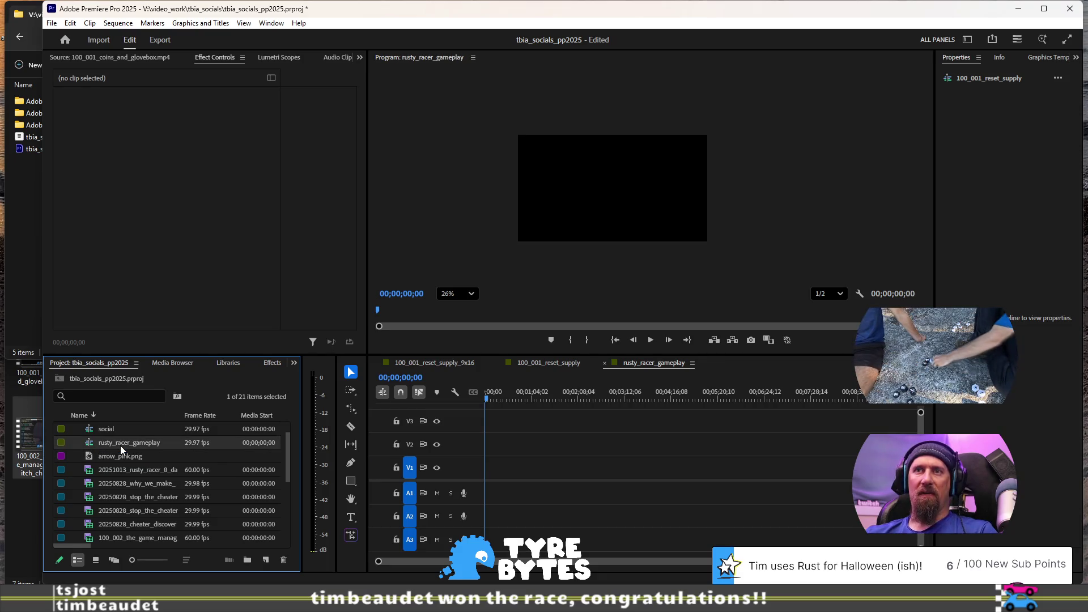
Step: Cut the later gameplay clips from V1 of 100_001_reset_supply and open rusty_racer_gameplay
click(539, 363)
scroll(700, 444, down, 3)
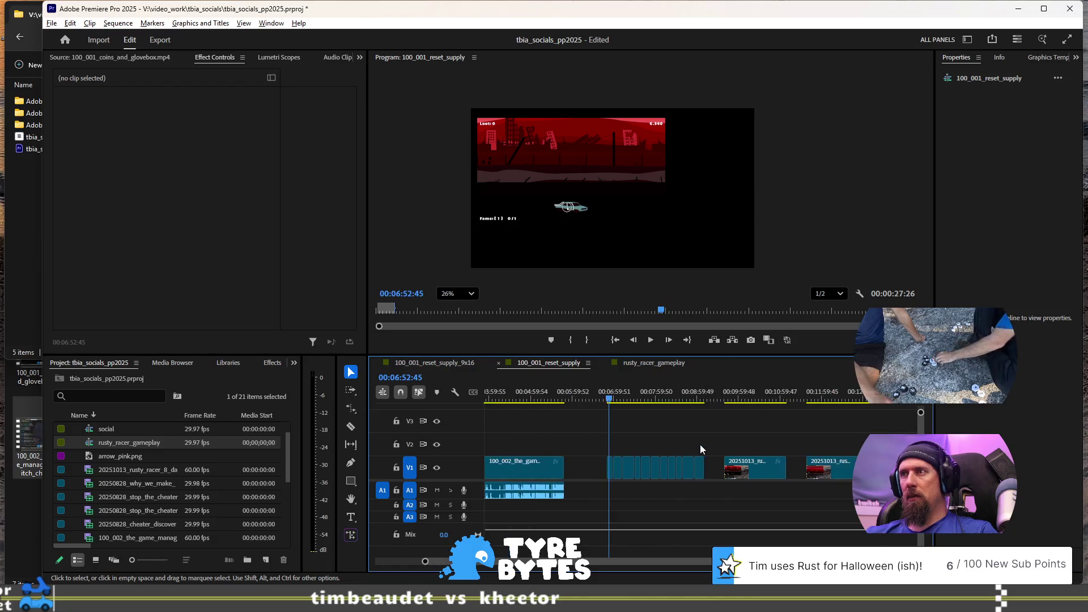
drag(869, 494, 605, 423)
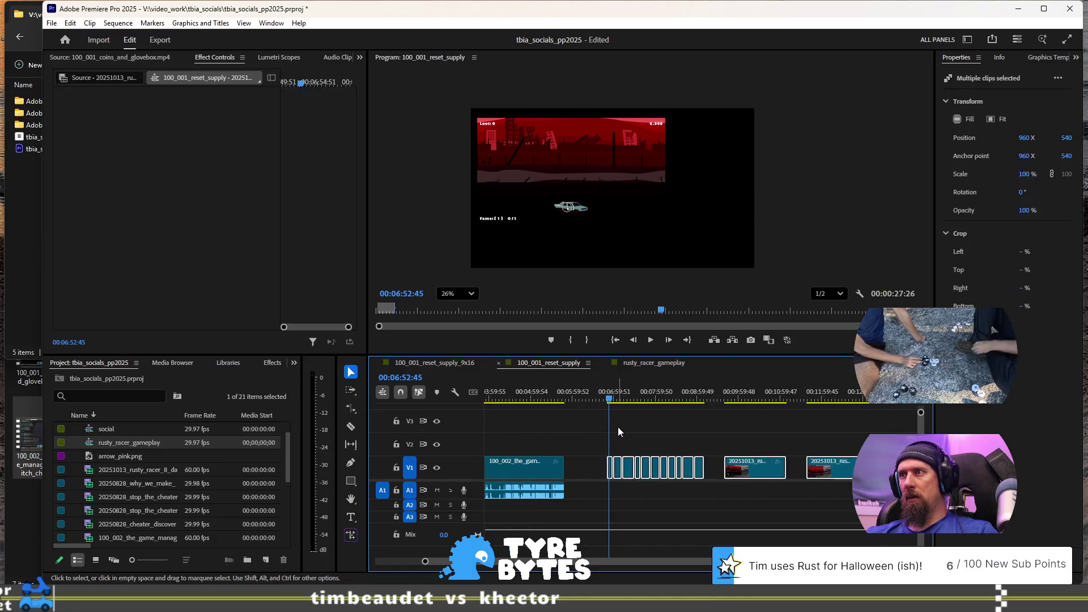
key(Delete)
click(119, 426)
click(124, 445)
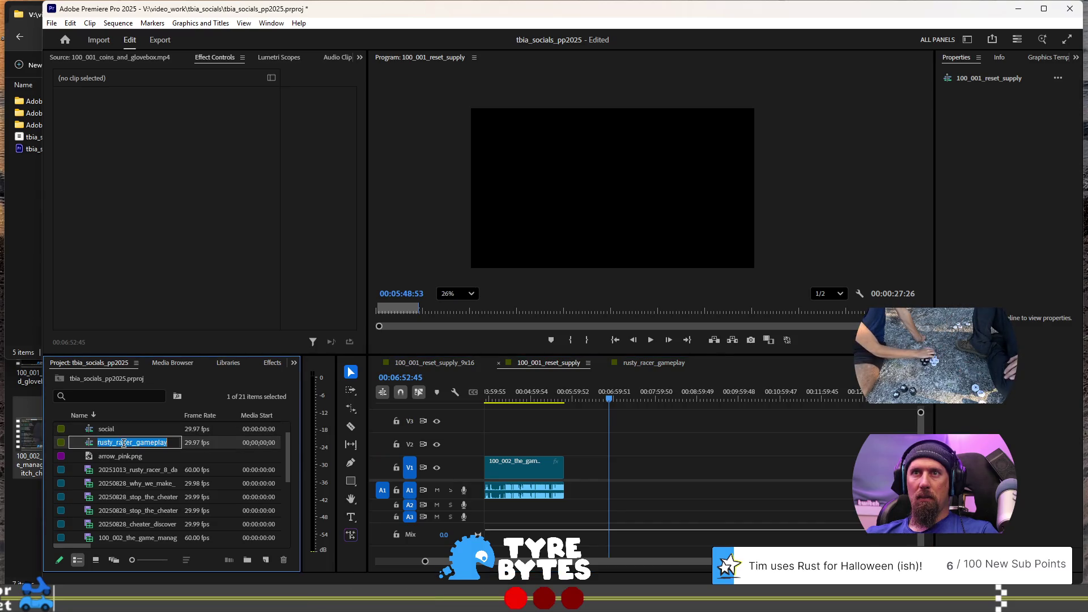
double_click(130, 442)
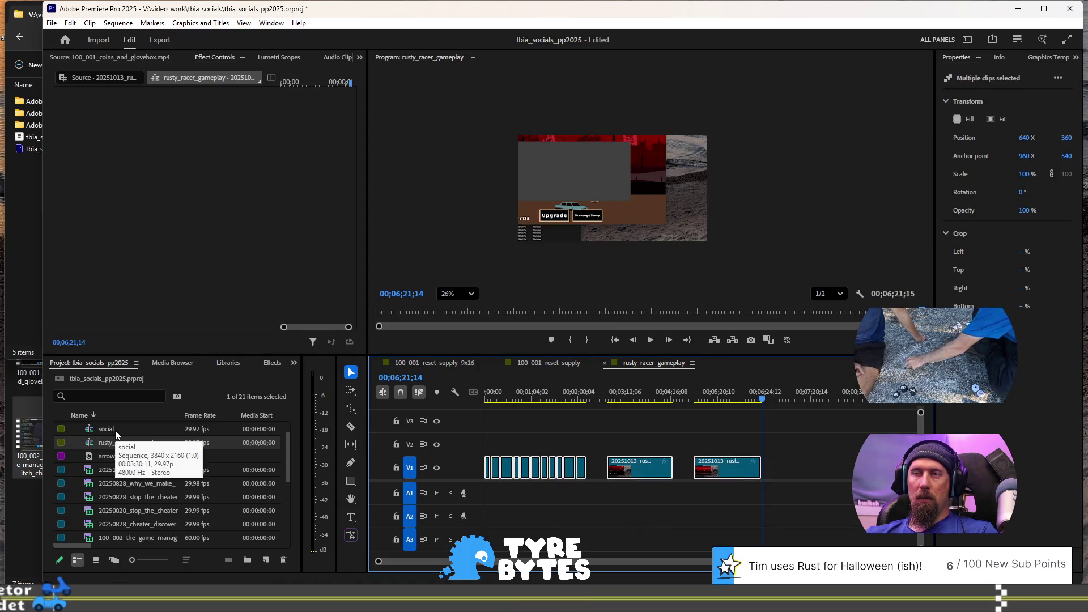
Step: Nest rusty_racer_gameplay into the V1 gap of 100_001_reset_supply, then return to its start
click(563, 364)
drag(129, 445, 592, 468)
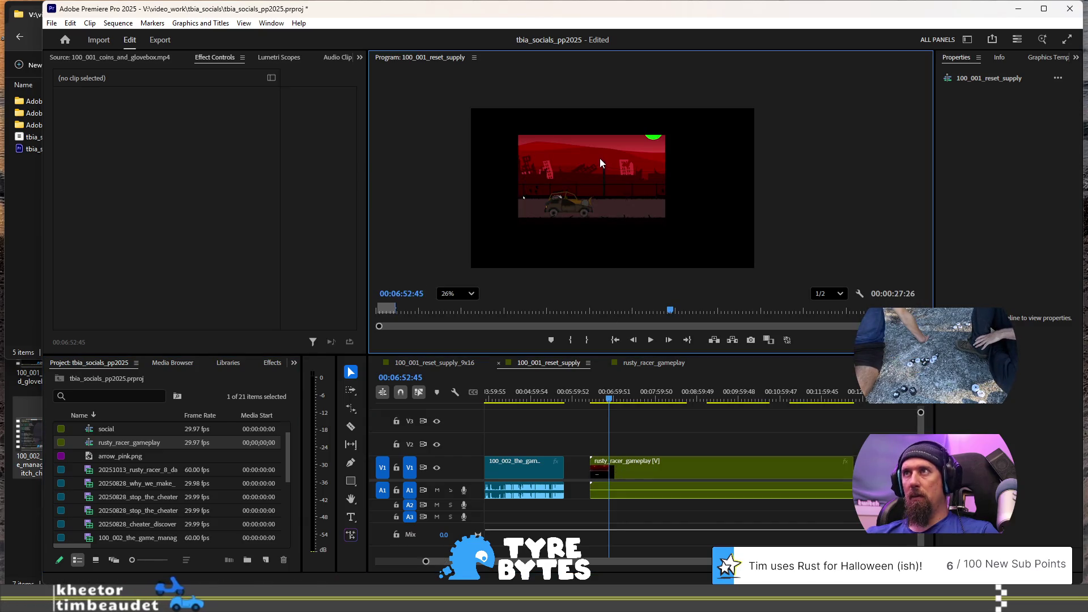
click(607, 178)
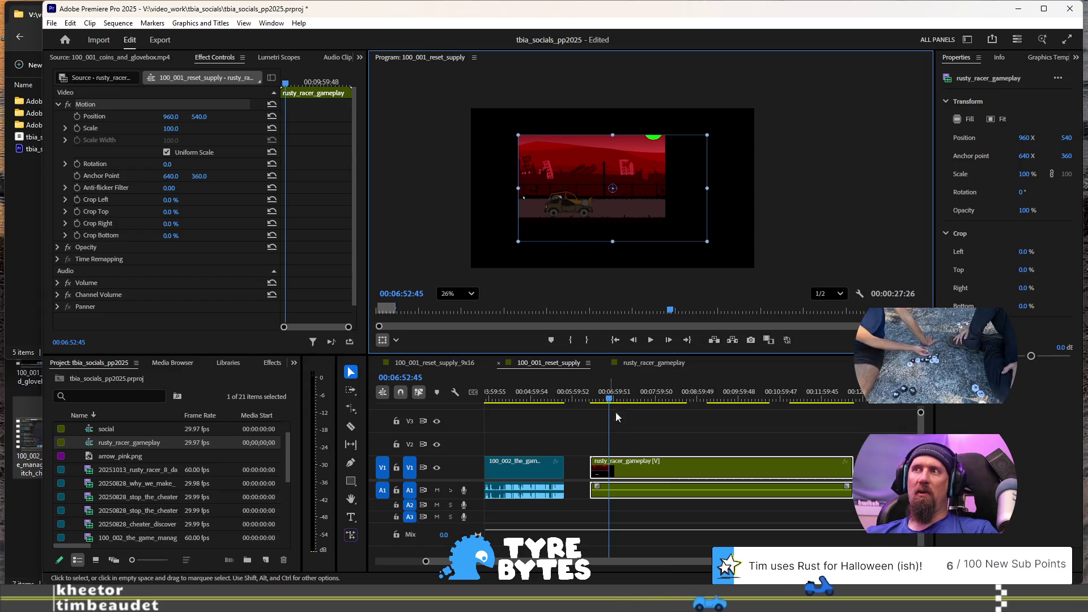
click(647, 362)
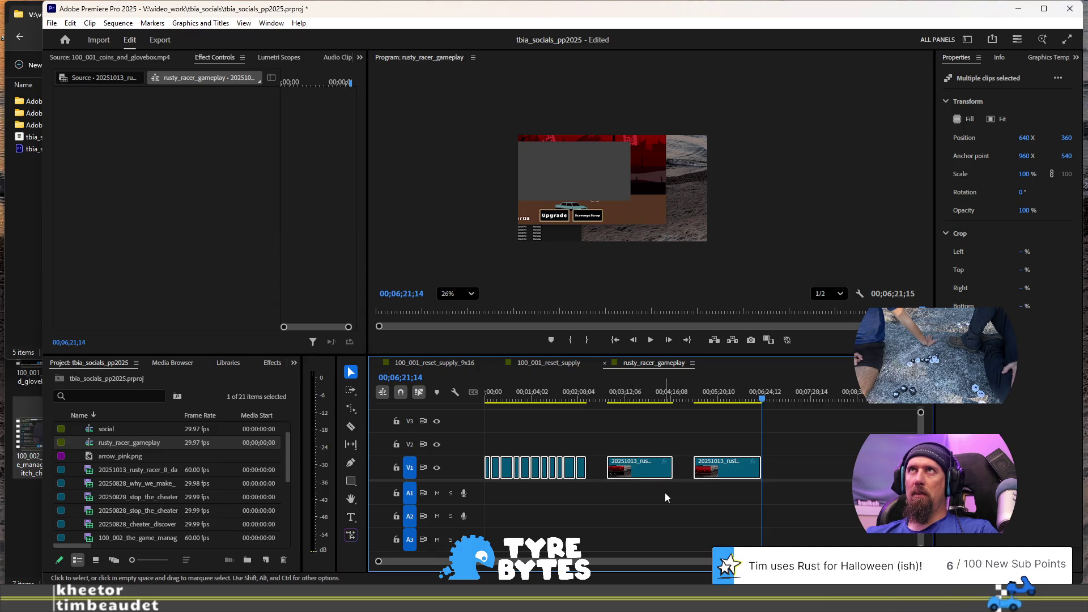
key(Home)
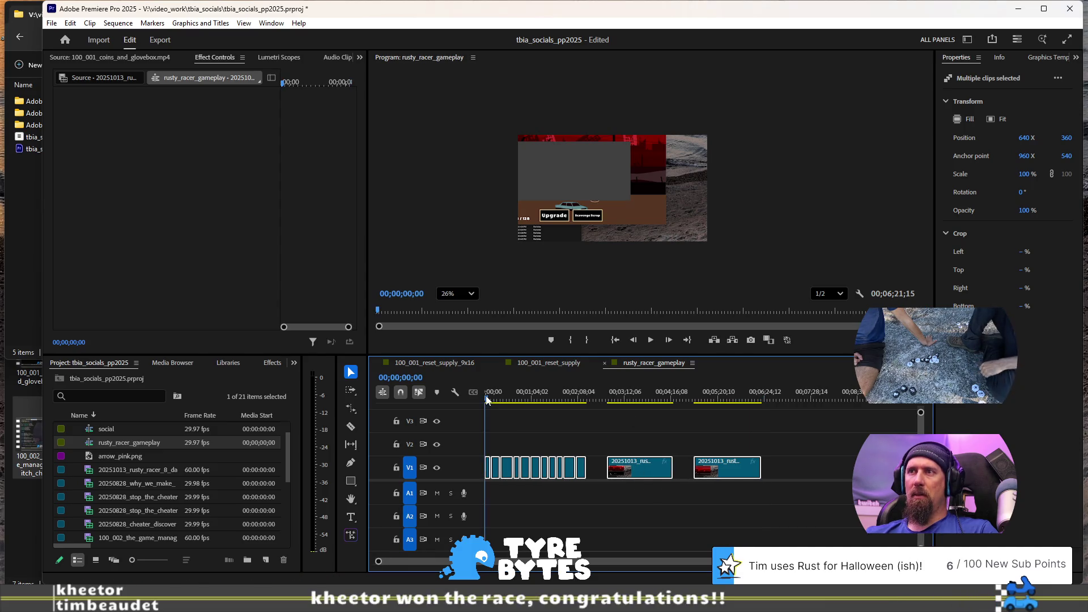
Step: Zoom into the timeline and select the first gameplay clip on V1
click(624, 191)
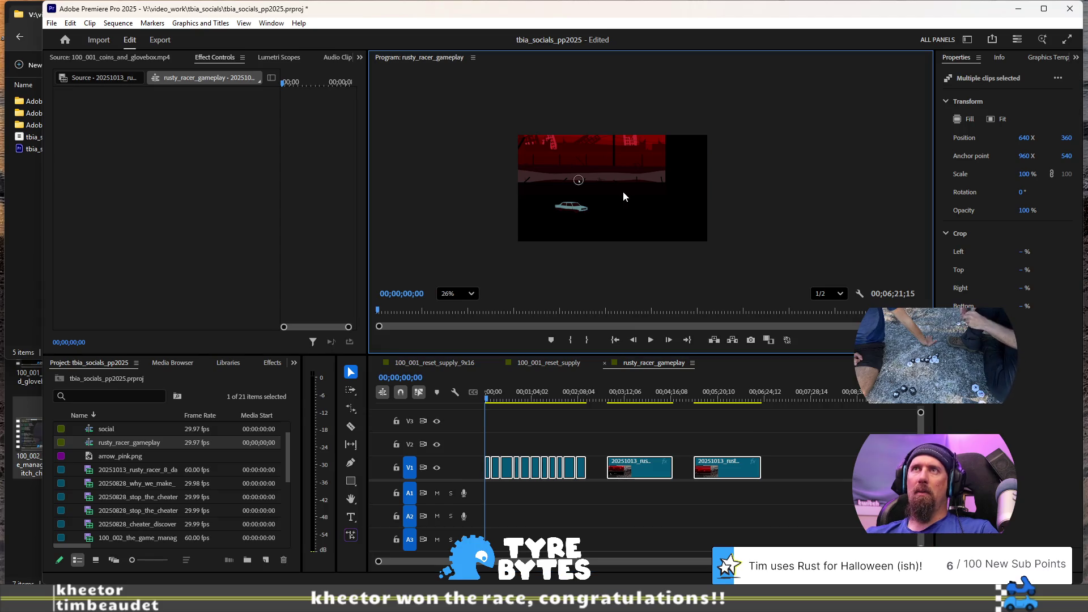
scroll(507, 482, up, 2)
scroll(508, 482, up, 1)
click(506, 487)
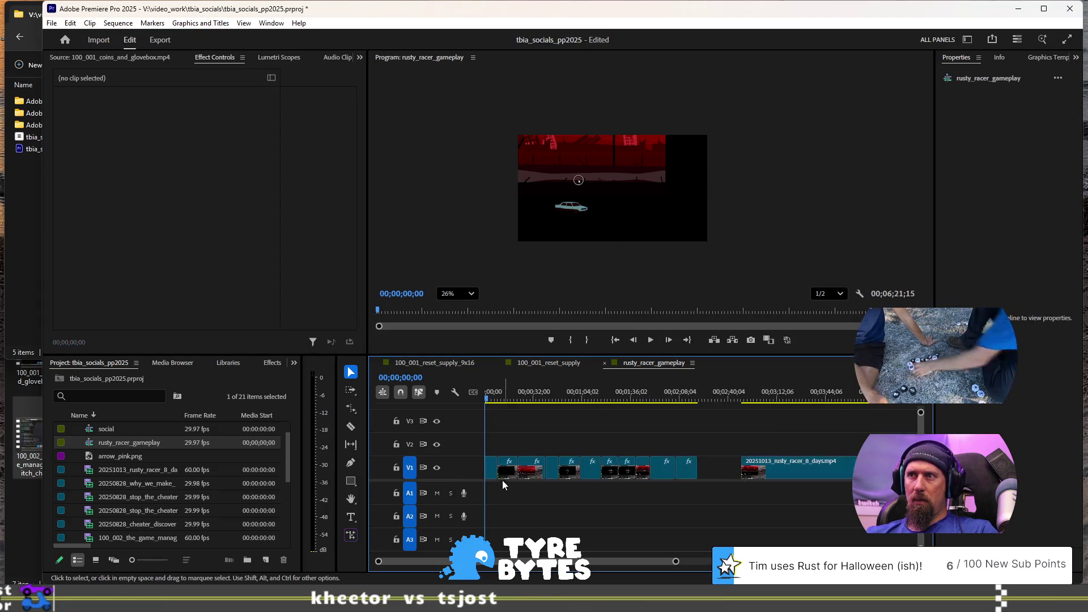
click(493, 471)
click(489, 400)
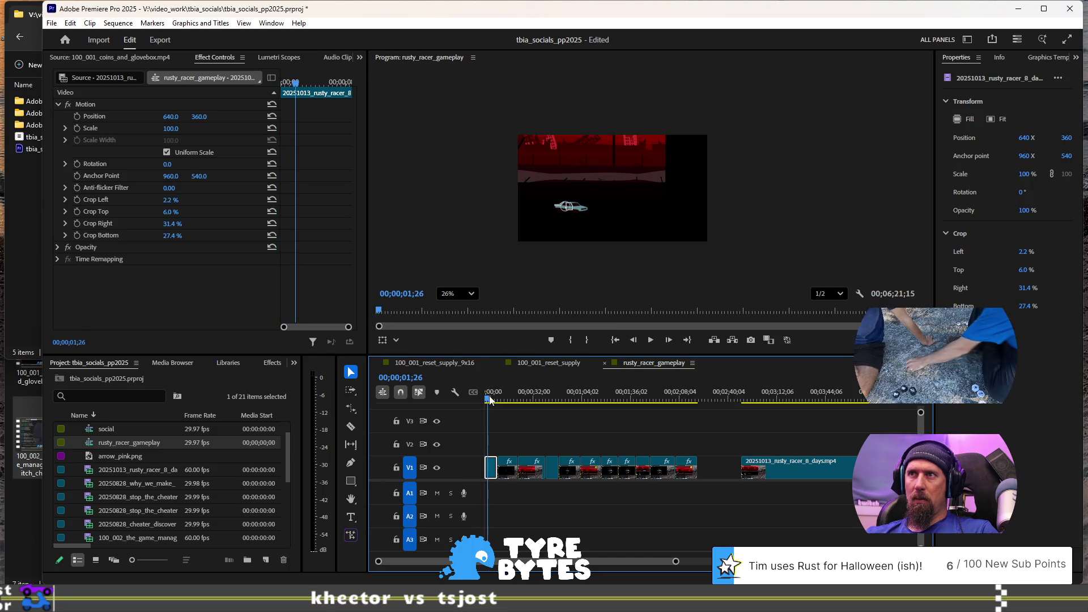
Step: Reset the clip's crop to 0% and scrub Position to 920, 473
click(174, 200)
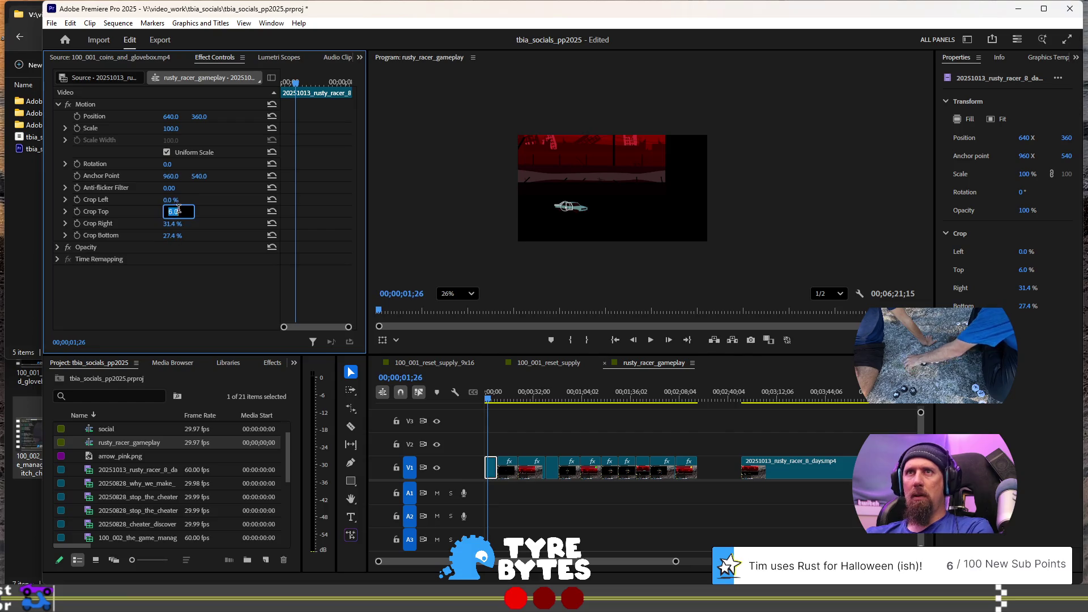
text(0)
click(179, 235)
text(0)
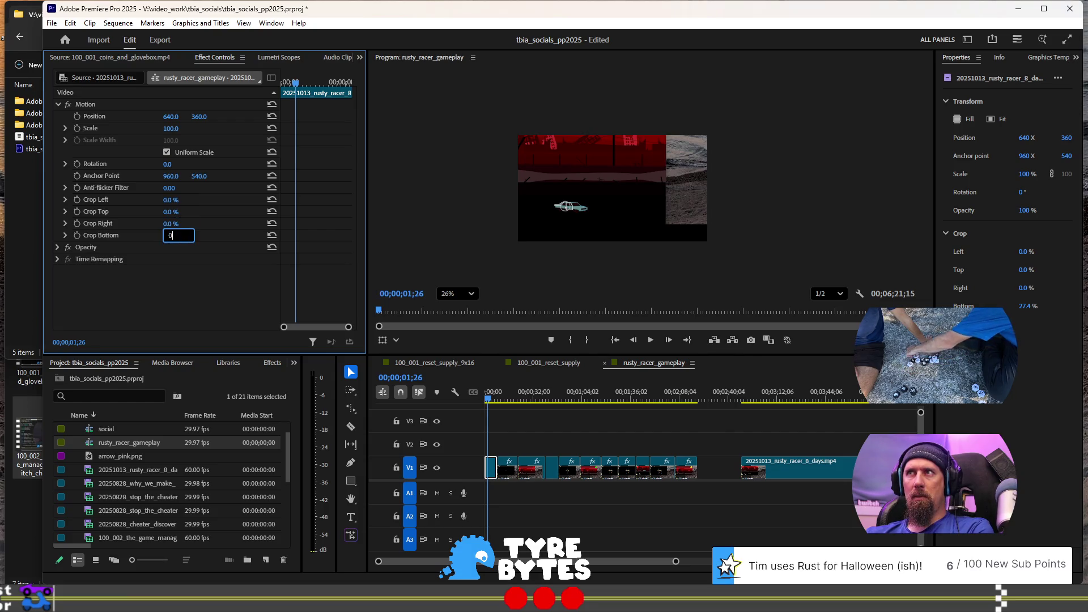
key(Return)
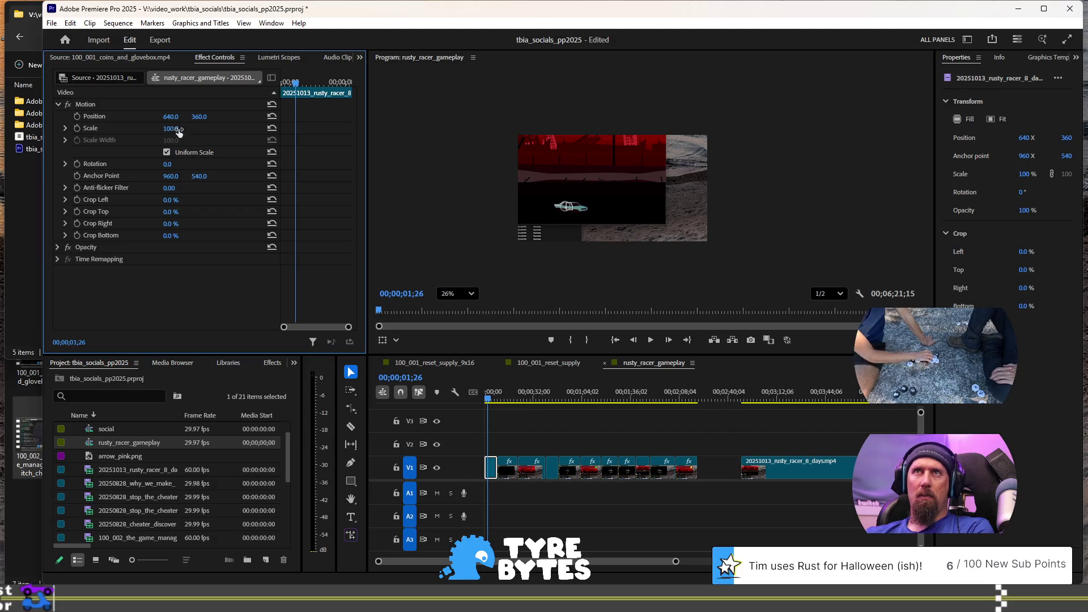
drag(170, 117, 329, 116)
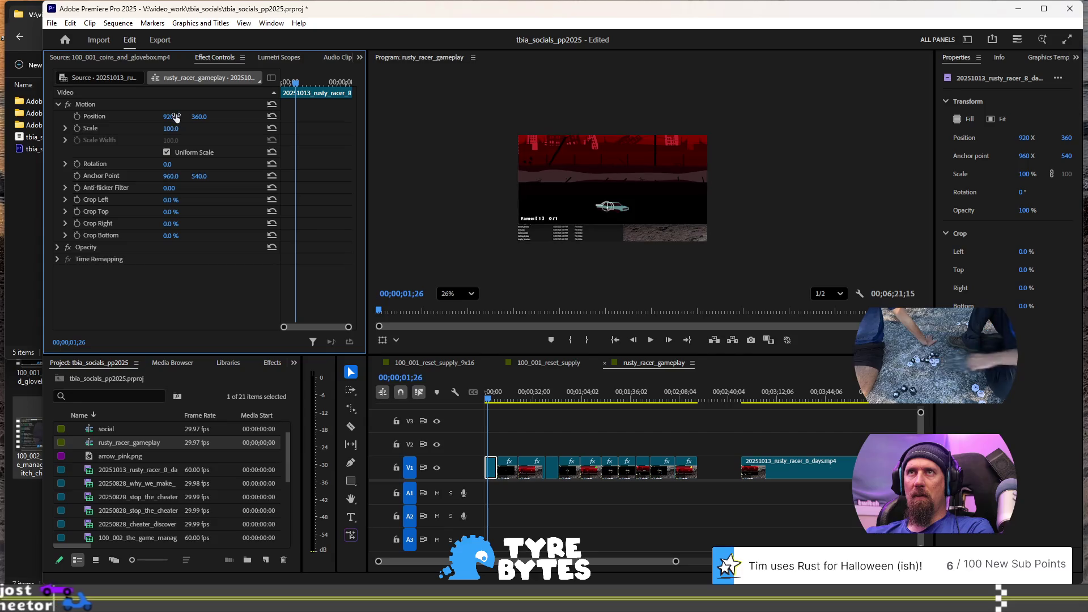
drag(199, 117, 263, 116)
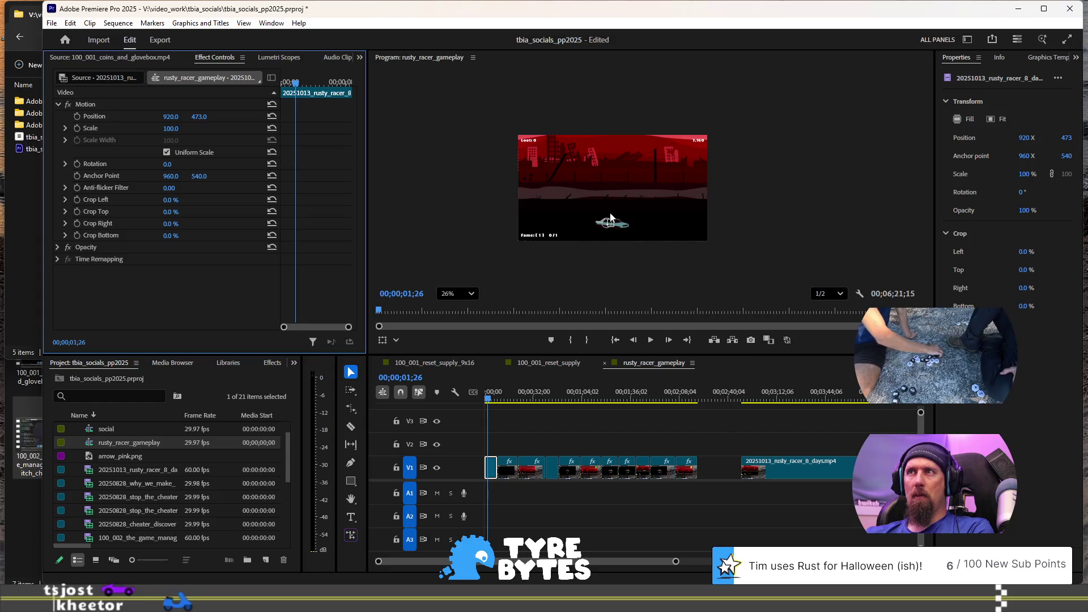
Step: Nudge the clip left and enter 918 as the horizontal position
scroll(521, 199, up, 5)
scroll(510, 191, down, 3)
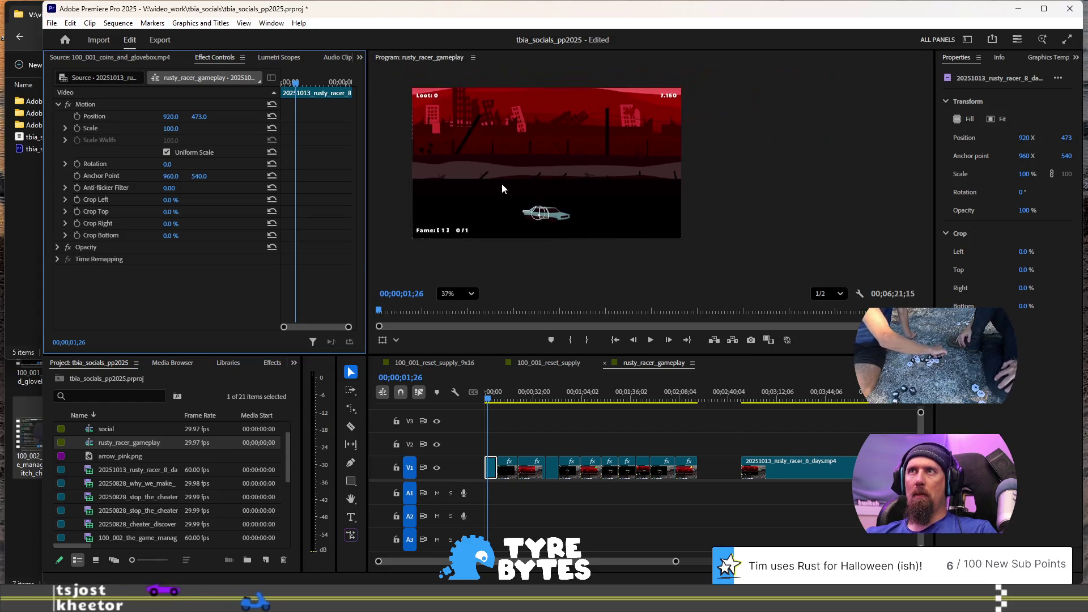
scroll(412, 81, up, 6)
scroll(412, 82, up, 8)
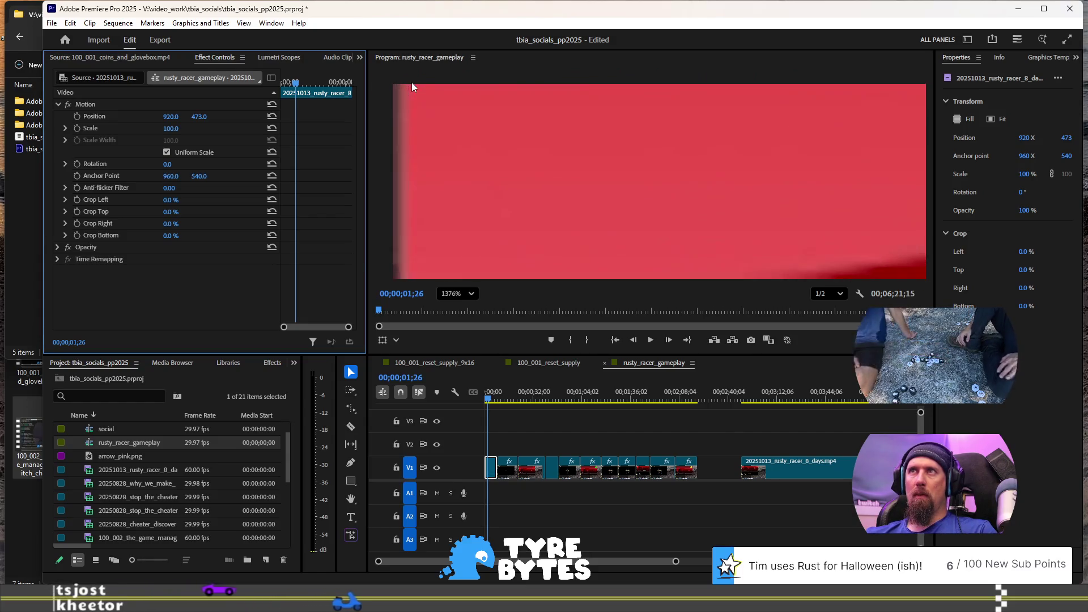
drag(174, 121, 176, 117)
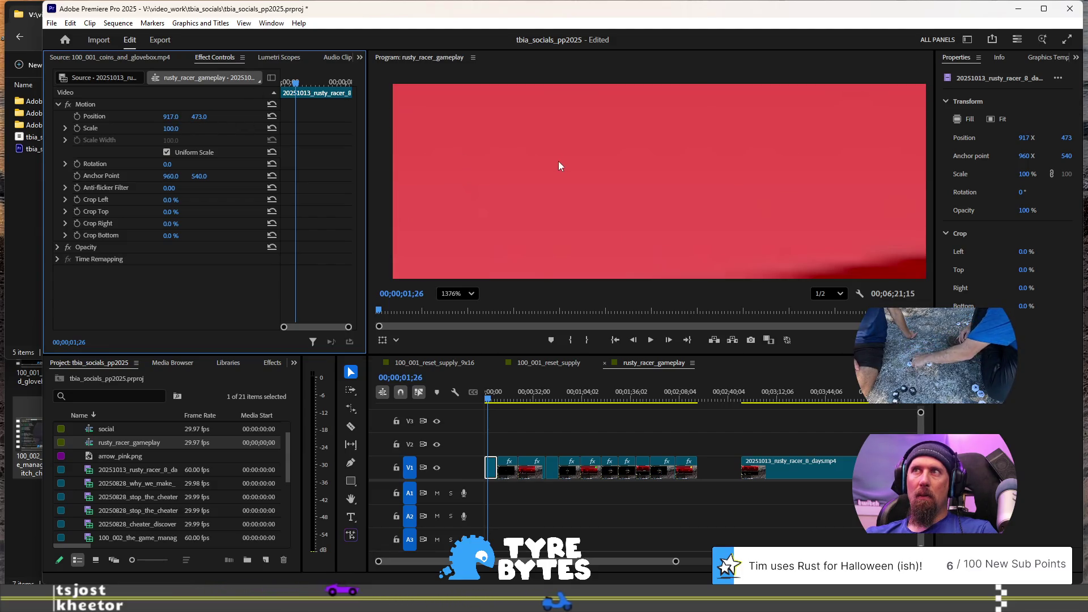
scroll(531, 163, down, 15)
scroll(913, 153, down, 1)
scroll(910, 161, up, 3)
scroll(850, 165, down, 4)
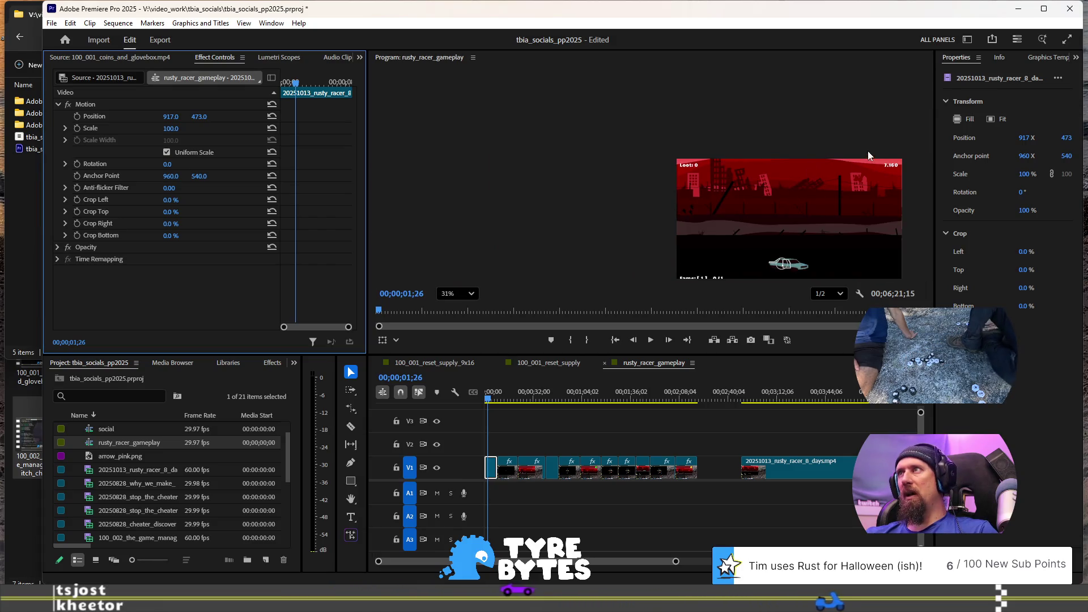
scroll(739, 189, up, 6)
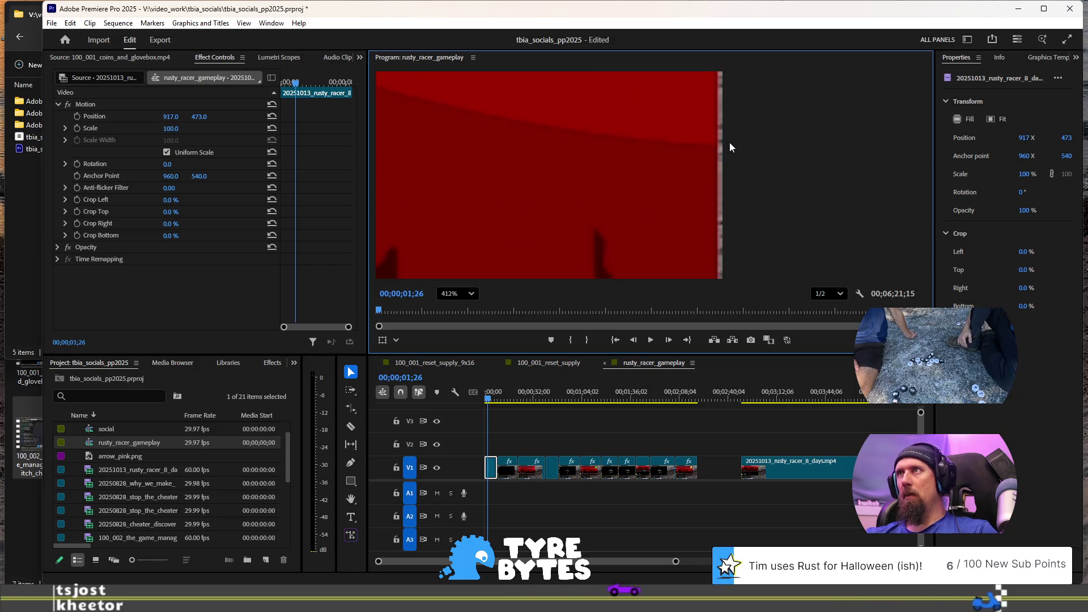
scroll(787, 104, up, 4)
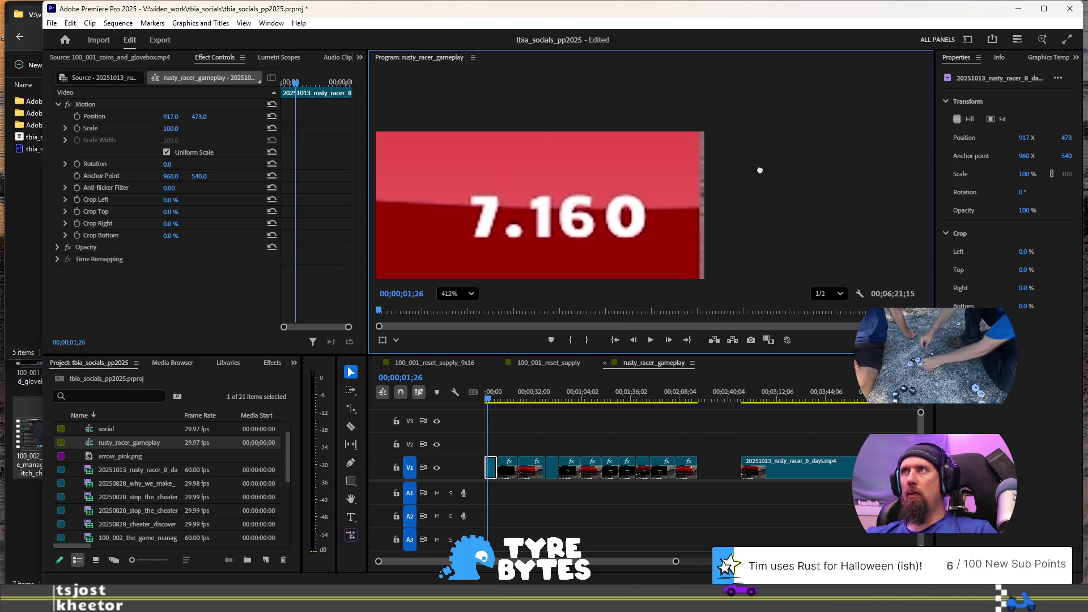
click(171, 116)
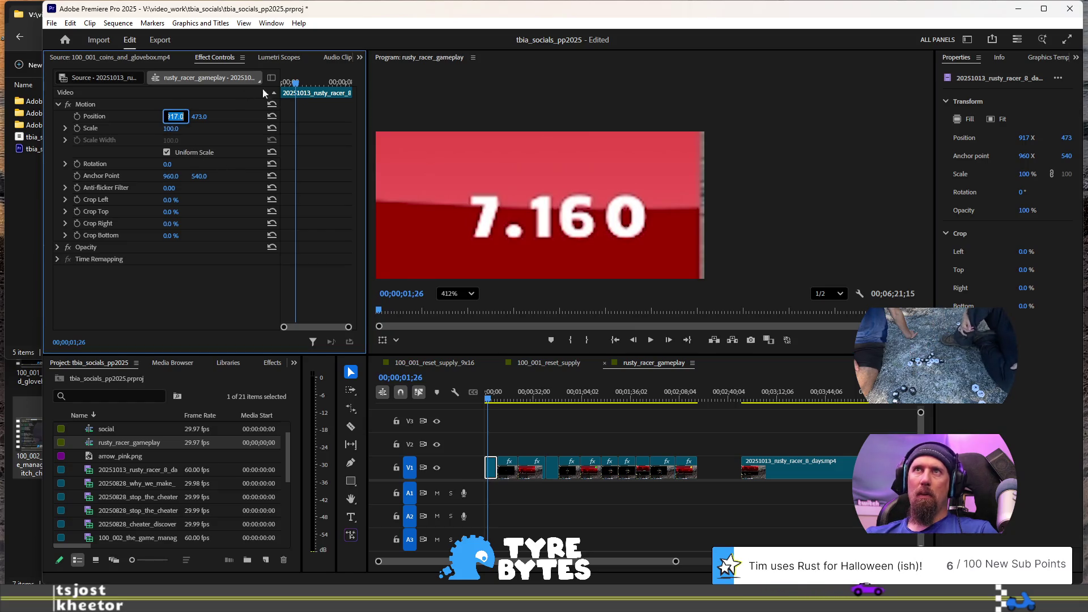
text(918)
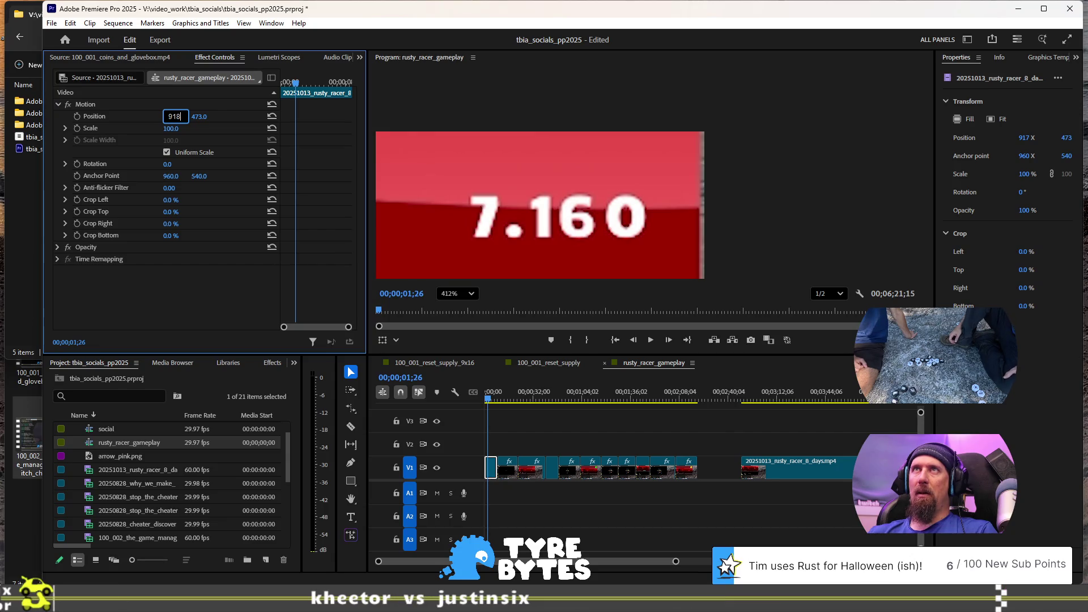
key(Return)
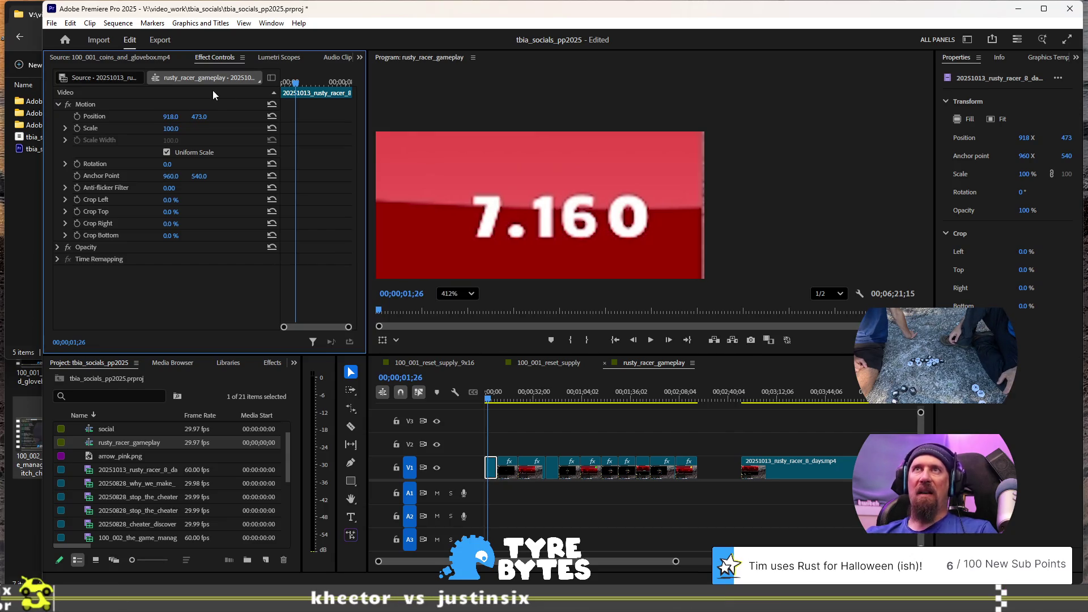
Step: Correct the horizontal position to 919
scroll(753, 168, down, 10)
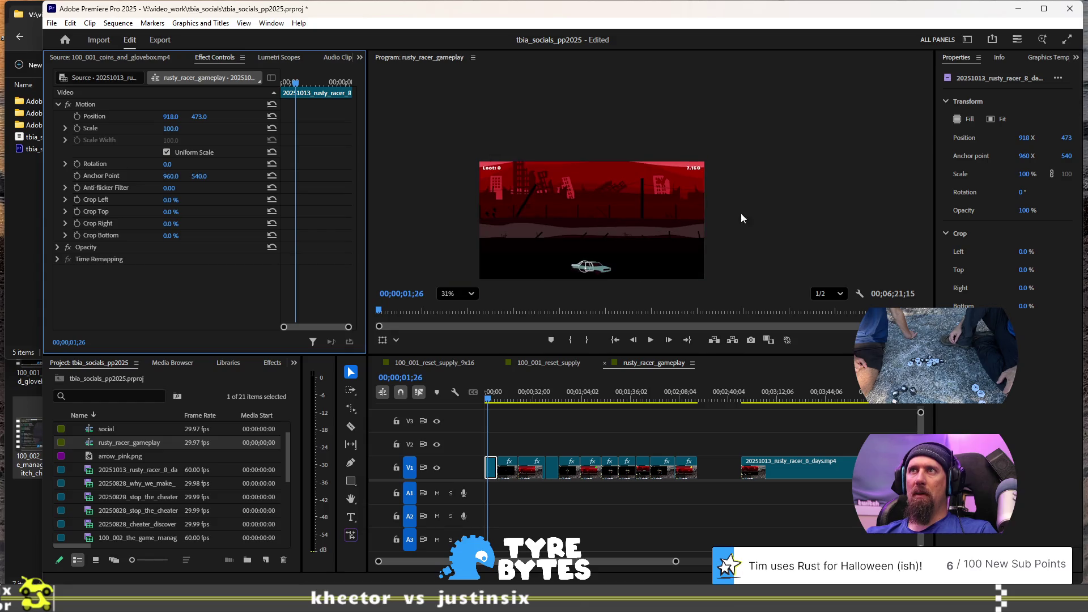
scroll(735, 247, up, 8)
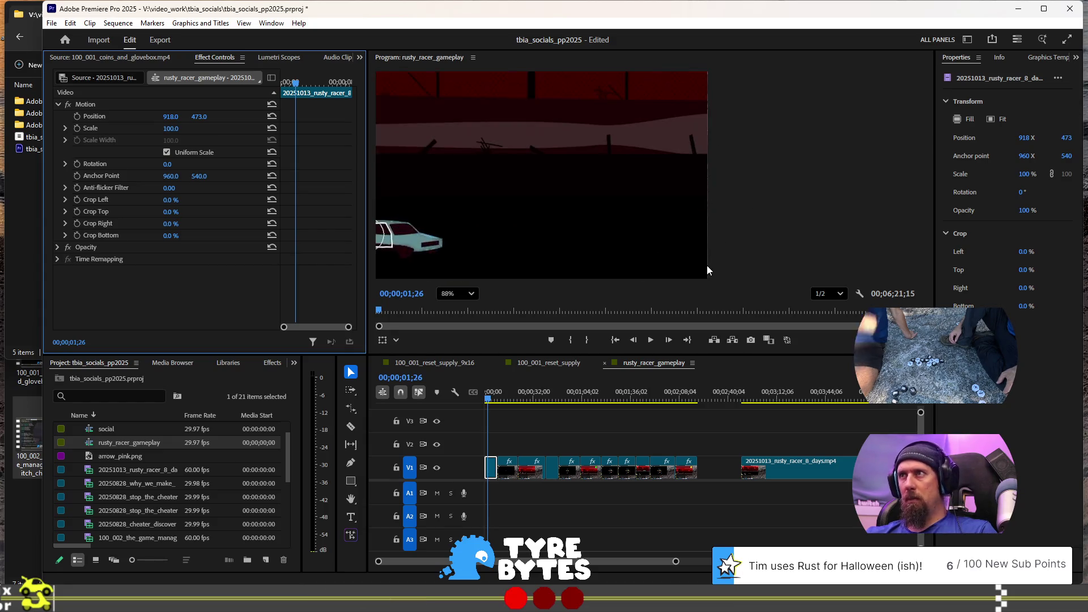
scroll(623, 272, down, 3)
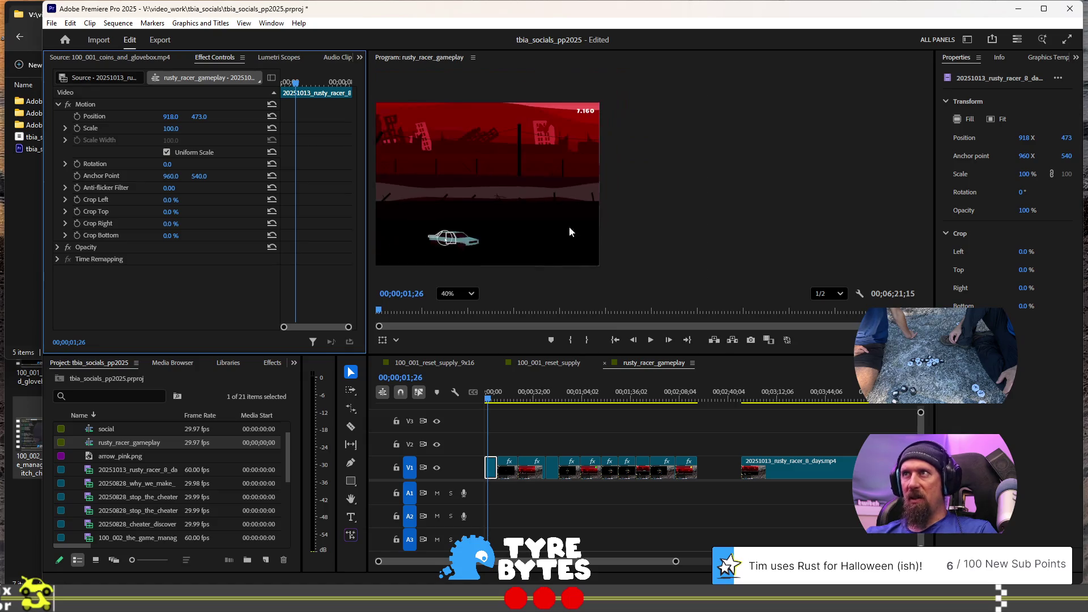
scroll(639, 97, up, 10)
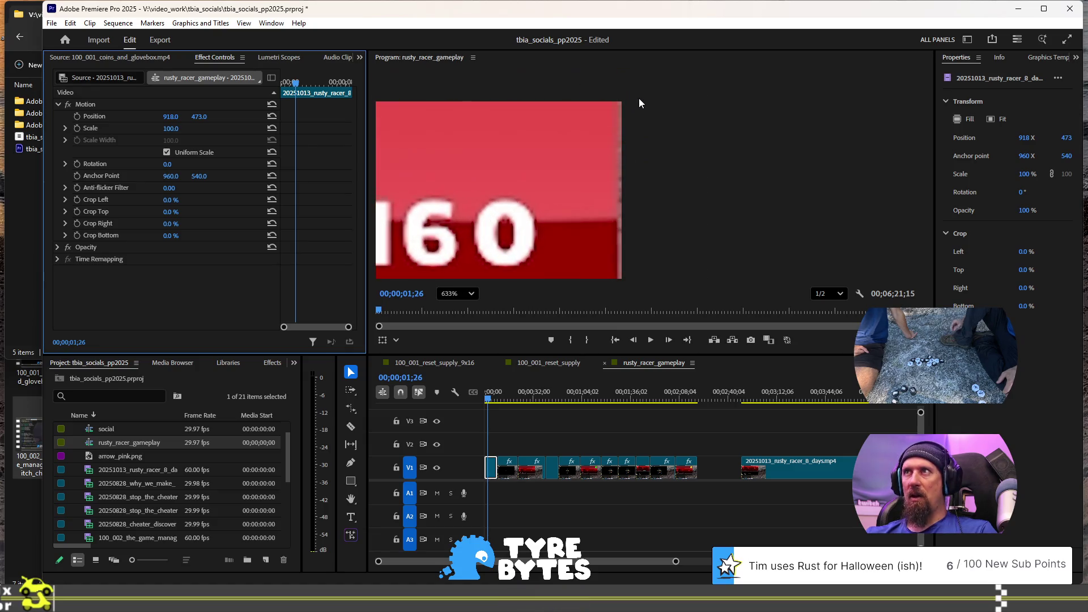
click(176, 115)
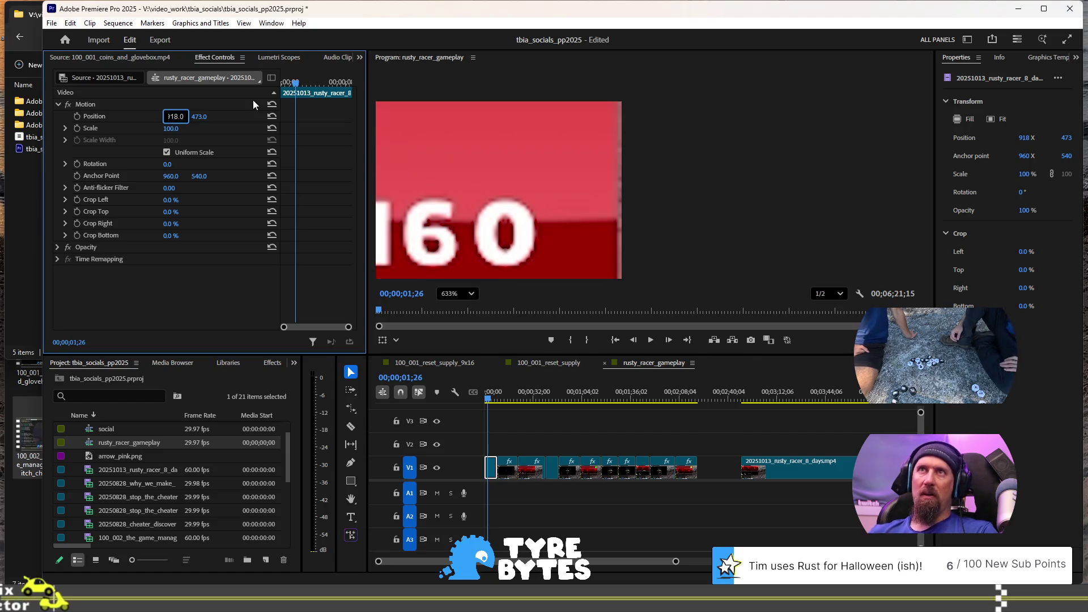
key(BackSpace)
text(9)
key(Return)
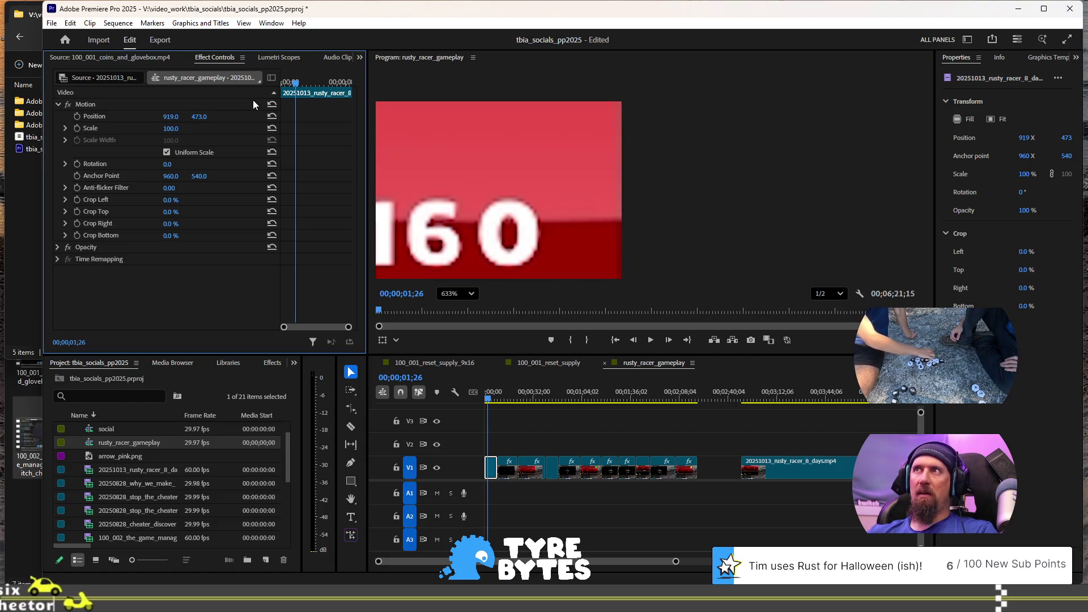
Step: Set the vertical position to 474, trying 473 along the way
scroll(453, 141, down, 14)
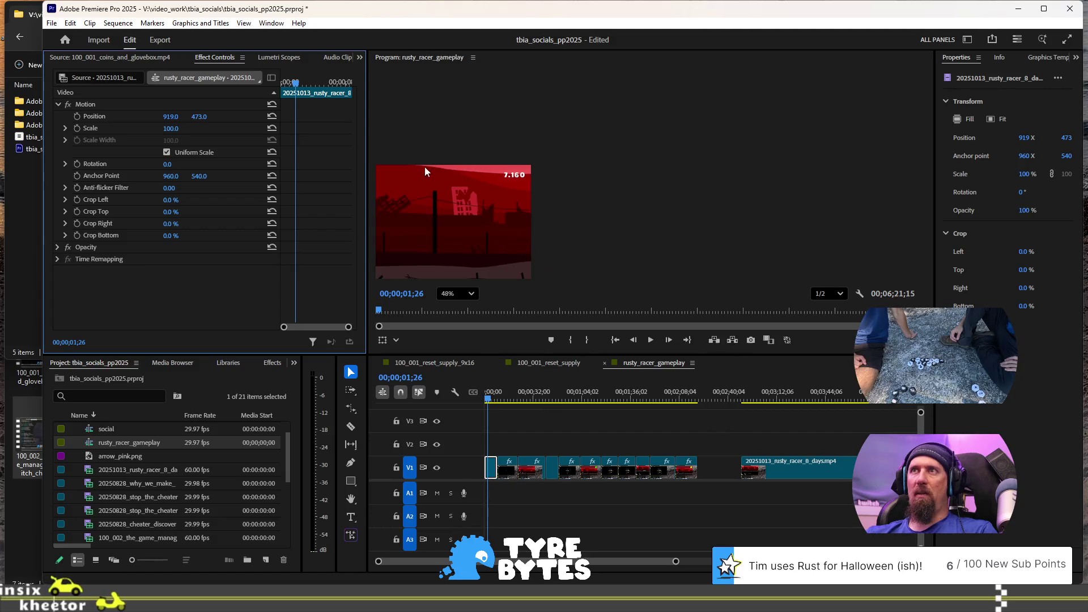
scroll(417, 158, up, 10)
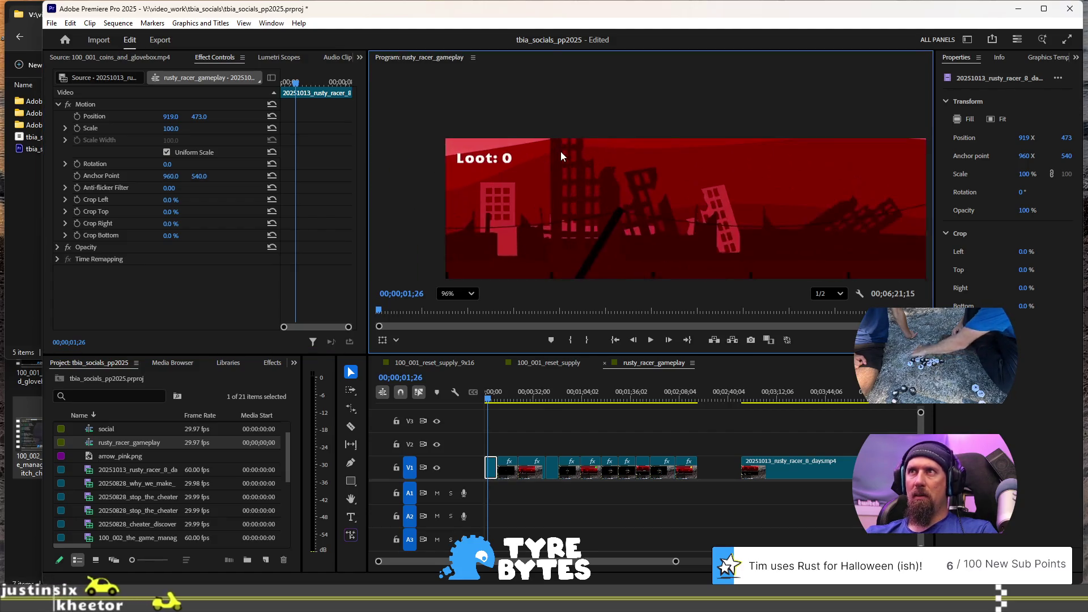
scroll(441, 136, up, 3)
scroll(447, 132, down, 5)
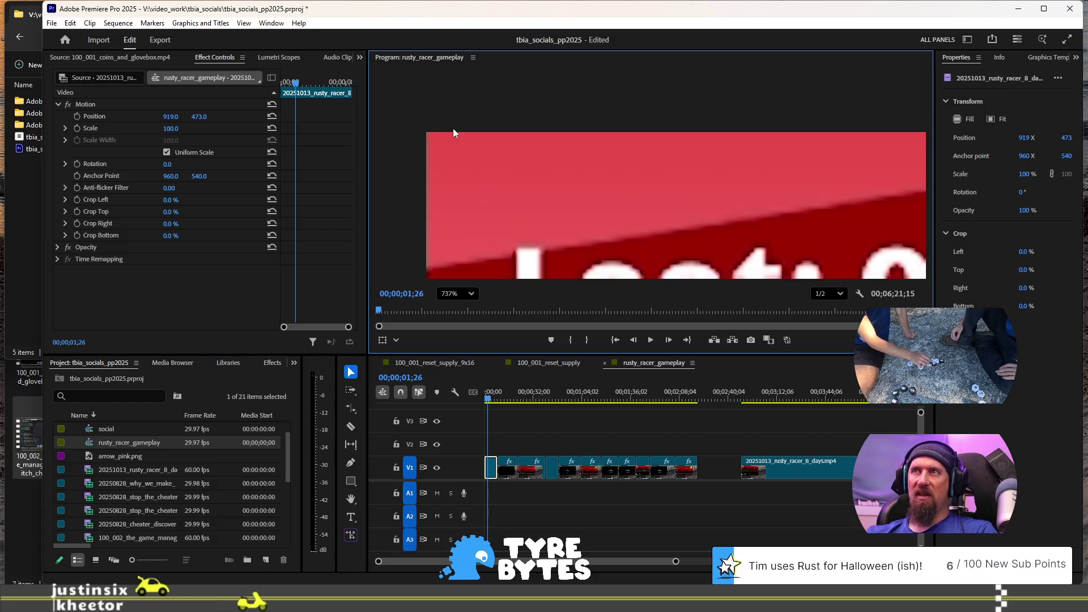
scroll(470, 144, down, 7)
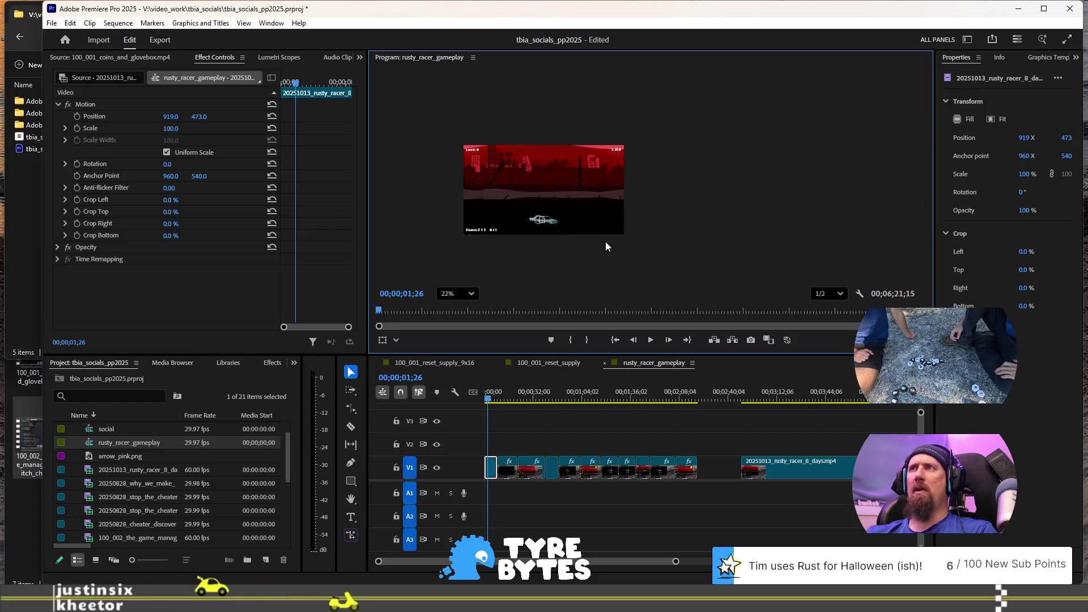
scroll(605, 243, up, 8)
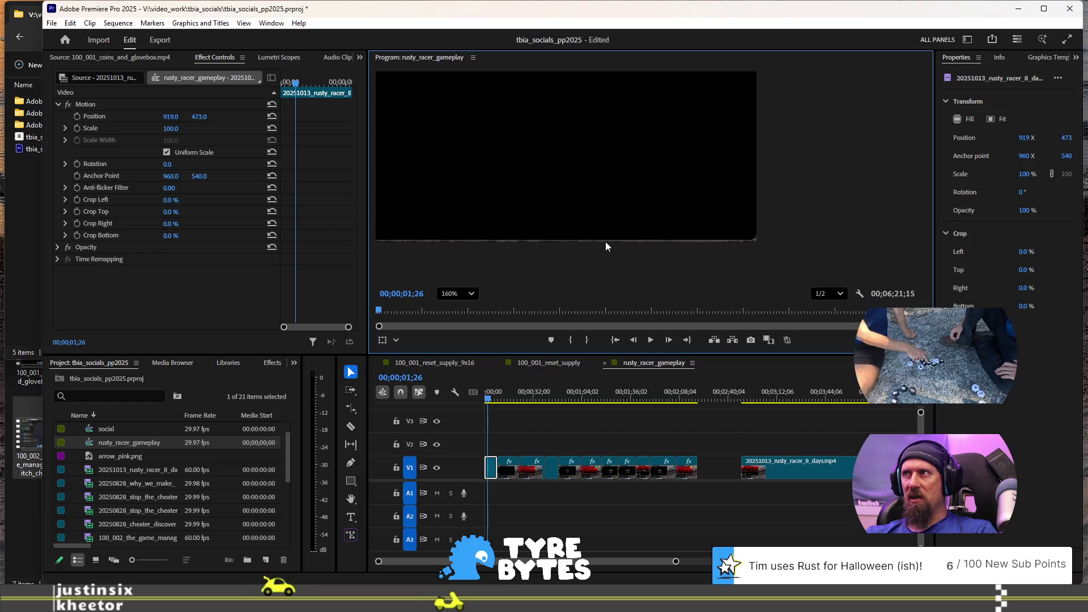
click(201, 116)
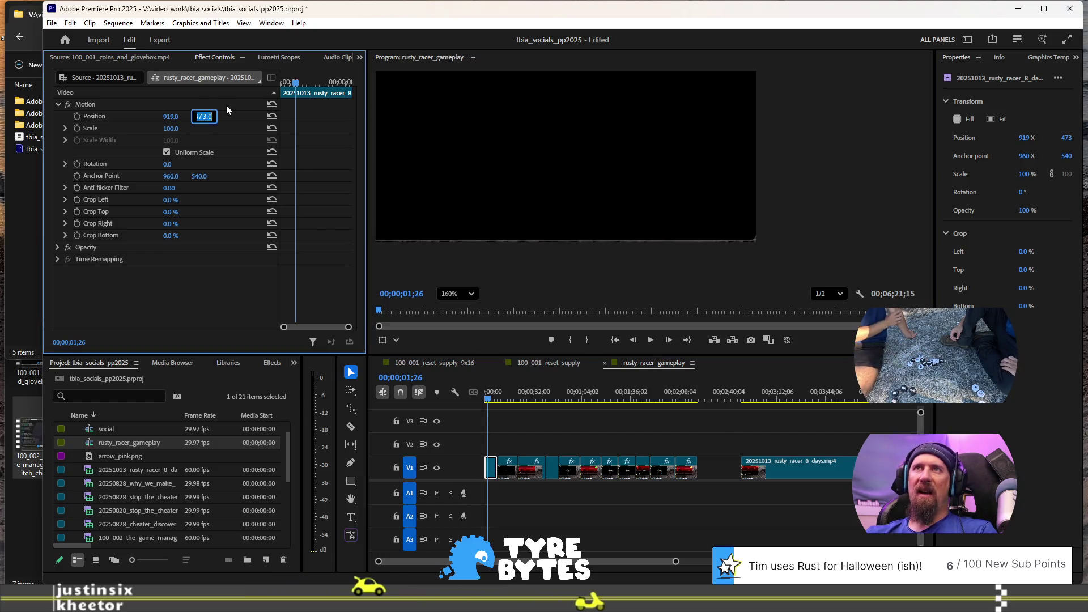
key(BackSpace)
text(4)
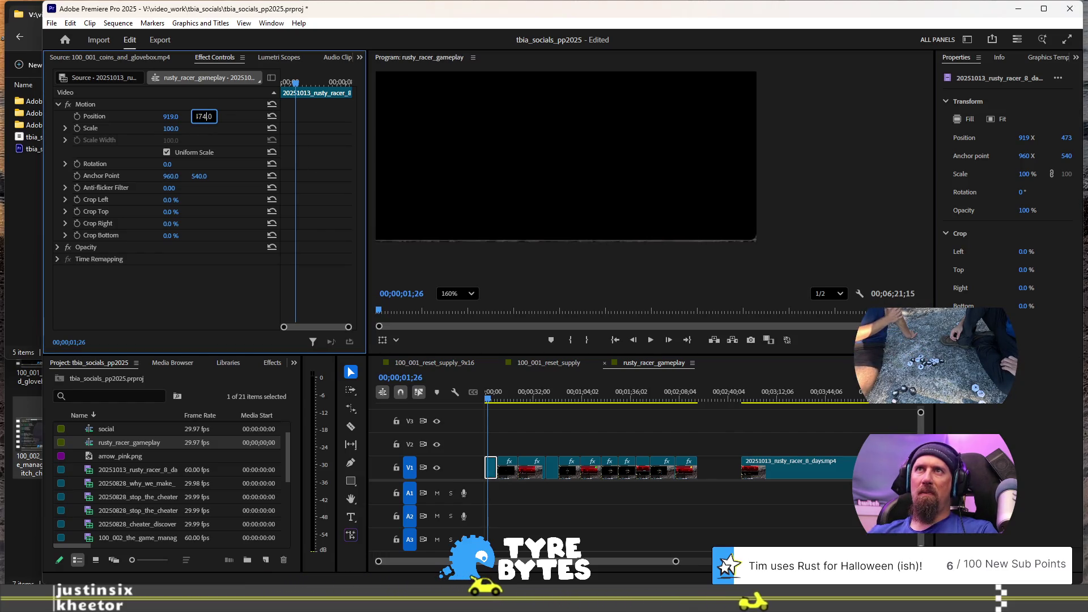
key(Return)
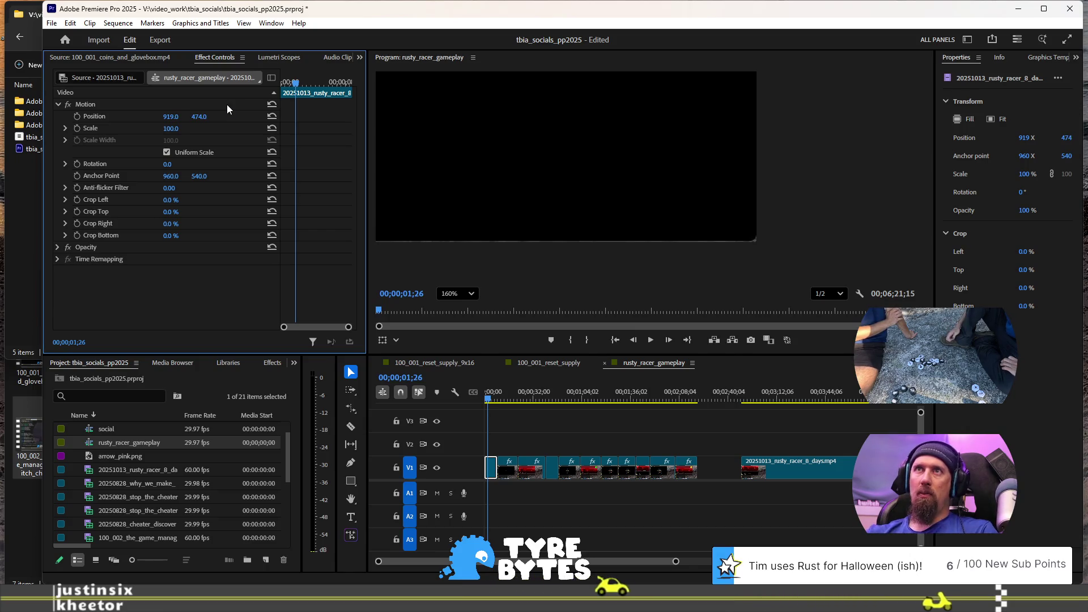
click(205, 117)
key(Down)
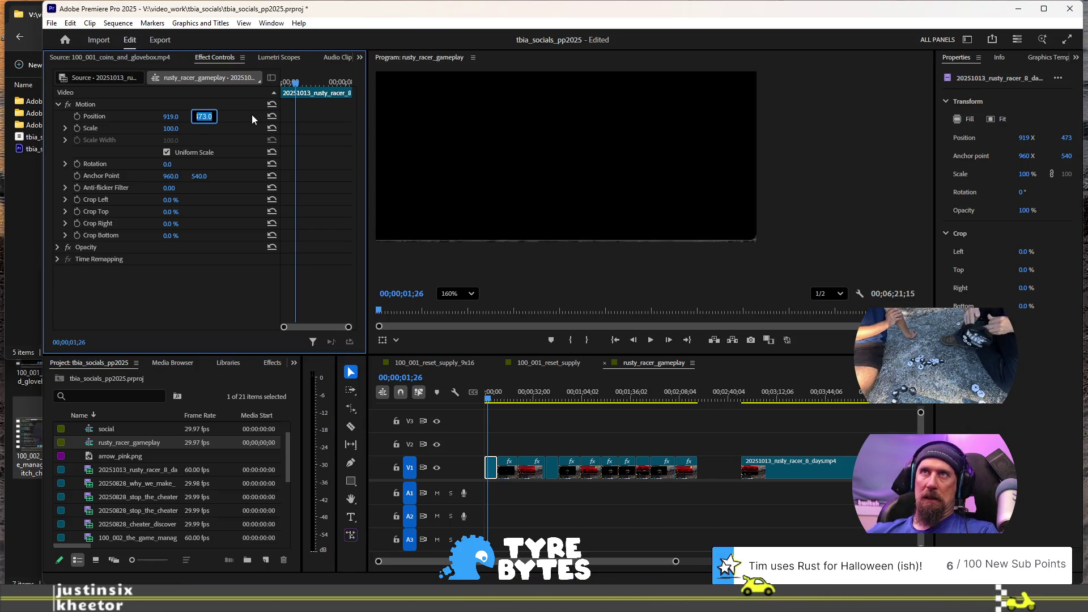
key(Up)
key(Return)
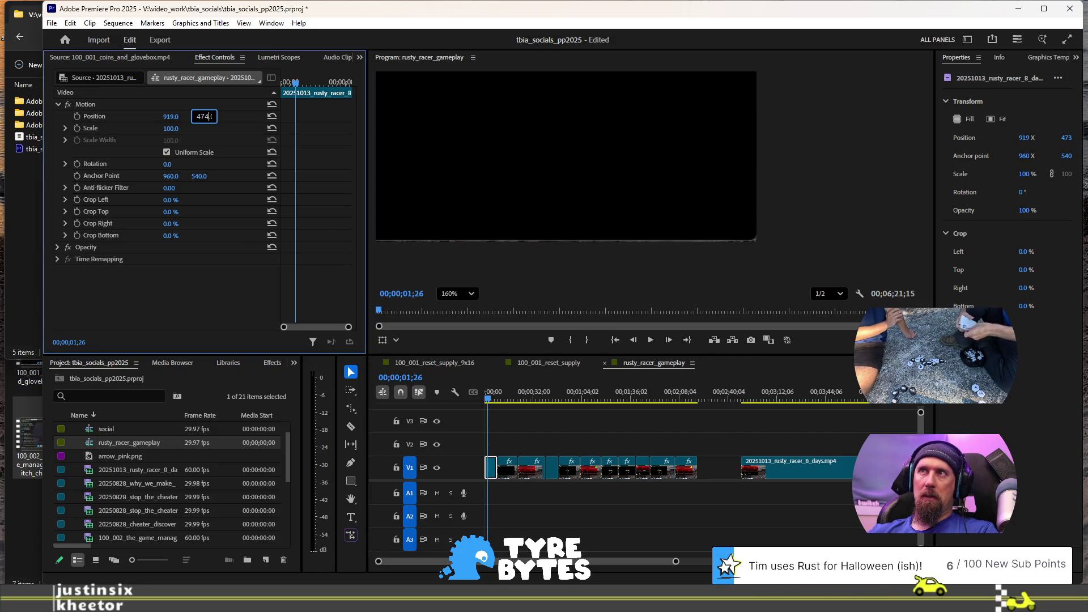
Step: Inspect the frame edge in the magnified preview and settle the vertical position at 475
scroll(706, 172, down, 2)
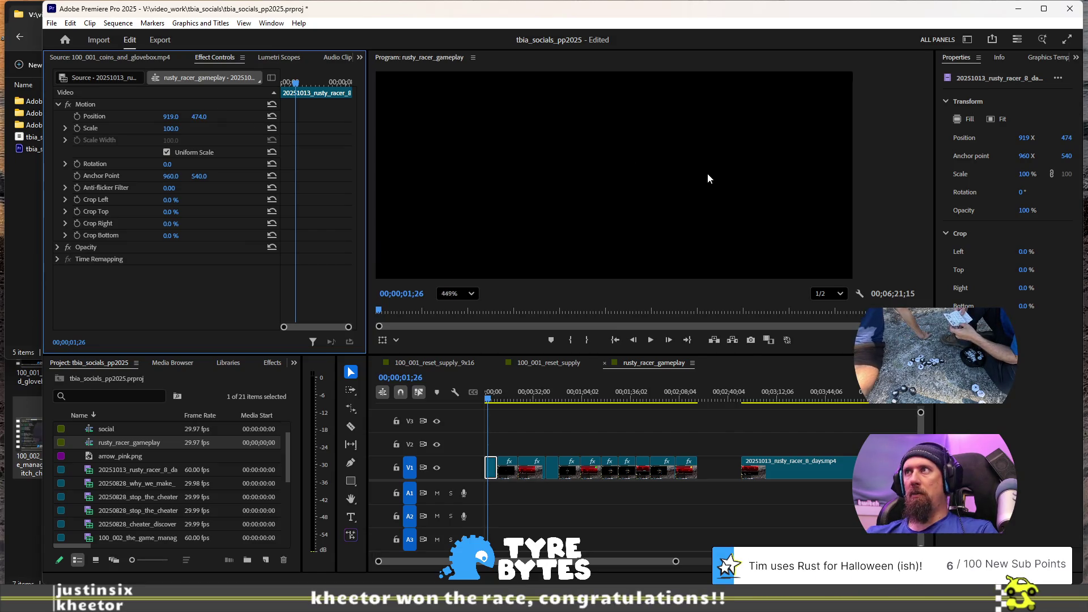
click(739, 176)
drag(771, 176, 751, 236)
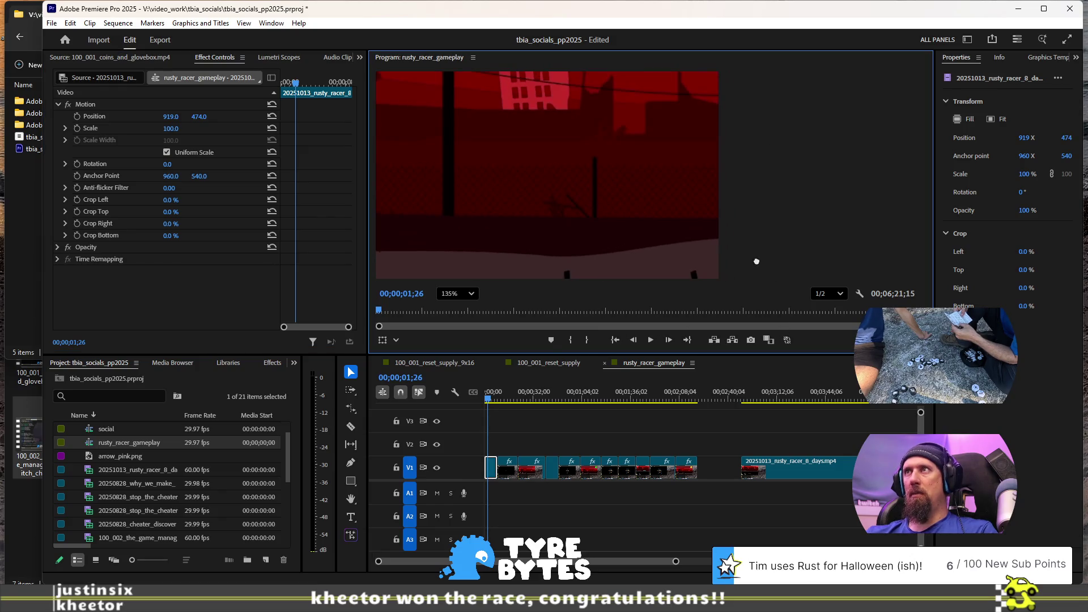
scroll(736, 164, up, 2)
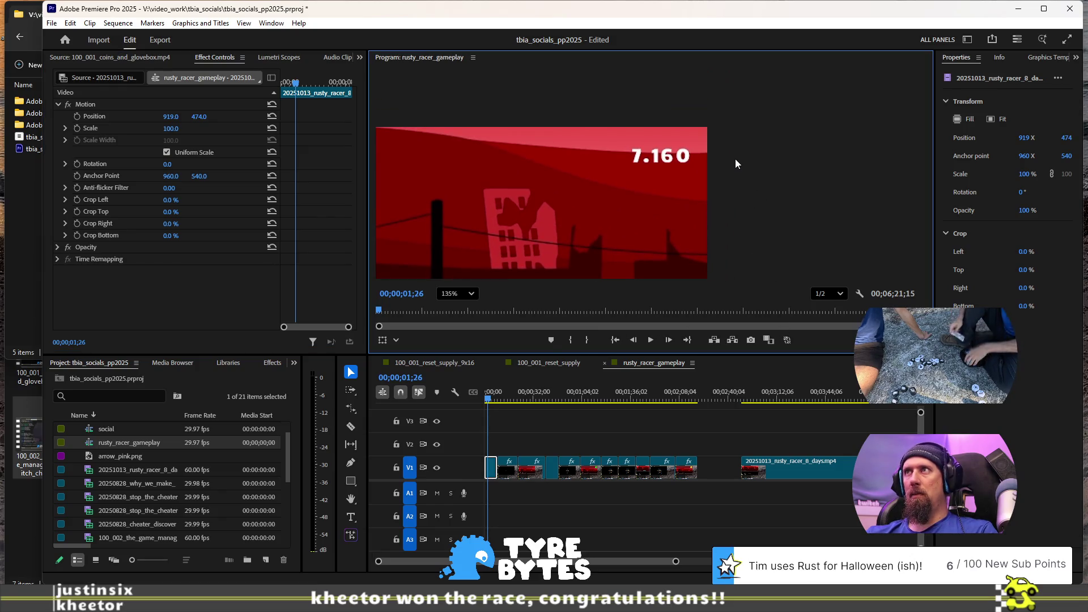
click(207, 117)
key(Left)
key(Delete)
text(6)
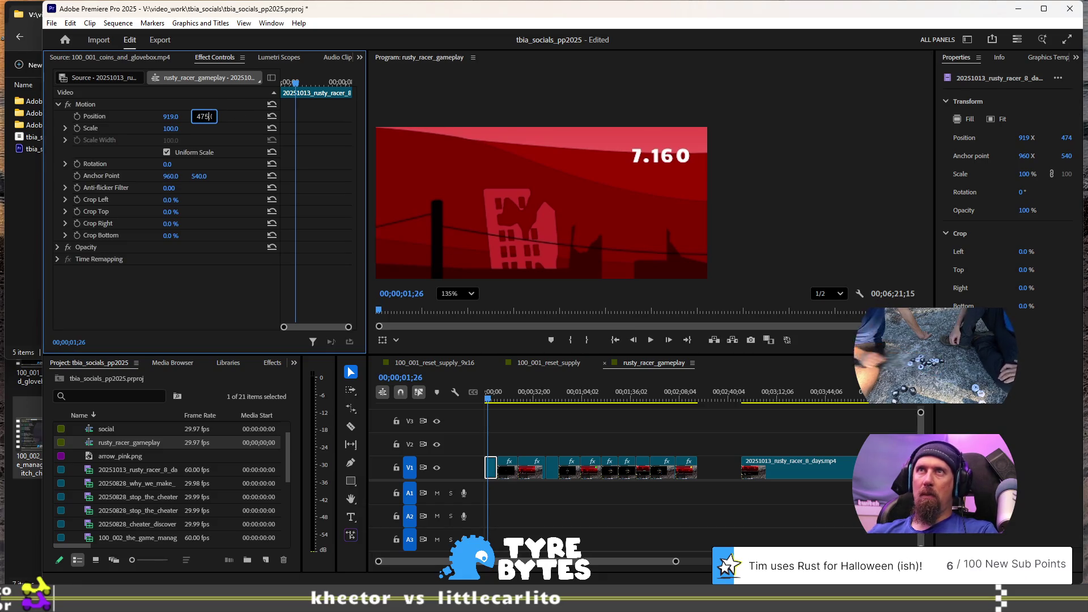
key(Return)
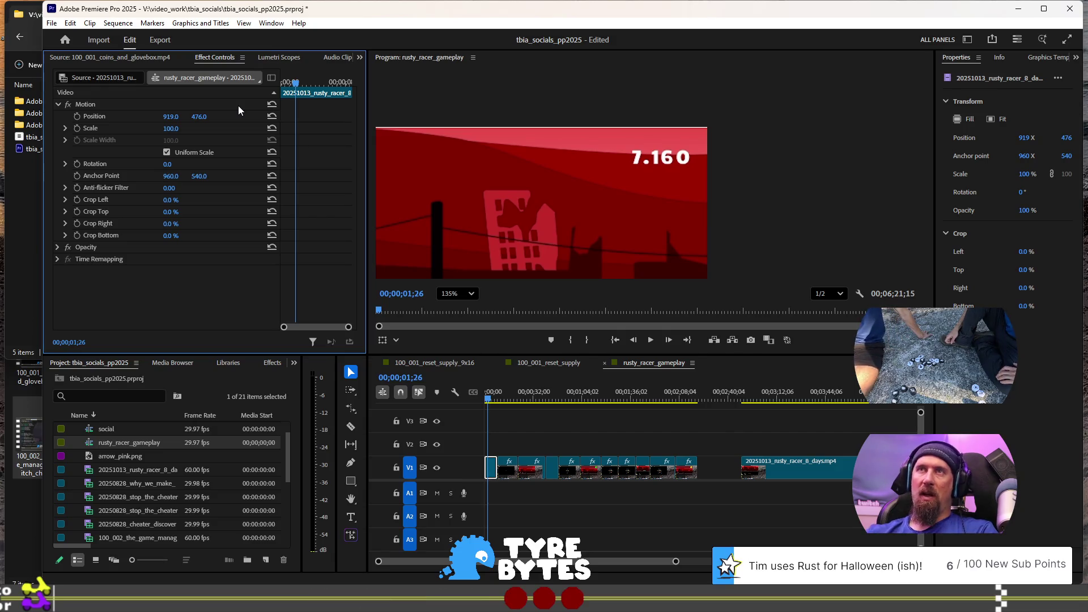
click(208, 114)
key(BackSpace)
text(5)
key(Return)
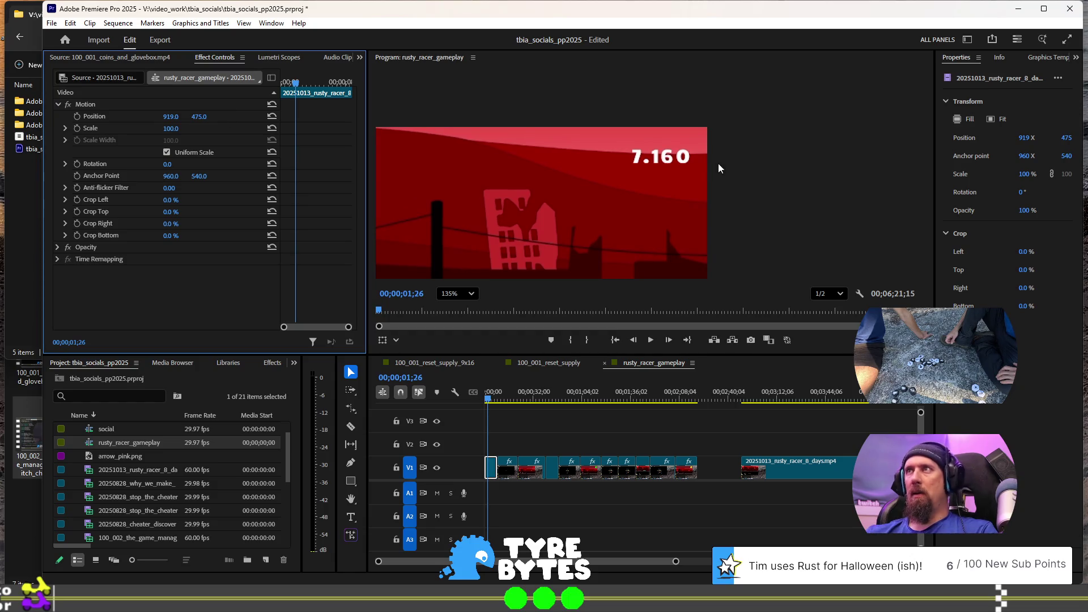
Step: Select the first clip in the rusty_racer_gameplay sequence
scroll(799, 210, down, 5)
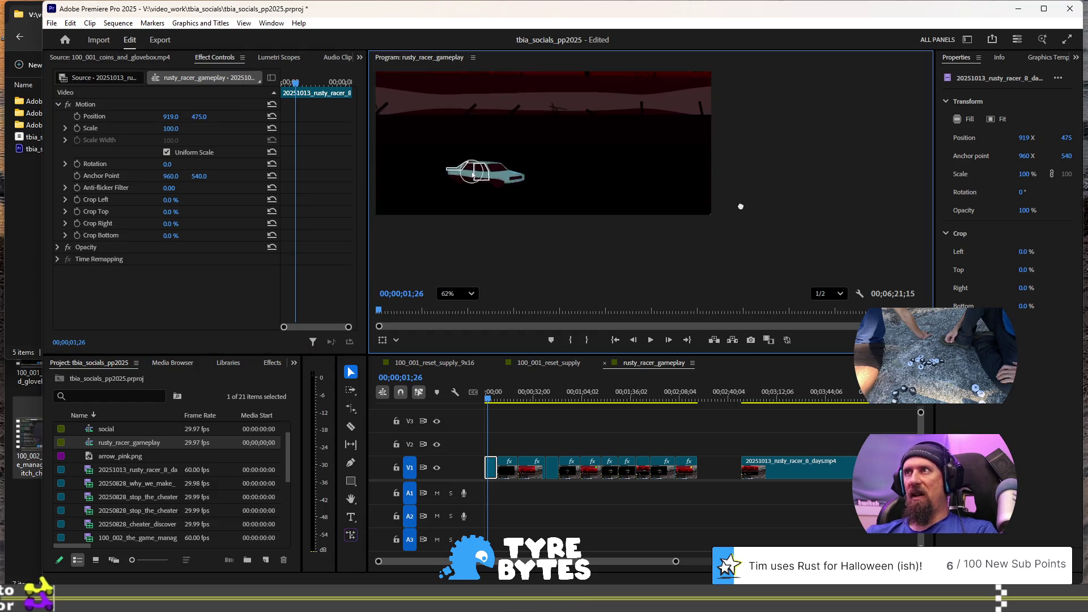
scroll(654, 205, down, 3)
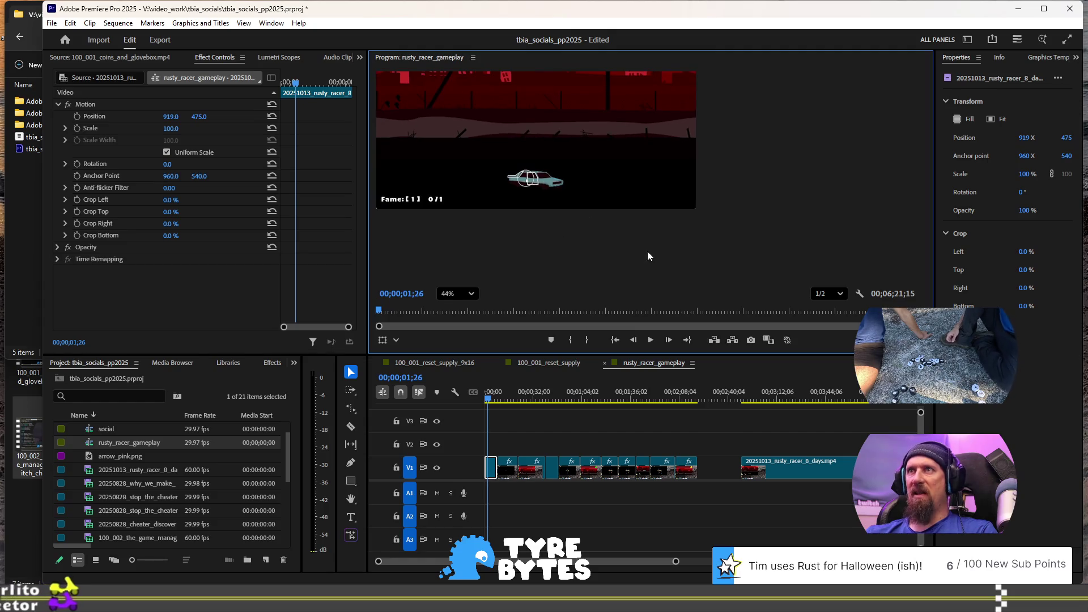
scroll(735, 141, down, 2)
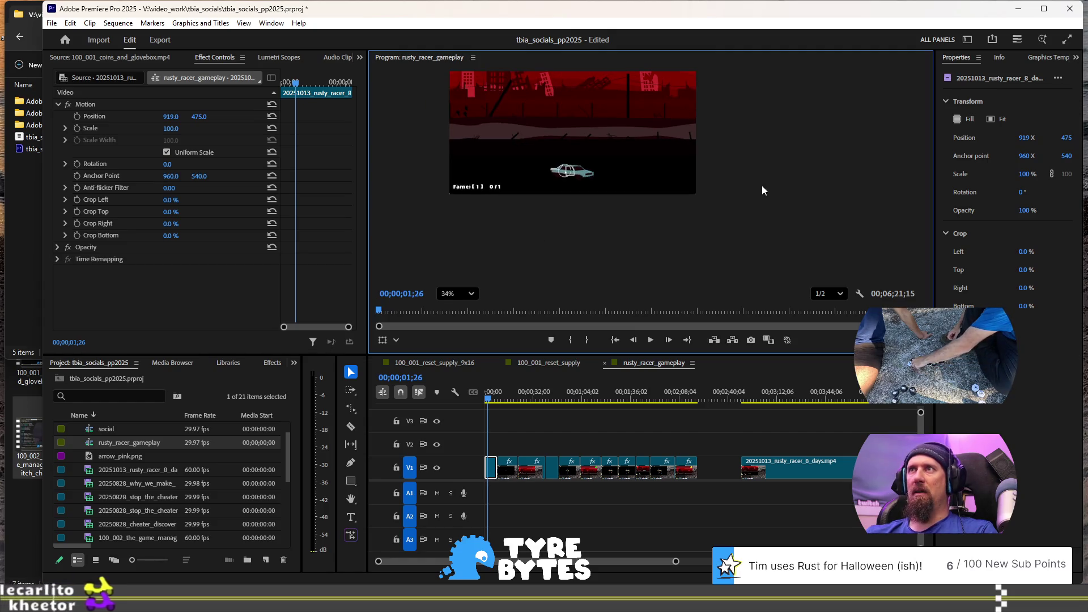
click(494, 470)
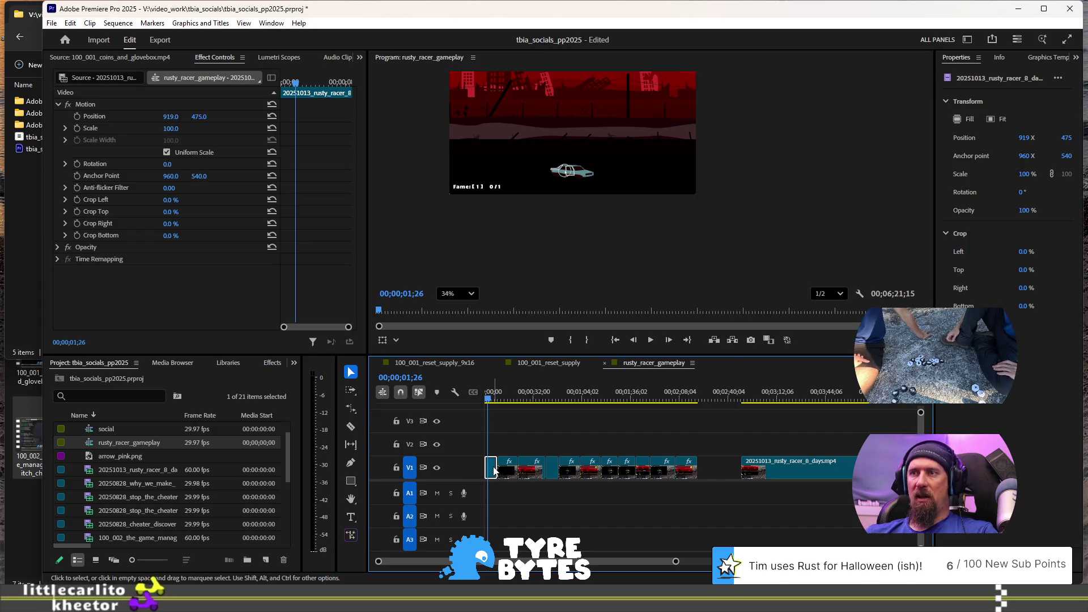
Step: Paste the copied Motion attributes (Position 919, 475) onto all V1 clips
click(781, 467)
drag(781, 468, 505, 430)
right_click(806, 468)
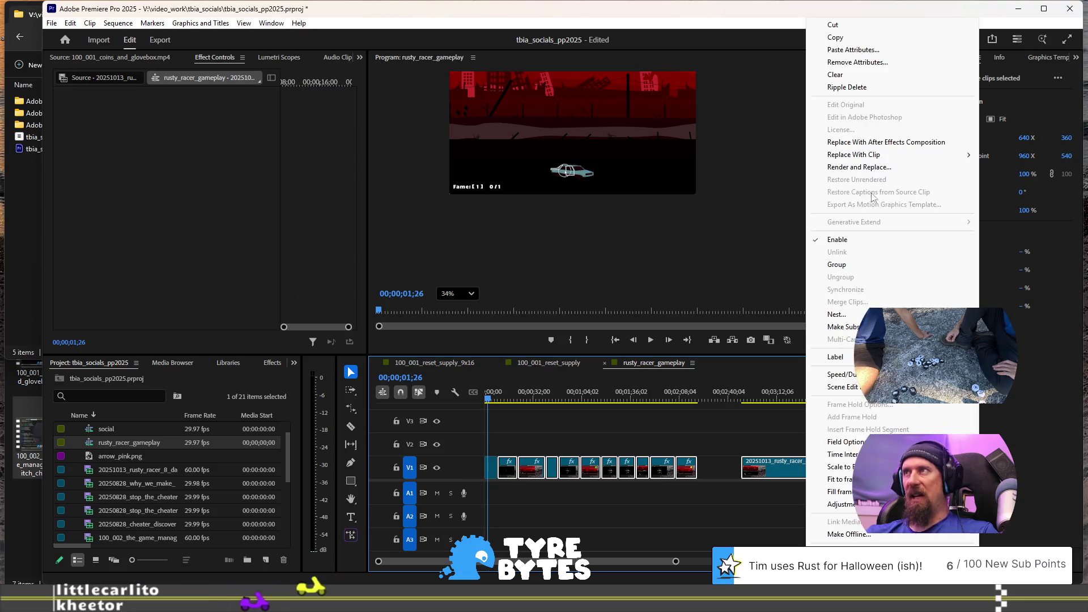
click(894, 49)
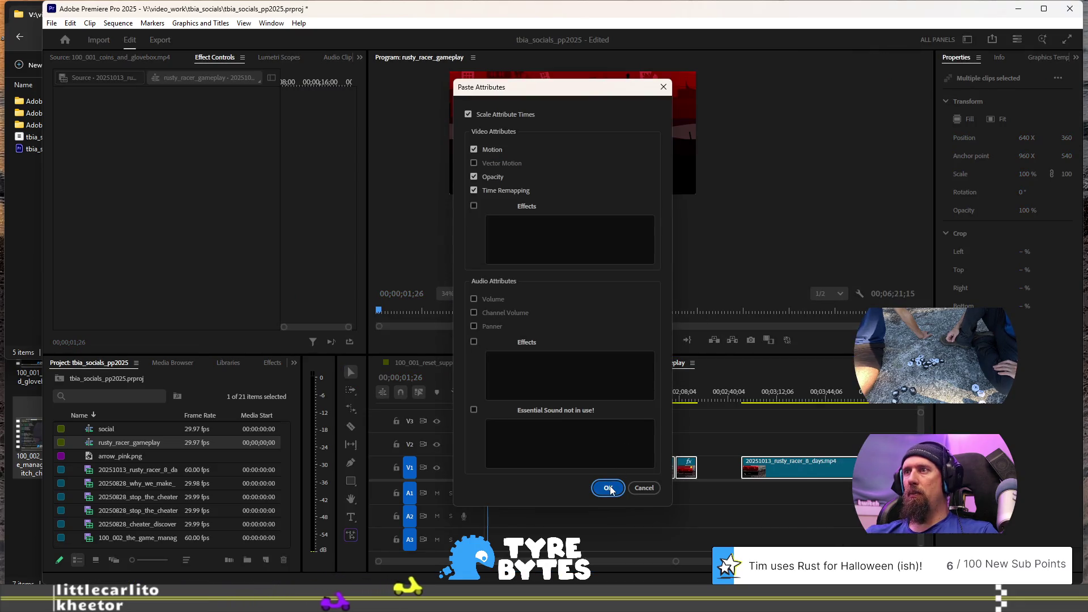
click(608, 488)
Step: Paste the same Position 919, 475 onto the later rusty_racer_gameplay clip
scroll(708, 451, down, 3)
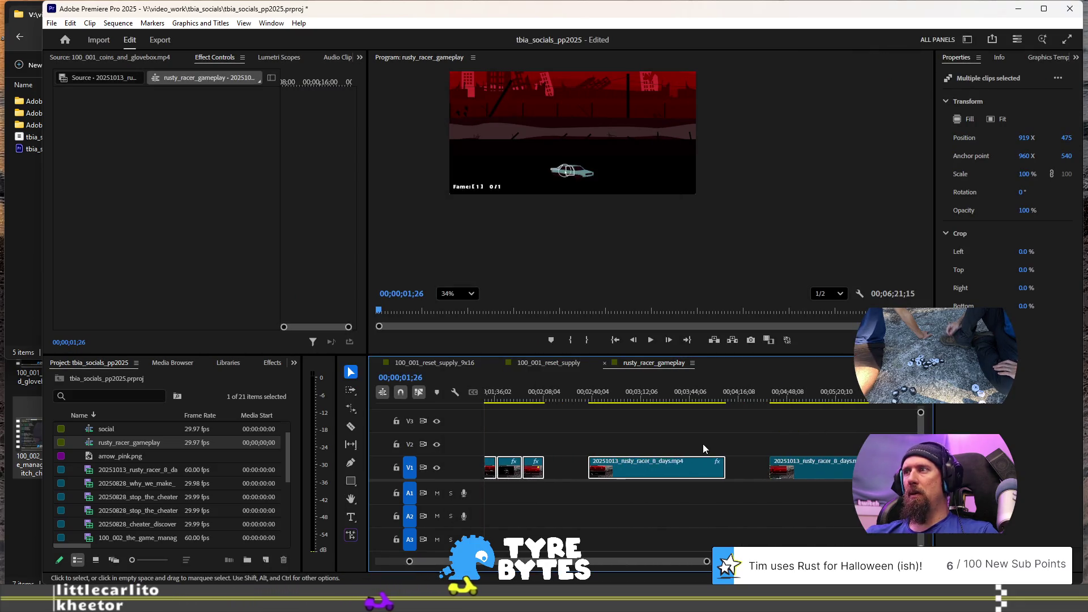
click(697, 477)
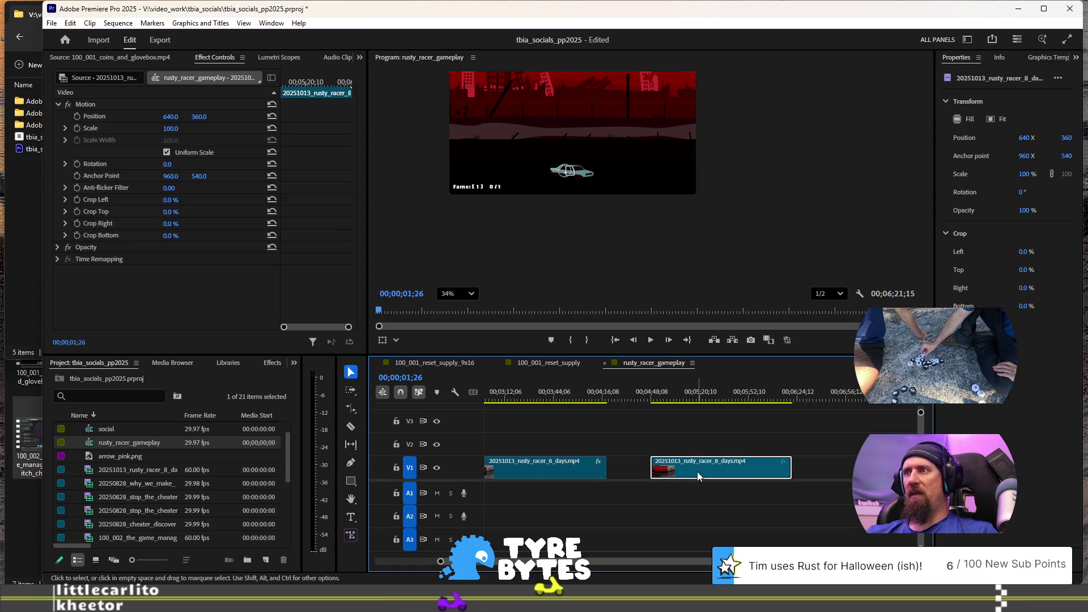
right_click(737, 474)
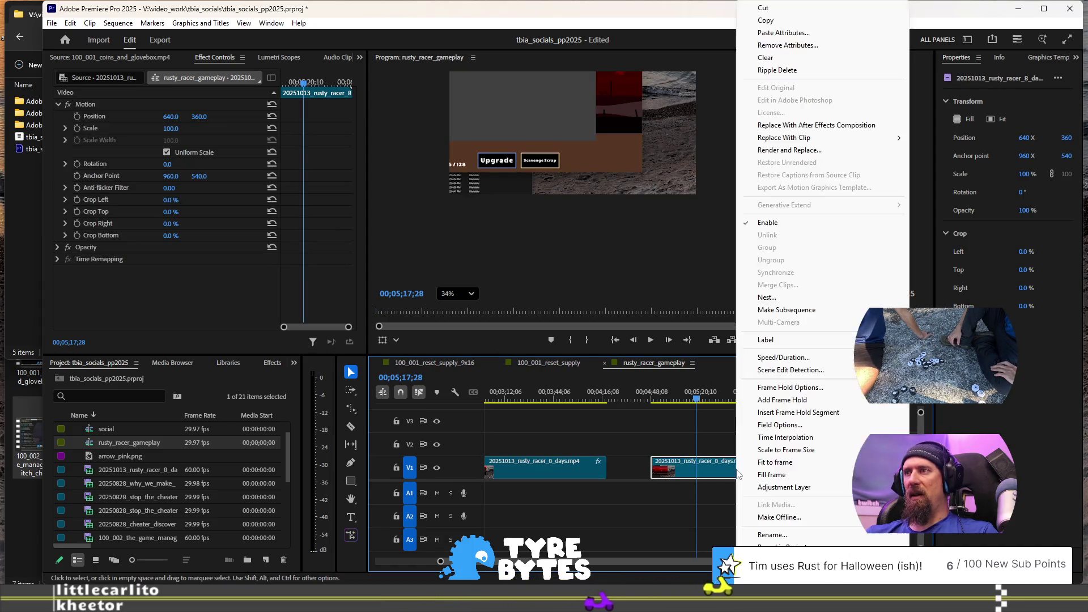
click(832, 36)
click(614, 485)
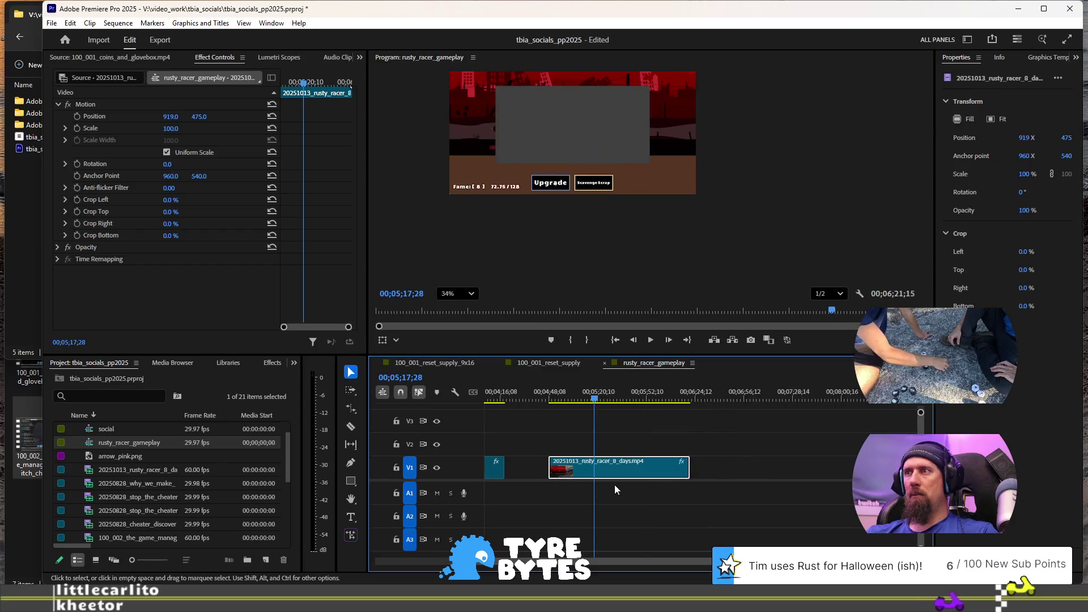
Step: Check the result at 00;00;37;18, return to the start, and switch to 100_001_reset_supply
scroll(614, 485, up, 5)
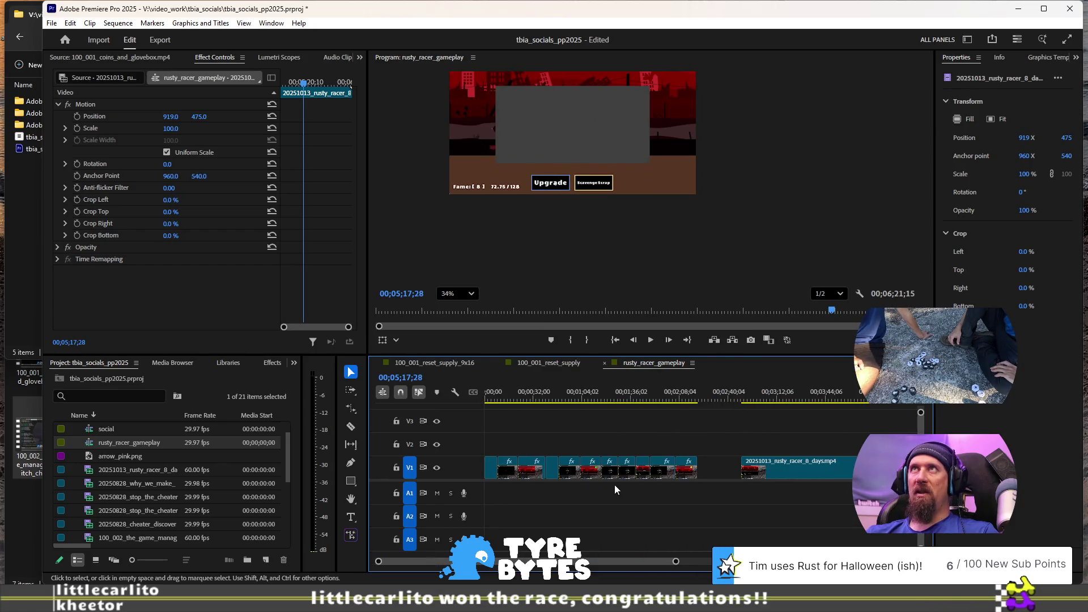
click(543, 399)
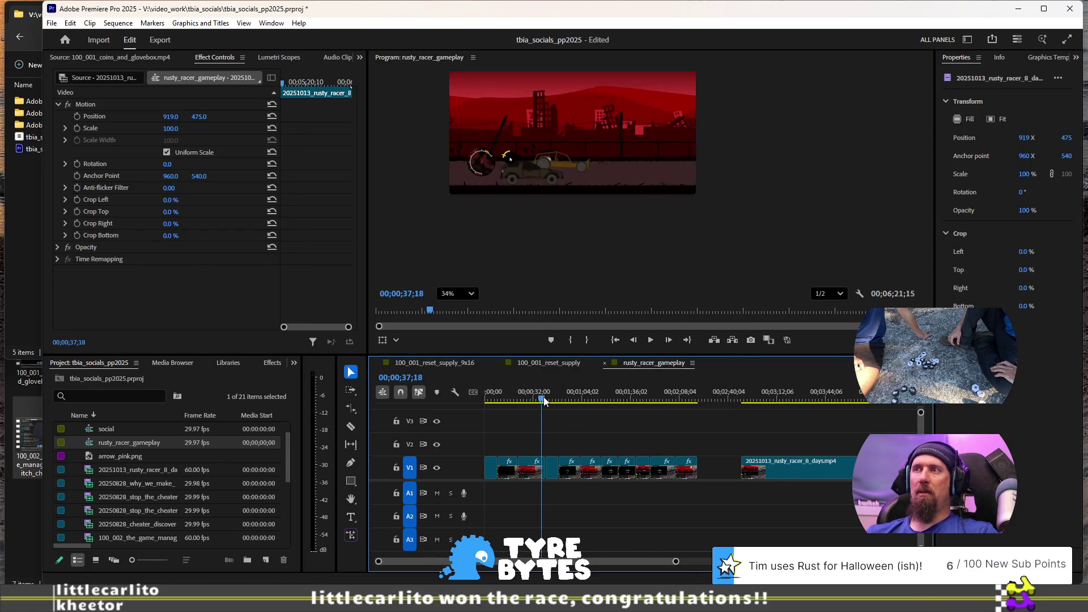
key(Home)
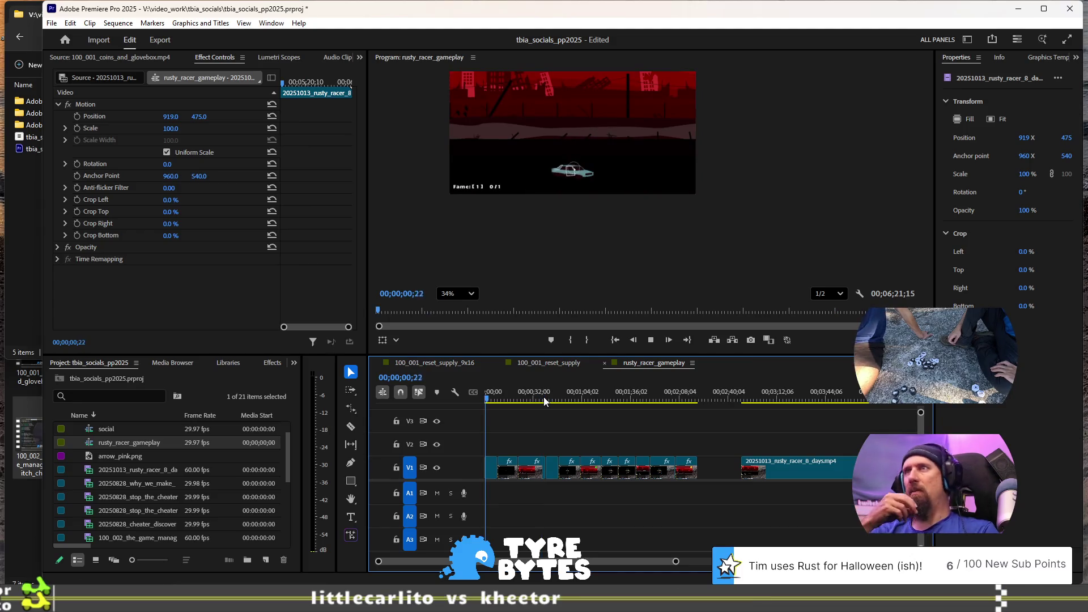
click(539, 363)
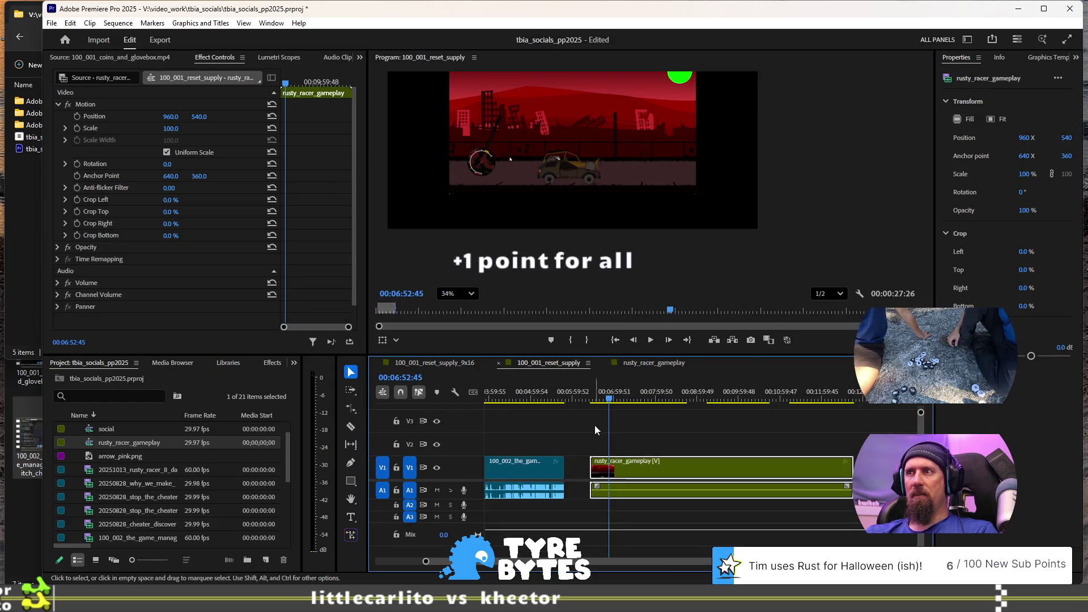
Step: Pan the zoomed Program monitor to inspect the rusty_racer_gameplay clip's framing and lower gameplay area
alt+scroll(627, 430, down, 2)
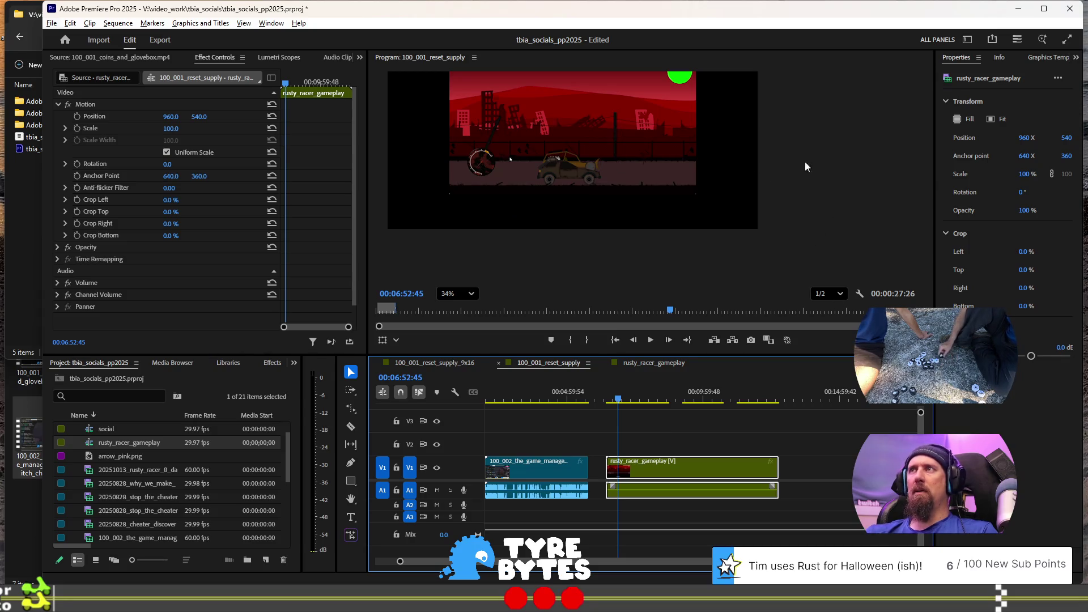
click(876, 224)
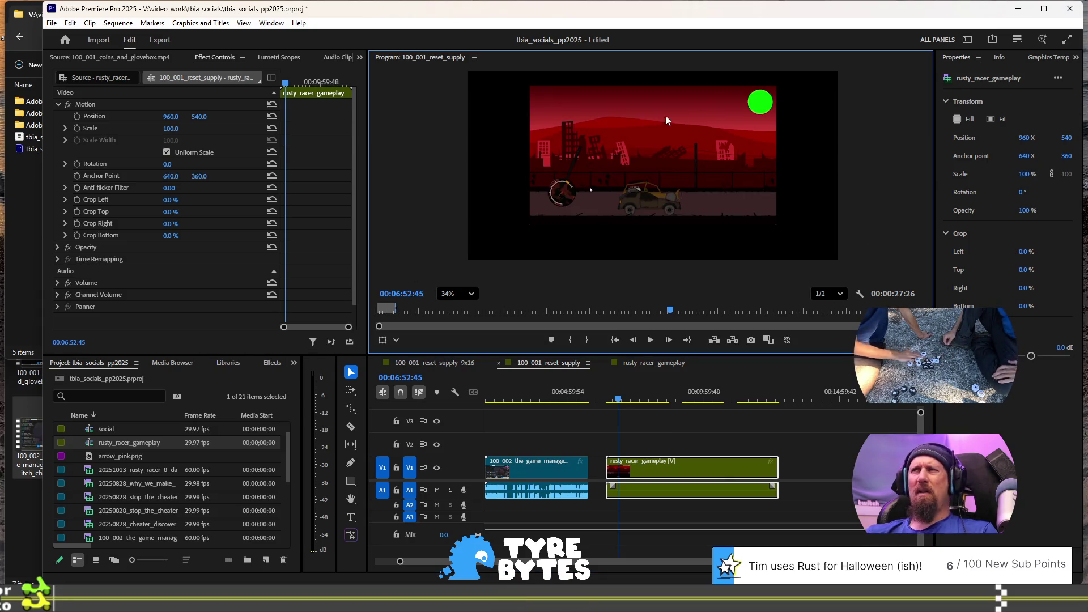
mouse_move(448, 135)
mouse_down()
mouse_move(405, 132)
mouse_move(480, 143)
mouse_move(416, 148)
mouse_move(441, 167)
mouse_up()
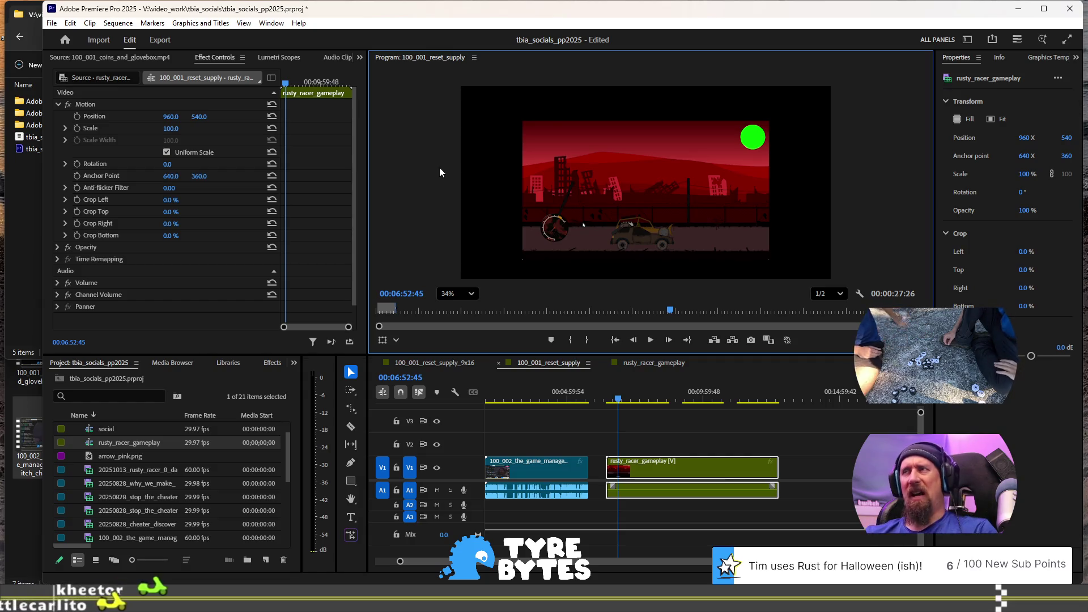
mouse_move(436, 168)
mouse_down()
mouse_move(405, 103)
mouse_move(624, 199)
mouse_up()
mouse_move(466, 180)
mouse_down()
mouse_move(449, 163)
mouse_move(437, 177)
mouse_up()
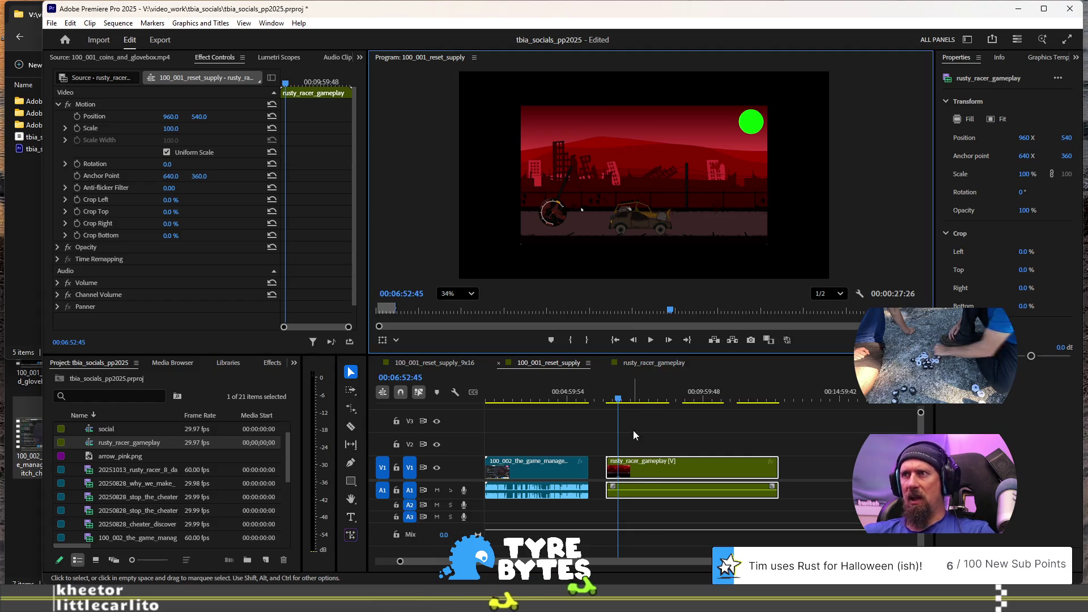
right_click(715, 475)
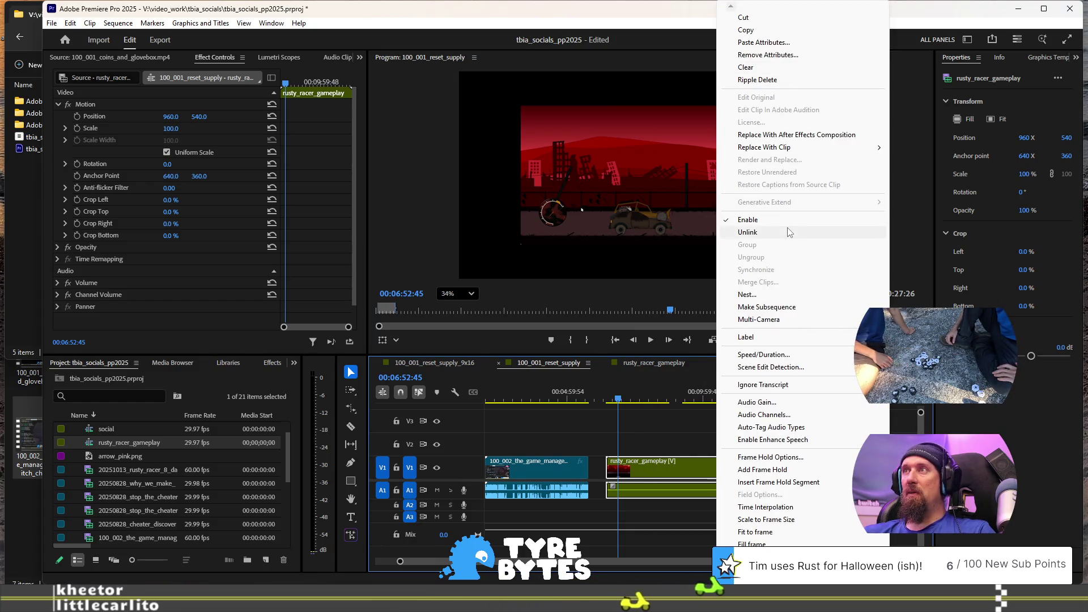
Step: Unlink the rusty_racer_gameplay clip and delete its A1 audio
click(747, 232)
click(711, 495)
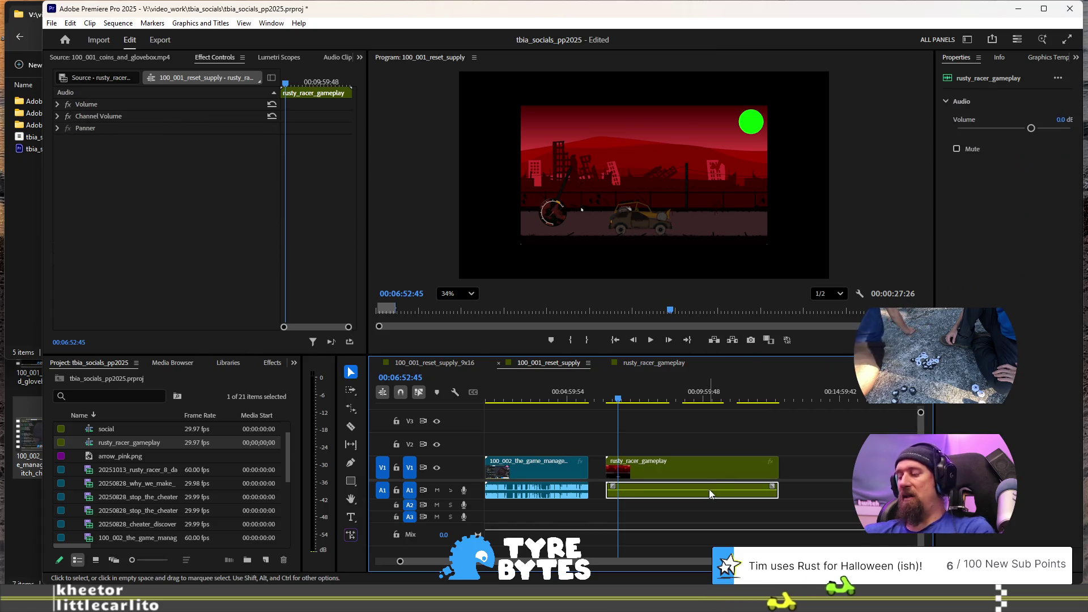
key(Delete)
Step: Review the video-only gameplay clip in the preview, then move the playhead near the sequence start
mouse_move(423, 93)
mouse_down()
mouse_move(464, 204)
mouse_move(445, 158)
mouse_move(433, 172)
mouse_move(443, 160)
mouse_up()
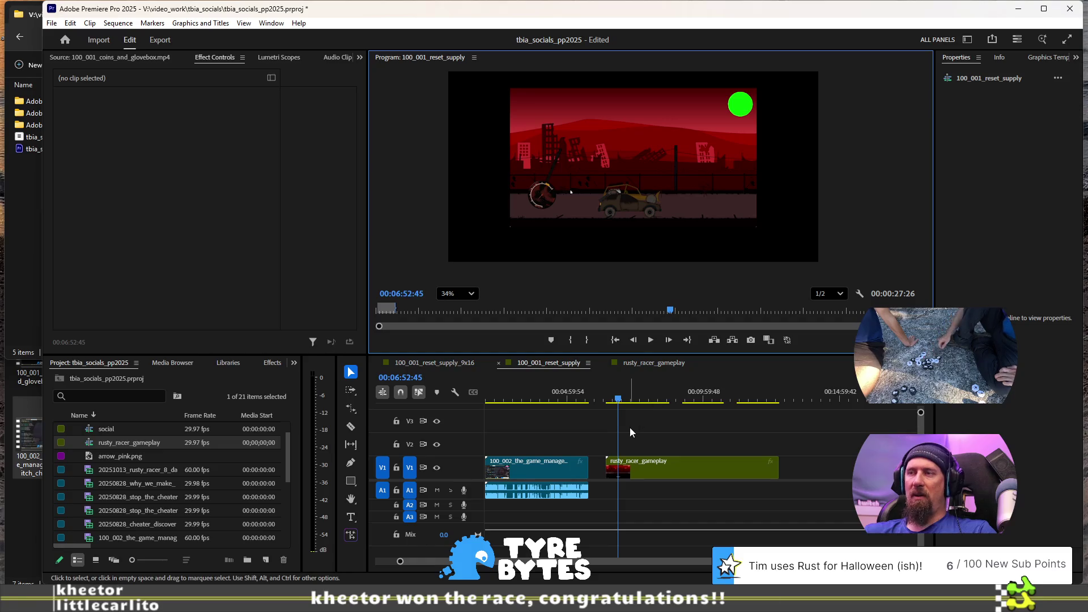
scroll(631, 429, up, 2)
click(589, 398)
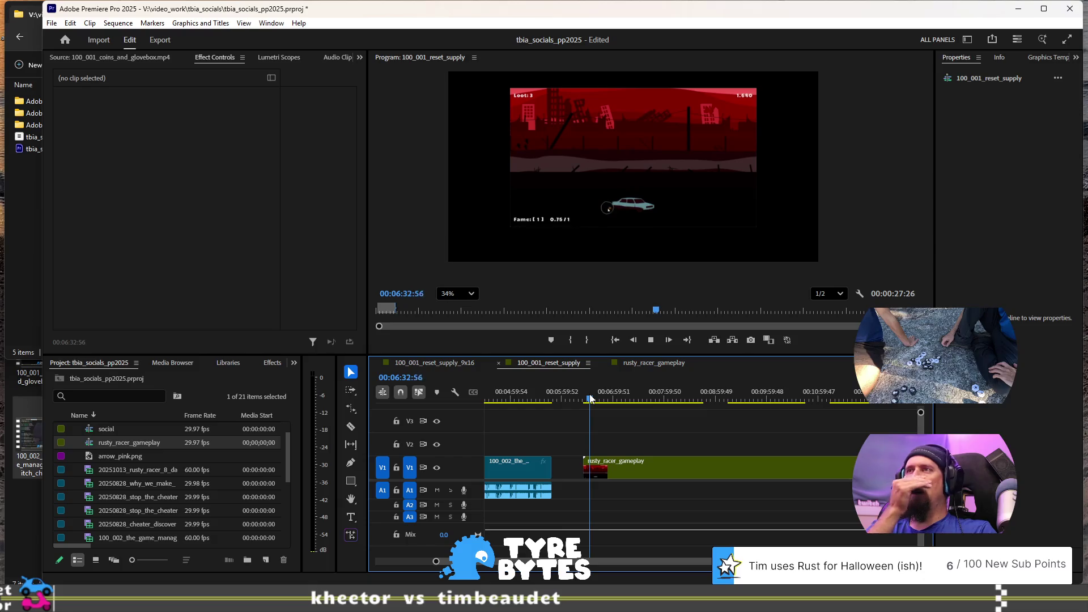
scroll(601, 451, down, 3)
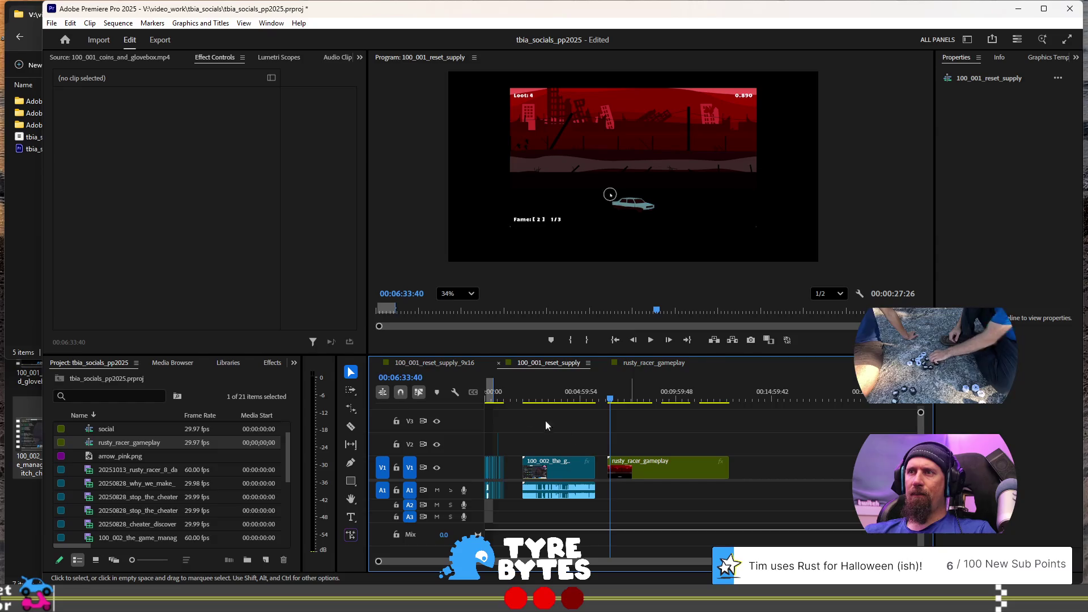
scroll(518, 407, up, 3)
click(493, 395)
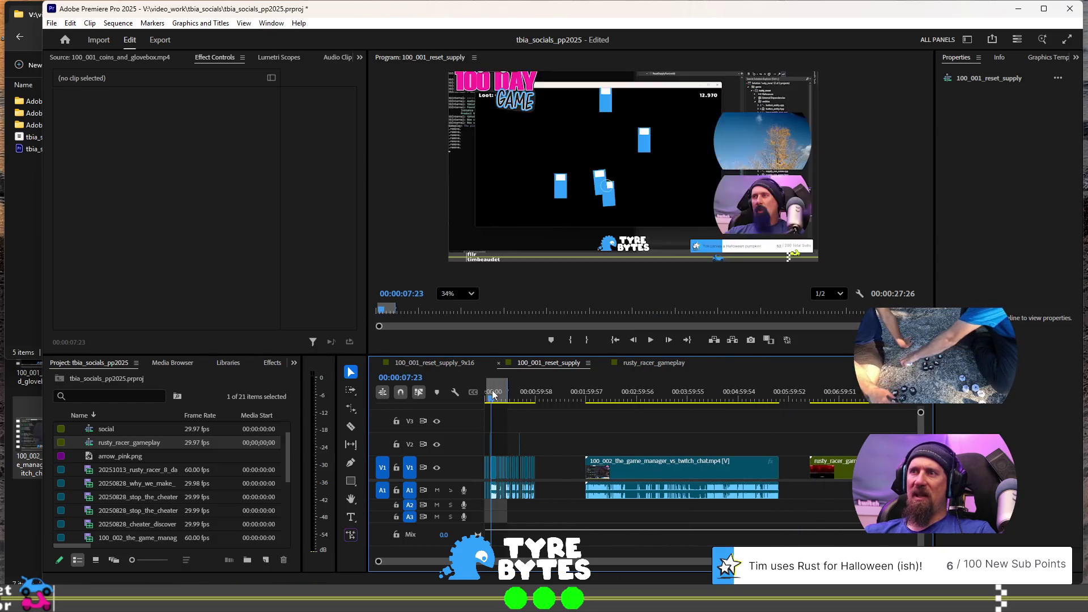
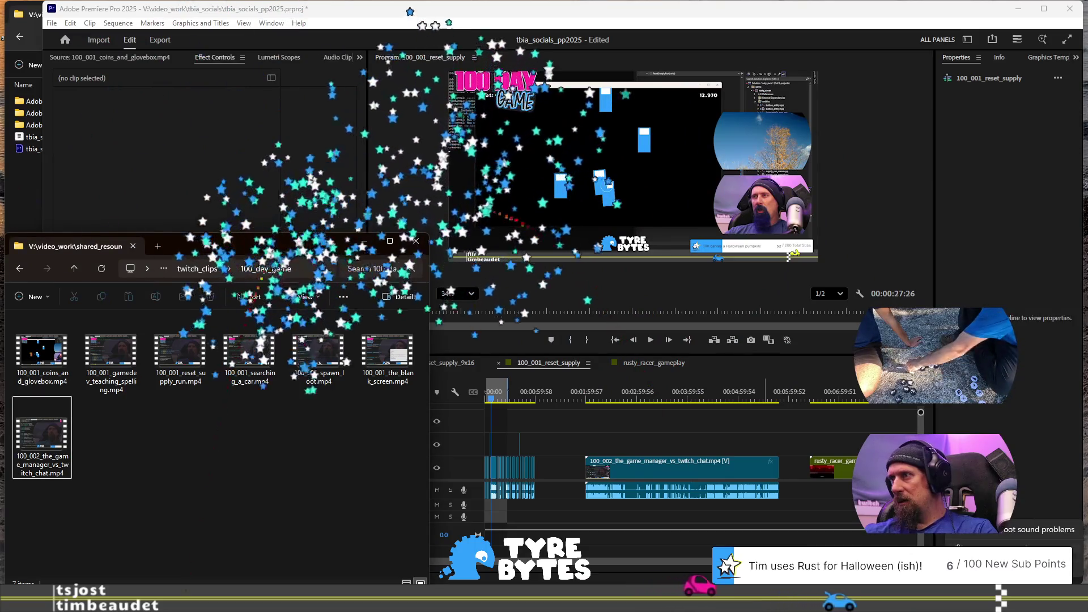
Step: In the Volume mixer, set StreamHelper's output device to CABLE Input (VB-Audio Virtual Cable)
click(1037, 550)
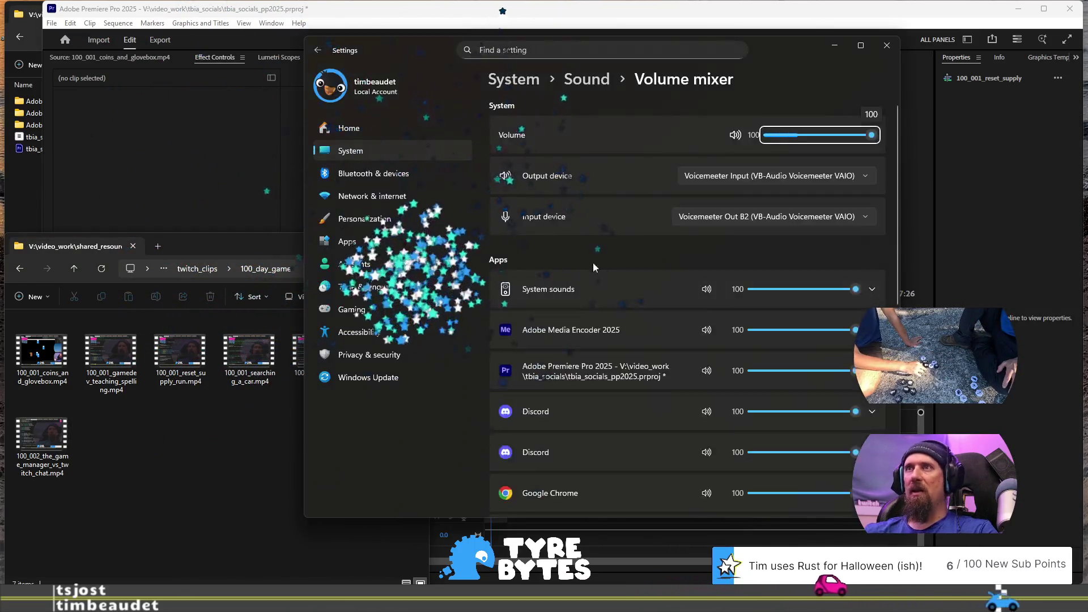
scroll(655, 290, down, 5)
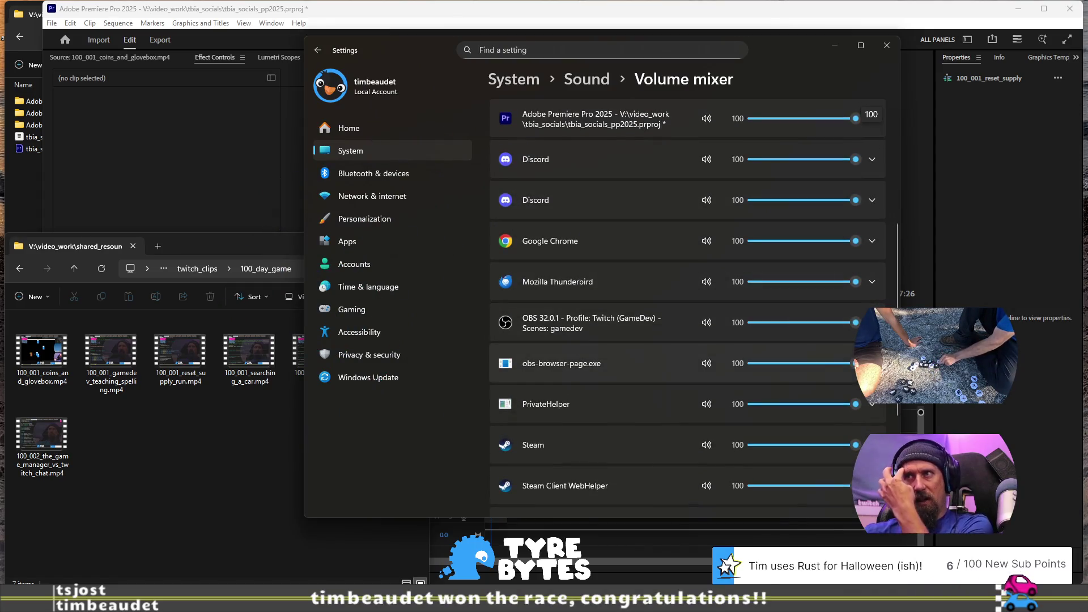
scroll(729, 355, down, 2)
scroll(729, 355, down, 2)
click(853, 369)
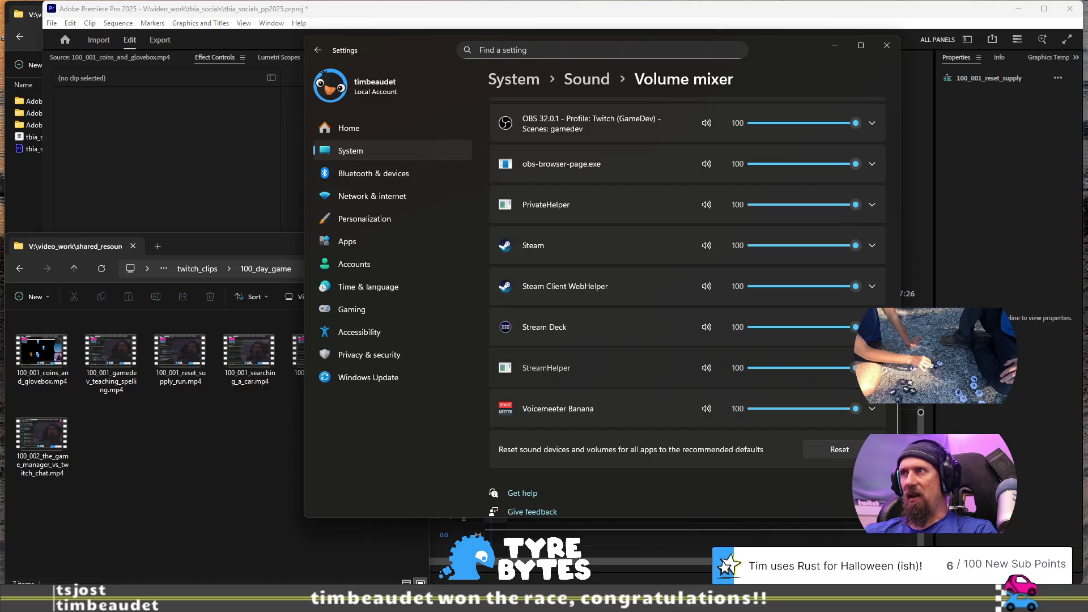
click(853, 401)
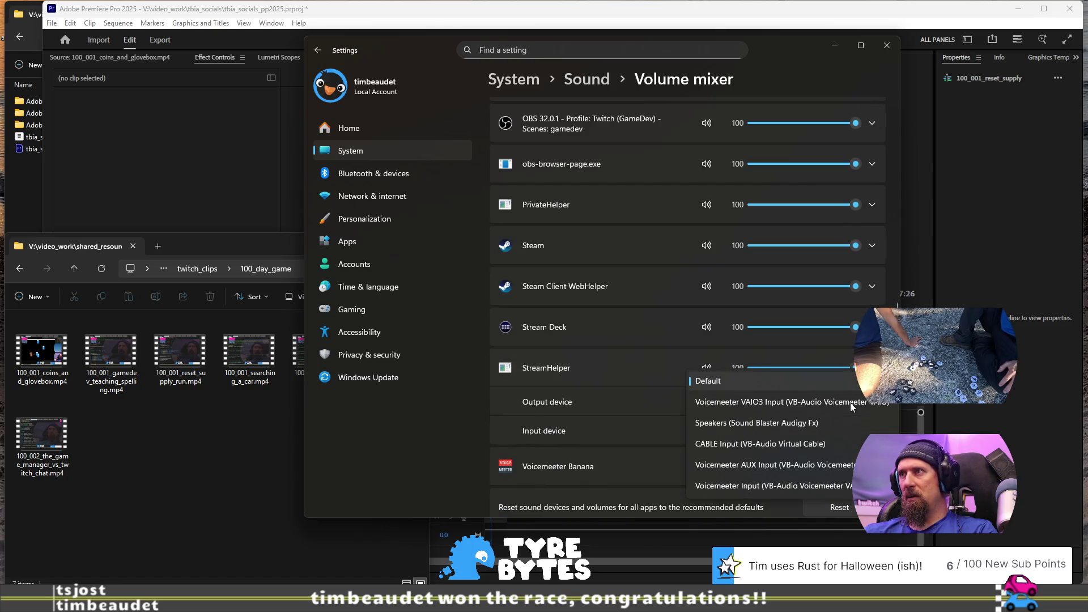
click(829, 438)
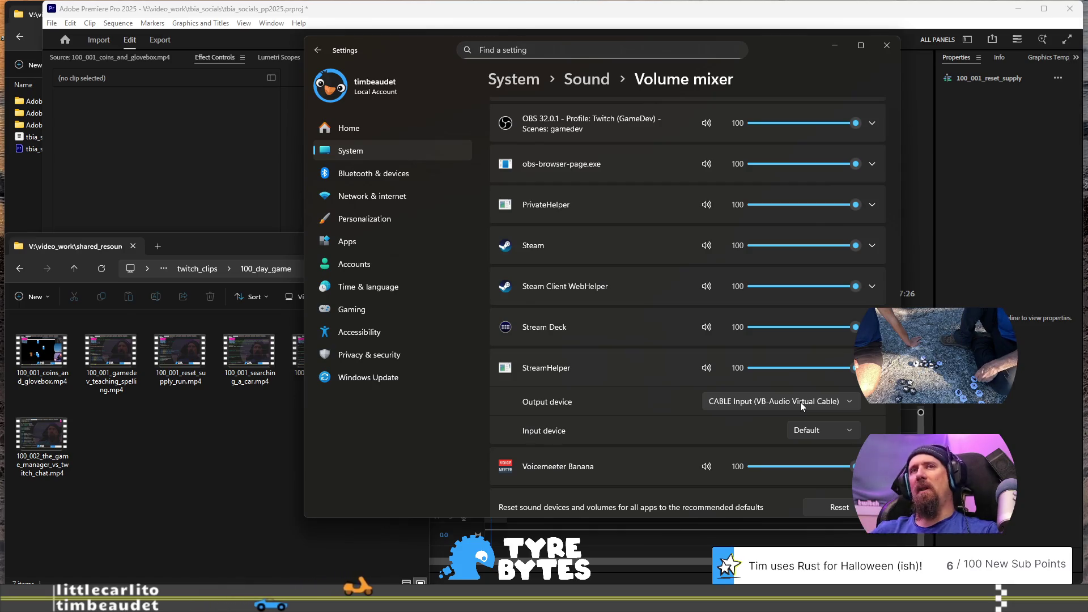
Step: Switch between virtual desktops to reach the stream helper's run folder
key(ctrl+super+Right)
key(ctrl+super+Right)
key(ctrl+super+Left)
key(ctrl+super+Right)
Step: Go to the stream helper desktop and close the running stream helper console
key(ctrl+super+Left)
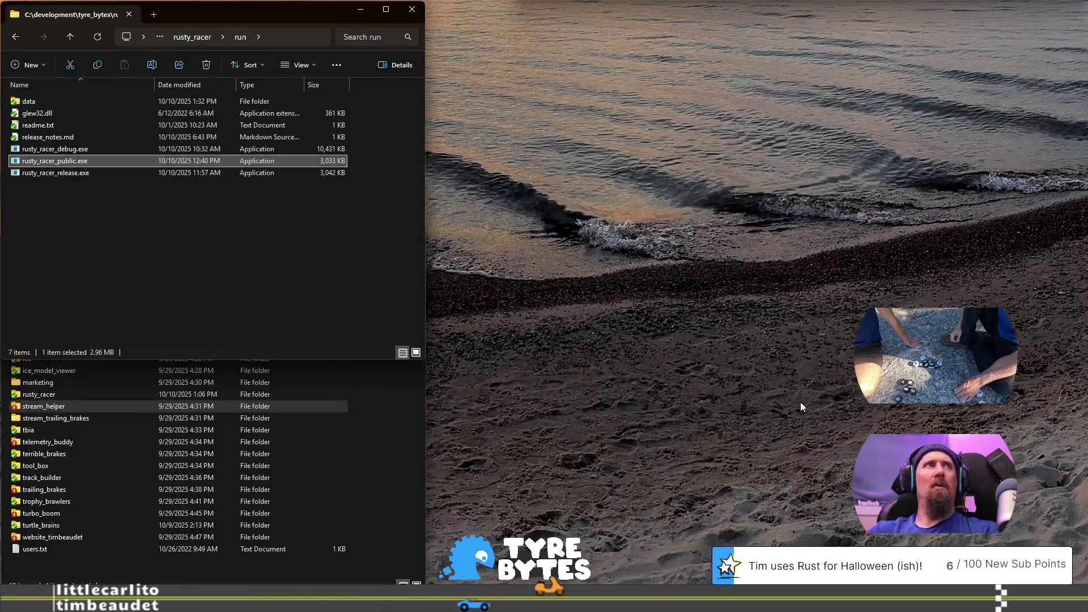
key(ctrl+super+Left)
key(alt+Tab)
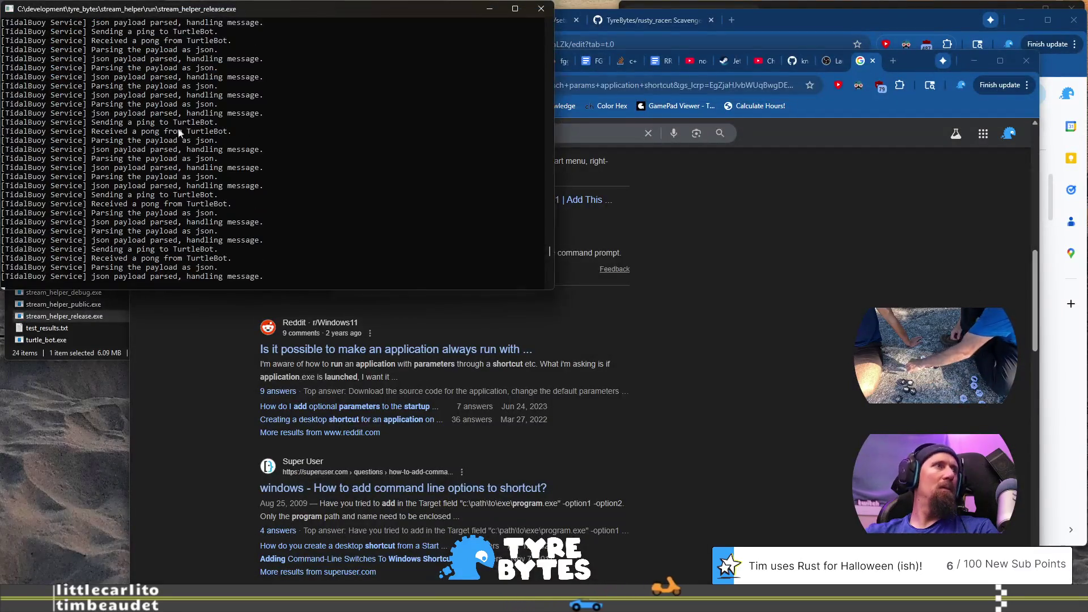
click(540, 9)
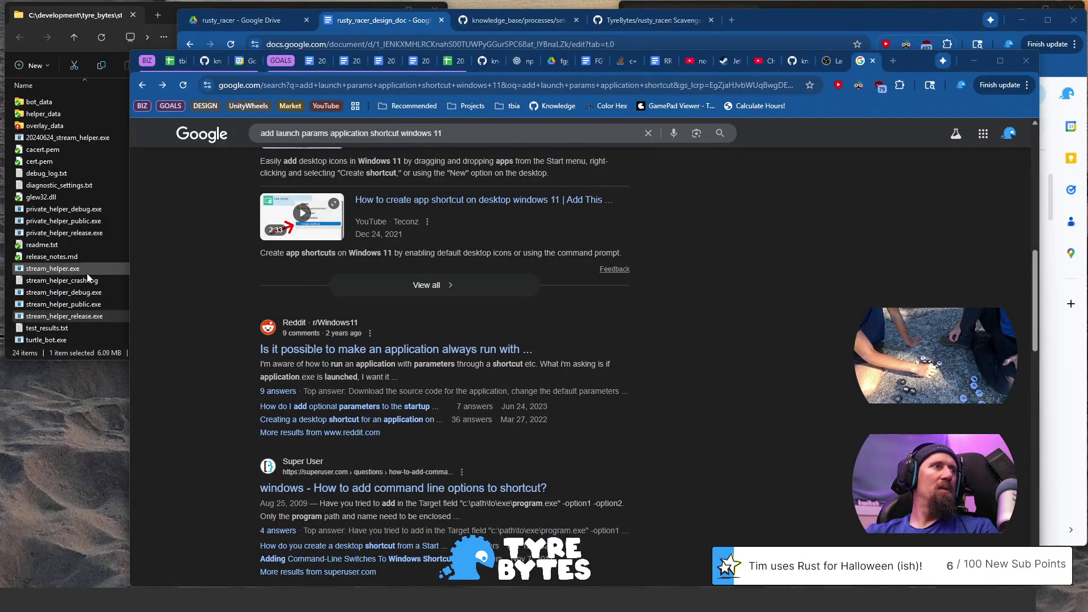
Step: Relaunch stream_helper_release.exe from the rusty_racer run folder
click(79, 305)
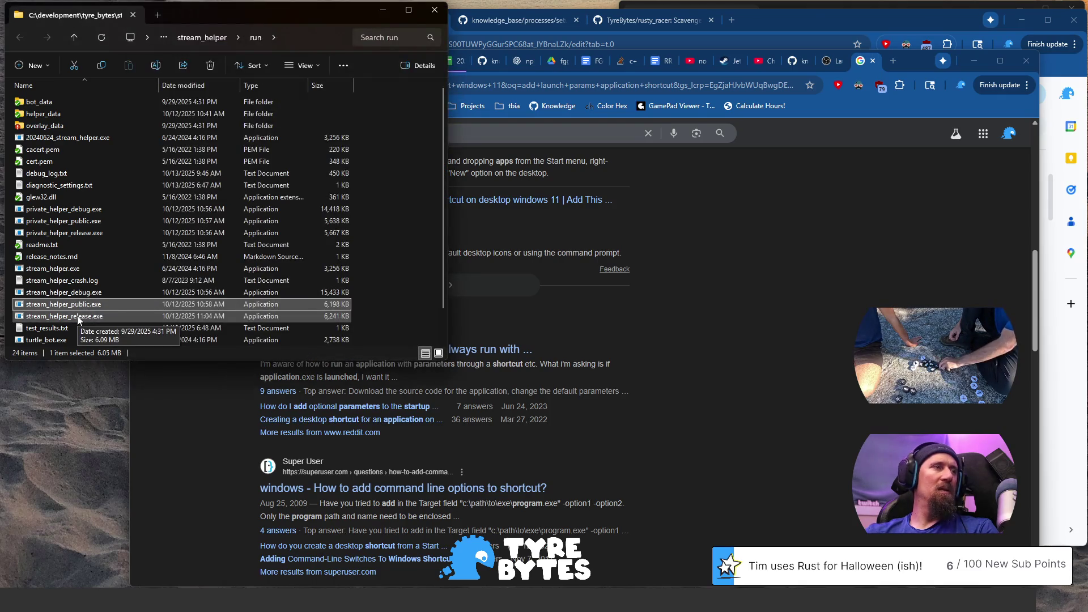
double_click(79, 317)
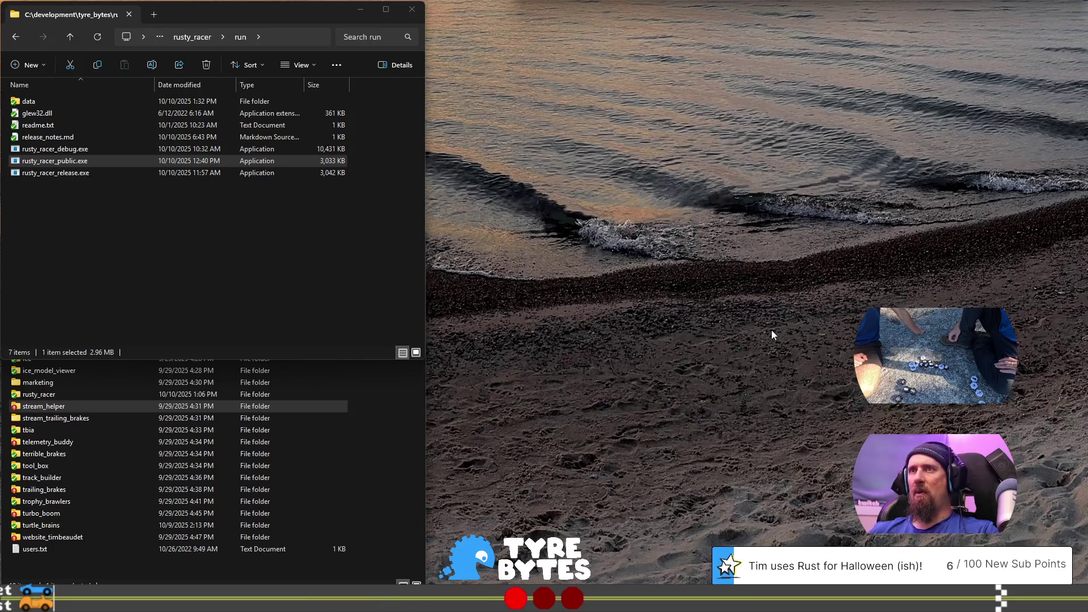
key(super+d)
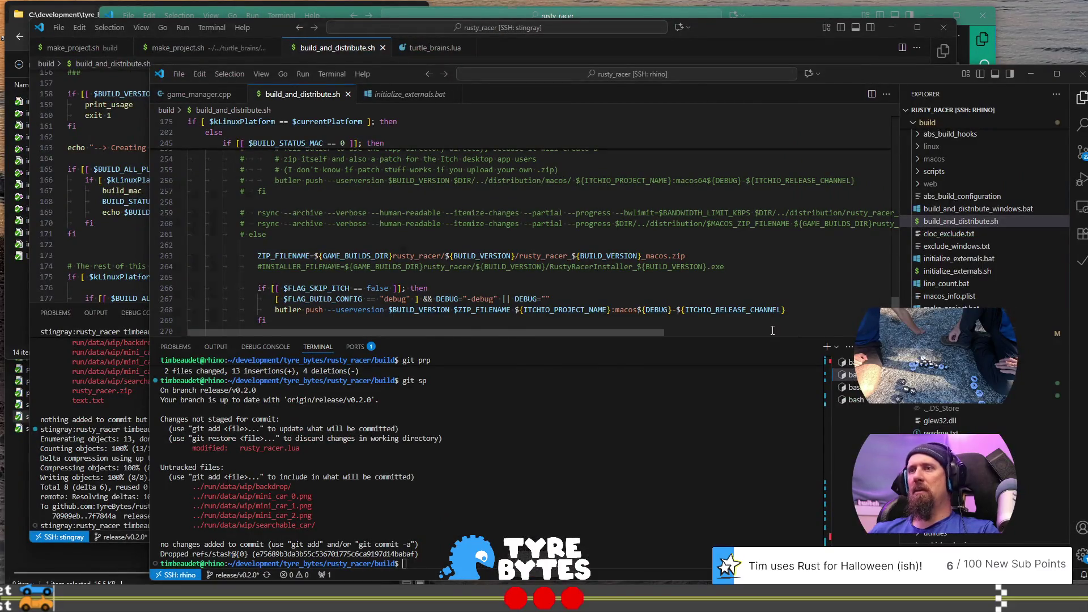
Step: Leave the VS Code windows for the desktop running the stream helper console
key(super+d)
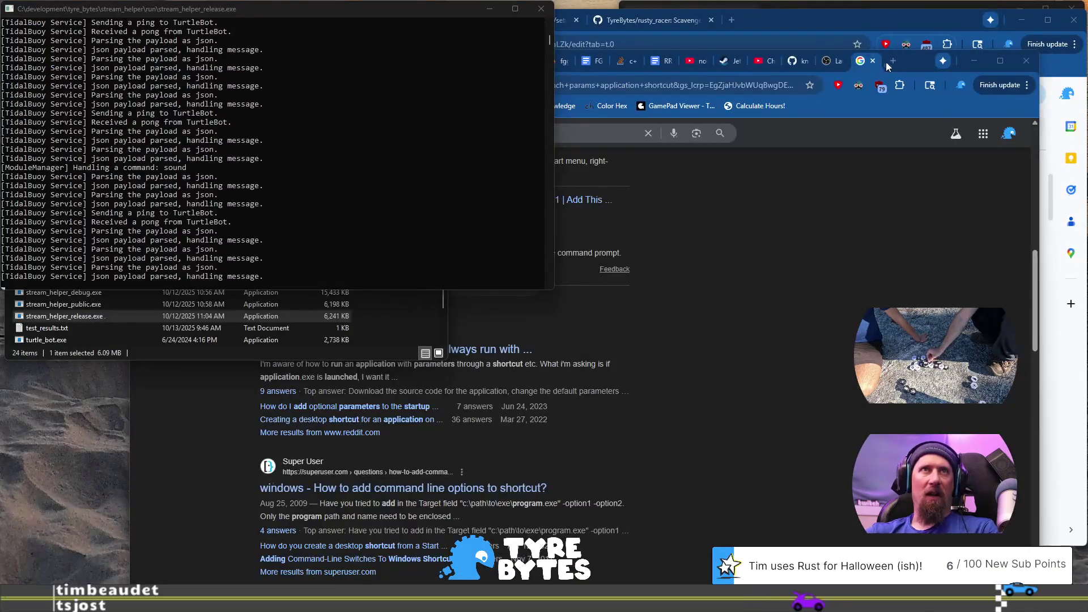
Step: Search Google for 'hive game' in a new Chrome tab
click(893, 63)
text(hive game)
key(Return)
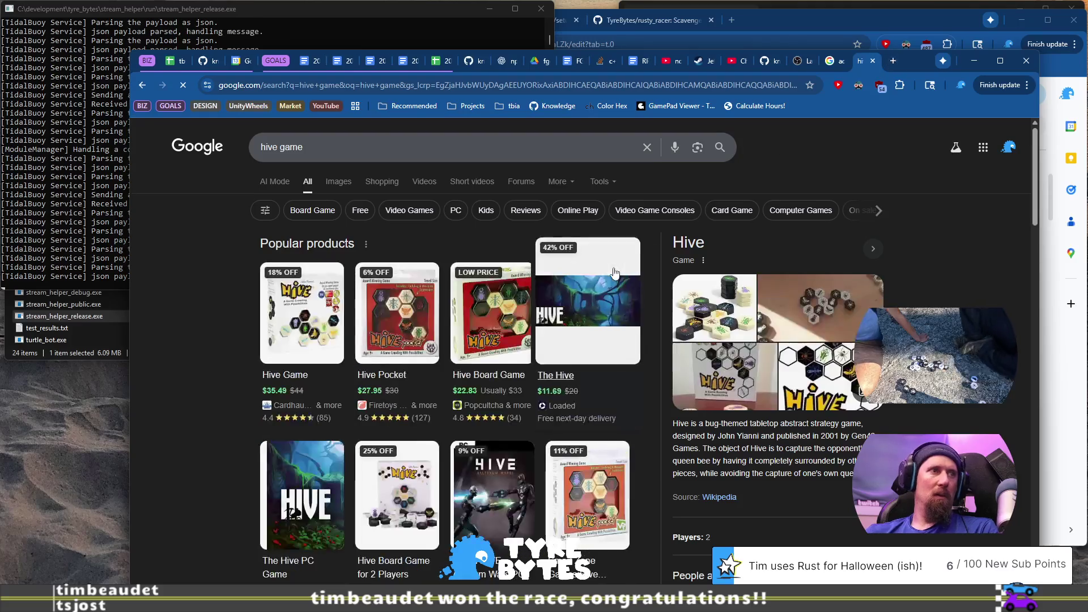
Step: Copy the first line of the Hive knowledge panel description
scroll(712, 436, down, 1)
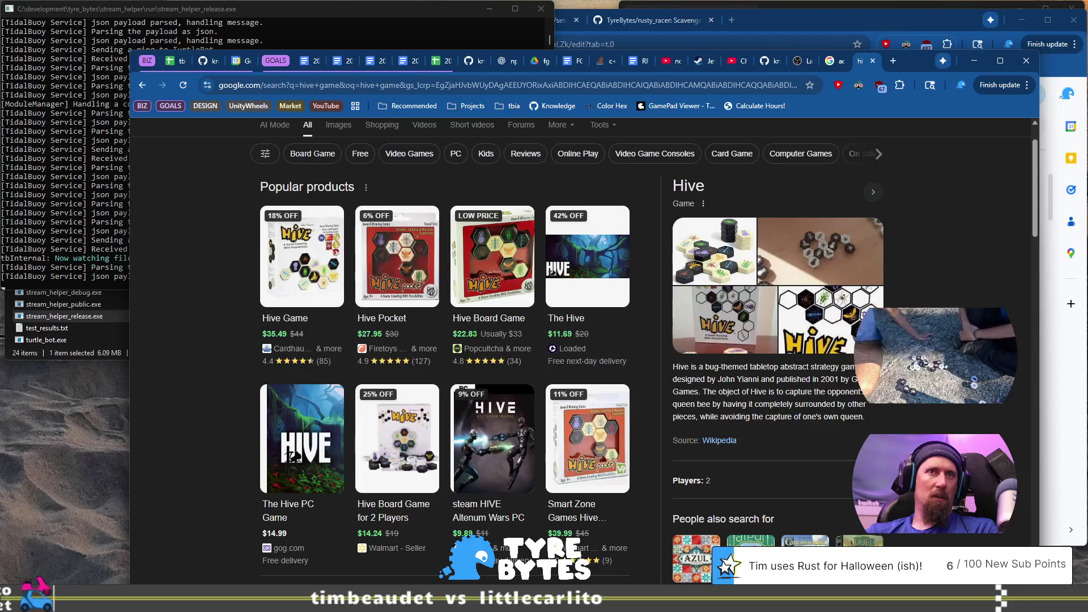
drag(853, 367, 673, 371)
right_click(689, 367)
click(739, 382)
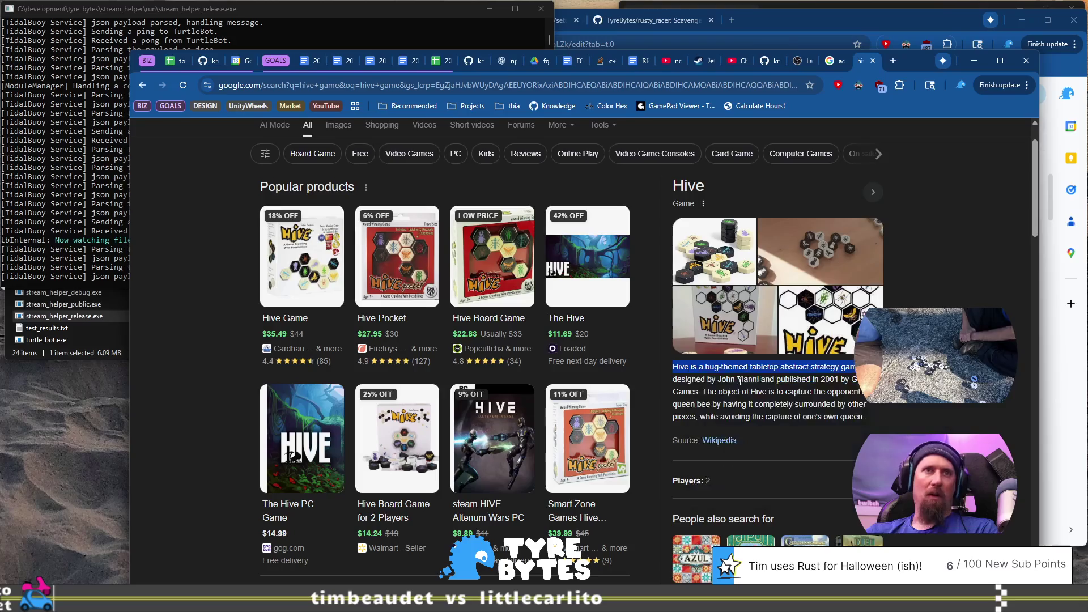
key(alt+Tab)
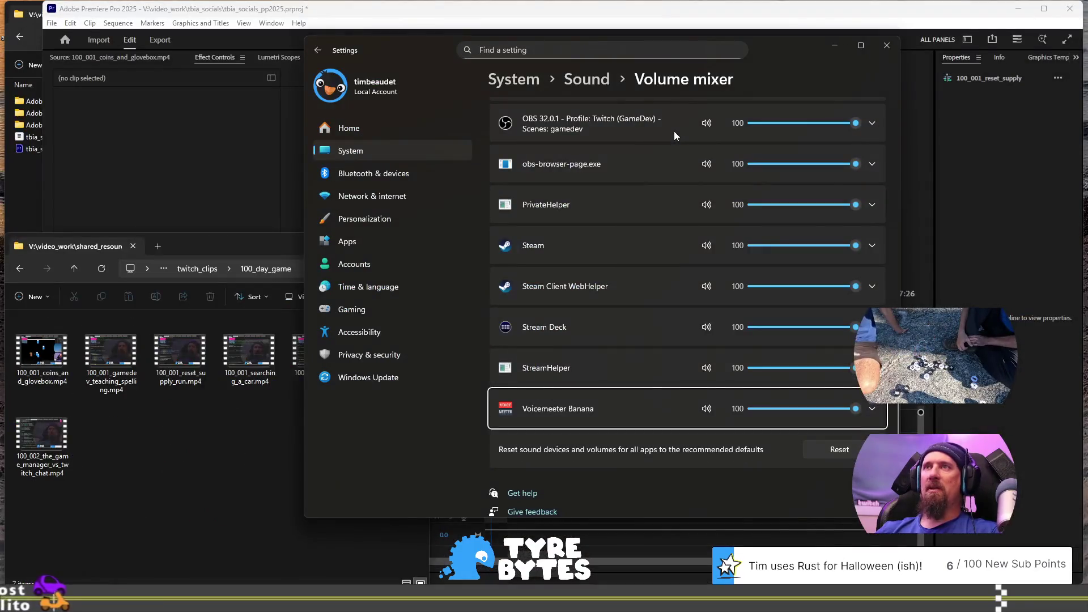
Step: Close the Settings Volume mixer window to reveal Premiere Pro's timeline
click(896, 49)
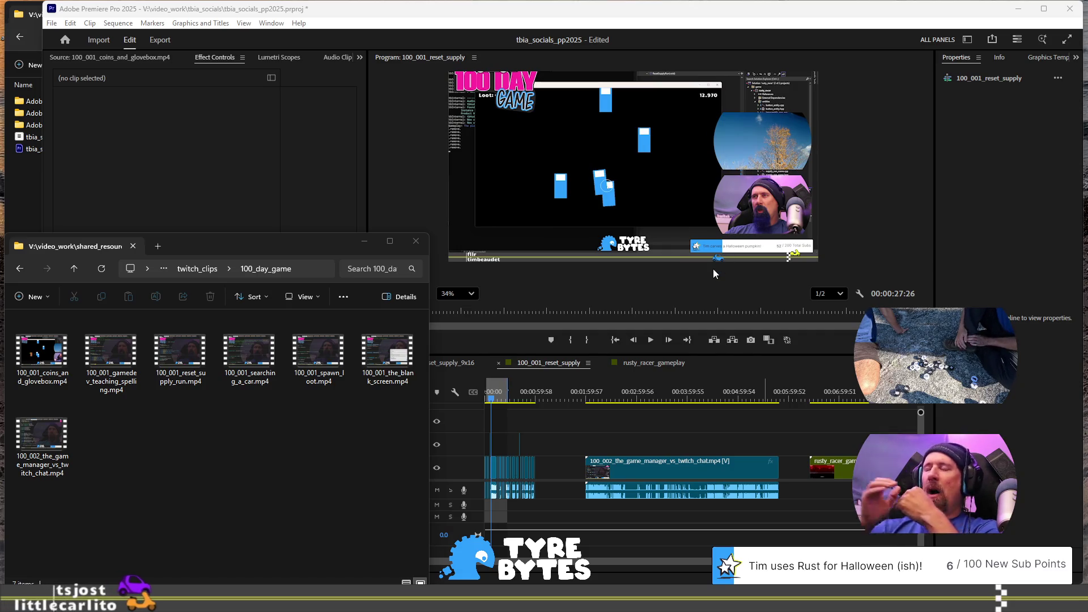